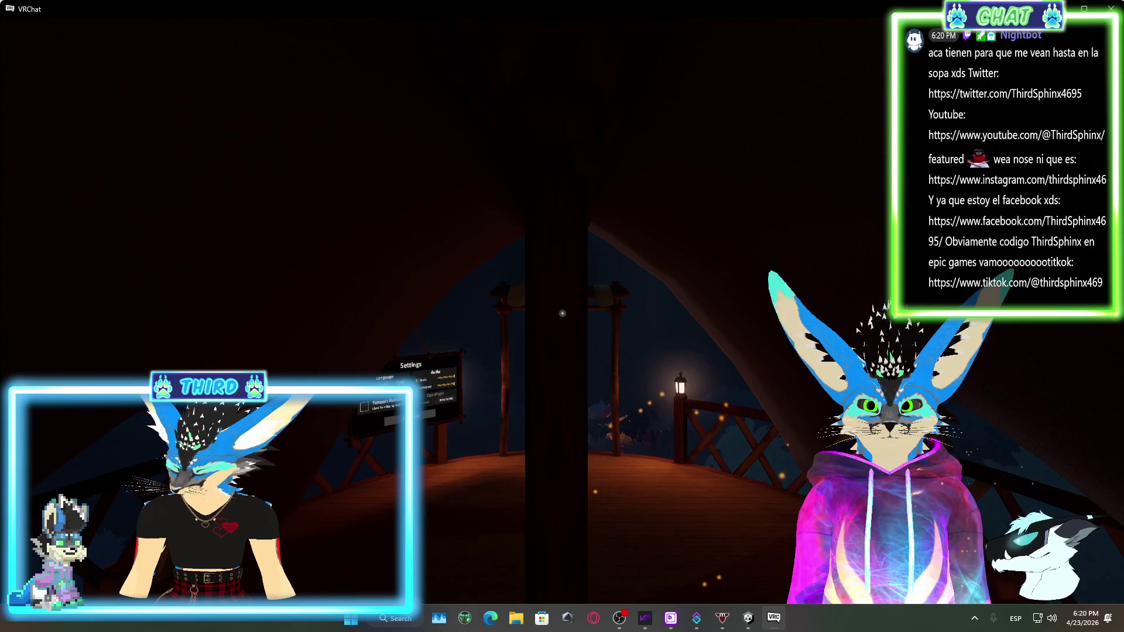
# Open the Office world's page from Recently Visited worlds in the Launch Pad
pyautogui.press('Escape')
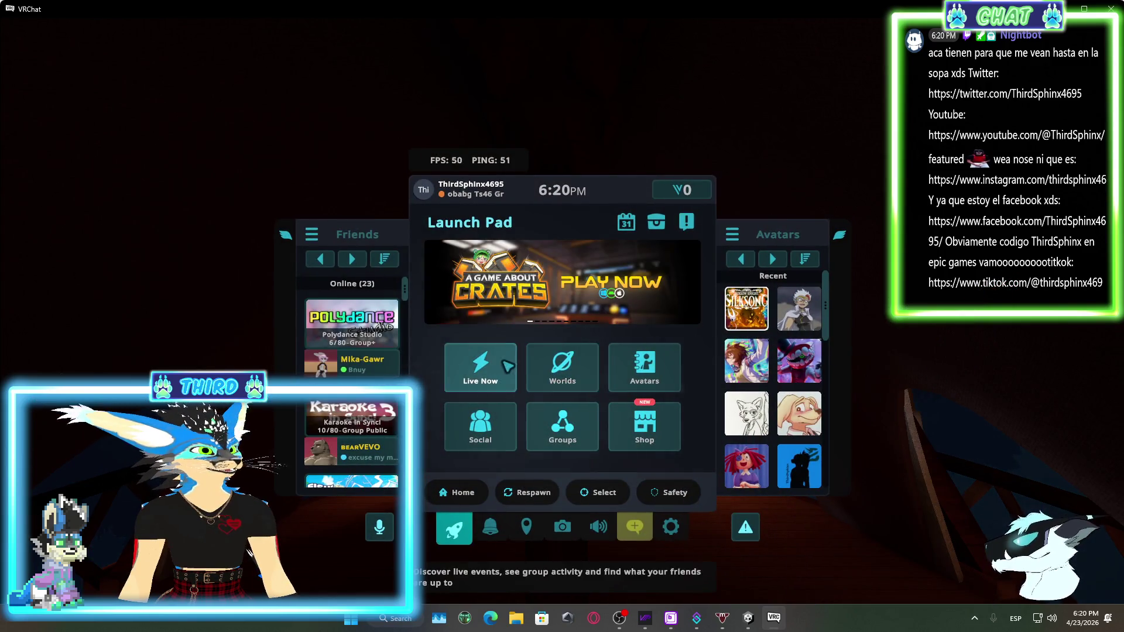
pyautogui.click(571, 371)
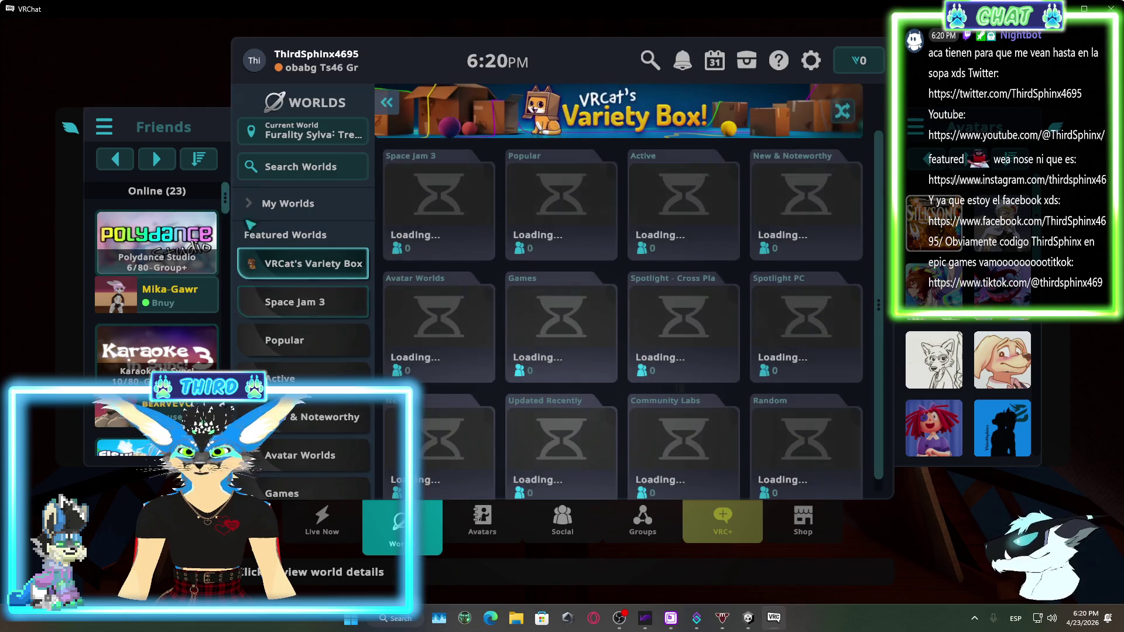
pyautogui.click(312, 277)
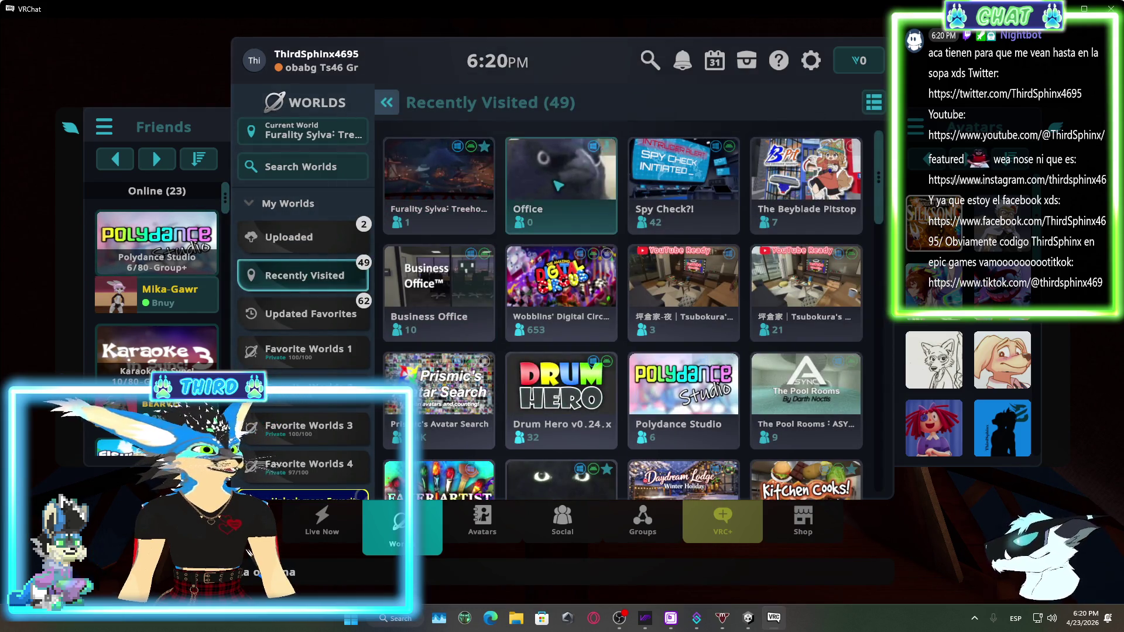
pyautogui.click(608, 181)
# Create a new Invite+ instance of the Office world and join it
pyautogui.click(363, 378)
pyautogui.click(497, 301)
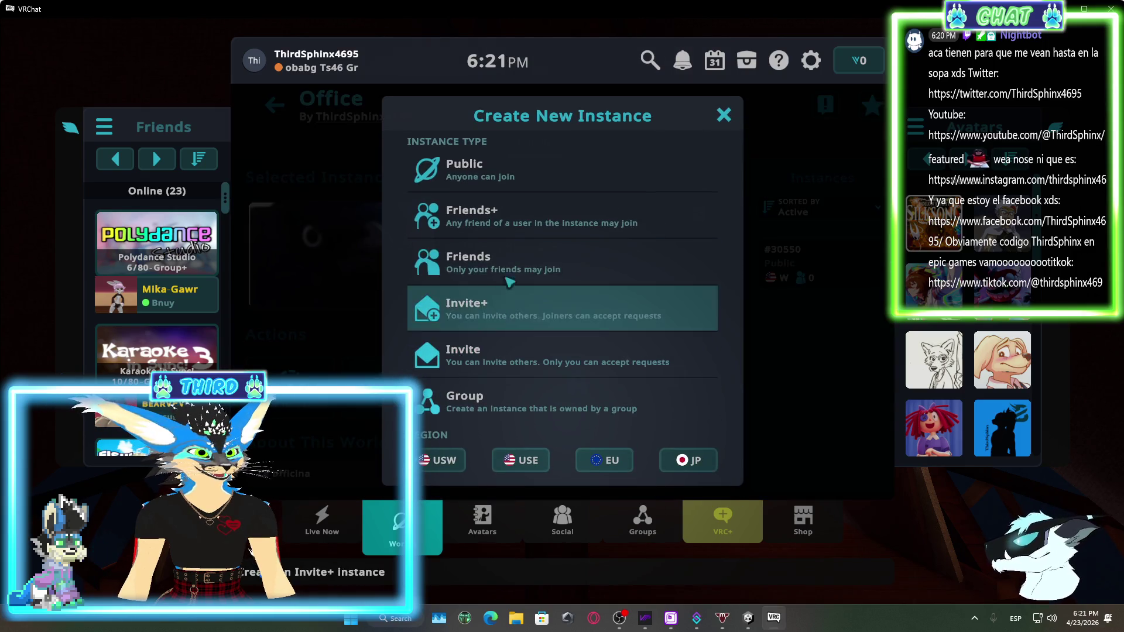
pyautogui.click(518, 350)
pyautogui.click(527, 311)
pyautogui.click(549, 310)
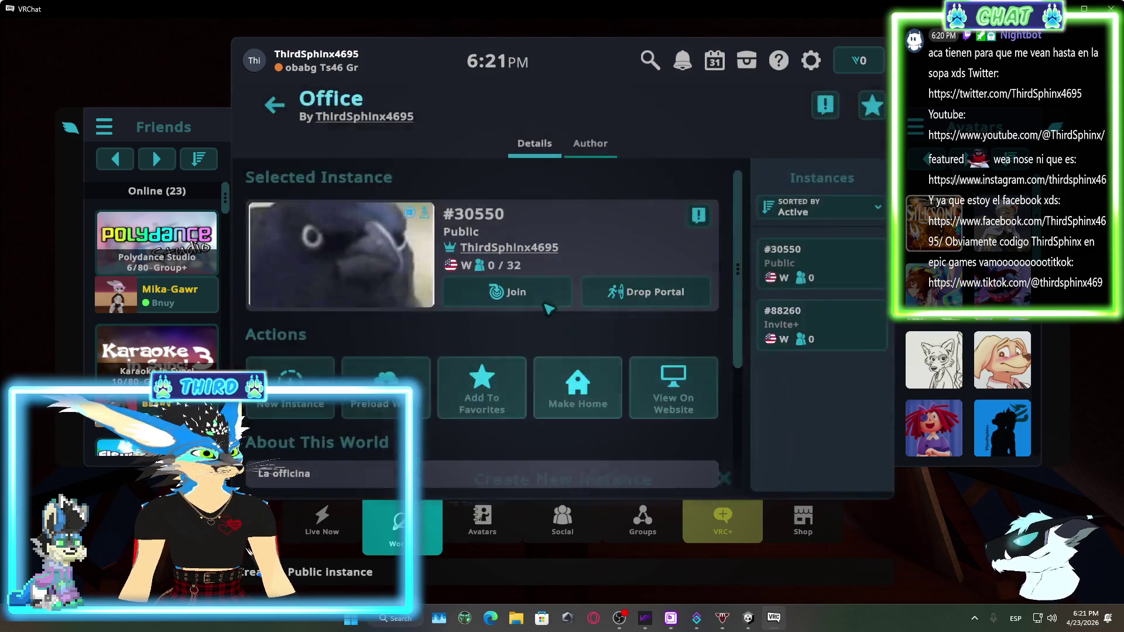
pyautogui.click(529, 334)
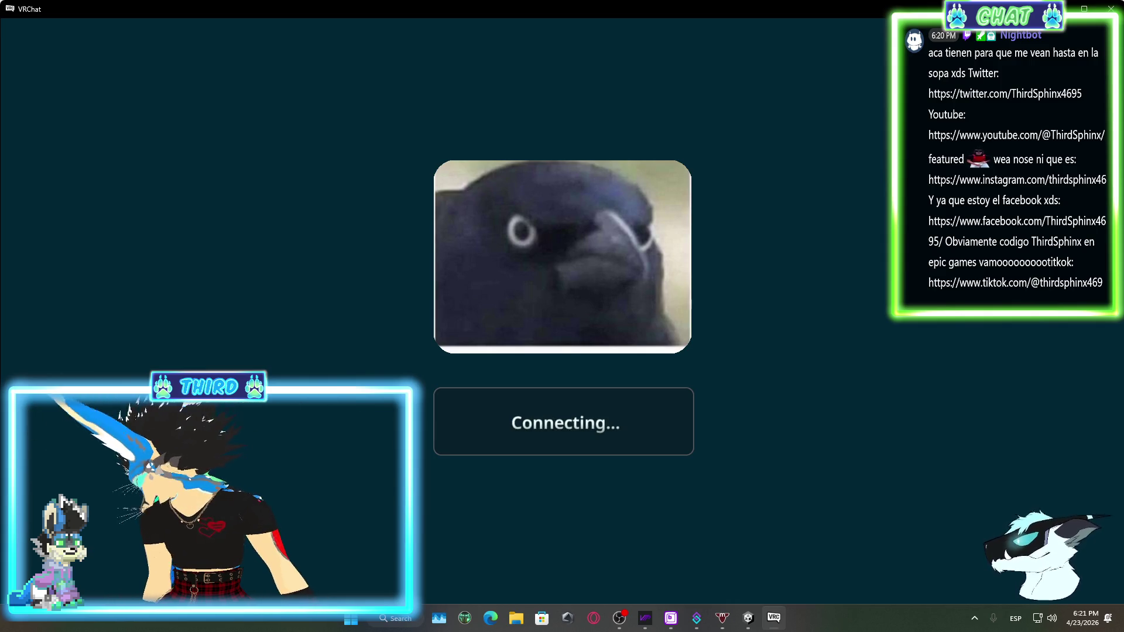
pyautogui.hotkey('alt', 'Tab')
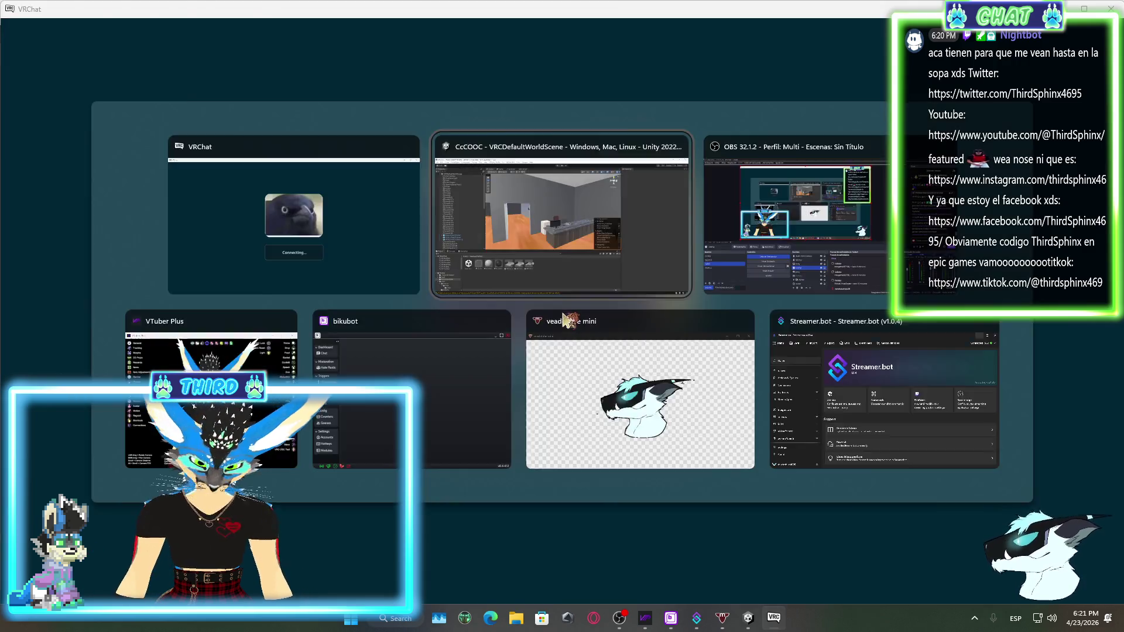
# Check the stream preview in OBS Studio, then return to VRChat in the Office world
pyautogui.hotkey('alt', 'Tab')
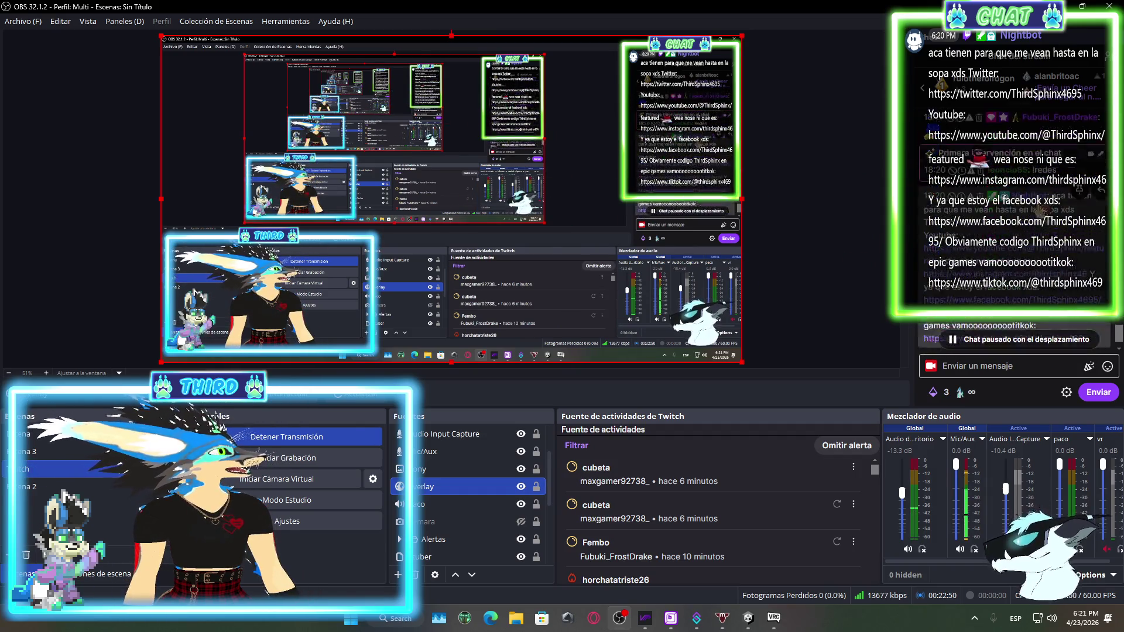
pyautogui.click(773, 617)
# Walk from the hallway through the office to the desk, sit in its chair, and open the action wheel
pyautogui.moveTo(562, 313)
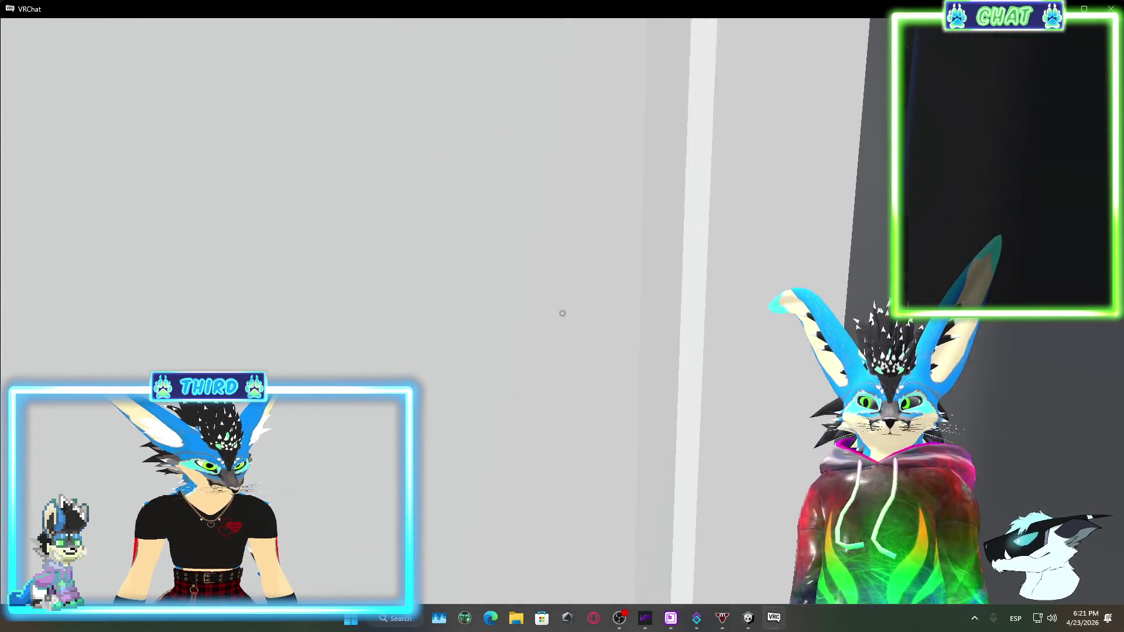
pyautogui.press('w')
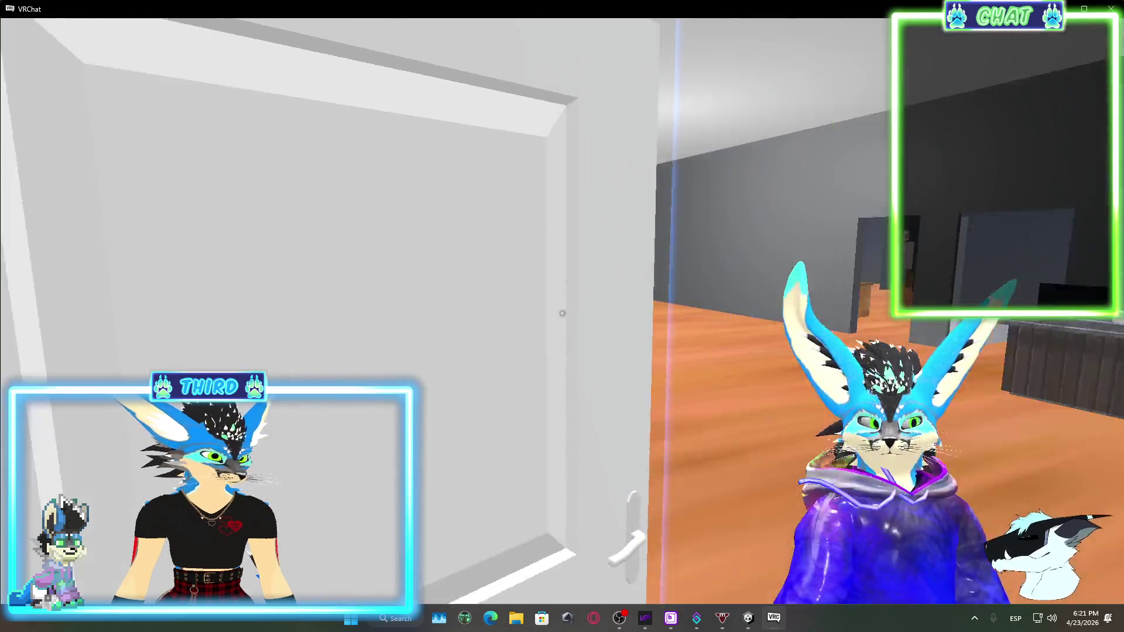
pyautogui.press('w')
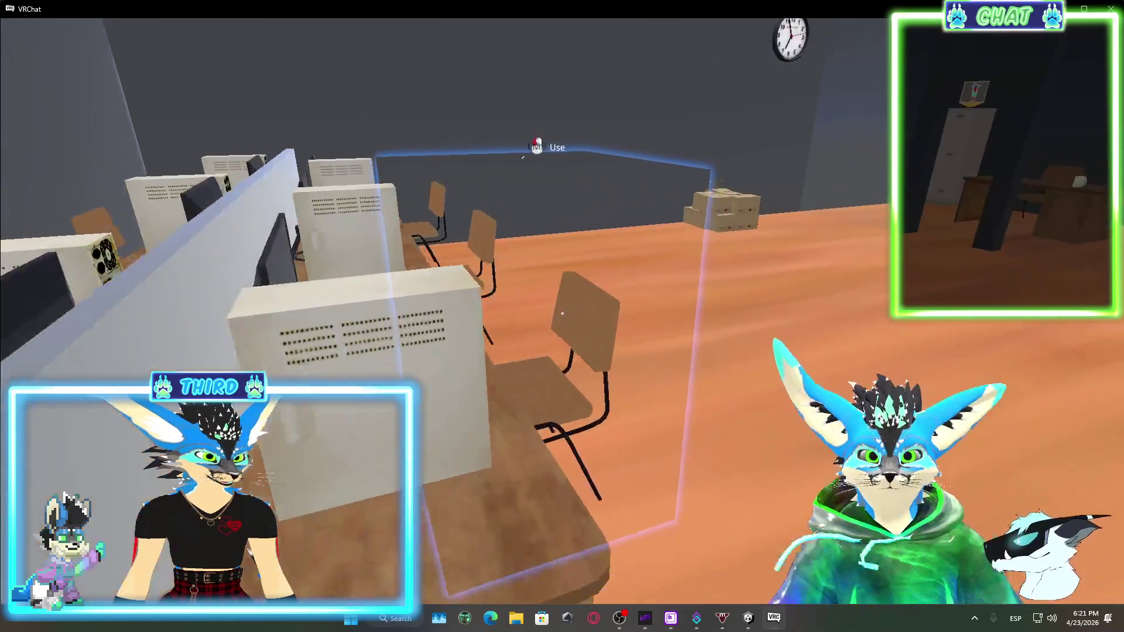
pyautogui.press('w')
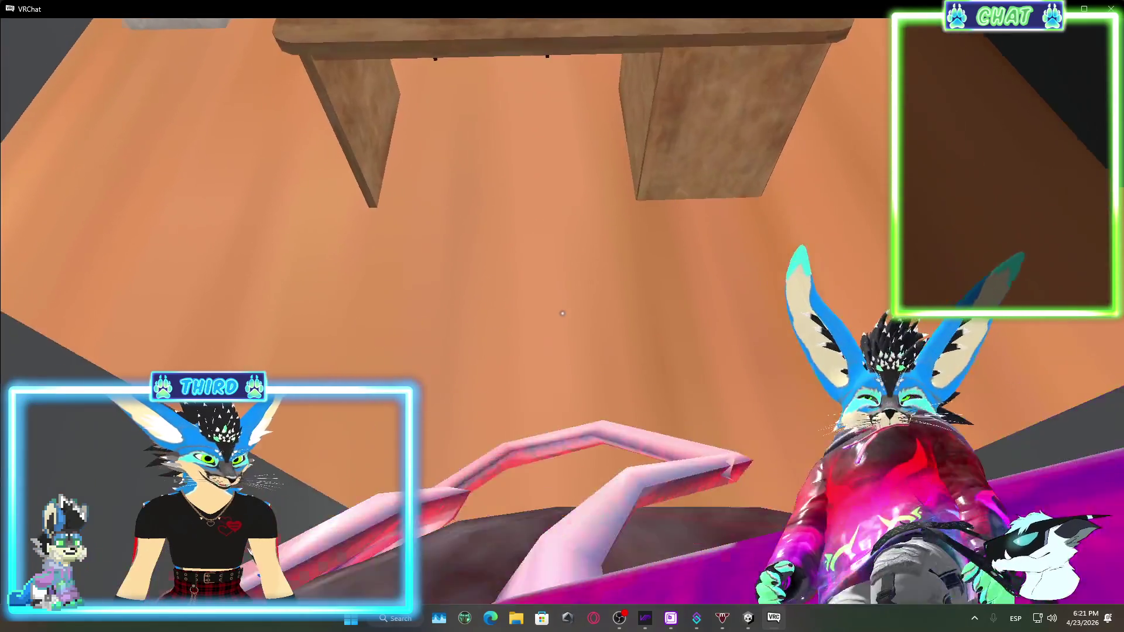
pyautogui.press('w')
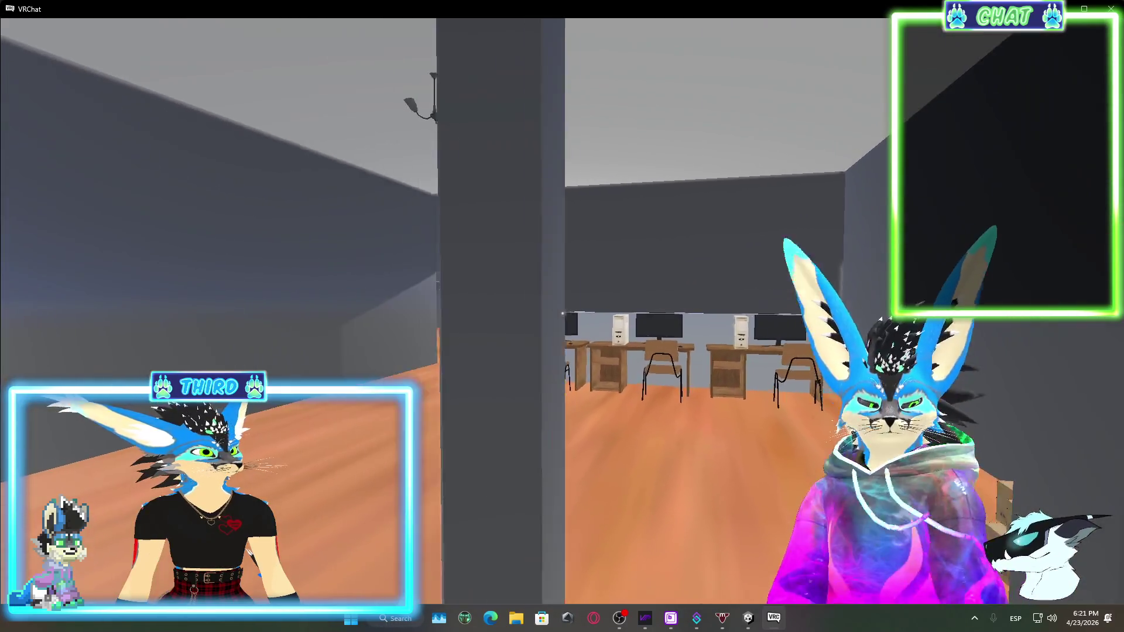
pyautogui.press('w')
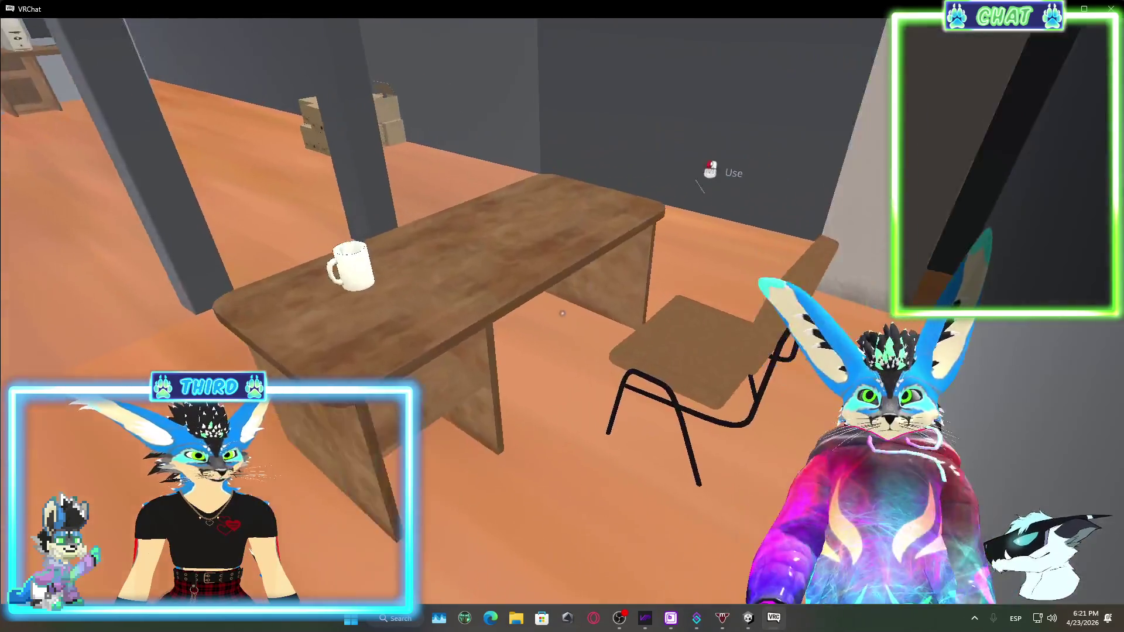
pyautogui.click(562, 314)
pyautogui.press('r')
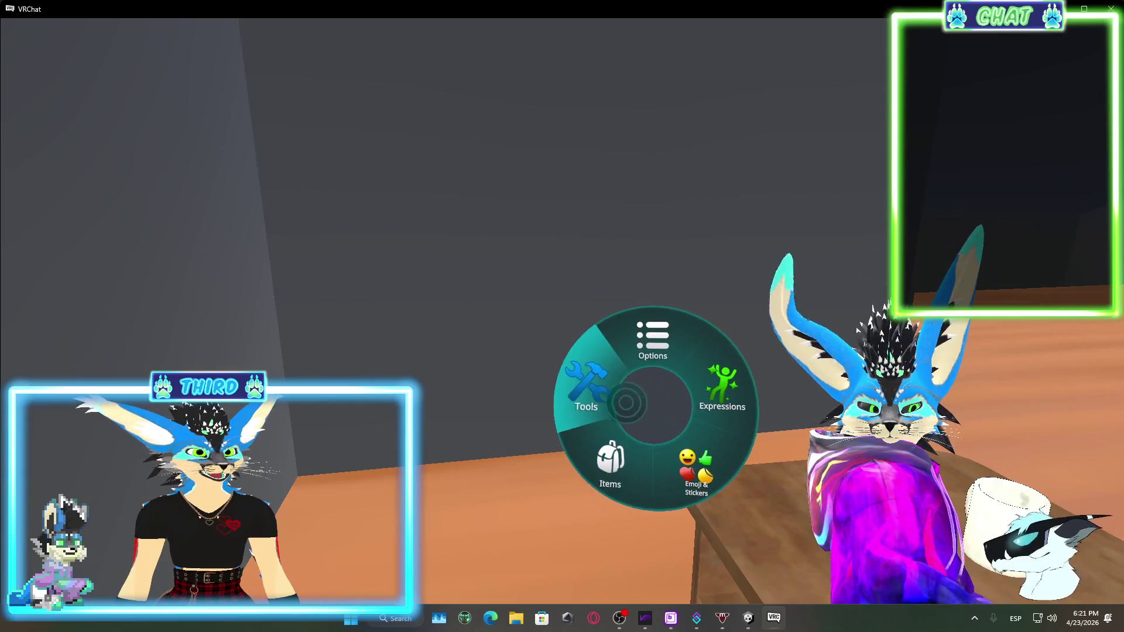
pyautogui.click(562, 314)
pyautogui.press('r')
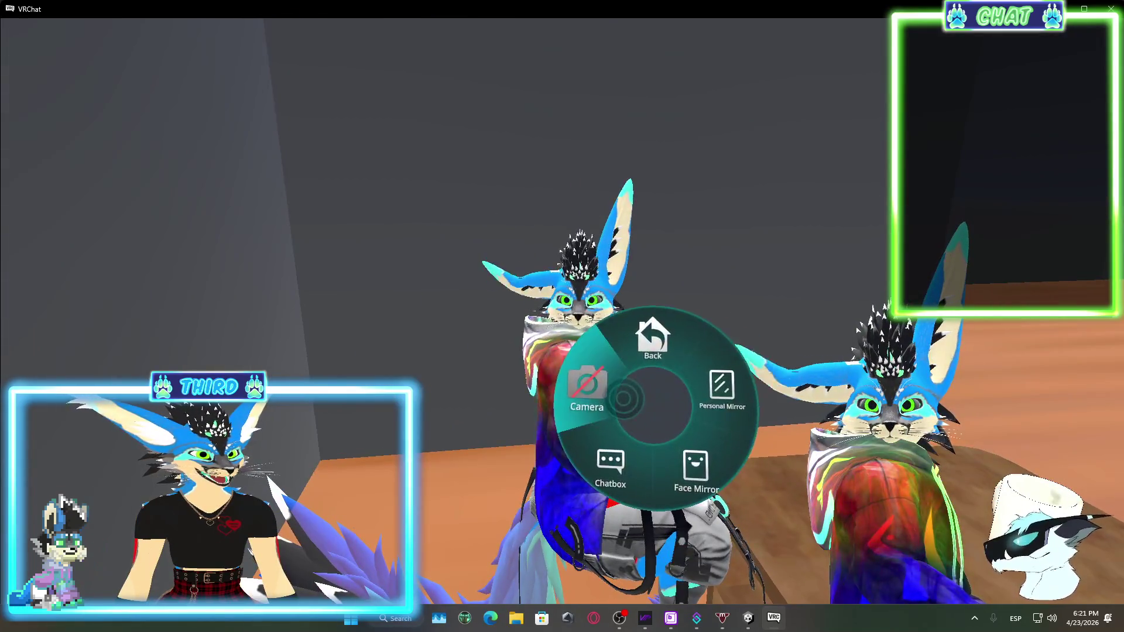
pyautogui.click(589, 380)
pyautogui.moveTo(601, 308); pyautogui.dragTo(562, 313)
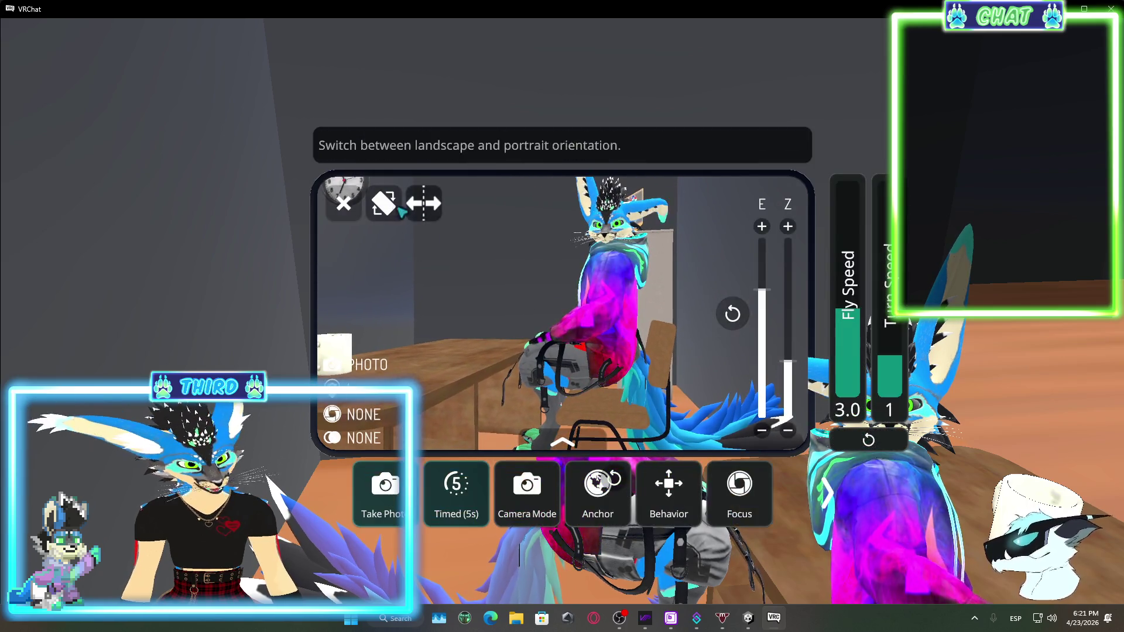
pyautogui.click(343, 203)
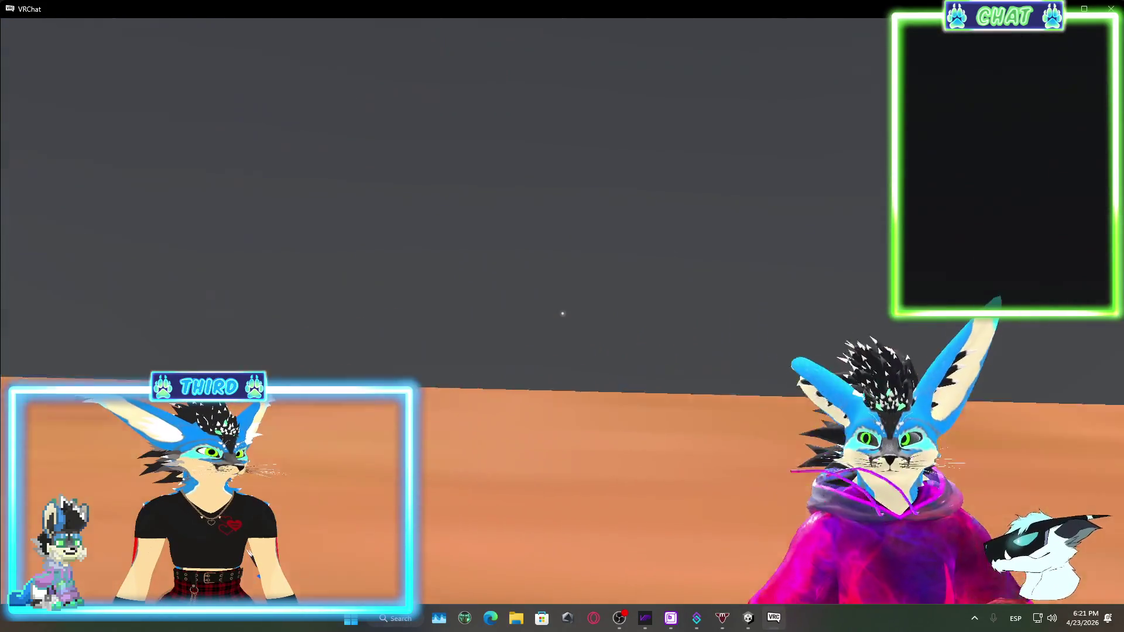
pyautogui.press('Escape')
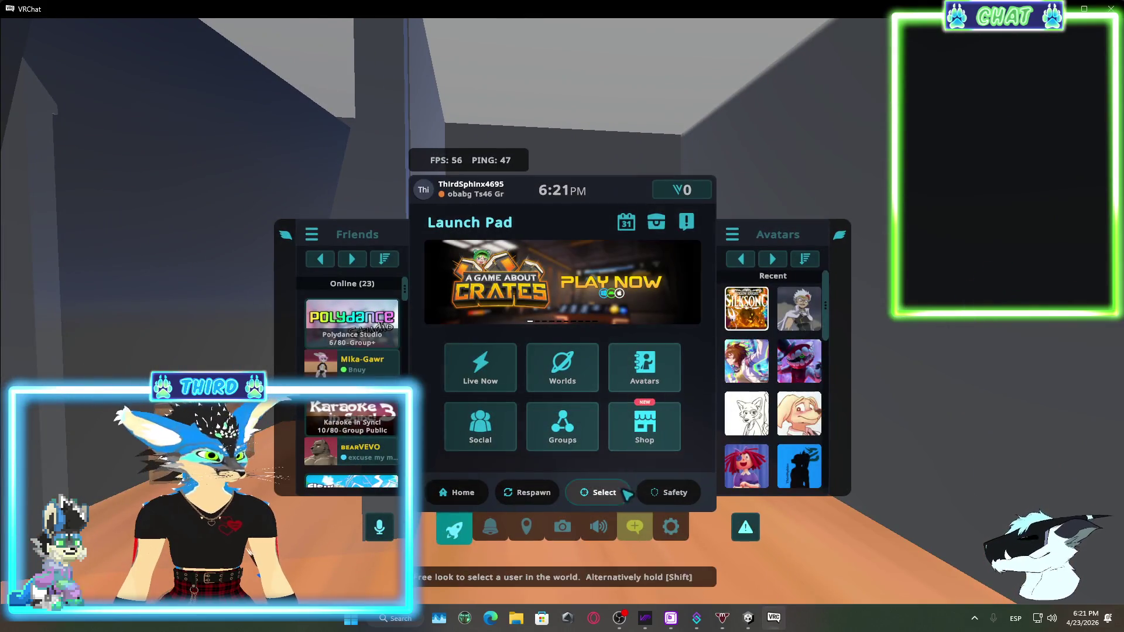
pyautogui.click(671, 528)
pyautogui.click(644, 222)
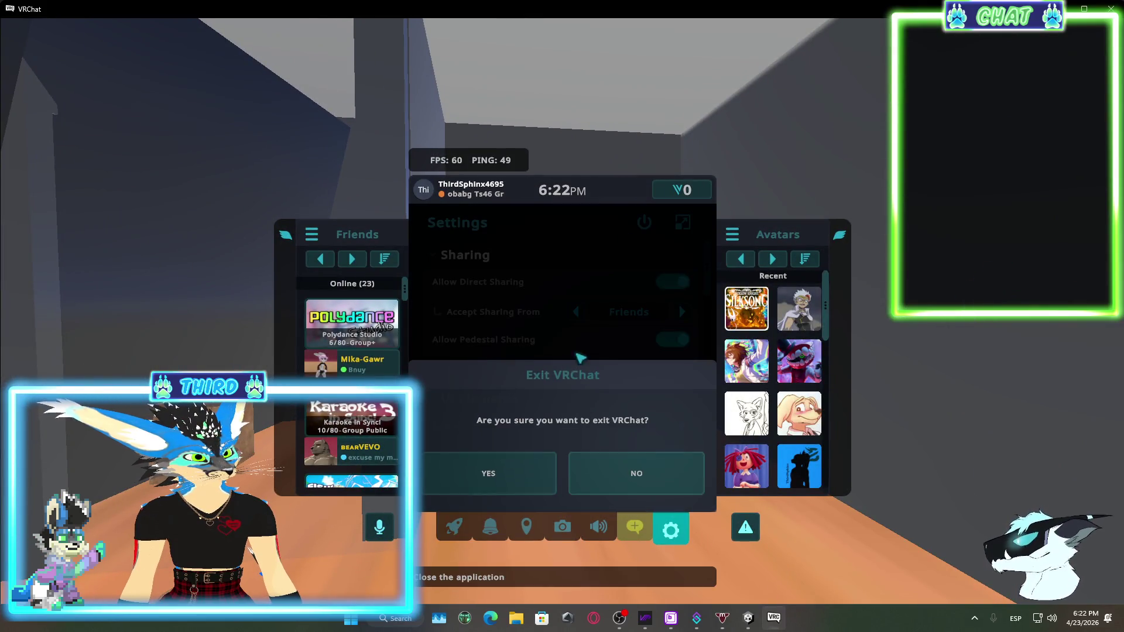
pyautogui.click(536, 471)
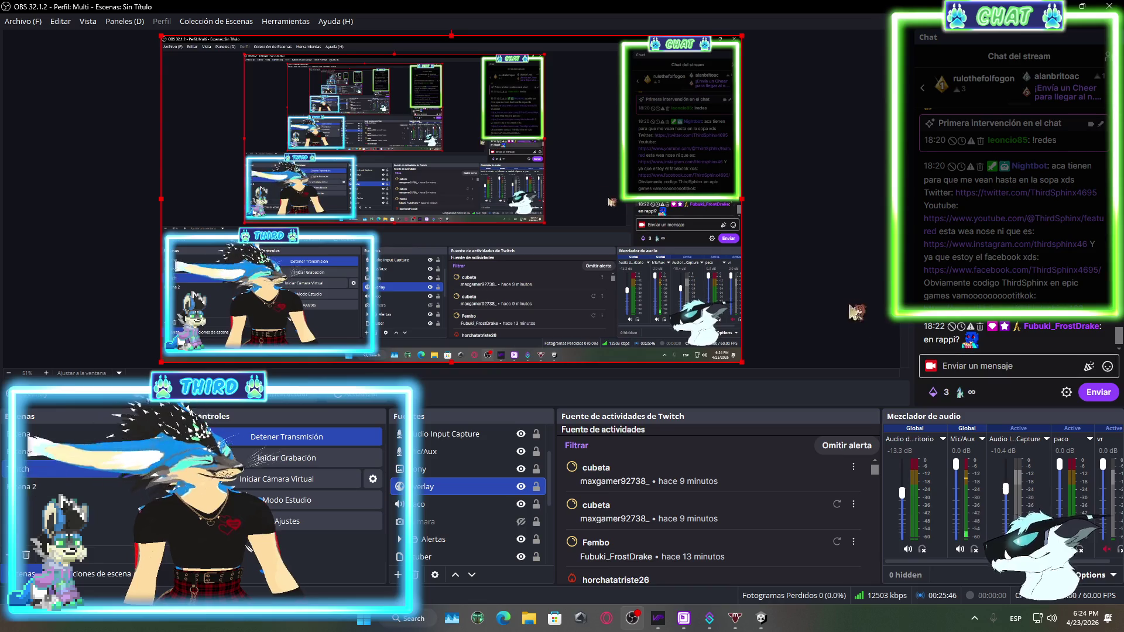
# Close the VRChat SDK upload window and frame the desk chair in the Scene view
pyautogui.hotkey('alt', 'Tab')
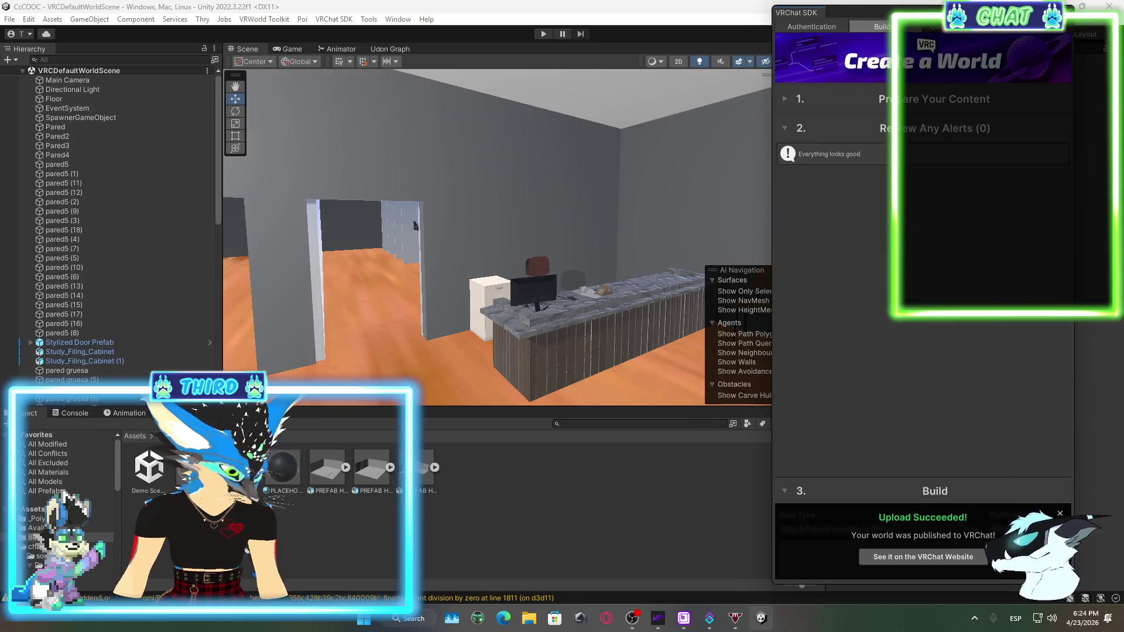
pyautogui.click(1068, 9)
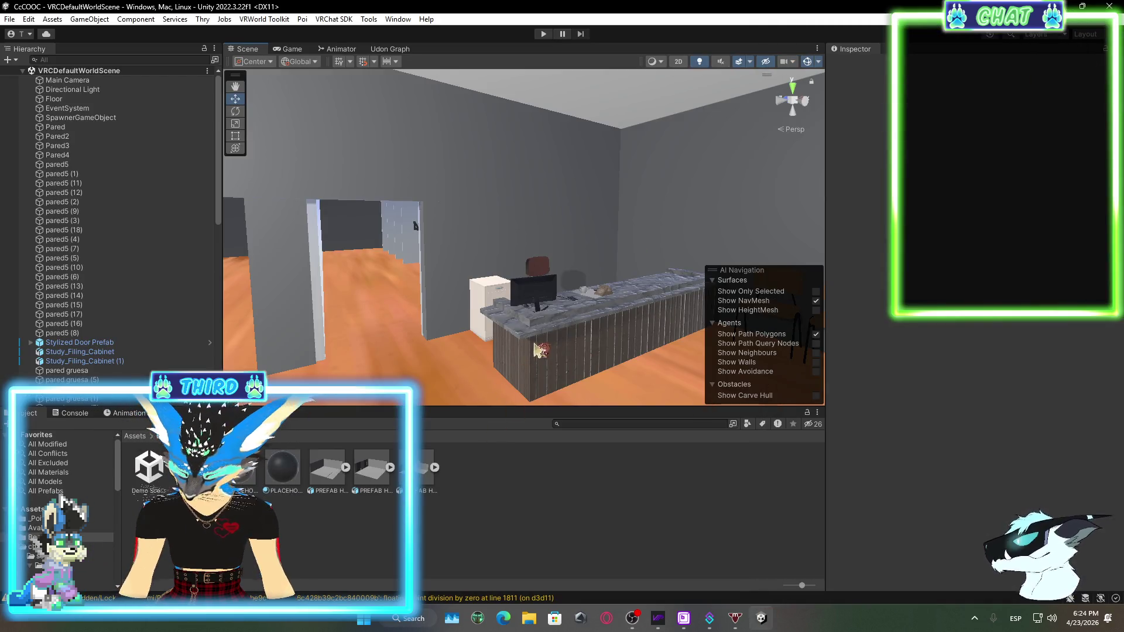
pyautogui.moveTo(790, 287)
pyautogui.mouseDown()
pyautogui.moveTo(341, 300)
pyautogui.moveTo(447, 381)
pyautogui.moveTo(372, 297)
pyautogui.mouseUp()
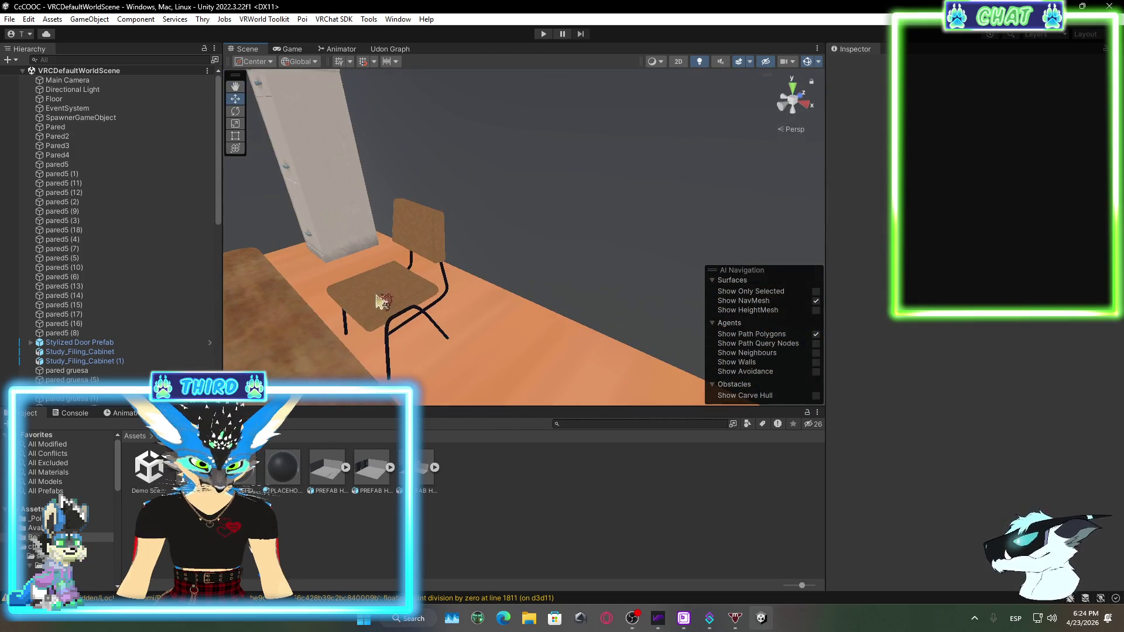
pyautogui.click(381, 299)
pyautogui.press('f')
# Lower the VRCChair3 seat station from Y 0.35947 to 0.232, then add chair (4) to the selection
pyautogui.click(508, 252)
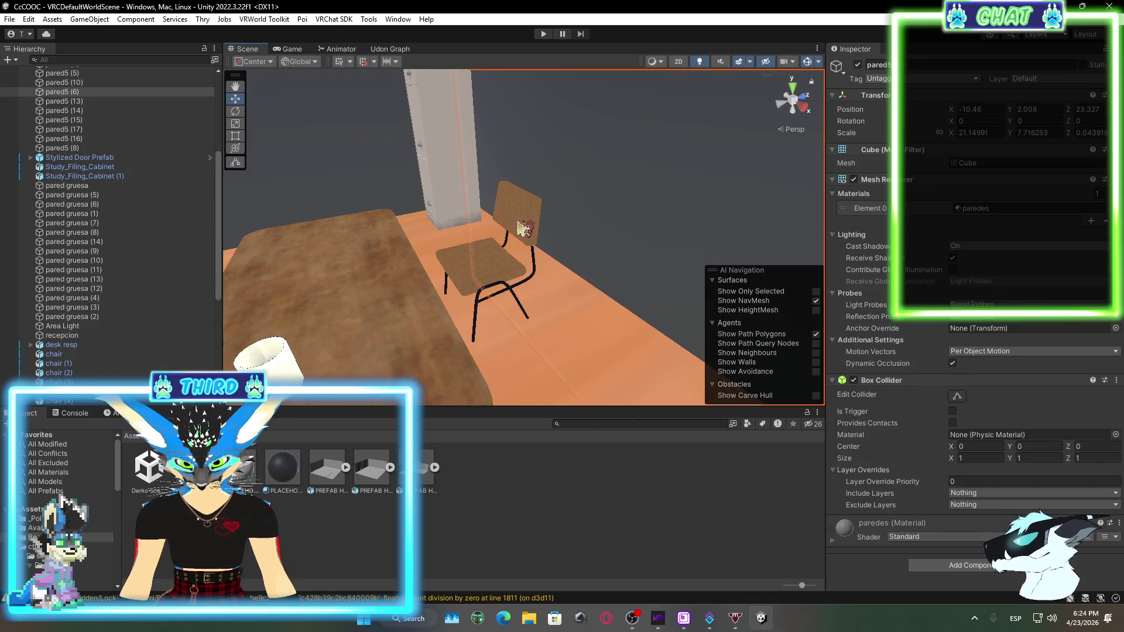
pyautogui.click(480, 263)
pyautogui.click(470, 290)
pyautogui.click(470, 291)
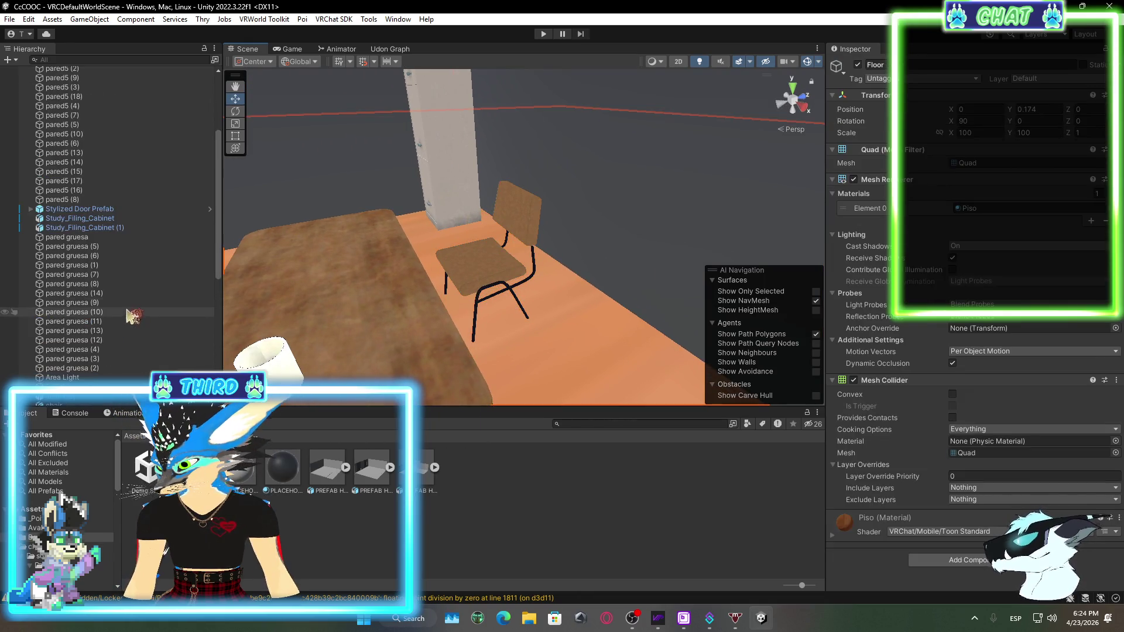
pyautogui.click(473, 269)
pyautogui.scroll(-5, 87, 263)
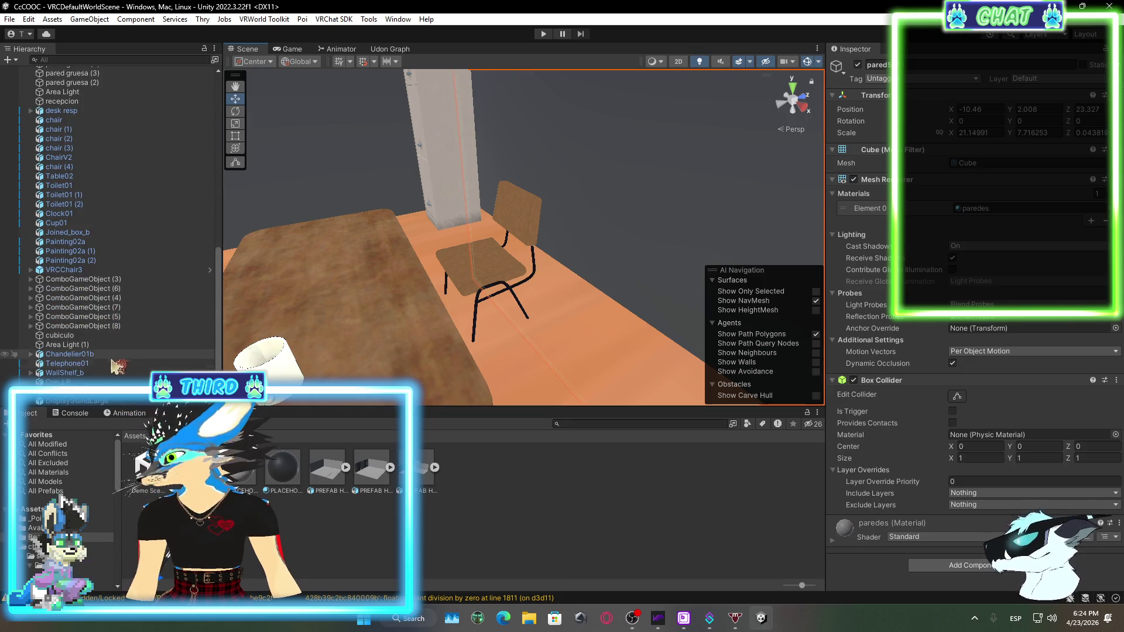
pyautogui.click(465, 202)
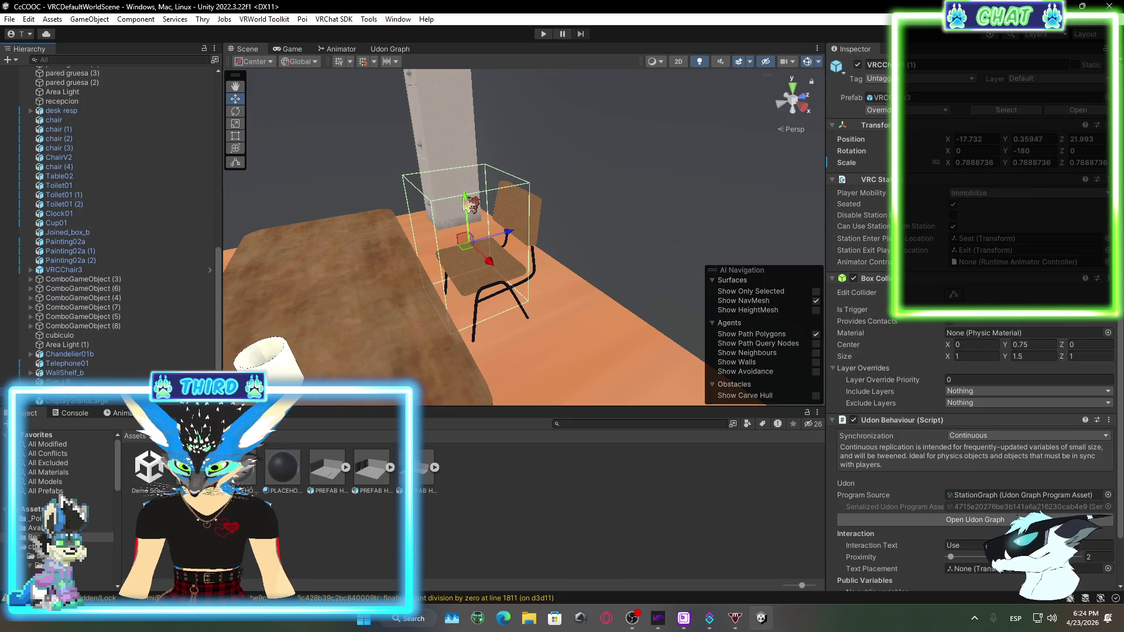
pyautogui.moveTo(472, 211); pyautogui.dragTo(473, 214)
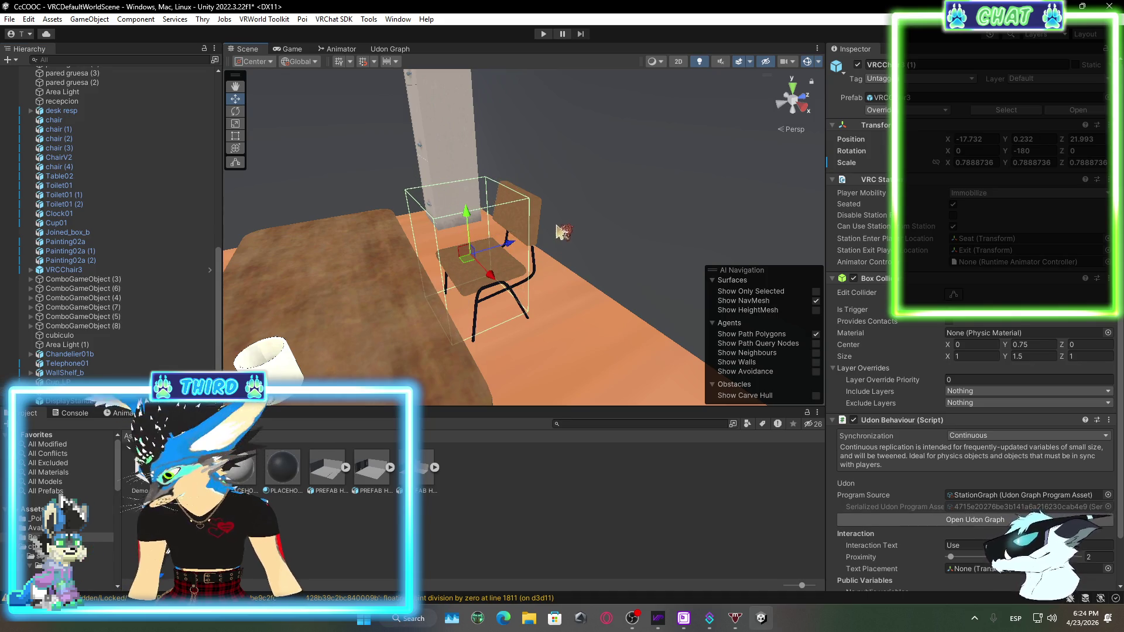
pyautogui.keyDown('shift'); pyautogui.click(538, 223); pyautogui.keyUp('shift')
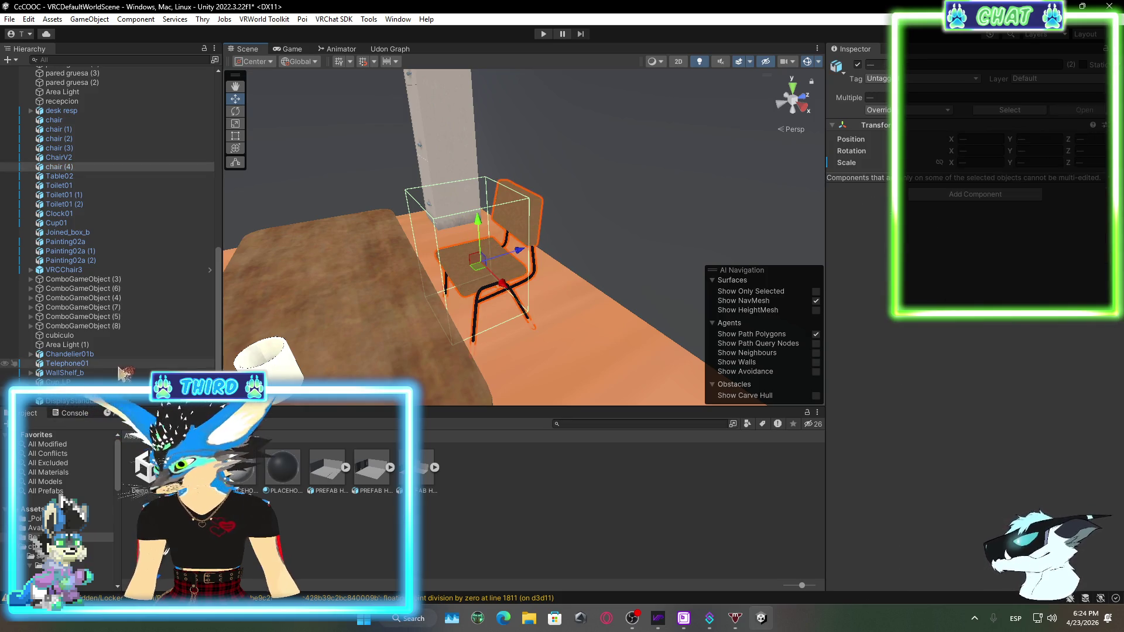
# Wrap chair (4) and VRChair3 (1) in a new empty parent named 'Supervisor'
pyautogui.rightClick(100, 168)
pyautogui.moveTo(210, 315)
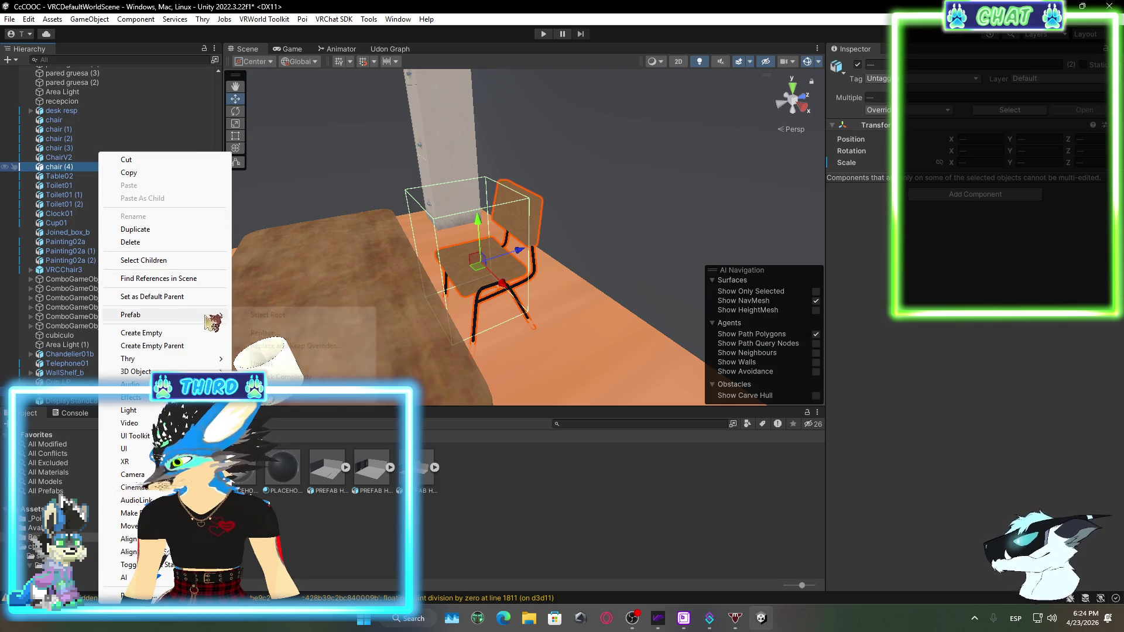
pyautogui.click(192, 346)
pyautogui.write('Sup')
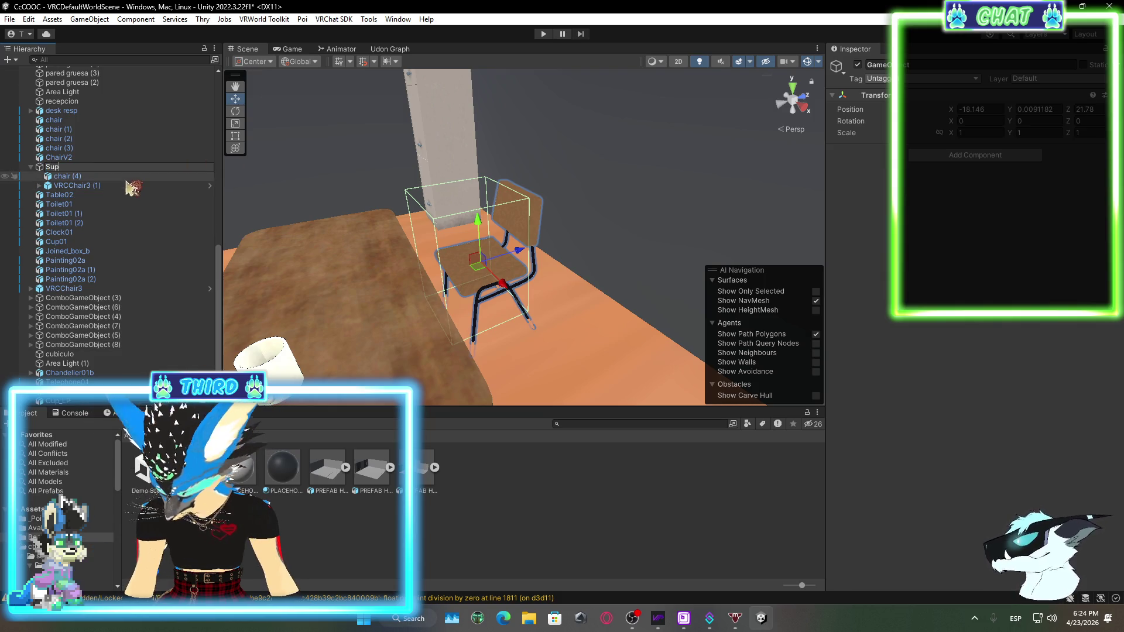
pyautogui.write('ervisor')
pyautogui.click(152, 205)
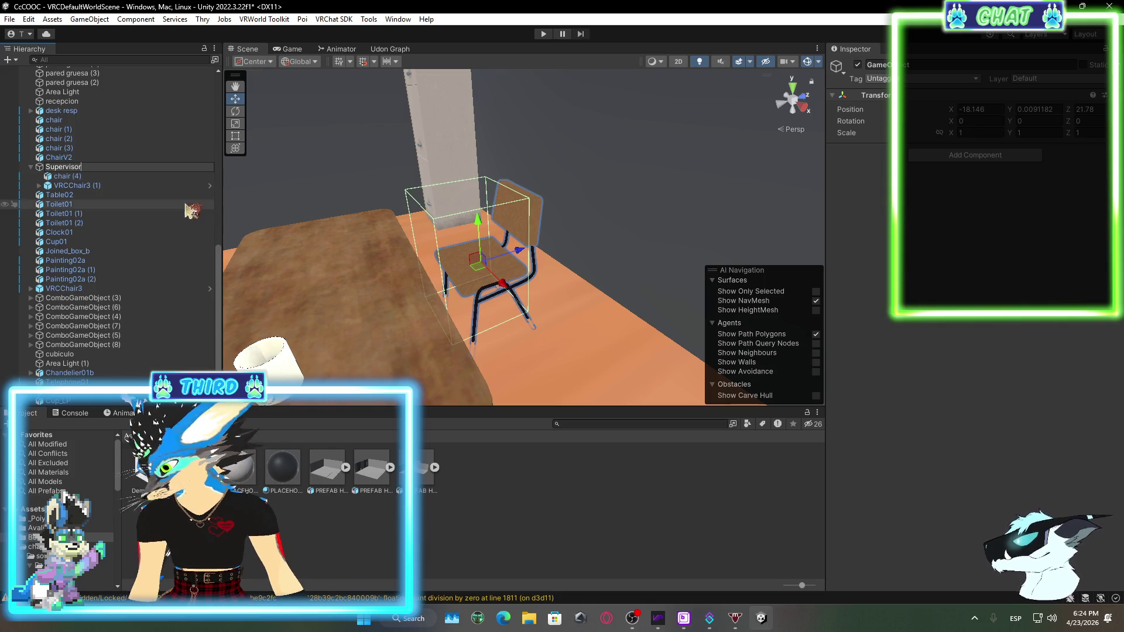
pyautogui.moveTo(544, 222); pyautogui.dragTo(546, 148)
pyautogui.moveTo(640, 253)
pyautogui.mouseDown()
pyautogui.moveTo(553, 312)
pyautogui.moveTo(550, 285)
pyautogui.moveTo(456, 228)
pyautogui.mouseUp()
# Move DisplayStandLarge off the cabinet with the Move tool and set it on the desk top
pyautogui.press('f')
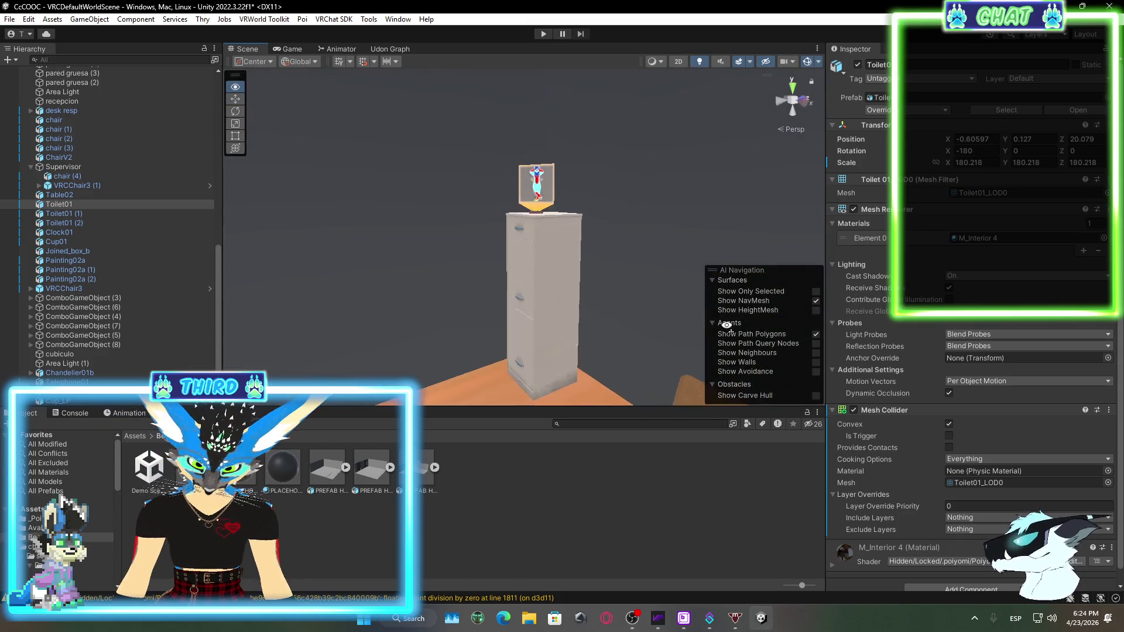
pyautogui.click(533, 198)
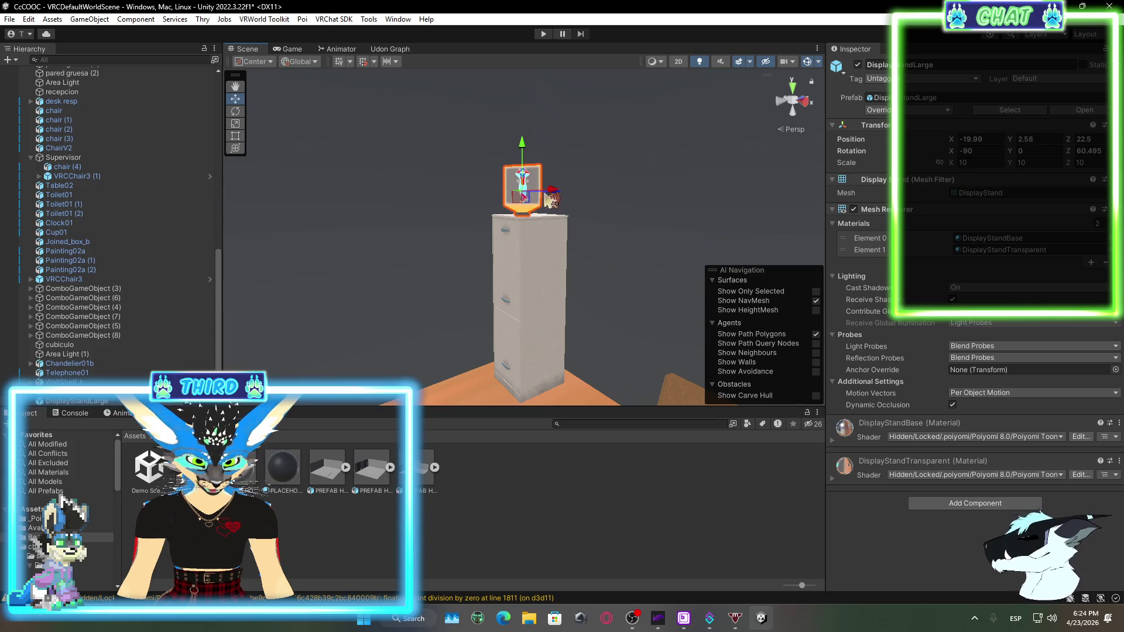
pyautogui.click(235, 148)
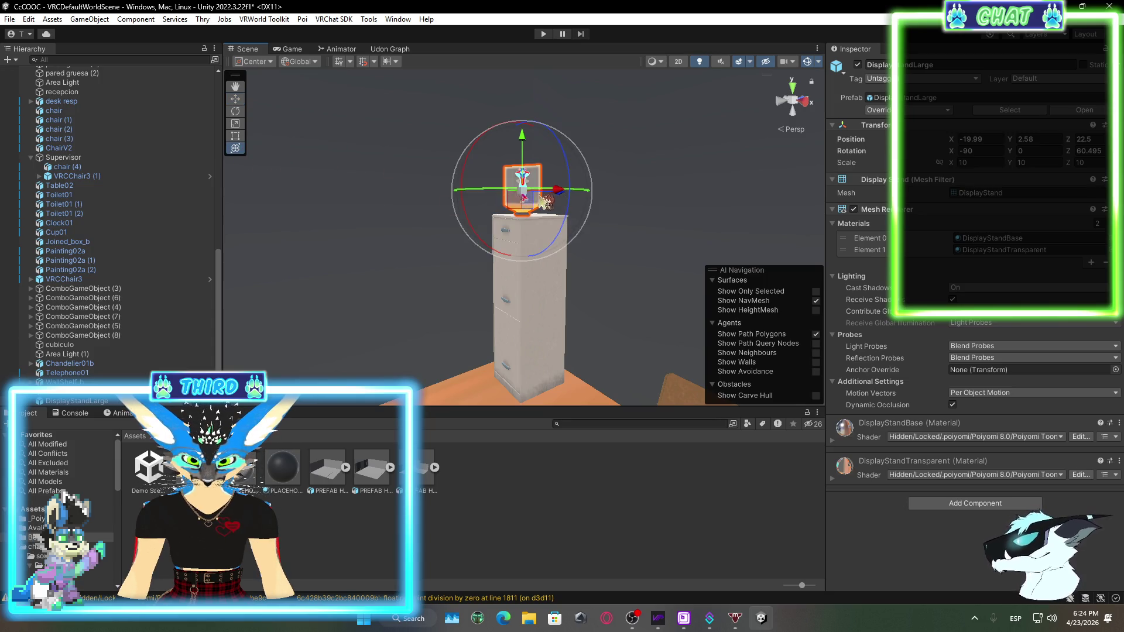
pyautogui.click(236, 99)
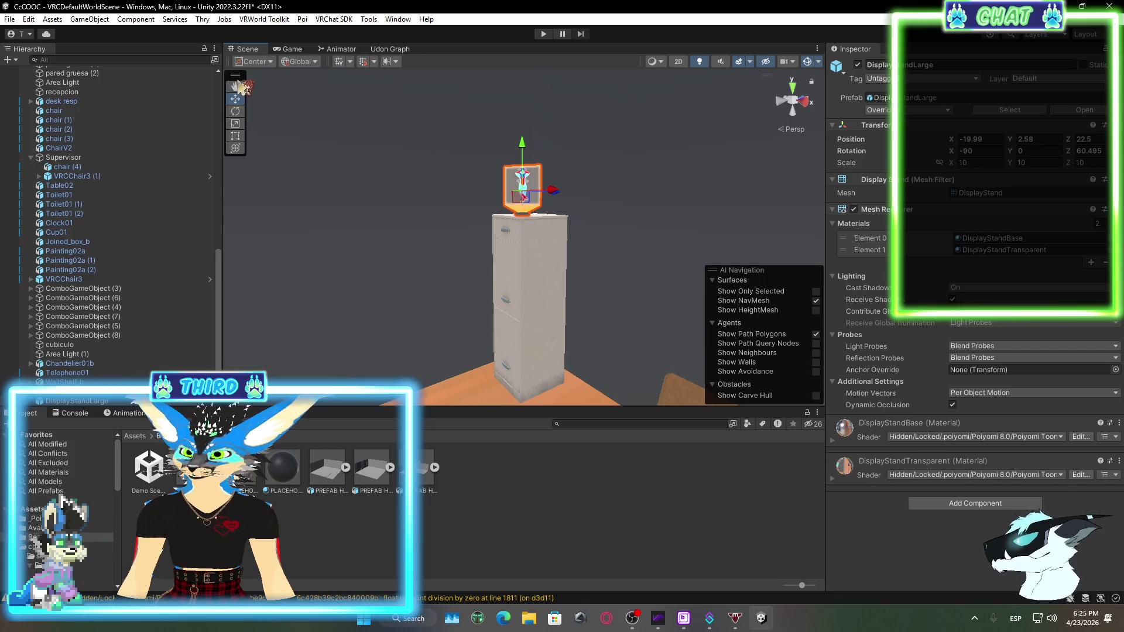
pyautogui.moveTo(509, 197)
pyautogui.mouseDown()
pyautogui.moveTo(510, 234)
pyautogui.moveTo(430, 261)
pyautogui.moveTo(463, 257)
pyautogui.moveTo(318, 282)
pyautogui.moveTo(383, 307)
pyautogui.mouseUp()
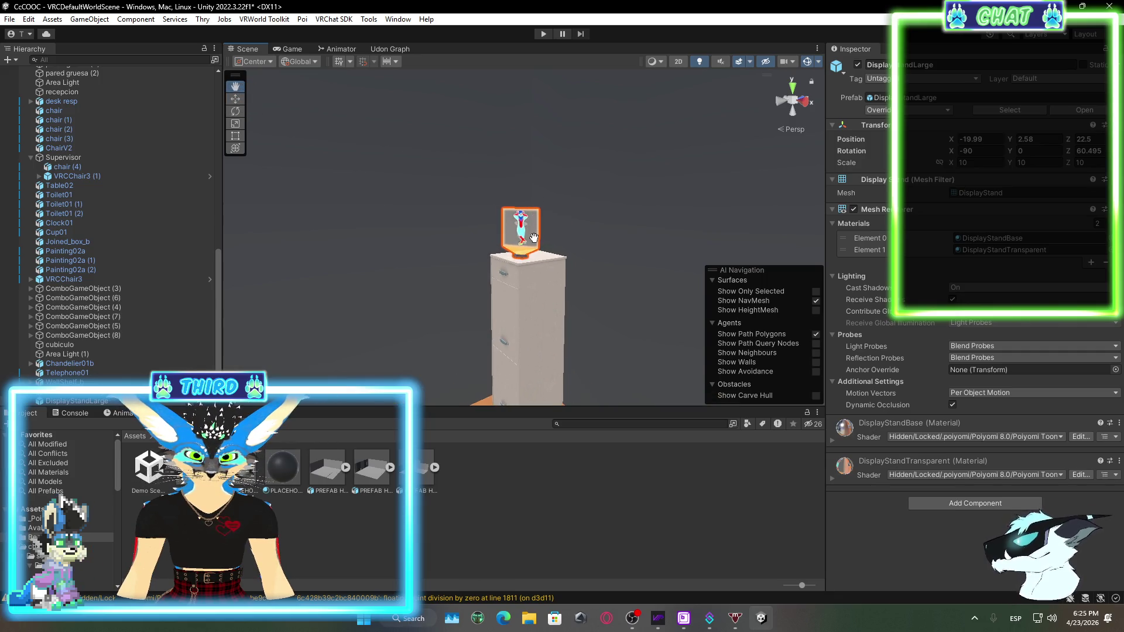
pyautogui.moveTo(521, 222)
pyautogui.mouseDown()
pyautogui.moveTo(454, 378)
pyautogui.moveTo(614, 334)
pyautogui.moveTo(606, 292)
pyautogui.moveTo(750, 225)
pyautogui.moveTo(720, 234)
pyautogui.moveTo(673, 204)
pyautogui.moveTo(629, 351)
pyautogui.moveTo(556, 304)
pyautogui.moveTo(476, 280)
pyautogui.moveTo(421, 292)
pyautogui.mouseUp()
pyautogui.moveTo(462, 251)
pyautogui.mouseDown()
pyautogui.moveTo(467, 294)
pyautogui.moveTo(399, 287)
pyautogui.moveTo(464, 231)
pyautogui.moveTo(489, 227)
pyautogui.moveTo(555, 257)
pyautogui.moveTo(570, 283)
pyautogui.mouseUp()
pyautogui.scroll(3, 401, 292)
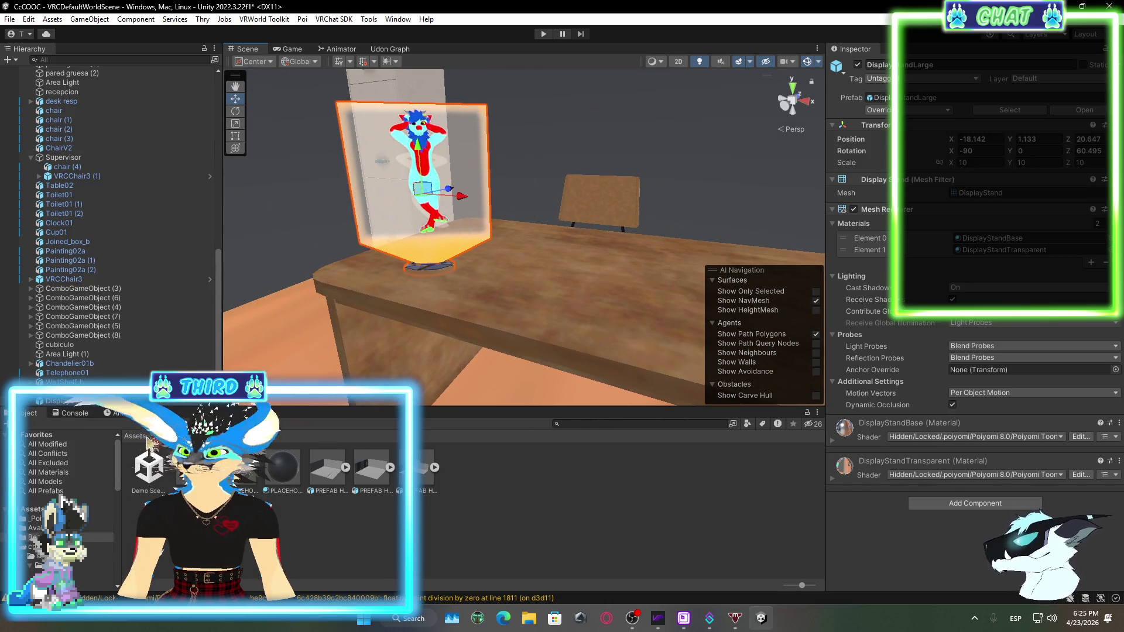
# Go to the root Assets folder in the Project window after briefly checking OBS Studio
pyautogui.click(140, 437)
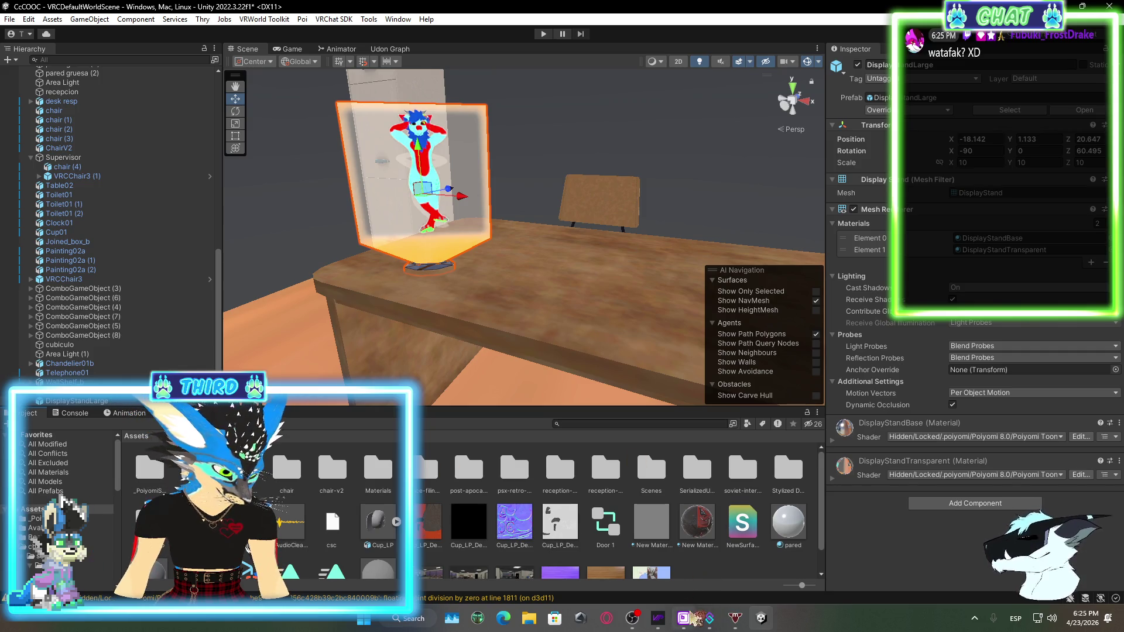
pyautogui.click(632, 618)
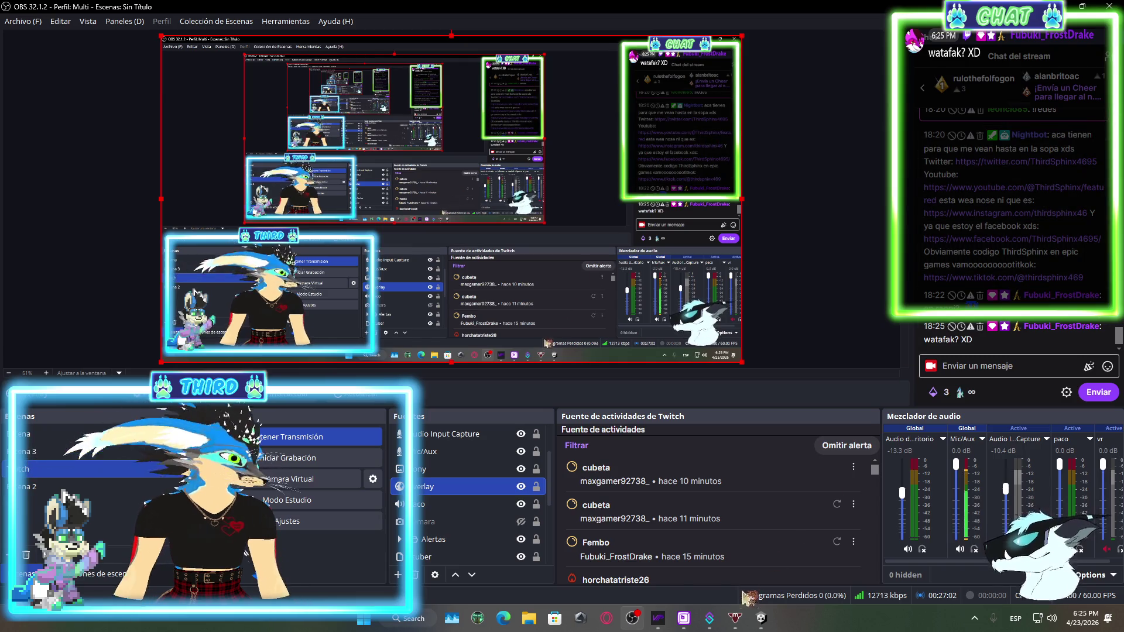
pyautogui.hotkey('alt', 'Tab')
pyautogui.scroll(-1, 644, 515)
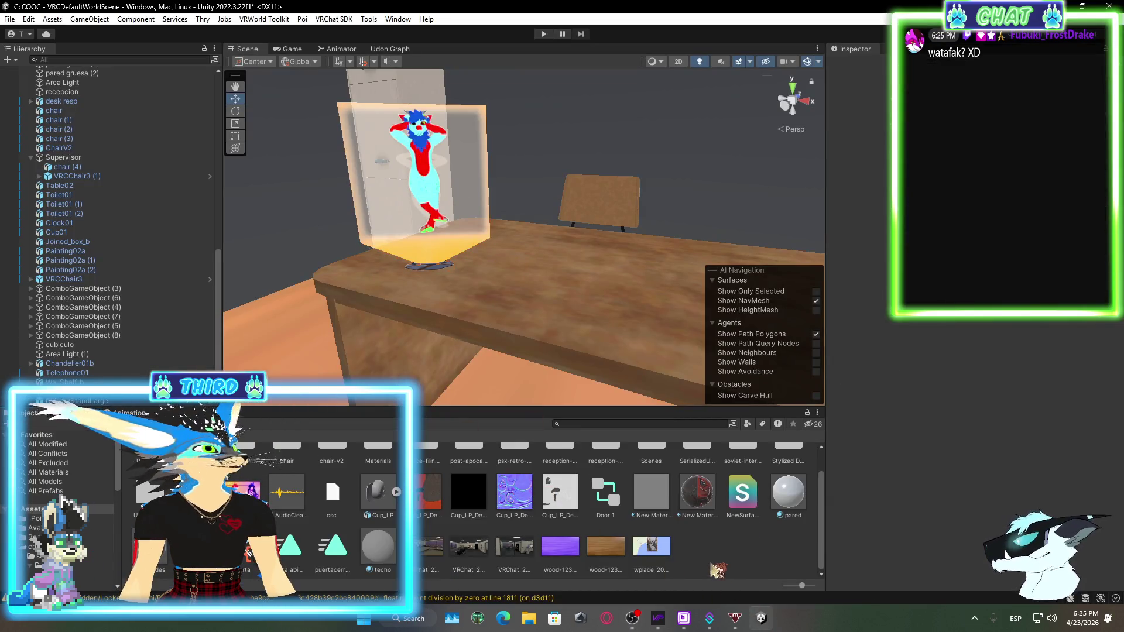
pyautogui.rightClick(715, 567)
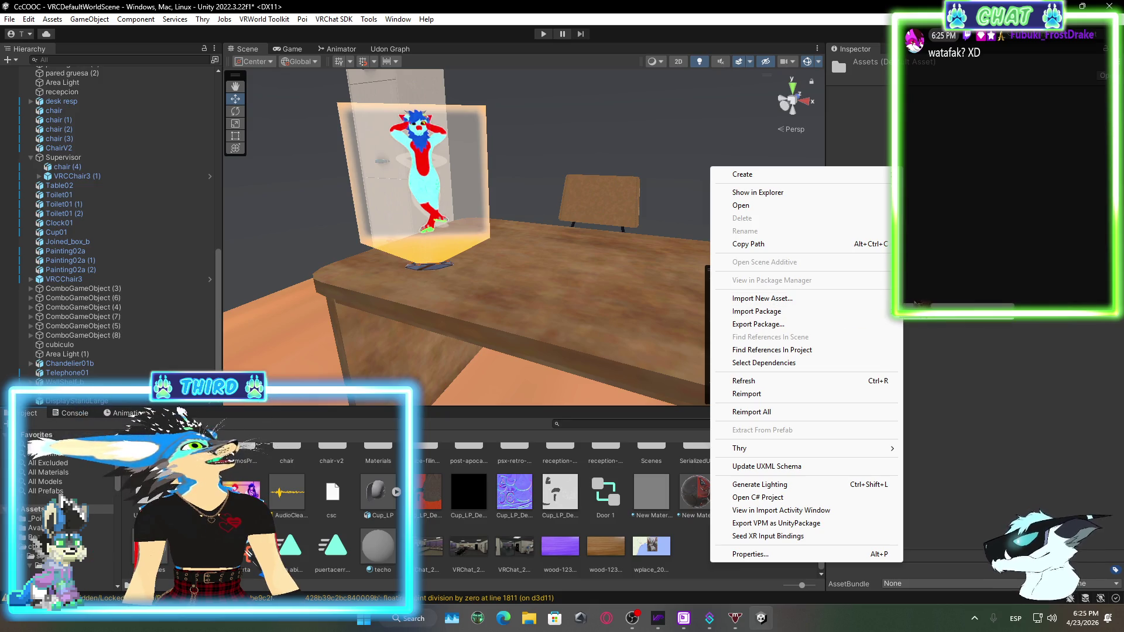
# Import all assets from the AvaliWallScreen custom package in Downloads
pyautogui.moveTo(756, 311)
pyautogui.click(755, 331)
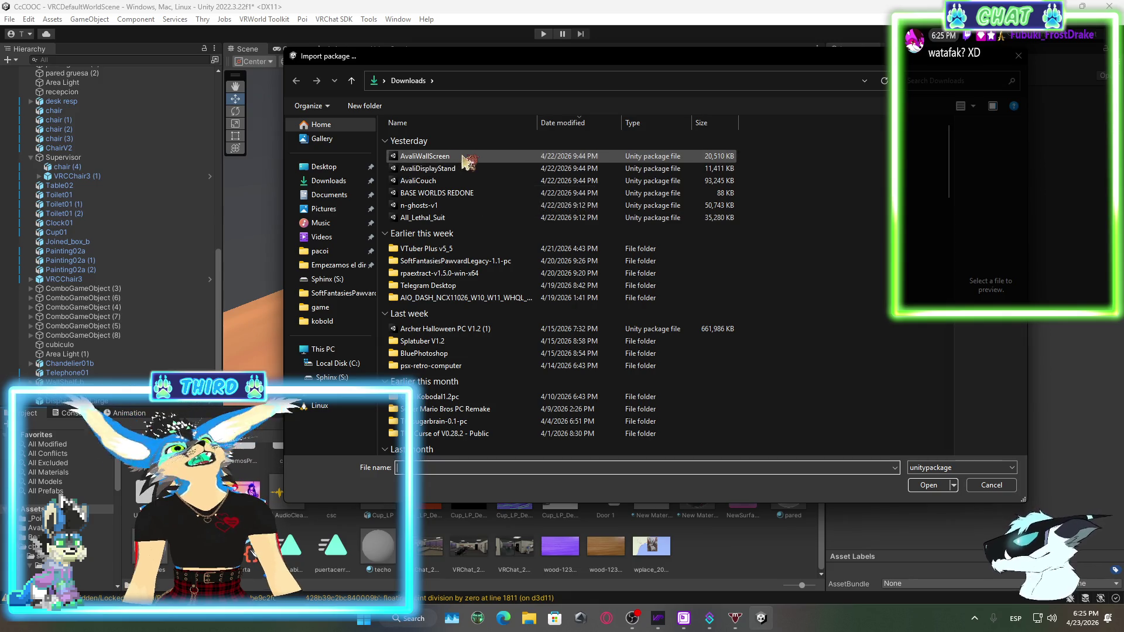
pyautogui.click(466, 160)
pyautogui.click(927, 486)
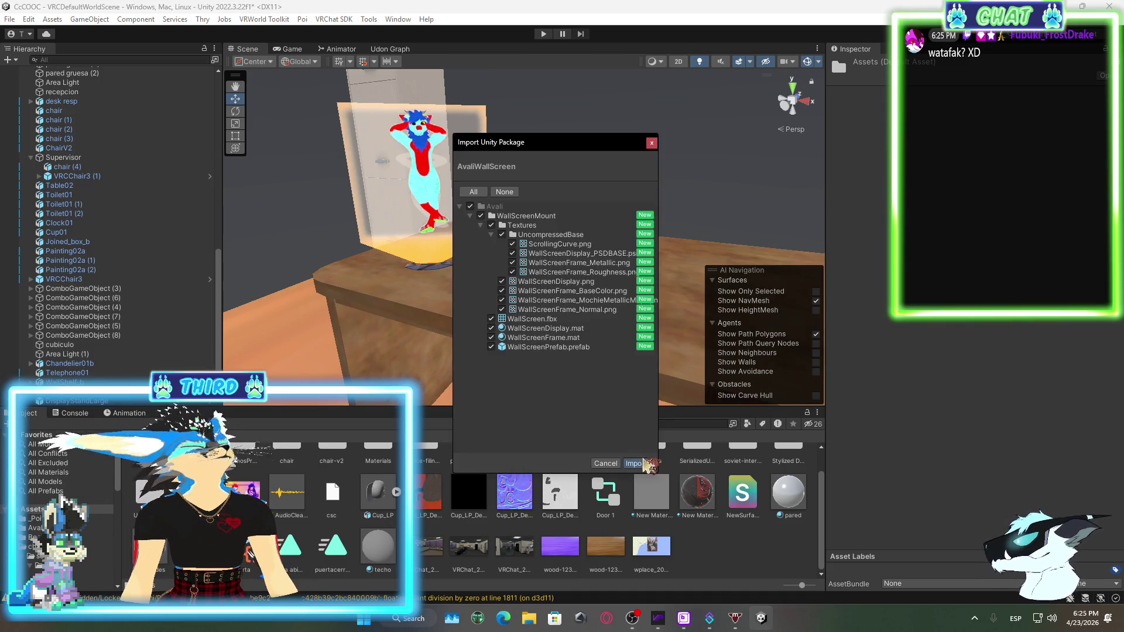
pyautogui.click(636, 464)
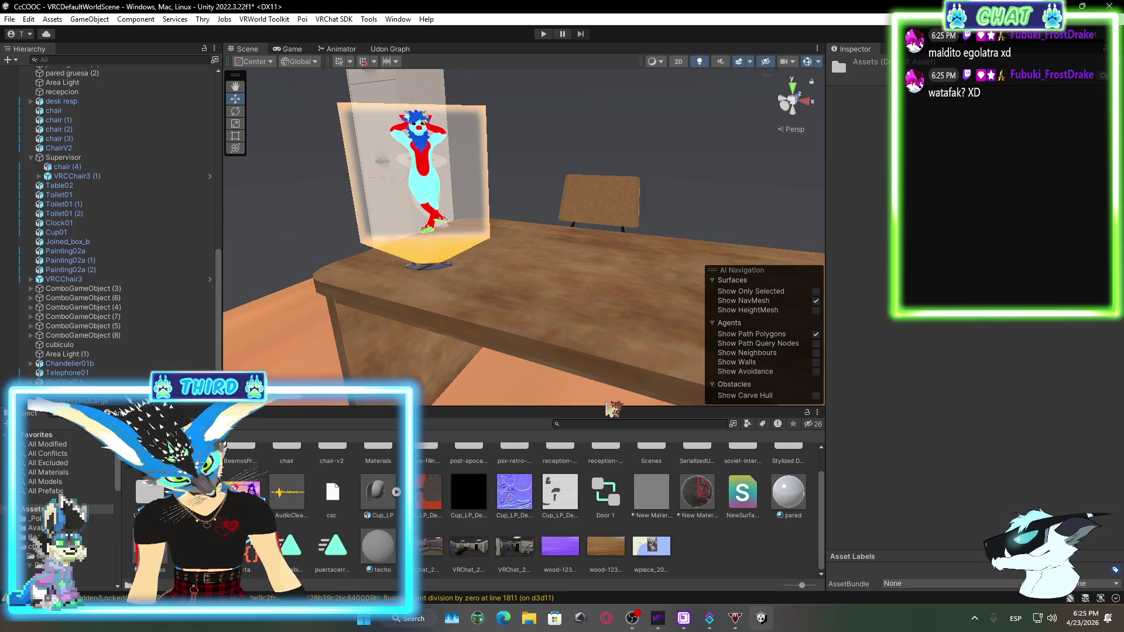
# Import all assets from the AvaliCouch custom package, then switch to OBS Studio
pyautogui.moveTo(504, 274)
pyautogui.mouseDown()
pyautogui.moveTo(375, 441)
pyautogui.moveTo(693, 546)
pyautogui.mouseUp()
pyautogui.rightClick(693, 545)
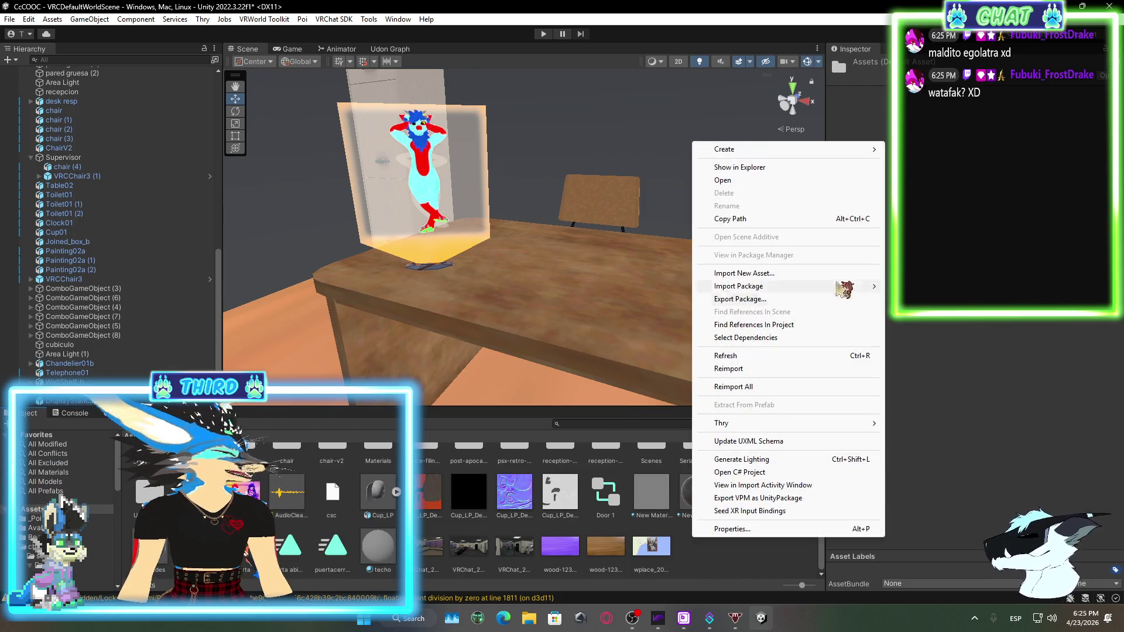
pyautogui.moveTo(855, 286)
pyautogui.click(916, 287)
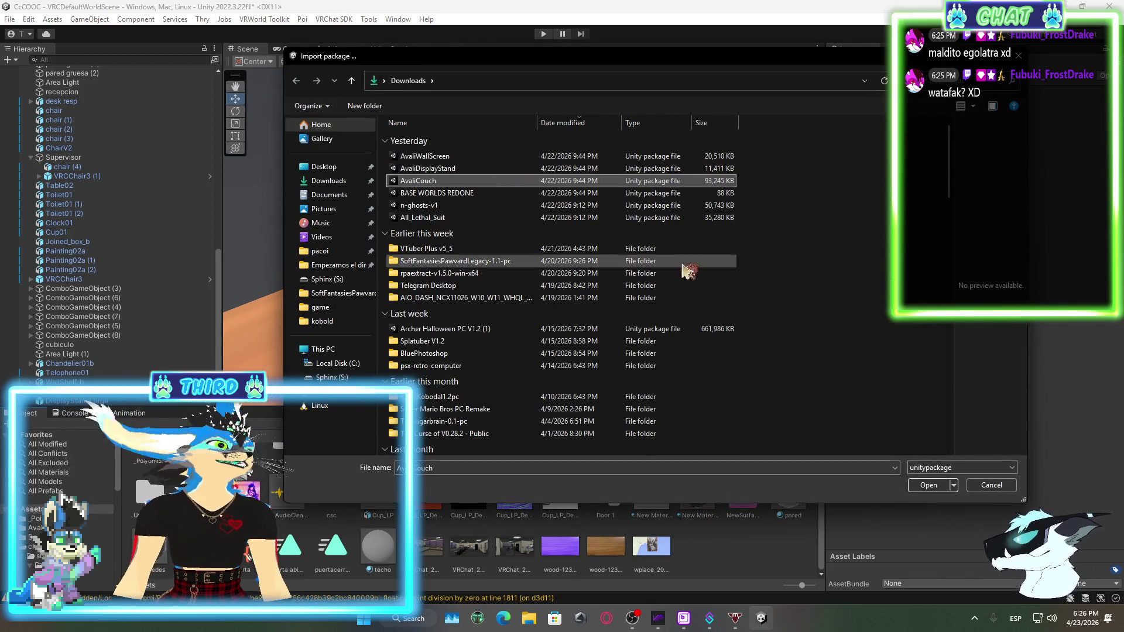
pyautogui.click(940, 490)
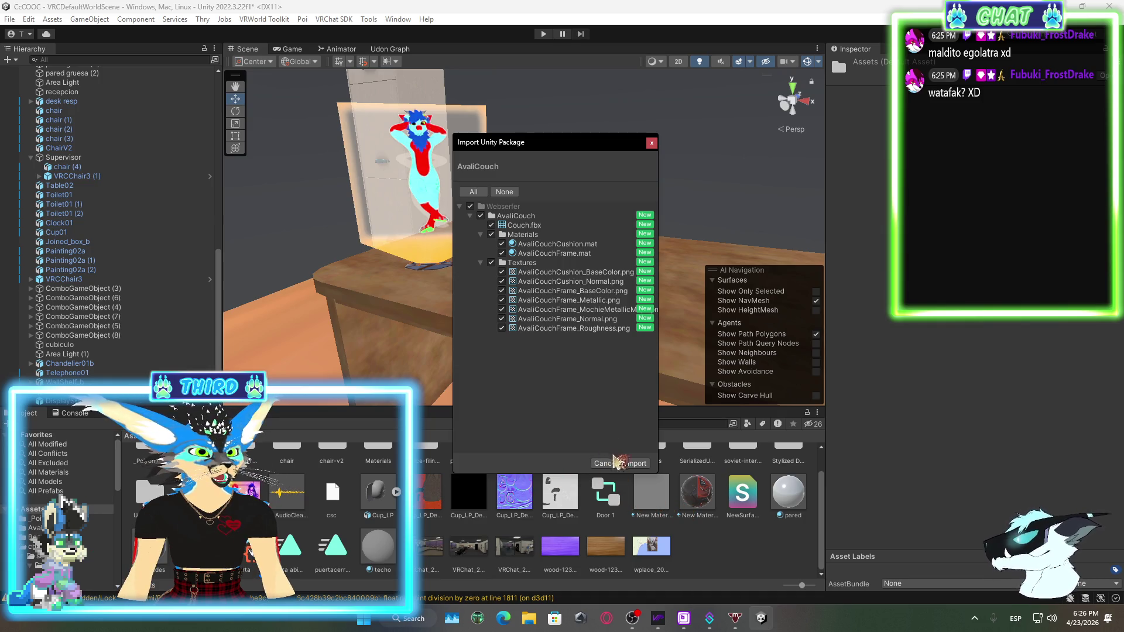
pyautogui.click(637, 463)
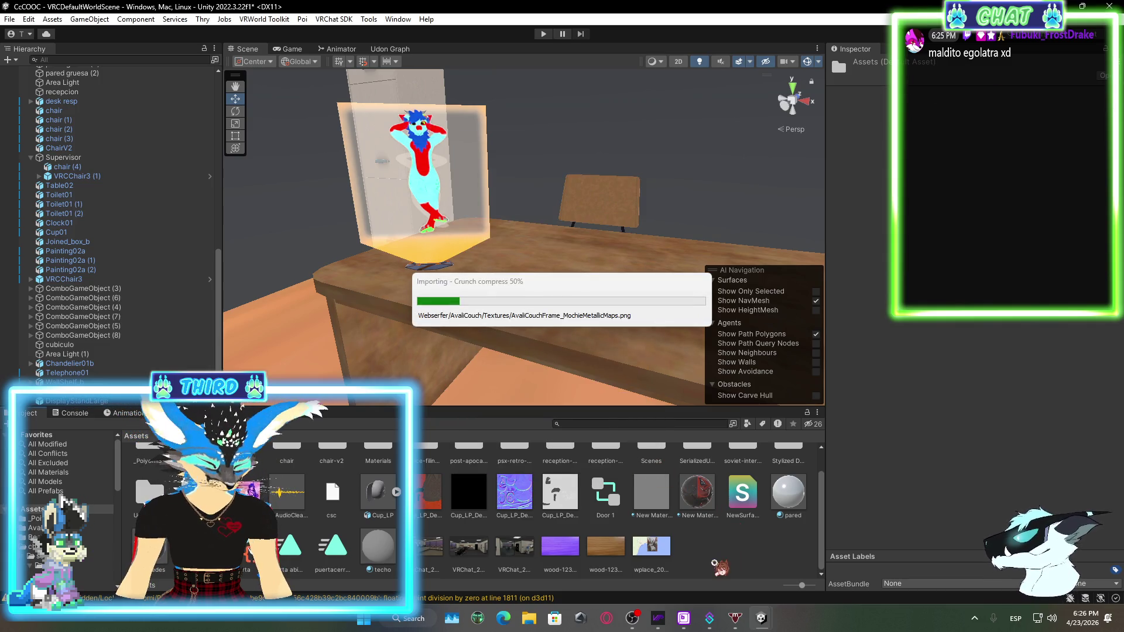
pyautogui.click(638, 619)
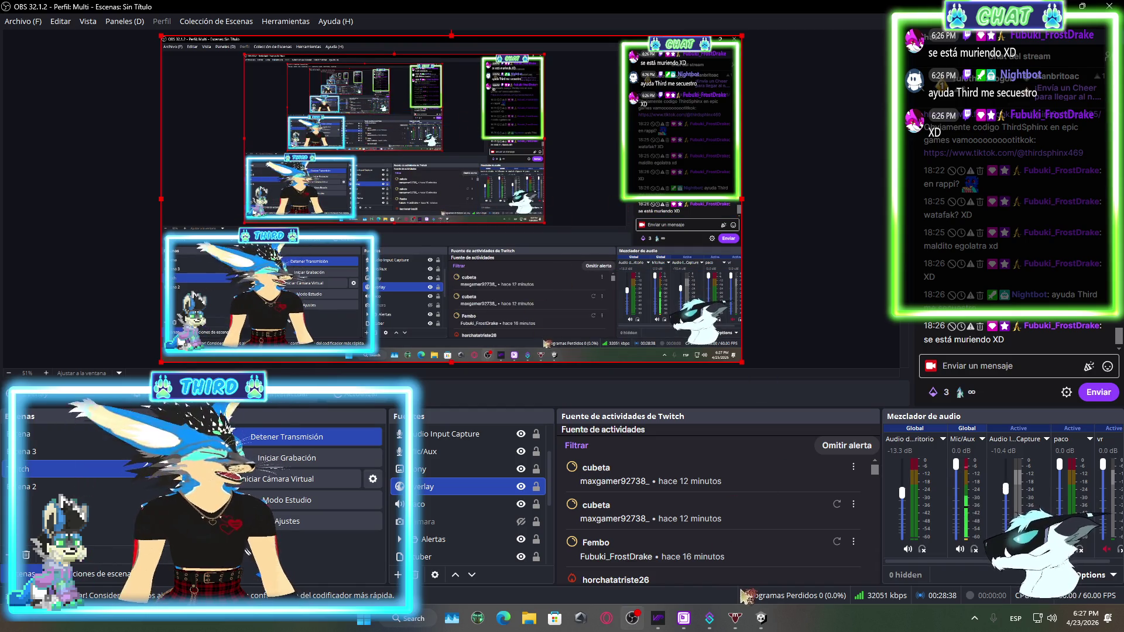
# Import the AvaliDisplayStand custom package from Downloads with all its assets, then return to OBS
pyautogui.click(760, 620)
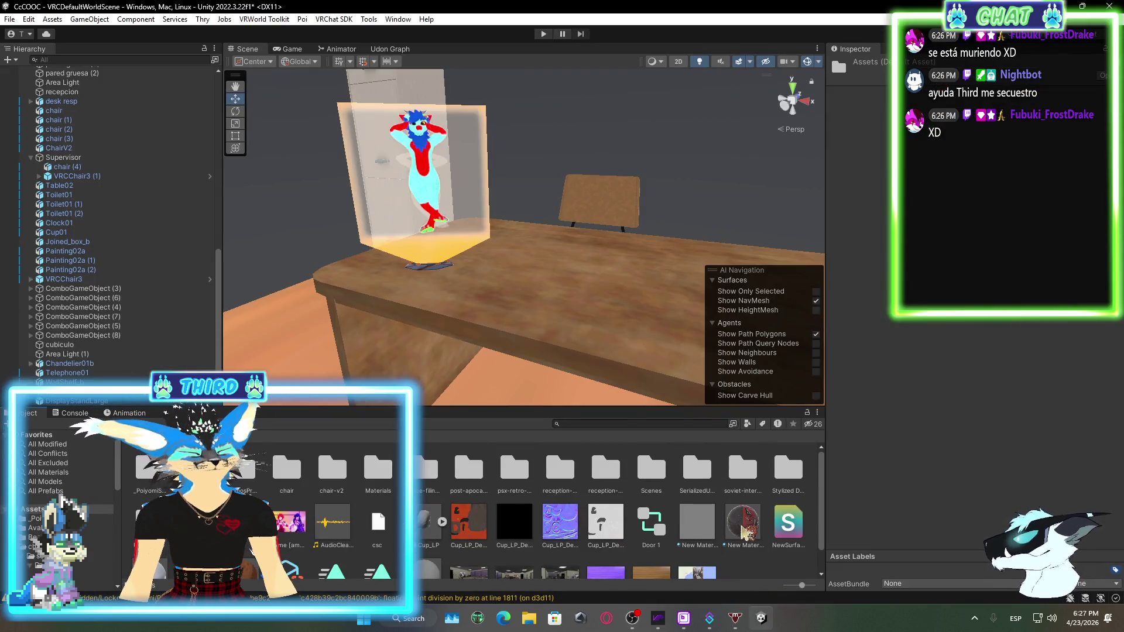
pyautogui.rightClick(756, 537)
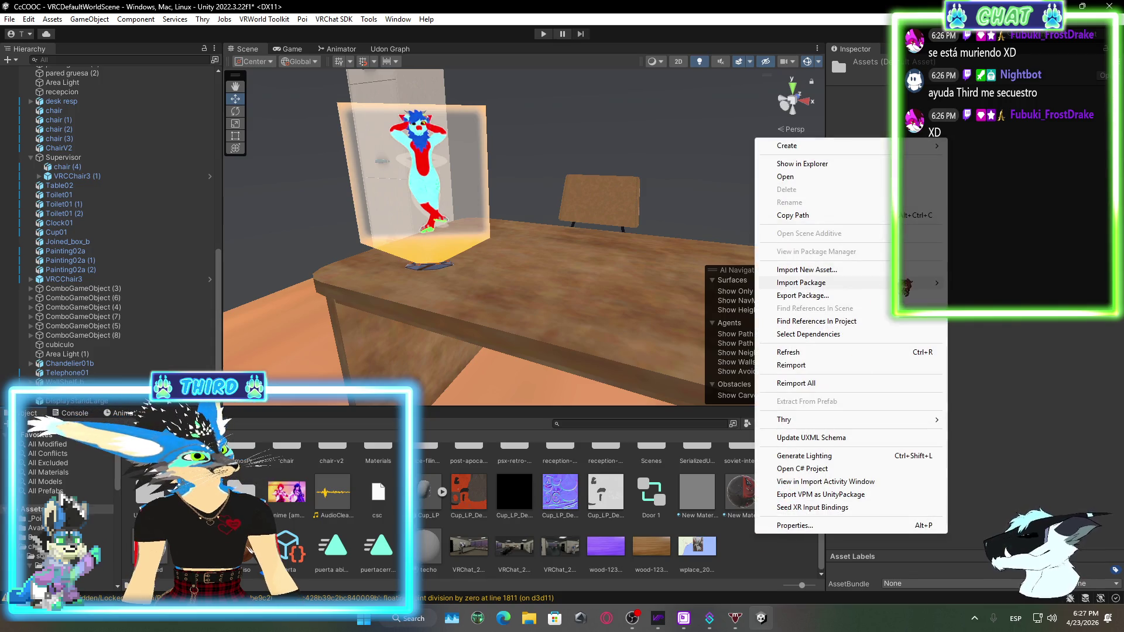
pyautogui.moveTo(878, 283)
pyautogui.click(999, 283)
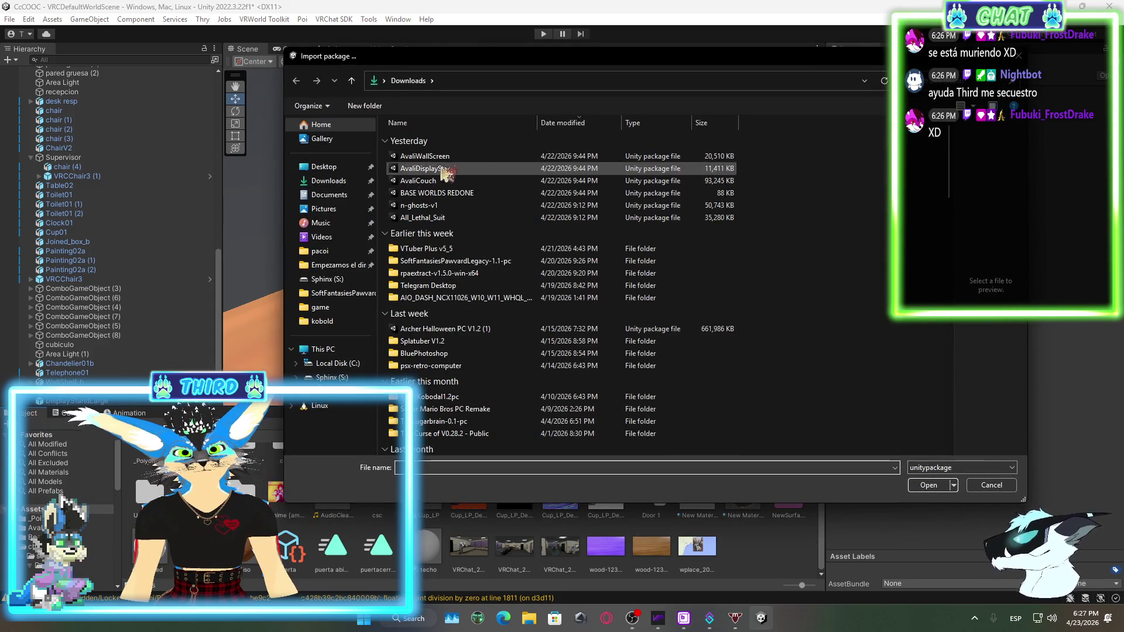
pyautogui.click(515, 170)
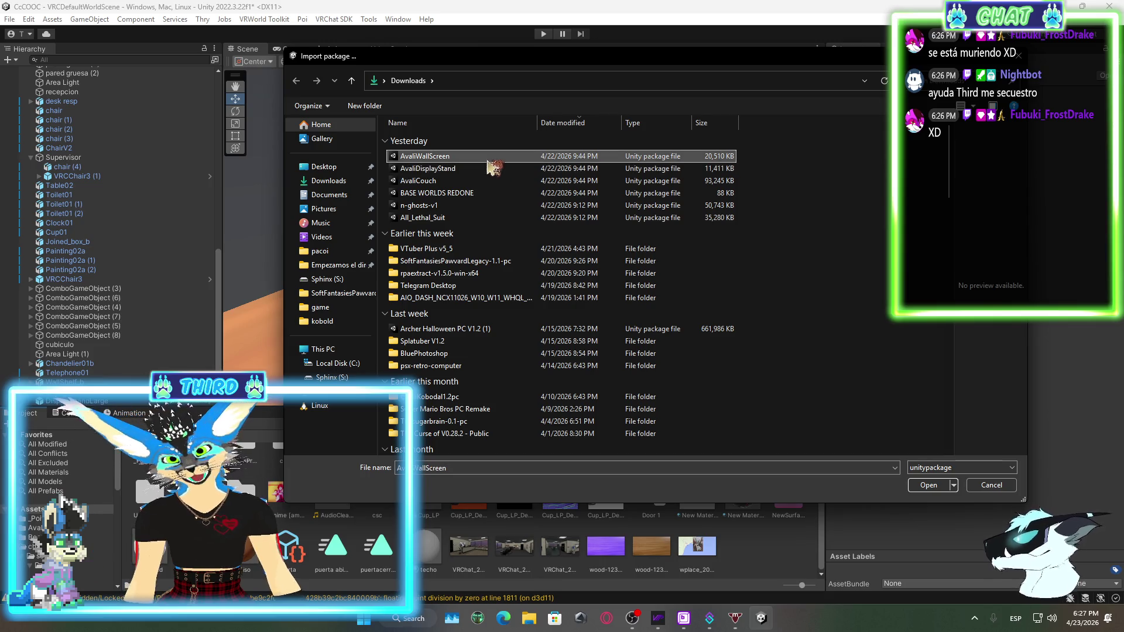
pyautogui.click(485, 182)
pyautogui.click(485, 169)
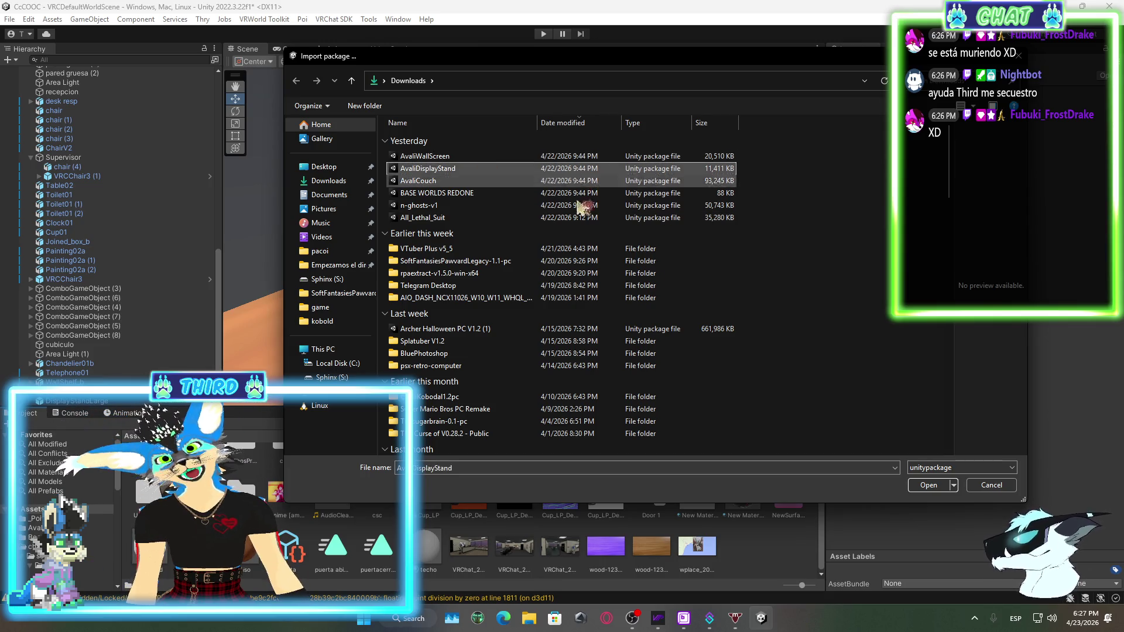
pyautogui.click(928, 485)
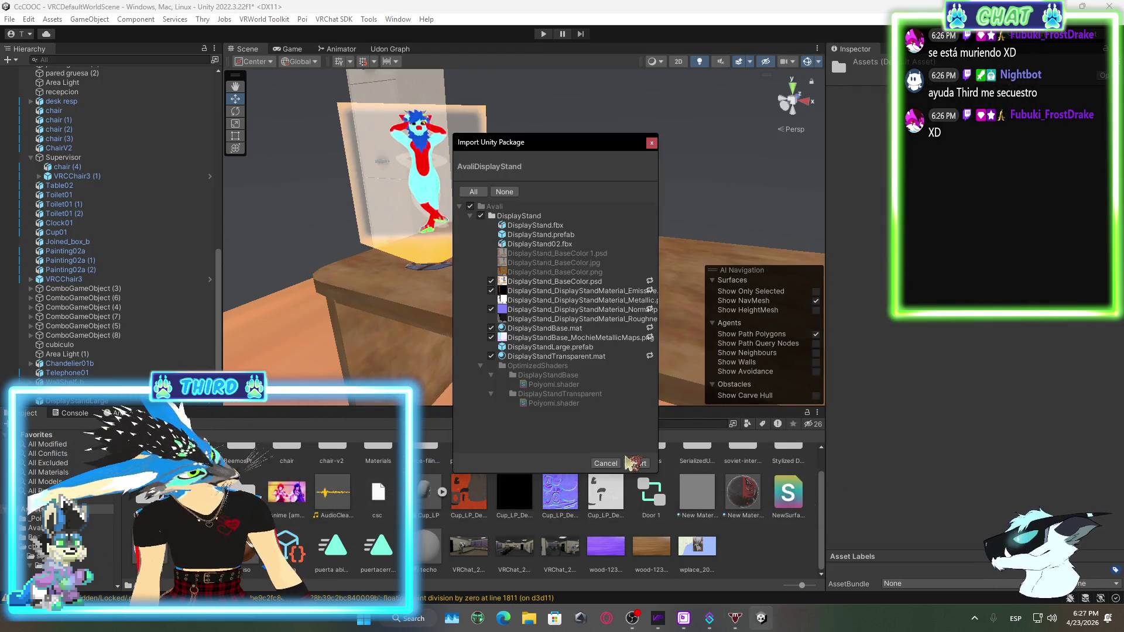
pyautogui.click(637, 464)
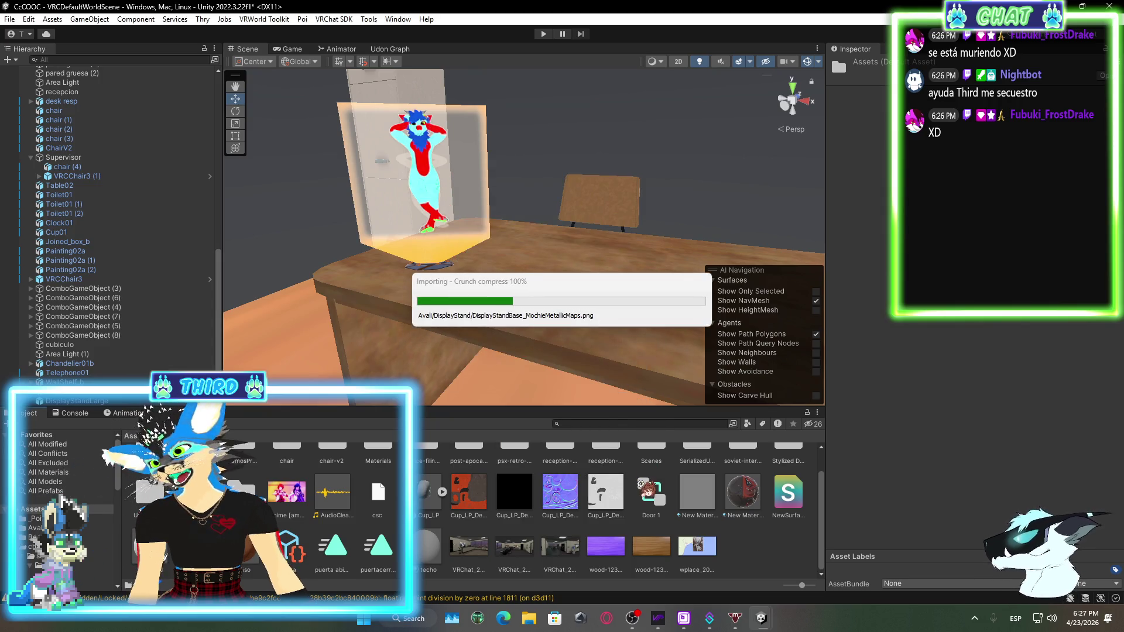
pyautogui.click(629, 619)
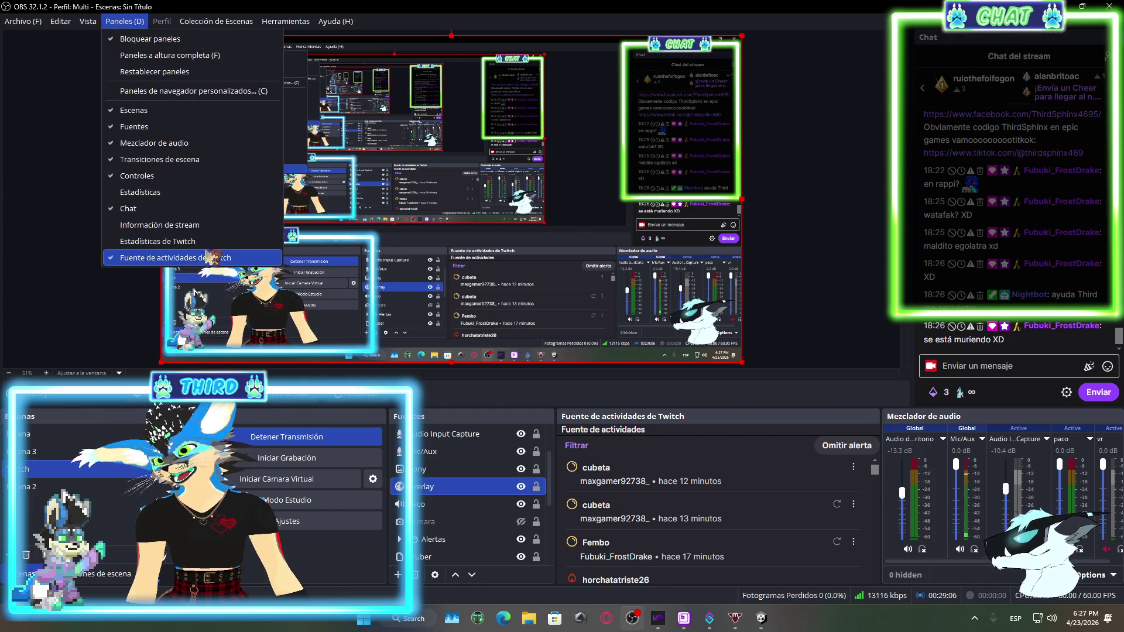
# Reset the OBS stream statistics, hide the Twitch and stats panels, and switch back to Unity
pyautogui.click(170, 241)
pyautogui.click(139, 23)
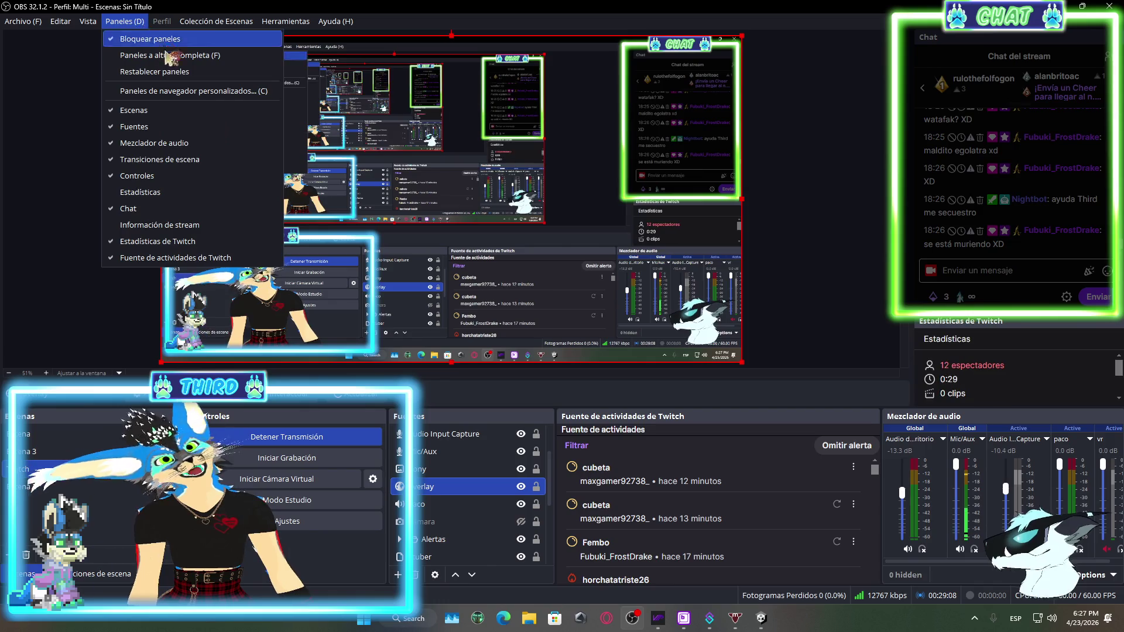
pyautogui.click(140, 192)
pyautogui.click(130, 24)
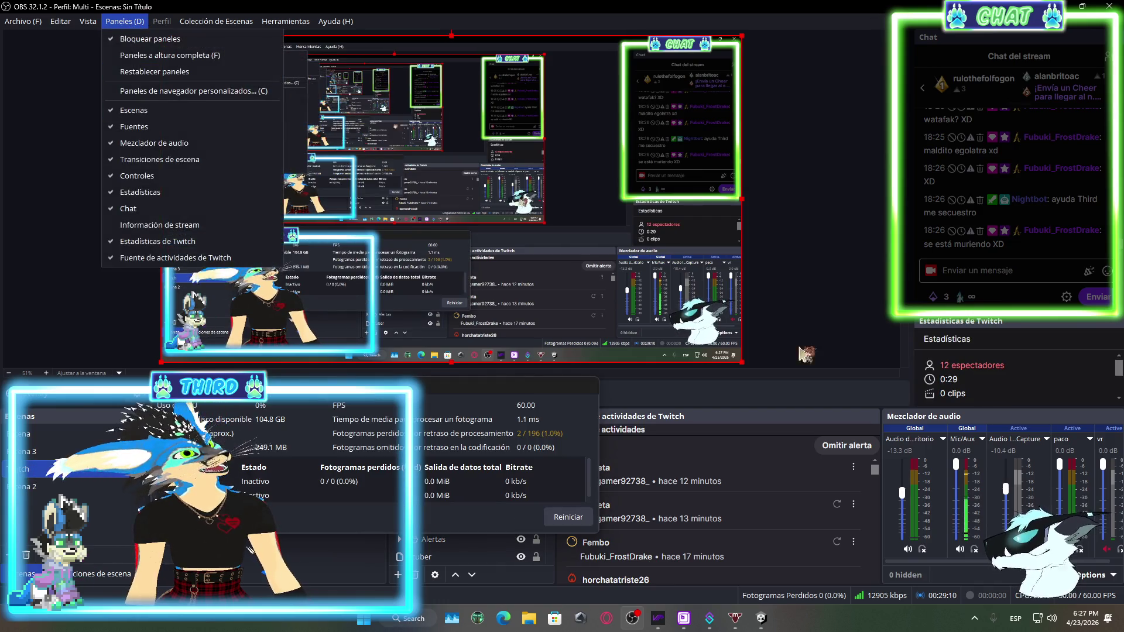
pyautogui.click(153, 241)
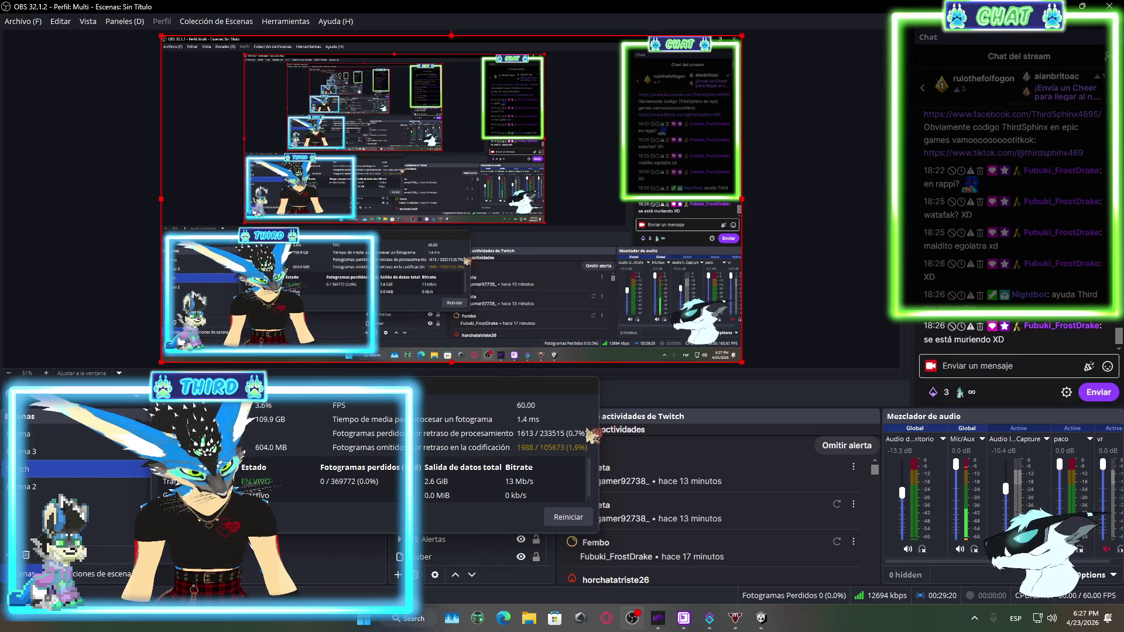
pyautogui.click(572, 519)
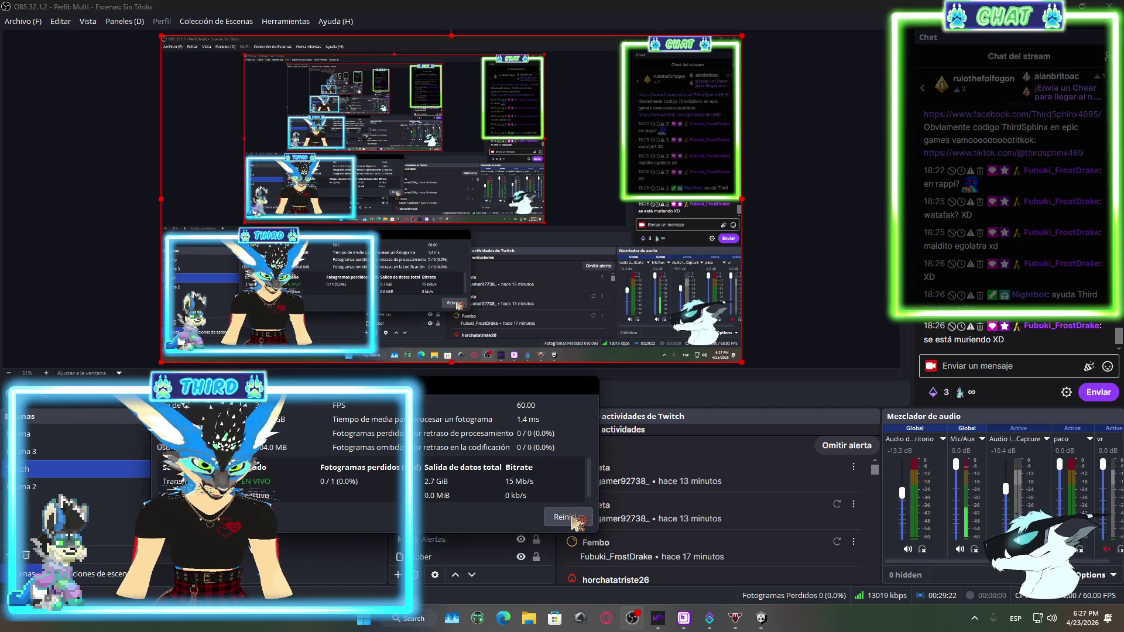
pyautogui.click(124, 24)
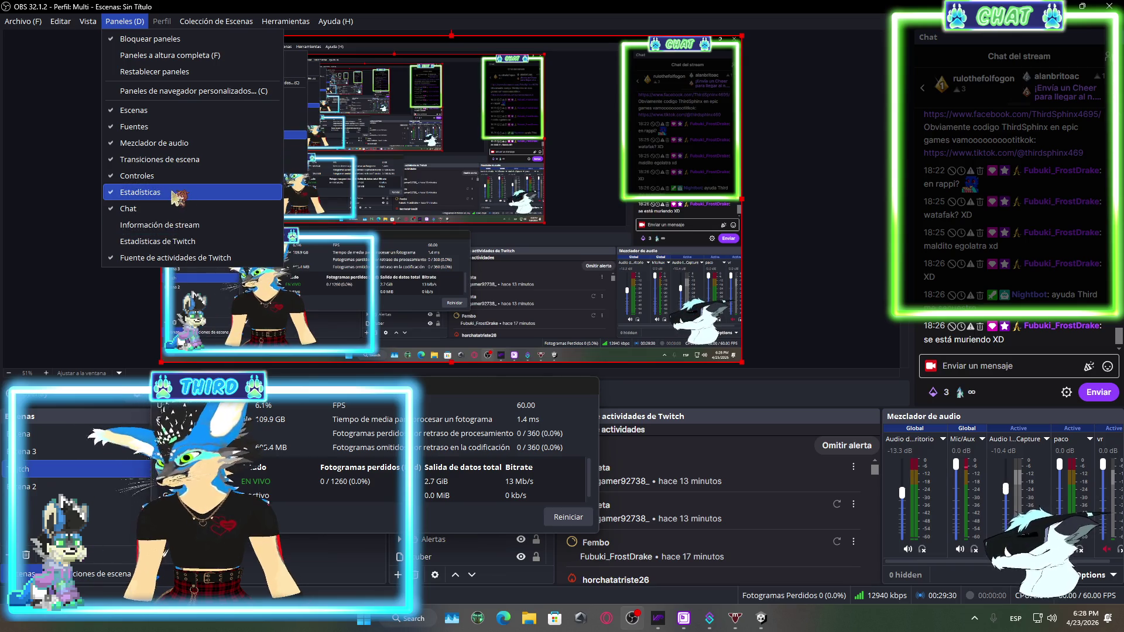
pyautogui.click(173, 195)
pyautogui.moveTo(745, 622)
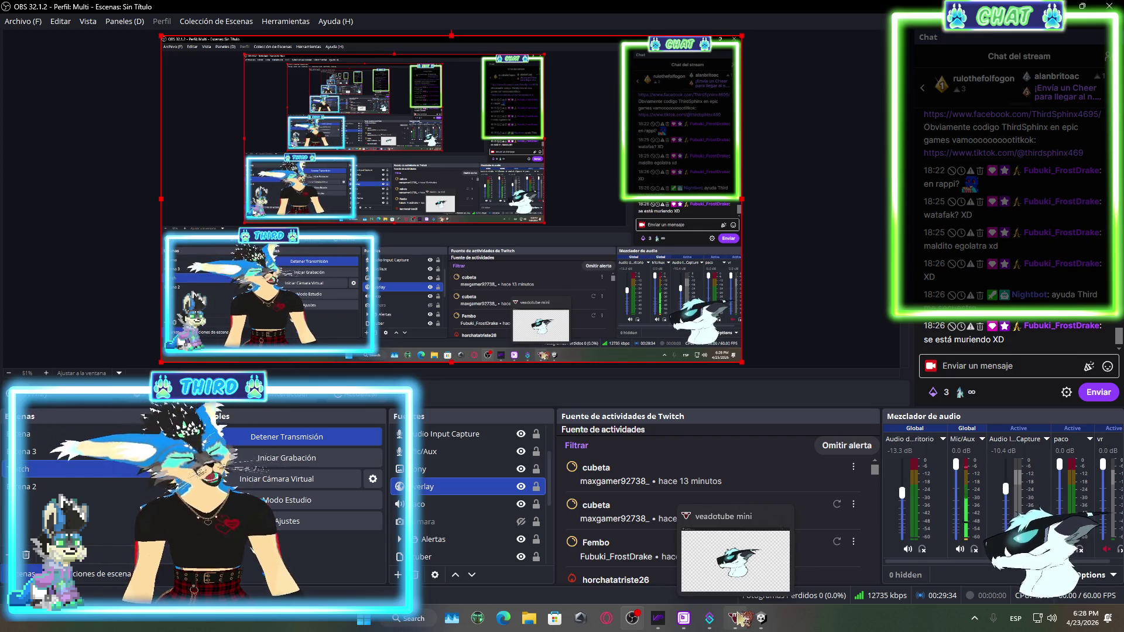
pyautogui.click(764, 620)
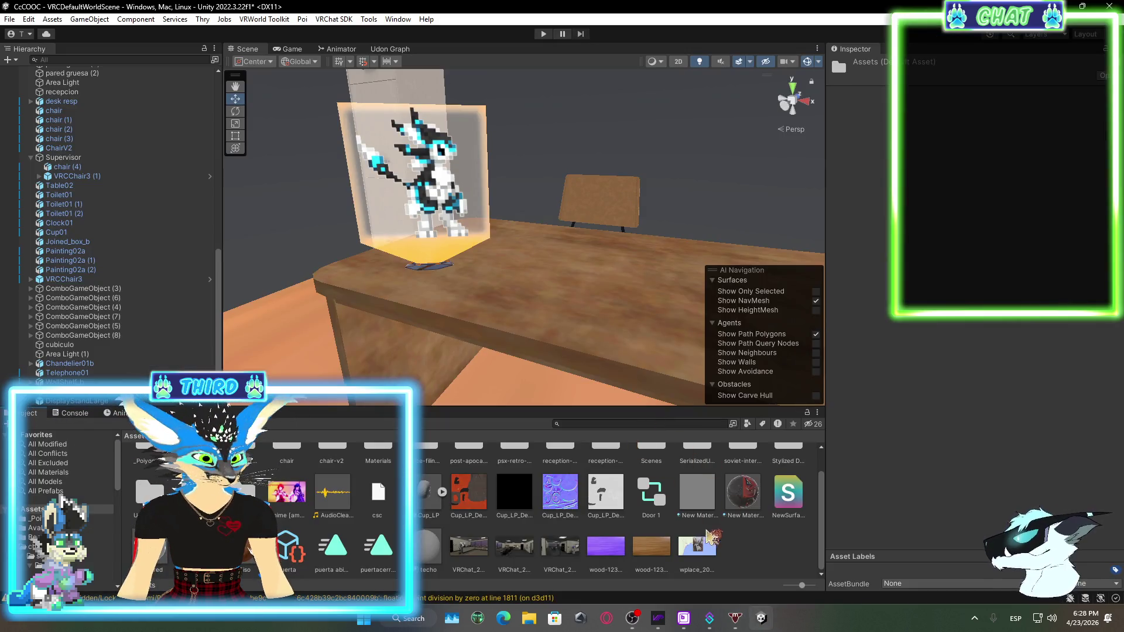
# Import every asset from the n-ghosts-v1 custom package, including its ghost and skeleton textures
pyautogui.rightClick(770, 538)
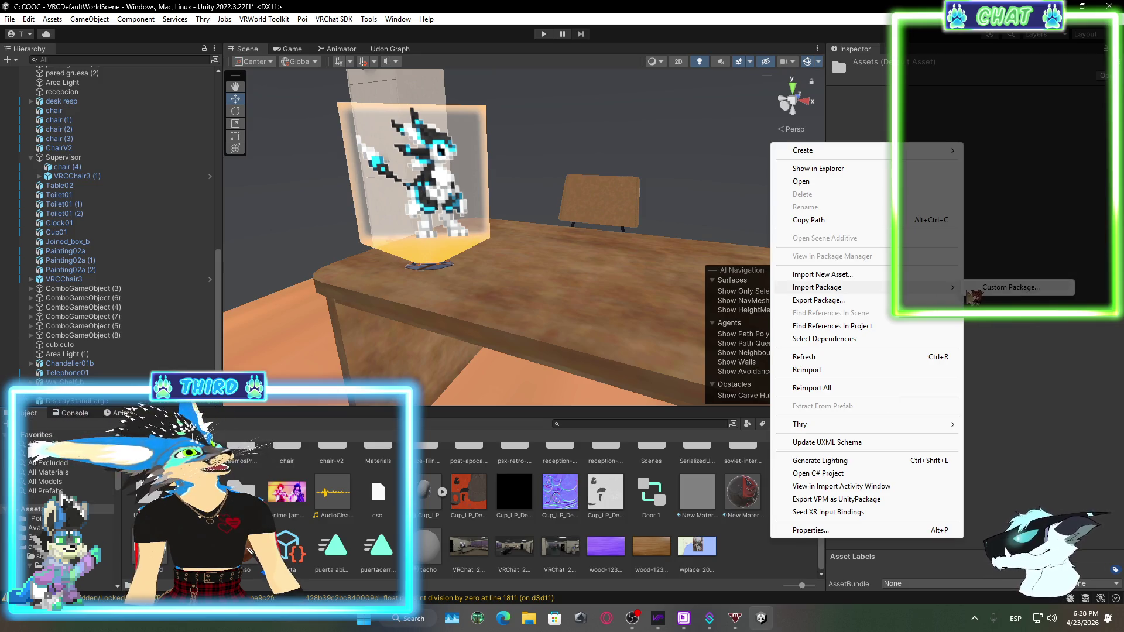
pyautogui.click(995, 288)
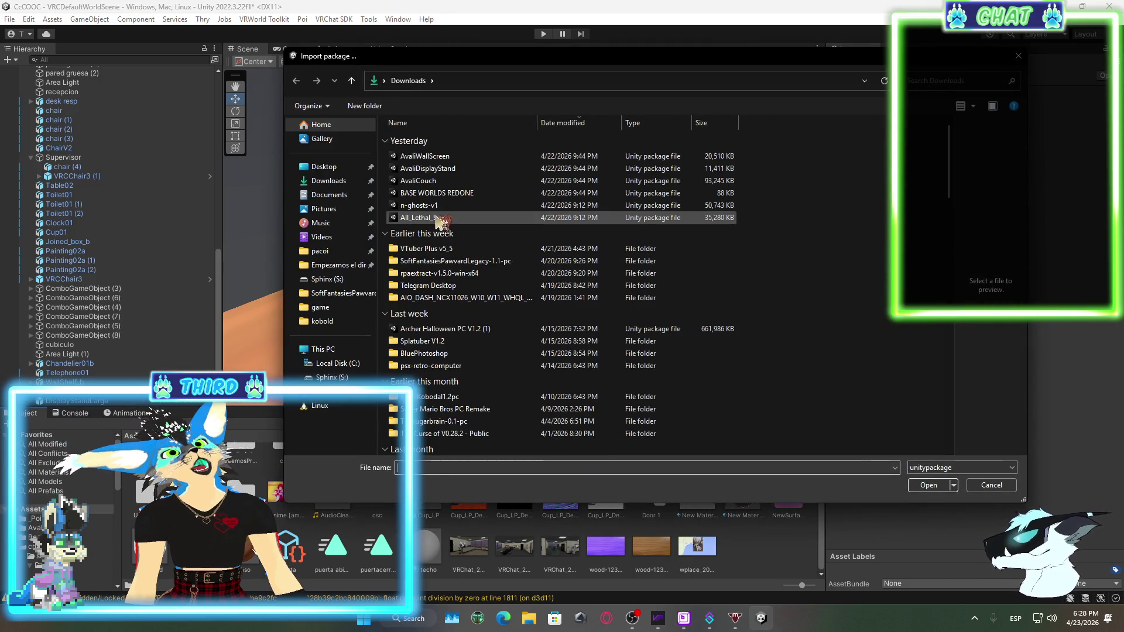
pyautogui.click(404, 218)
pyautogui.click(410, 205)
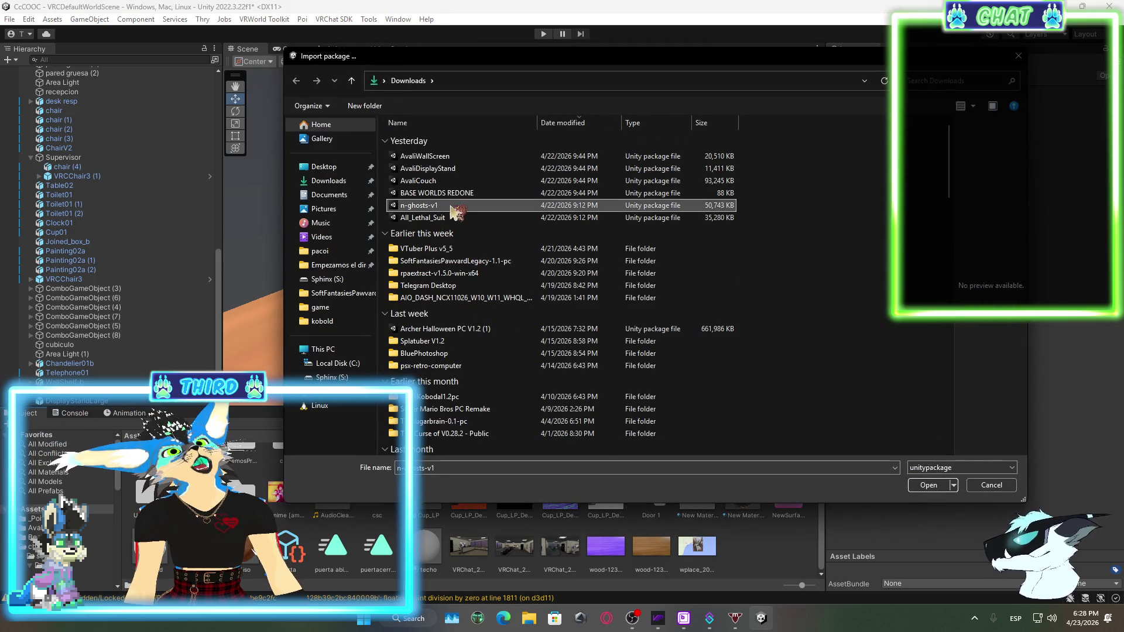
pyautogui.click(926, 485)
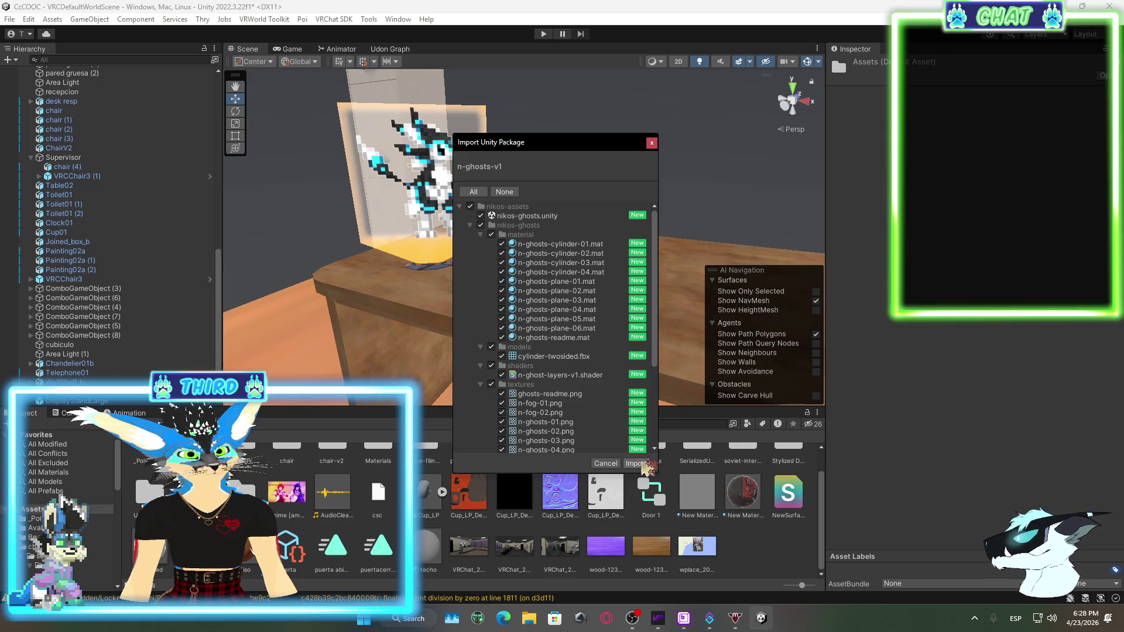
pyautogui.click(642, 463)
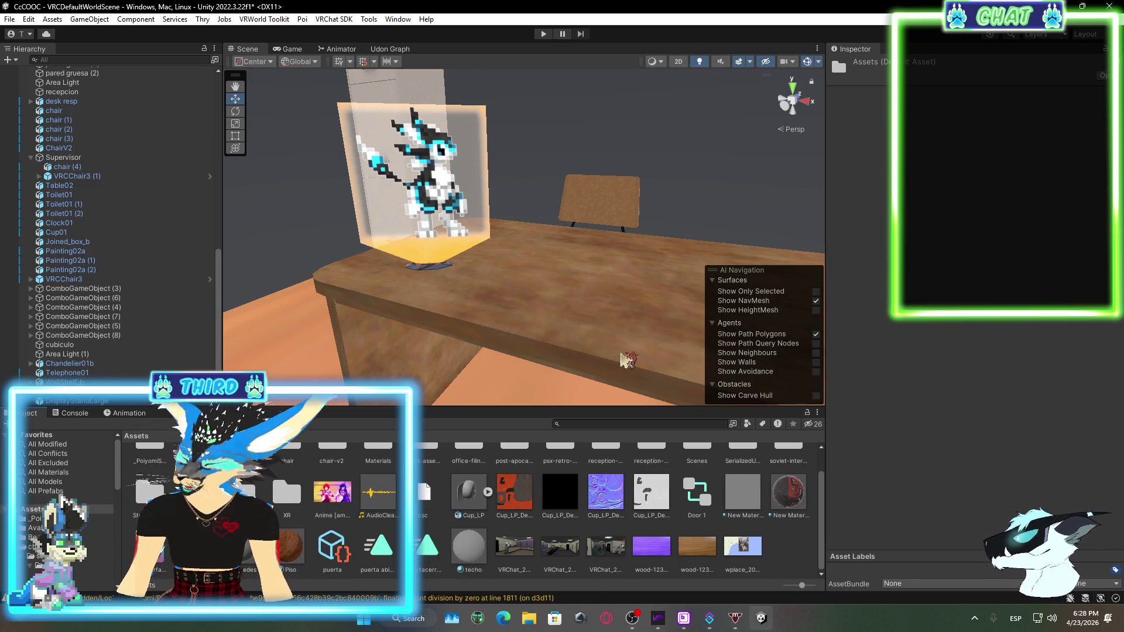
pyautogui.moveTo(535, 284)
pyautogui.mouseDown()
pyautogui.moveTo(432, 191)
pyautogui.moveTo(597, 238)
pyautogui.moveTo(419, 228)
pyautogui.mouseUp()
# Fly the Scene view forward into the office and turn it toward a bare grey wall
pyautogui.press('w')
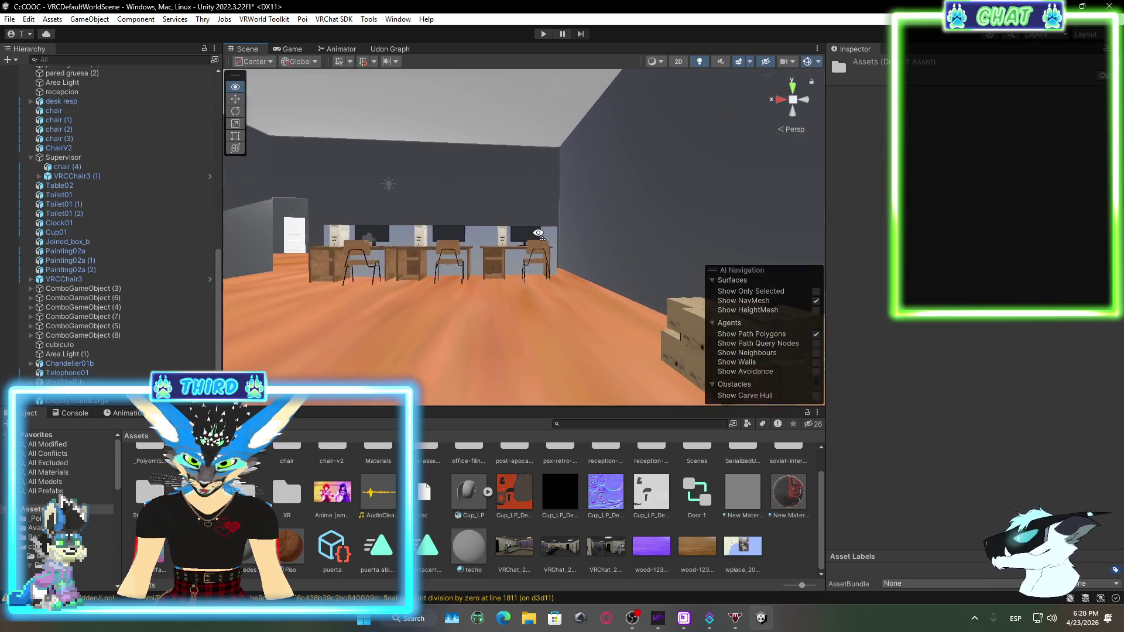
pyautogui.moveTo(518, 250)
pyautogui.mouseDown()
pyautogui.moveTo(575, 201)
pyautogui.moveTo(585, 246)
pyautogui.mouseUp()
pyautogui.scroll(1, 547, 465)
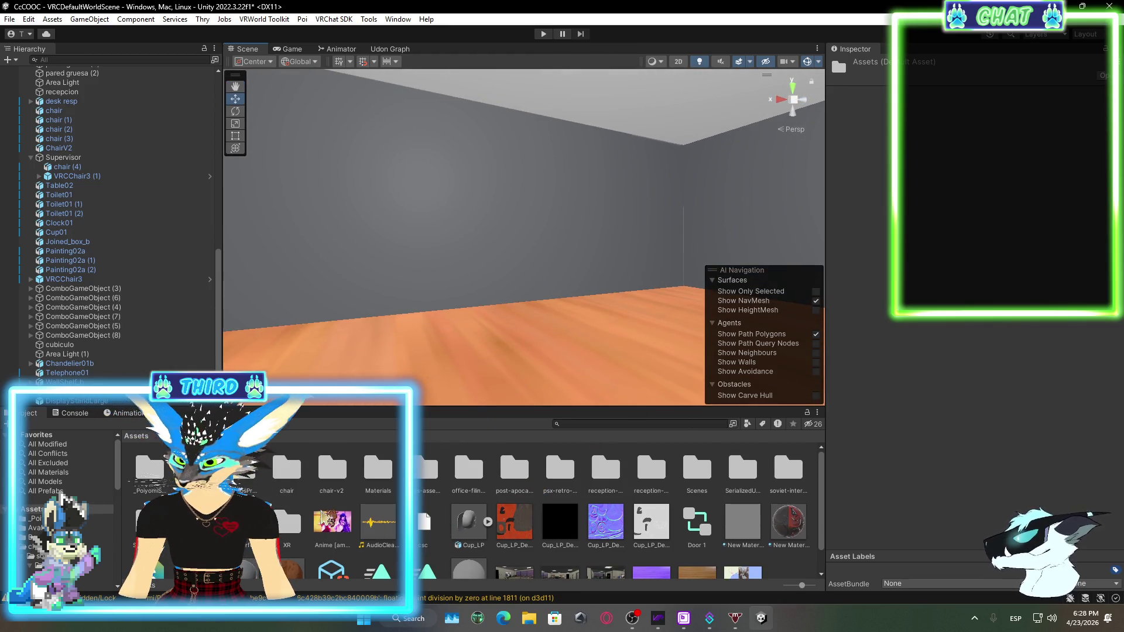
# Browse the Assets folders, including BeemosPrefabs, and end up inside nikos-assets
pyautogui.doubleClick(240, 521)
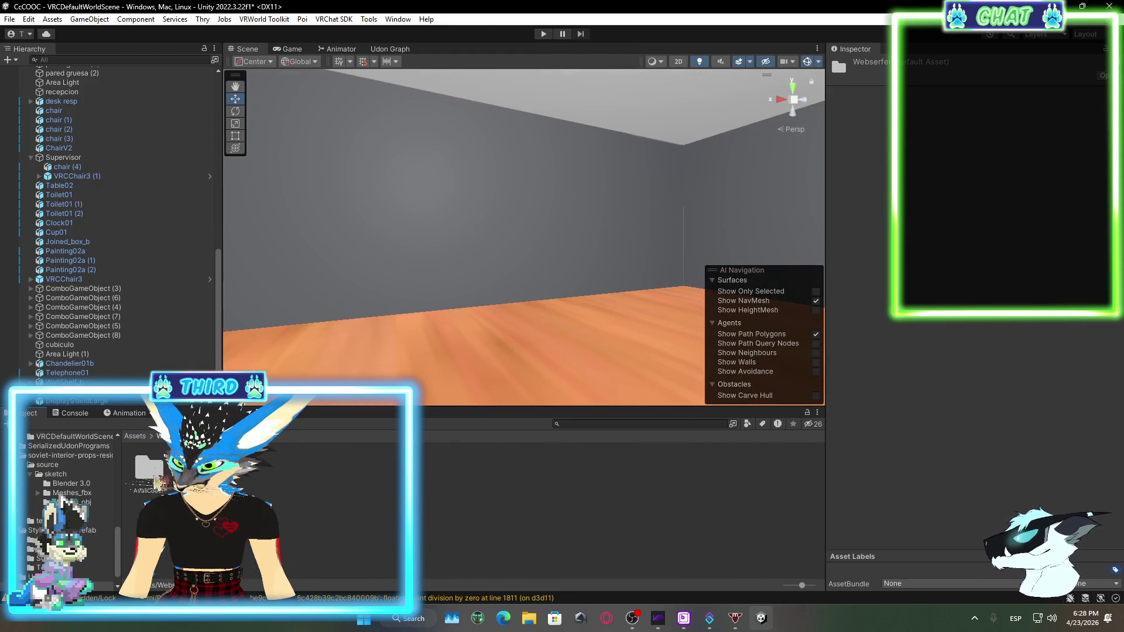
pyautogui.click(134, 436)
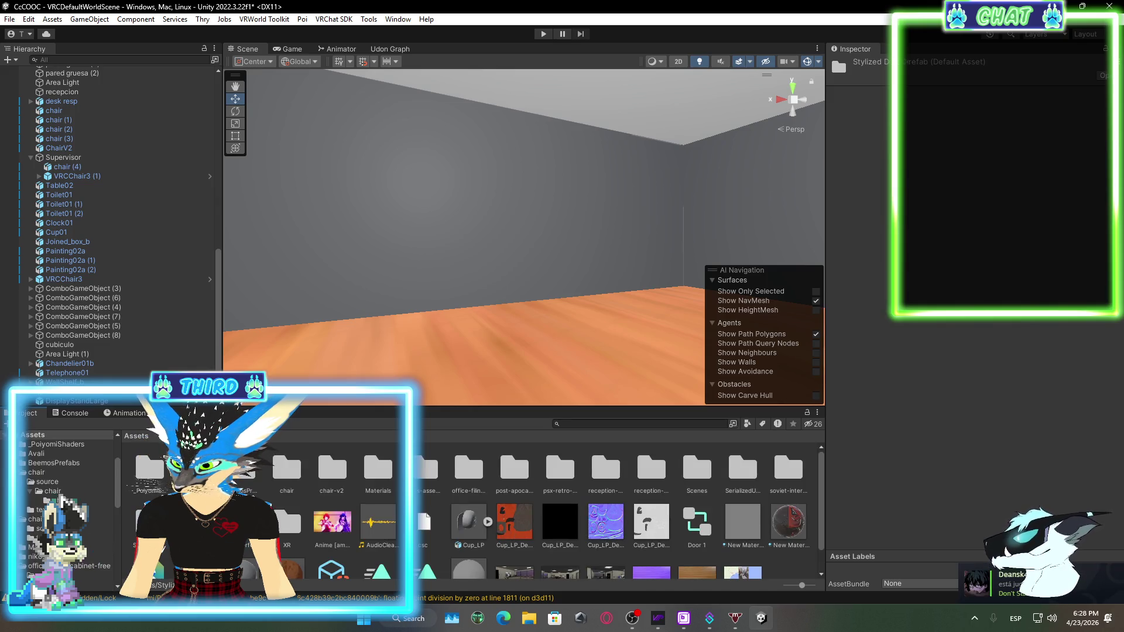
pyautogui.click(242, 477)
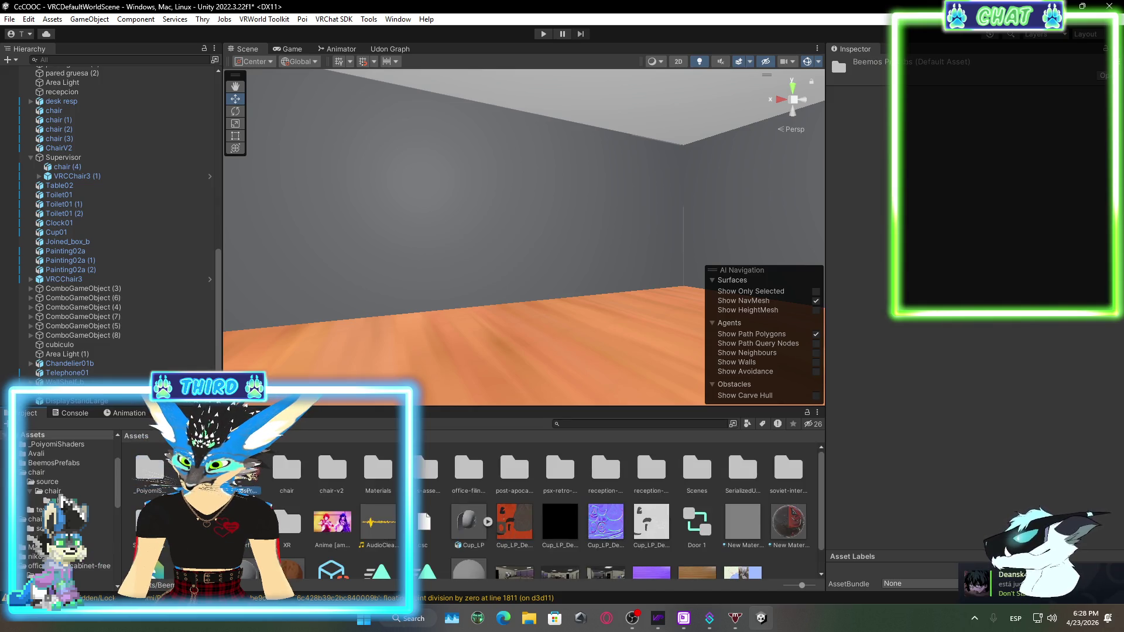
pyautogui.doubleClick(242, 474)
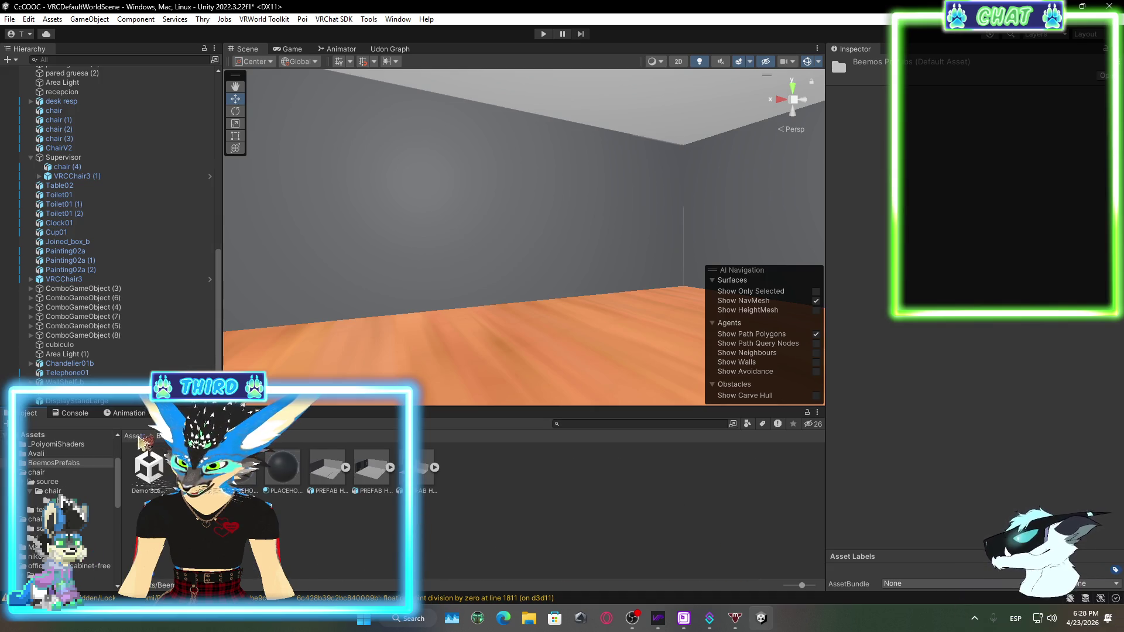
pyautogui.click(140, 436)
pyautogui.click(286, 468)
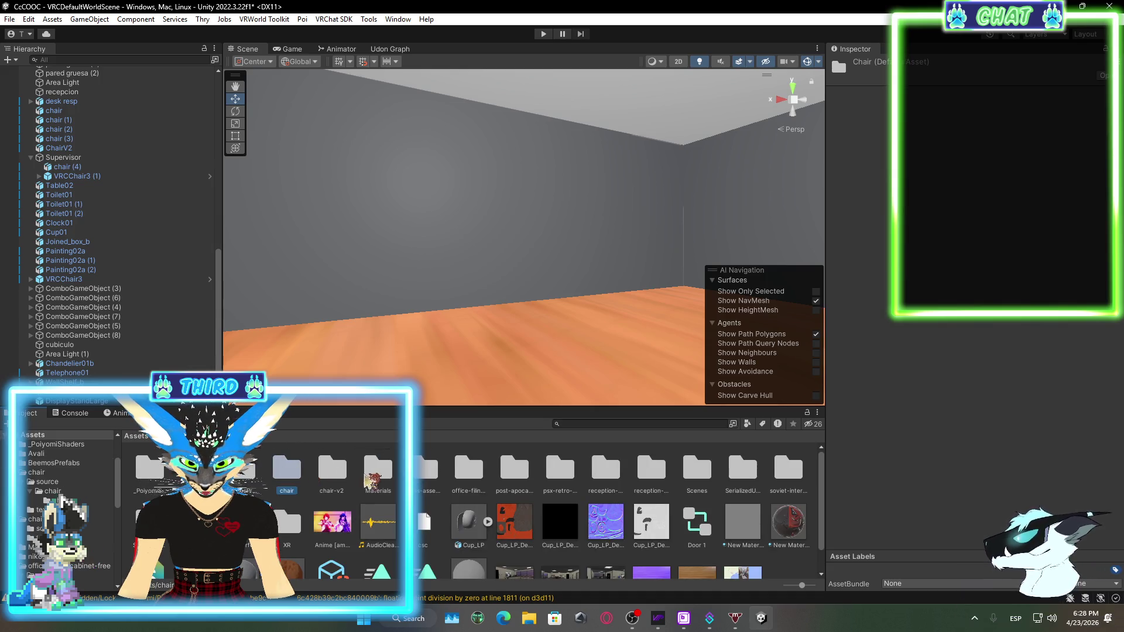
pyautogui.doubleClick(426, 470)
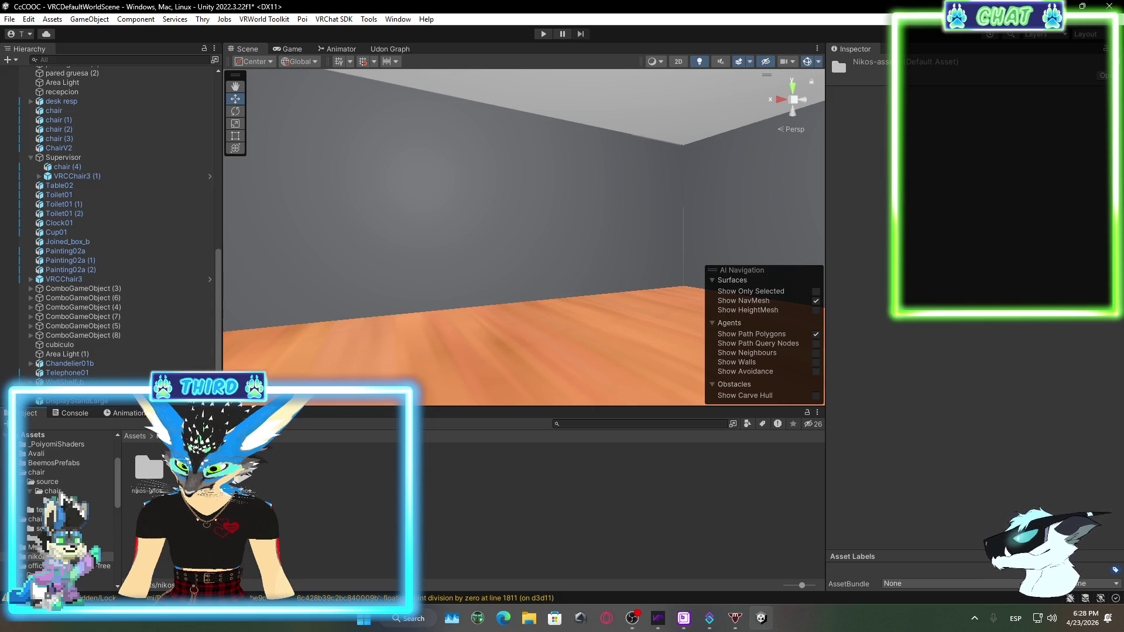
# Go into the Nikos-ghosts folder and drag the two-sided cylinder into the empty room
pyautogui.click(156, 469)
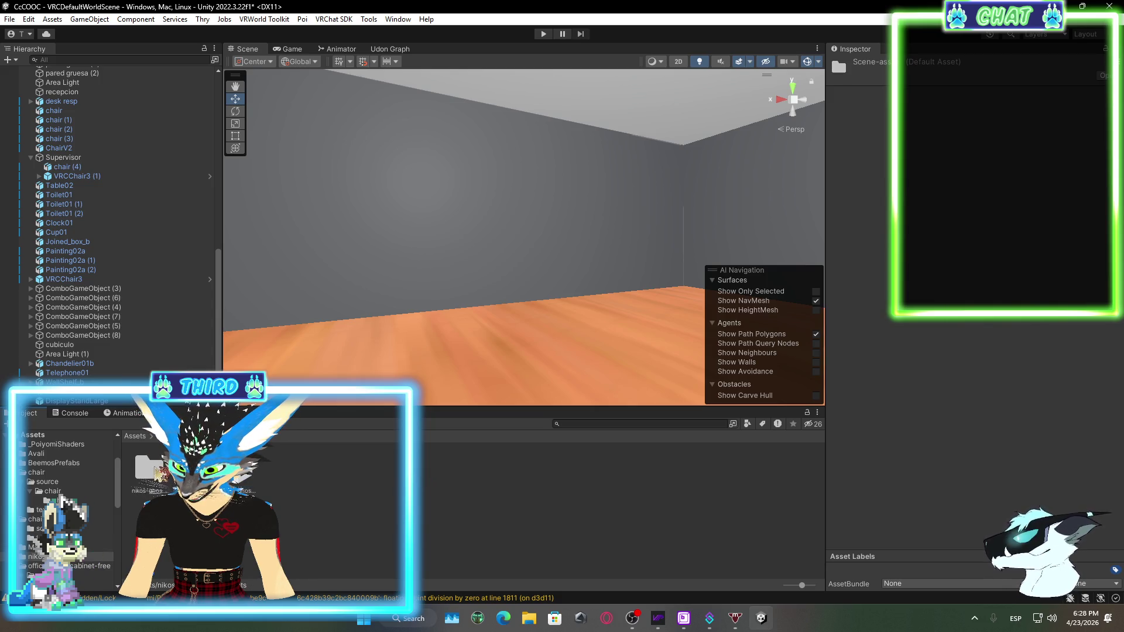
pyautogui.doubleClick(149, 468)
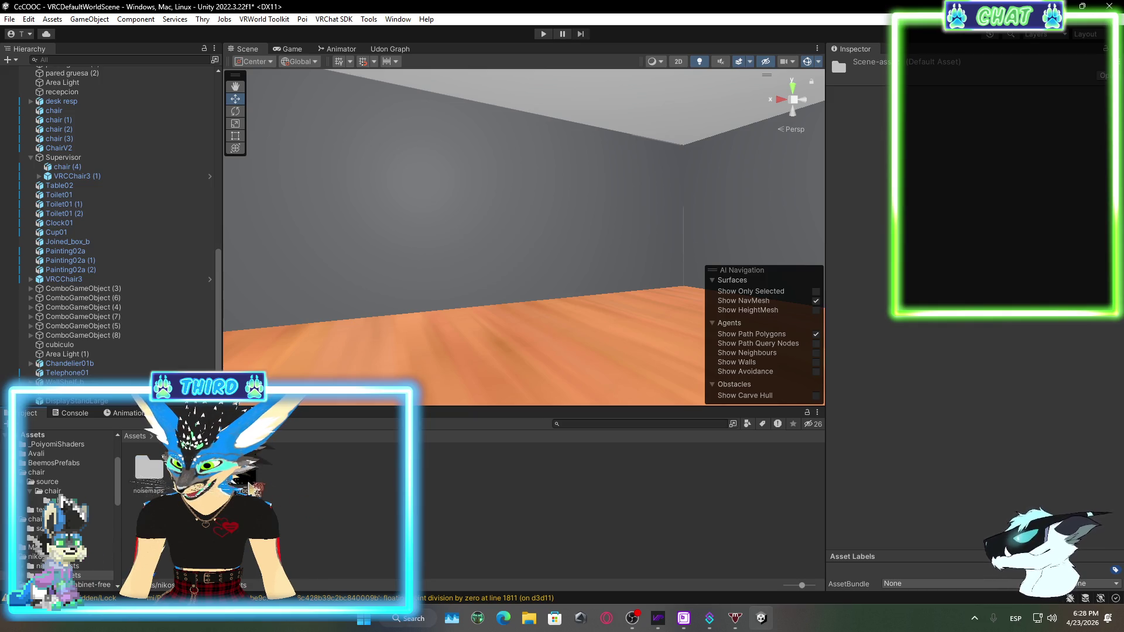
pyautogui.moveTo(245, 486)
pyautogui.mouseDown()
pyautogui.moveTo(439, 244)
pyautogui.moveTo(584, 323)
pyautogui.mouseUp()
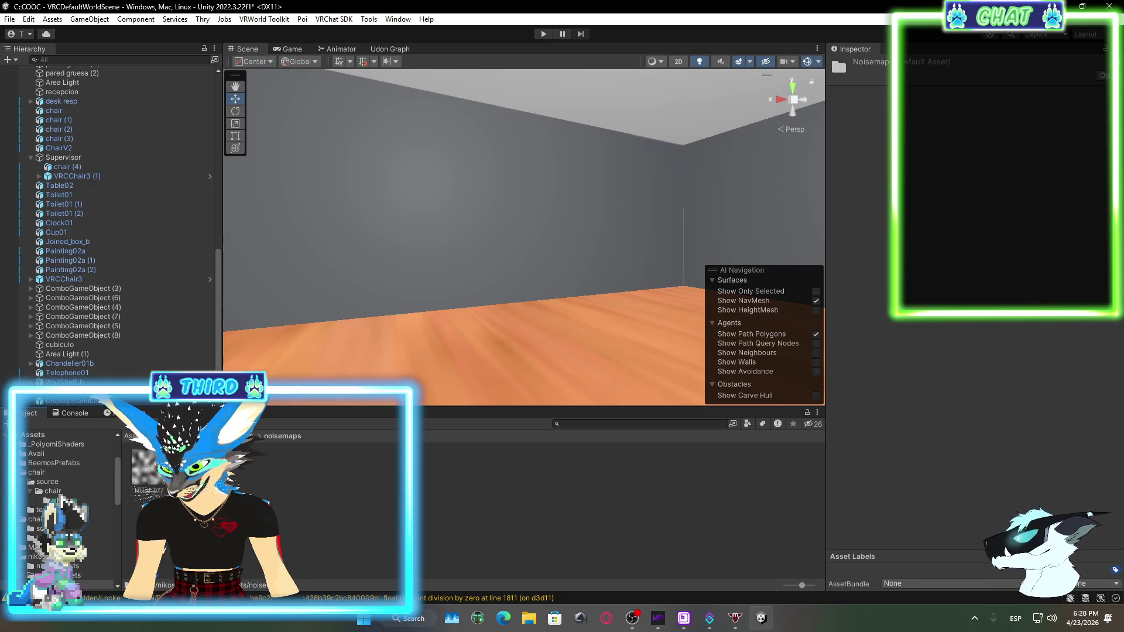
pyautogui.click(237, 435)
pyautogui.doubleClick(146, 468)
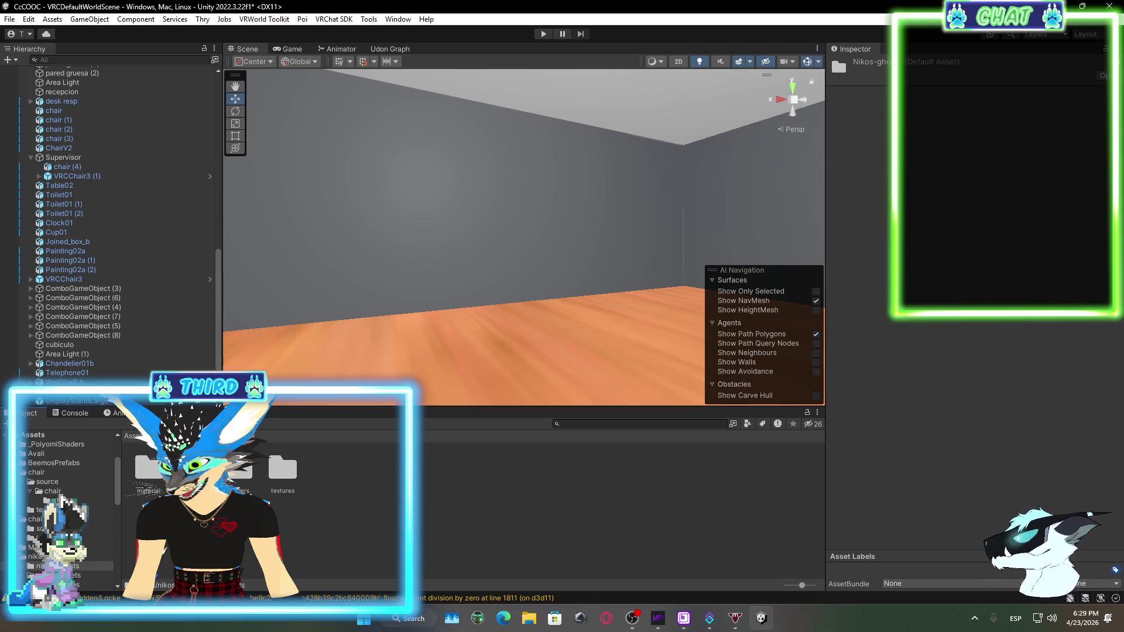
pyautogui.moveTo(149, 469)
pyautogui.mouseDown()
pyautogui.moveTo(441, 354)
pyautogui.moveTo(470, 353)
pyautogui.mouseUp()
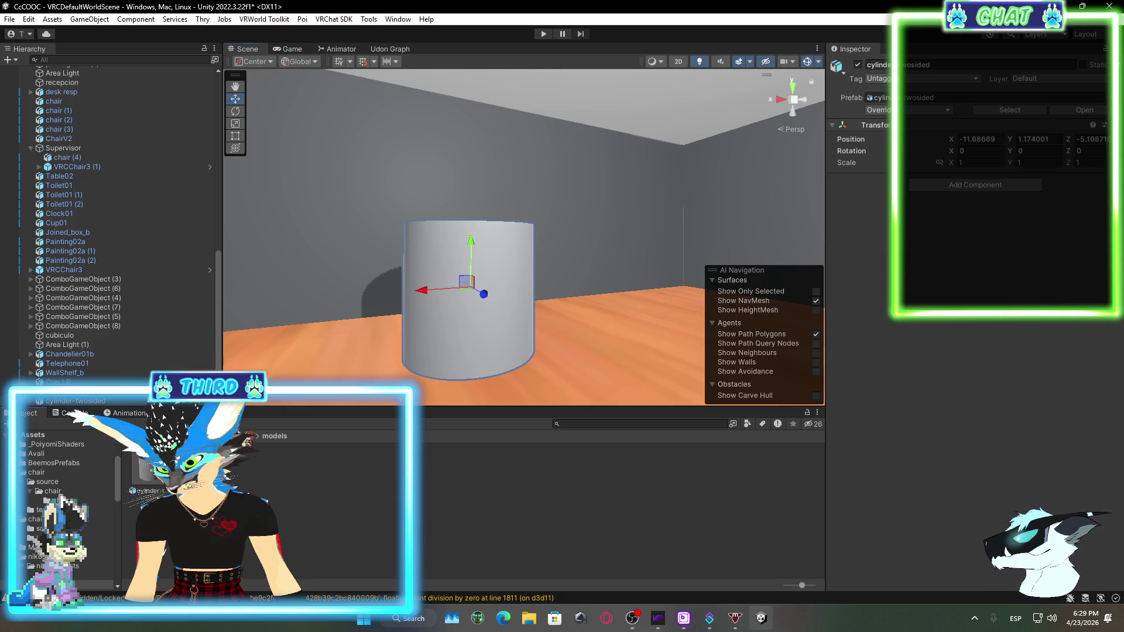
# From the ghost materials folder, try the pink skull material, then apply the grey-green ghost material to the cylinder
pyautogui.doubleClick(147, 468)
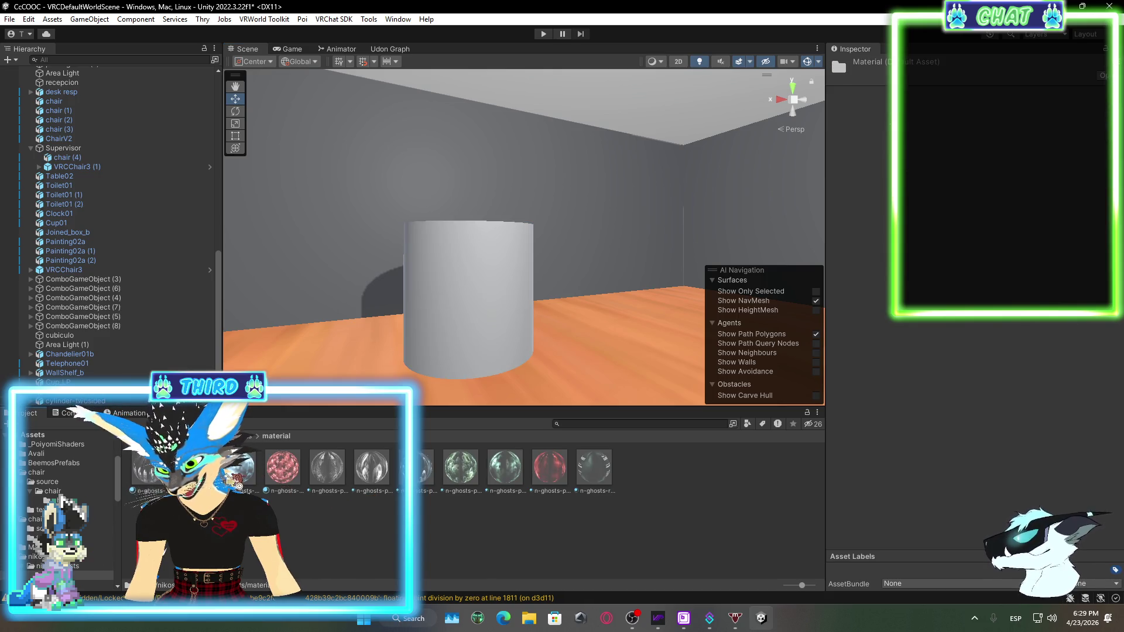
pyautogui.moveTo(282, 466)
pyautogui.mouseDown()
pyautogui.moveTo(460, 337)
pyautogui.moveTo(477, 342)
pyautogui.mouseUp()
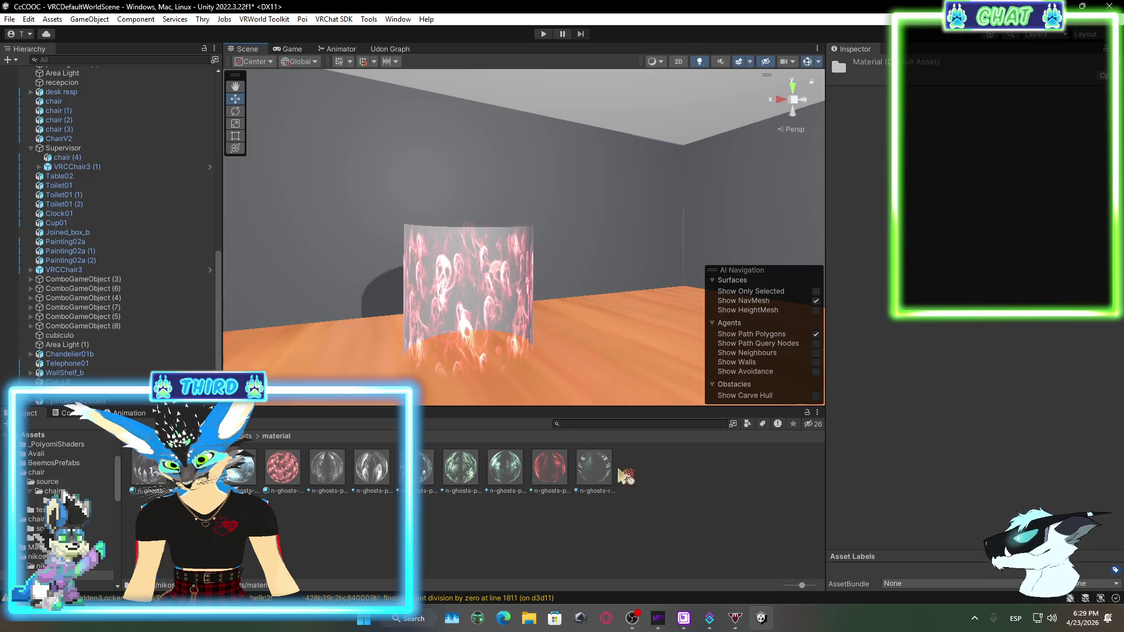
pyautogui.moveTo(582, 465)
pyautogui.mouseDown()
pyautogui.moveTo(468, 322)
pyautogui.moveTo(649, 481)
pyautogui.moveTo(475, 312)
pyautogui.moveTo(477, 199)
pyautogui.moveTo(728, 476)
pyautogui.moveTo(650, 491)
pyautogui.mouseUp()
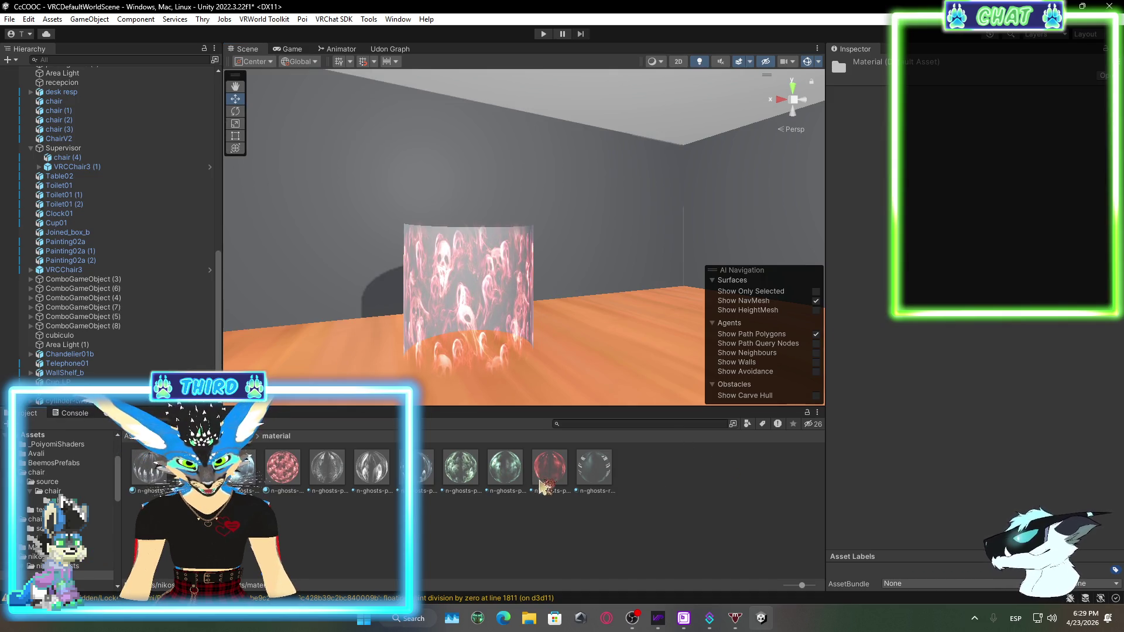
pyautogui.moveTo(532, 477)
pyautogui.mouseDown()
pyautogui.moveTo(509, 469)
pyautogui.moveTo(507, 331)
pyautogui.mouseUp()
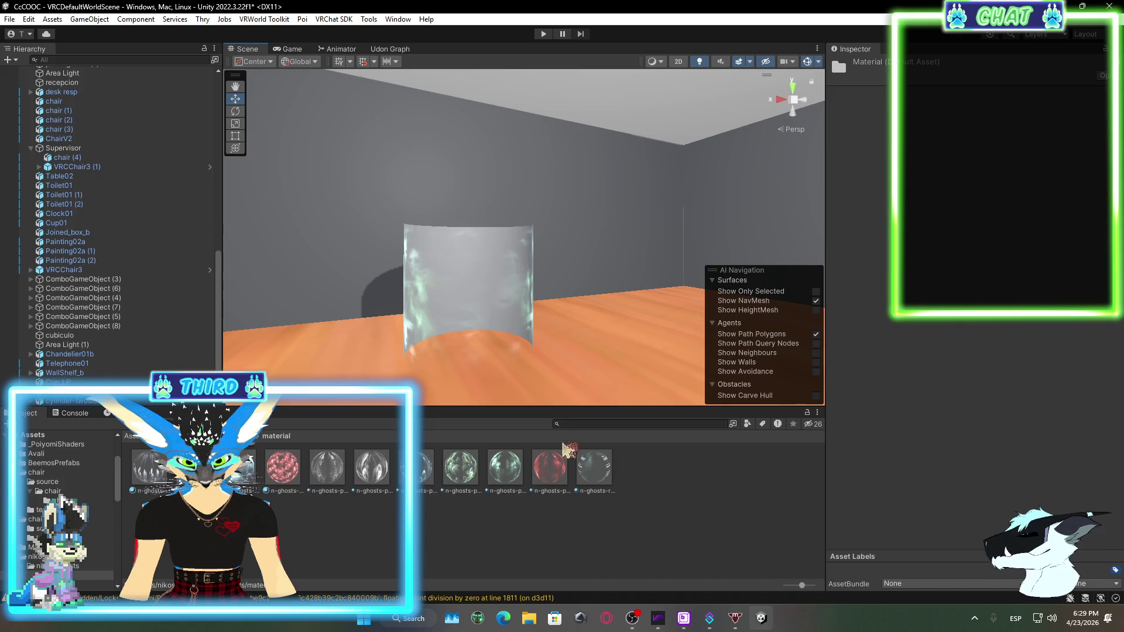
pyautogui.moveTo(565, 449)
pyautogui.mouseDown()
pyautogui.moveTo(480, 410)
pyautogui.moveTo(351, 245)
pyautogui.moveTo(650, 501)
pyautogui.mouseUp()
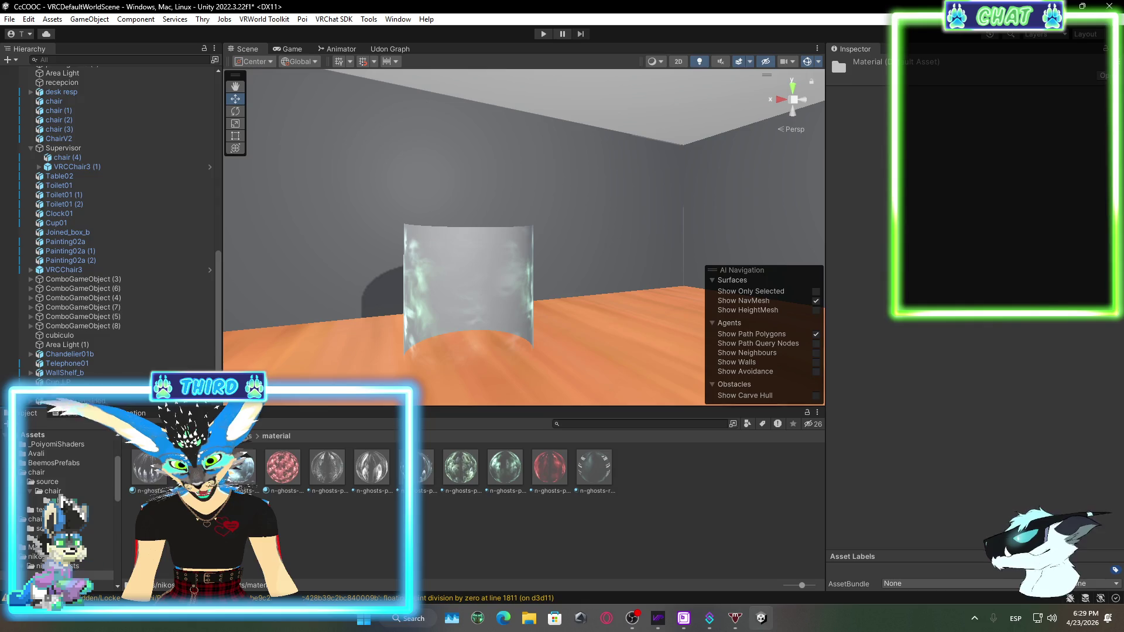
pyautogui.moveTo(456, 332); pyautogui.dragTo(452, 305)
pyautogui.click(452, 304)
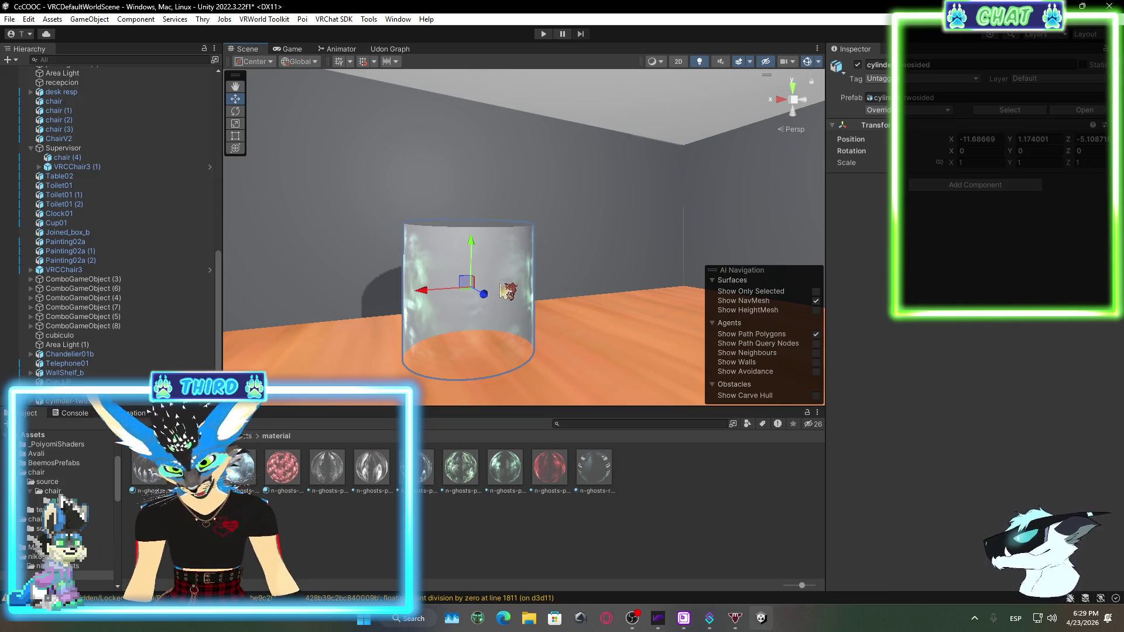
pyautogui.rightClick(145, 404)
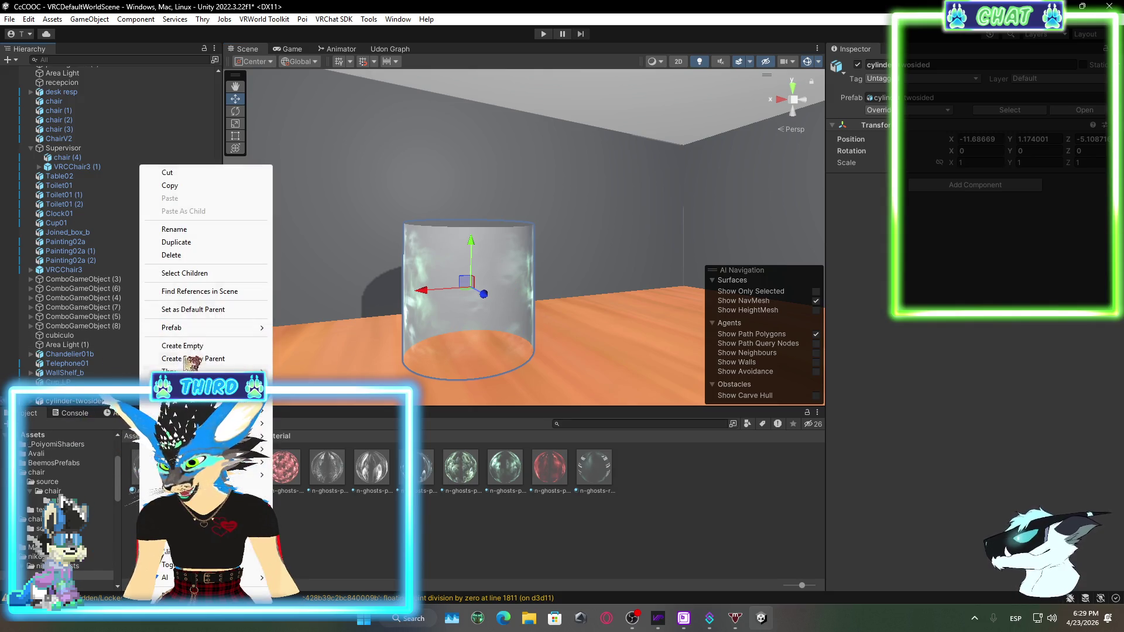
# Delete the ghost cylinder, fly into the office, and resize a pared5 wall to X scale 23.2004
pyautogui.click(193, 266)
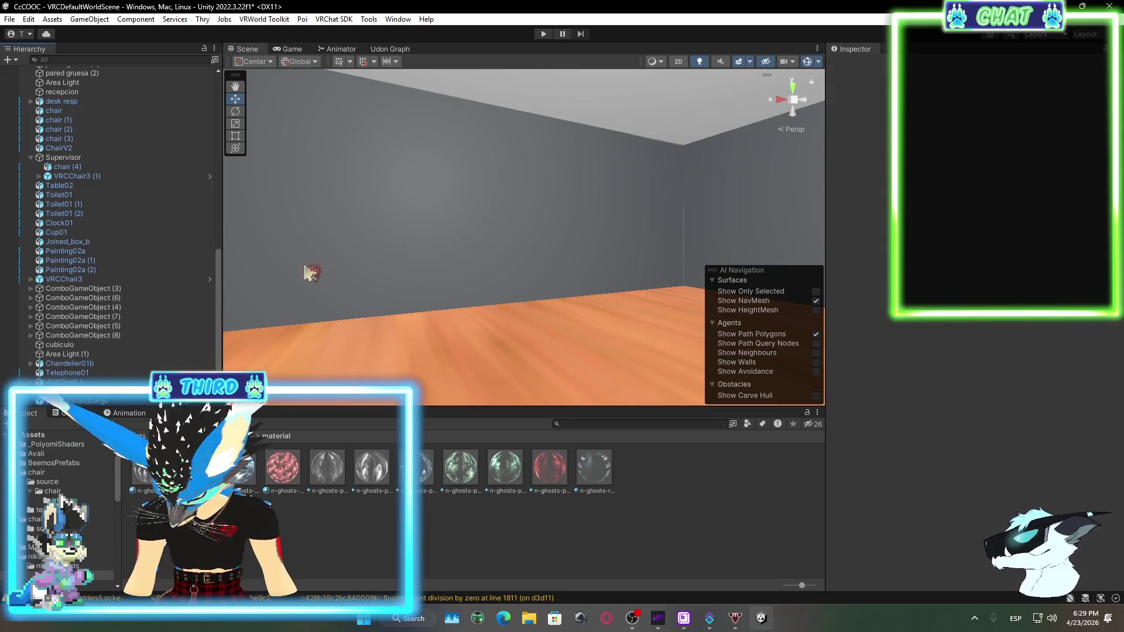
pyautogui.moveTo(312, 272)
pyautogui.mouseDown()
pyautogui.moveTo(454, 205)
pyautogui.moveTo(458, 235)
pyautogui.moveTo(554, 253)
pyautogui.moveTo(298, 193)
pyautogui.moveTo(650, 248)
pyautogui.moveTo(562, 213)
pyautogui.moveTo(609, 195)
pyautogui.moveTo(586, 263)
pyautogui.moveTo(773, 213)
pyautogui.moveTo(374, 233)
pyautogui.moveTo(429, 202)
pyautogui.moveTo(357, 197)
pyautogui.moveTo(368, 197)
pyautogui.moveTo(338, 208)
pyautogui.mouseUp()
pyautogui.press('w')
pyautogui.click(460, 243)
pyautogui.click(235, 136)
# Select the pared5 (10) wall and switch to the Move tool
pyautogui.click(357, 212)
pyautogui.click(449, 236)
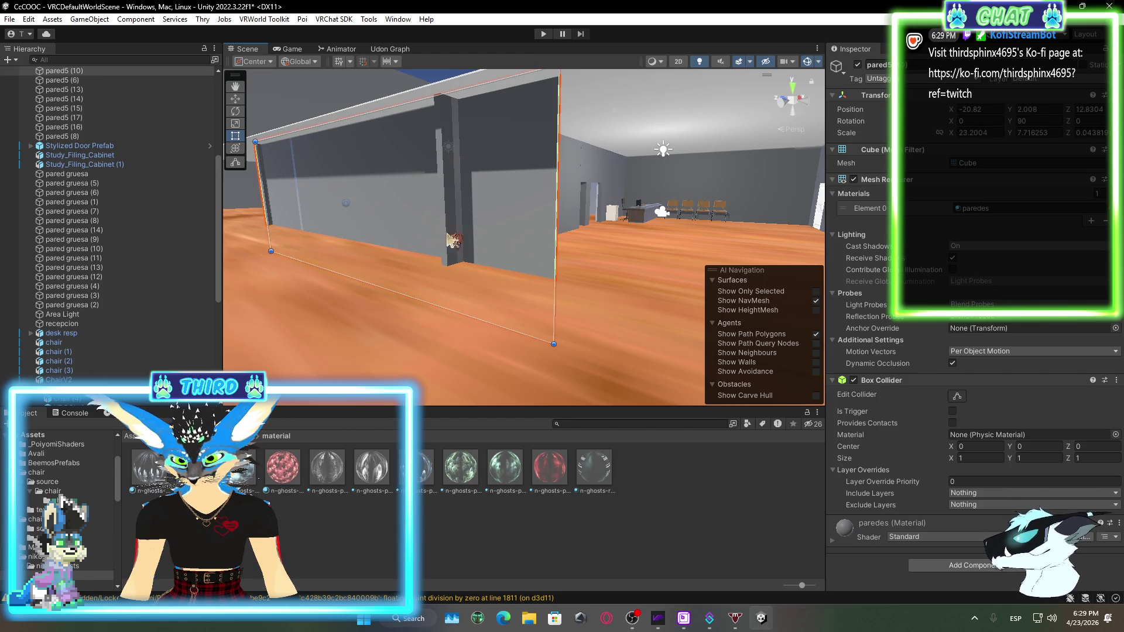
pyautogui.click(236, 99)
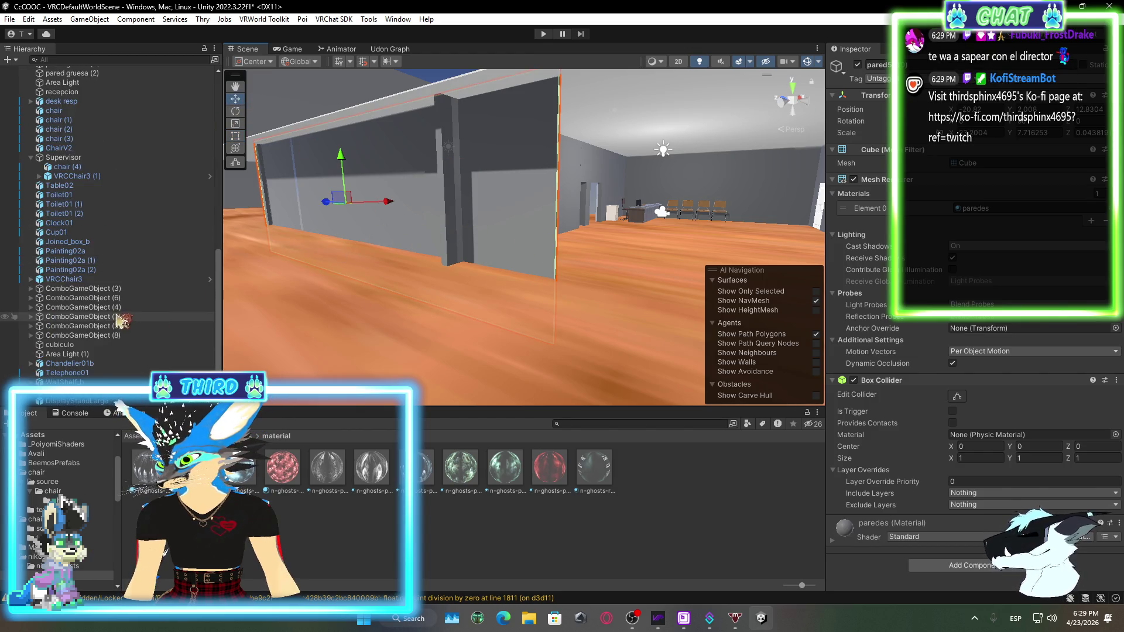
pyautogui.scroll(10, 112, 245)
pyautogui.rightClick(84, 158)
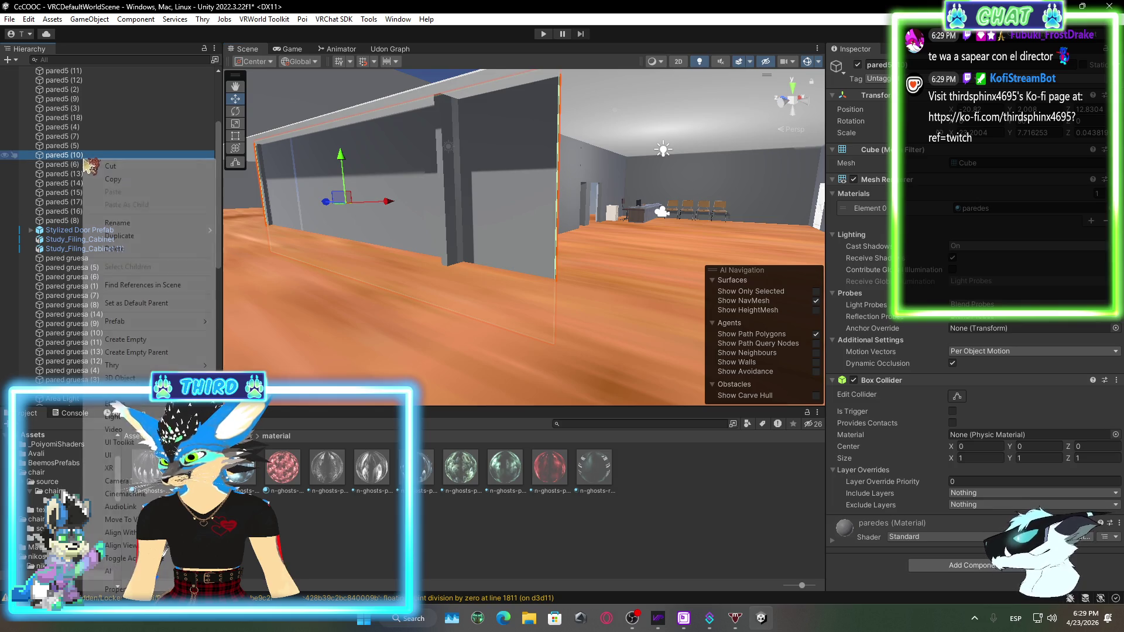
# Duplicate the pared5 (10) wall, undo its X nudge, and slide it along Z to about -2.41
pyautogui.click(135, 237)
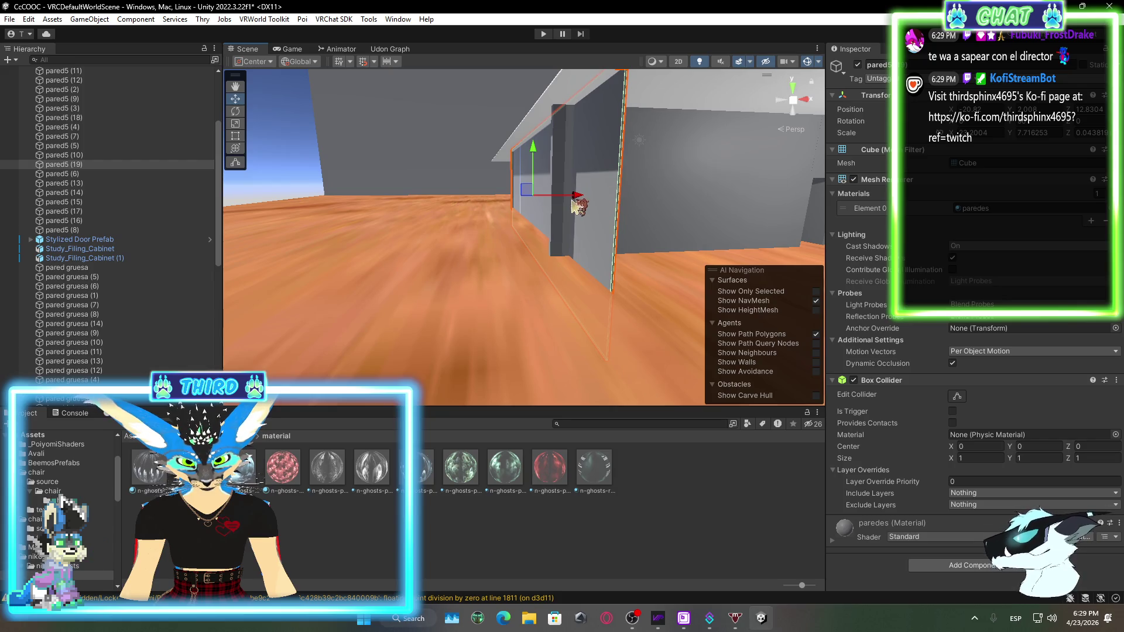
pyautogui.moveTo(573, 196)
pyautogui.mouseDown()
pyautogui.moveTo(489, 220)
pyautogui.moveTo(571, 242)
pyautogui.mouseUp()
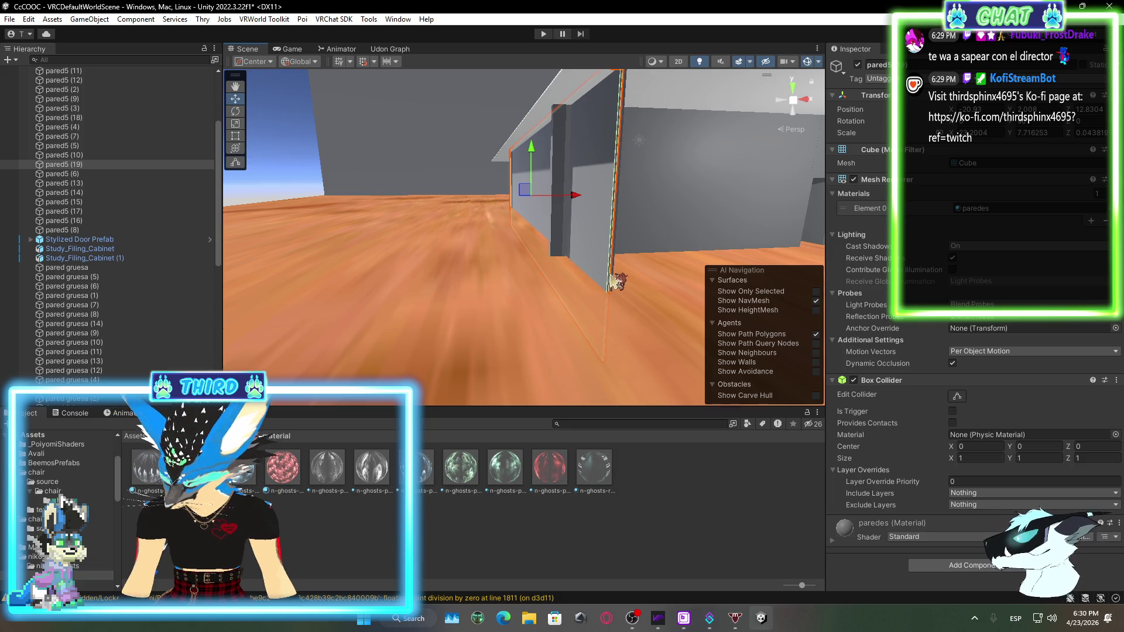
pyautogui.hotkey('ctrl', 'z')
pyautogui.moveTo(611, 281)
pyautogui.mouseDown()
pyautogui.moveTo(619, 246)
pyautogui.moveTo(682, 240)
pyautogui.moveTo(615, 256)
pyautogui.mouseUp()
pyautogui.moveTo(757, 239); pyautogui.dragTo(739, 287)
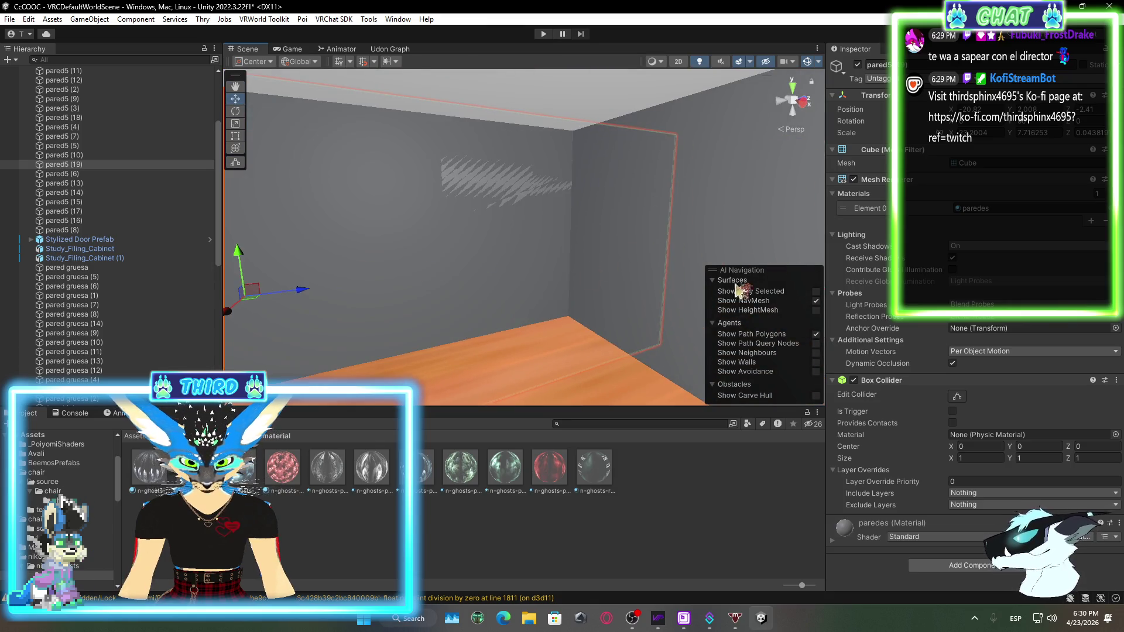
pyautogui.moveTo(523, 294)
pyautogui.mouseDown()
pyautogui.moveTo(469, 321)
pyautogui.moveTo(578, 282)
pyautogui.moveTo(261, 241)
pyautogui.moveTo(502, 255)
pyautogui.moveTo(493, 245)
pyautogui.mouseUp()
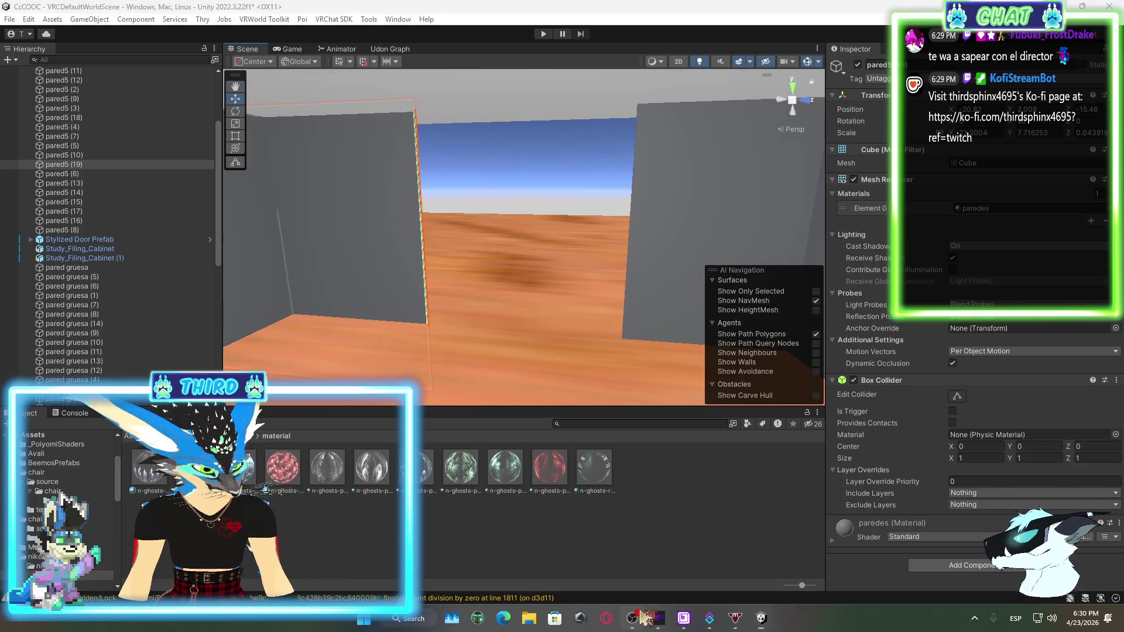
pyautogui.click(647, 616)
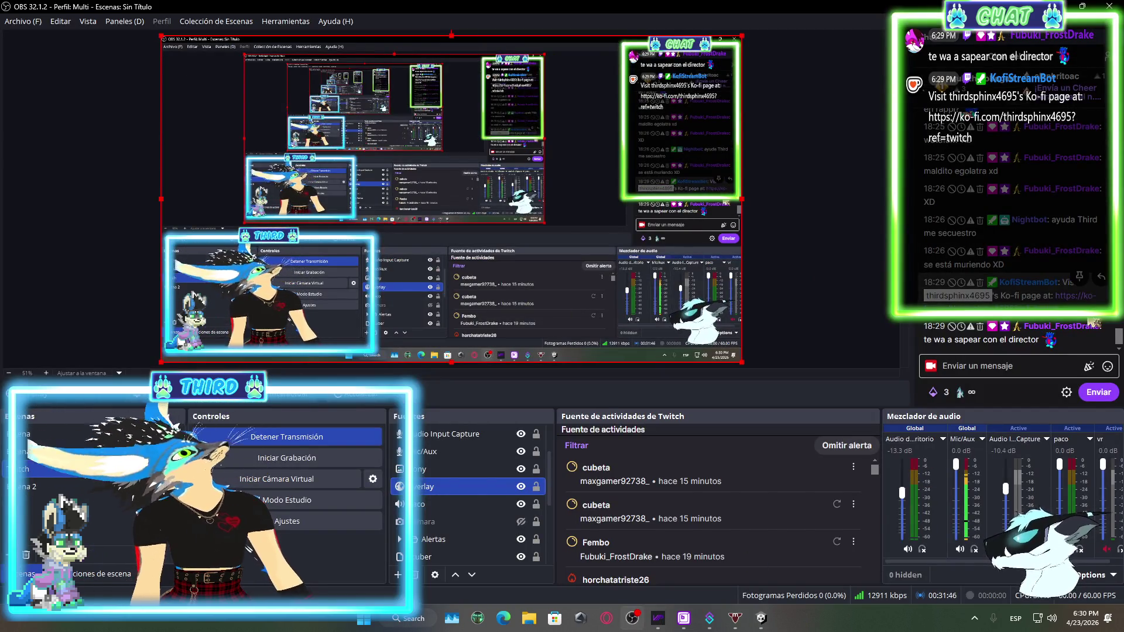
# Glance at the OBS chat panel, then bring the Unity editor back to the front
pyautogui.moveTo(1103, 284)
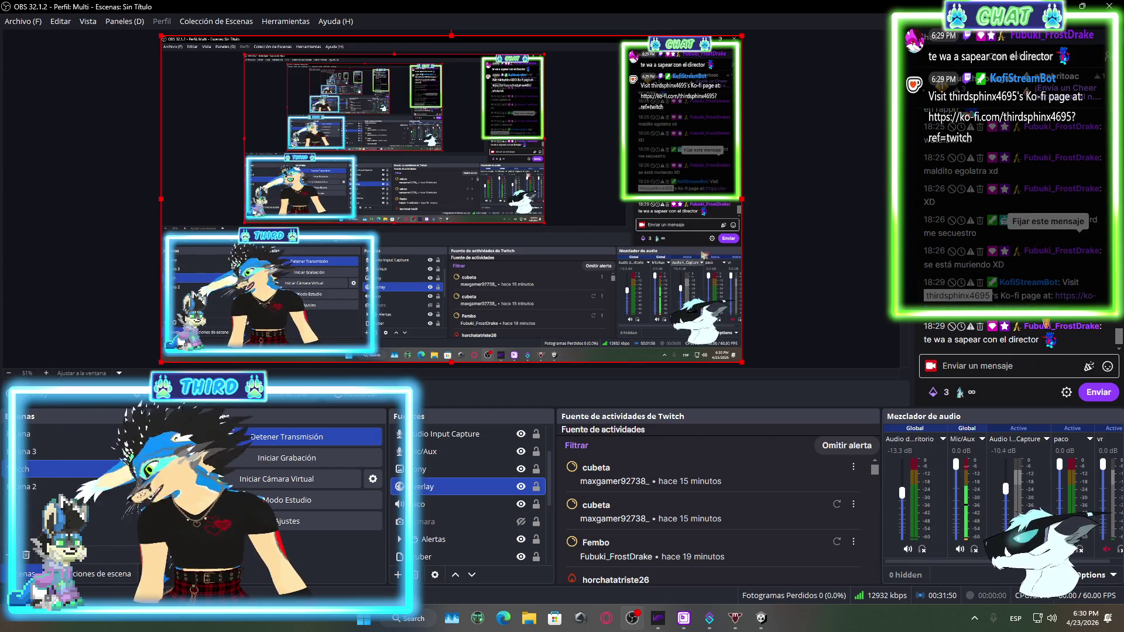
pyautogui.click(760, 618)
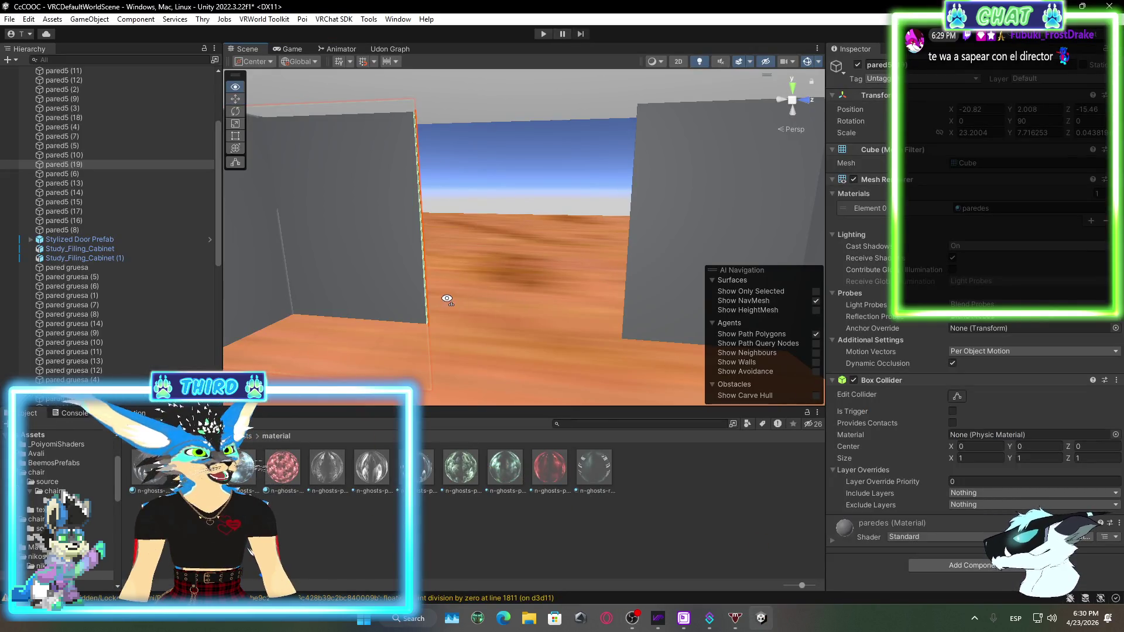
# Select the pared gruesa (2) wall and duplicate it as pared gruesa (15)
pyautogui.moveTo(446, 301)
pyautogui.mouseDown()
pyautogui.moveTo(431, 258)
pyautogui.moveTo(508, 310)
pyautogui.moveTo(410, 381)
pyautogui.mouseUp()
pyautogui.click(329, 441)
pyautogui.moveTo(620, 301)
pyautogui.mouseDown()
pyautogui.moveTo(532, 284)
pyautogui.moveTo(577, 279)
pyautogui.moveTo(735, 326)
pyautogui.moveTo(480, 274)
pyautogui.moveTo(493, 214)
pyautogui.moveTo(327, 223)
pyautogui.mouseUp()
pyautogui.click(305, 225)
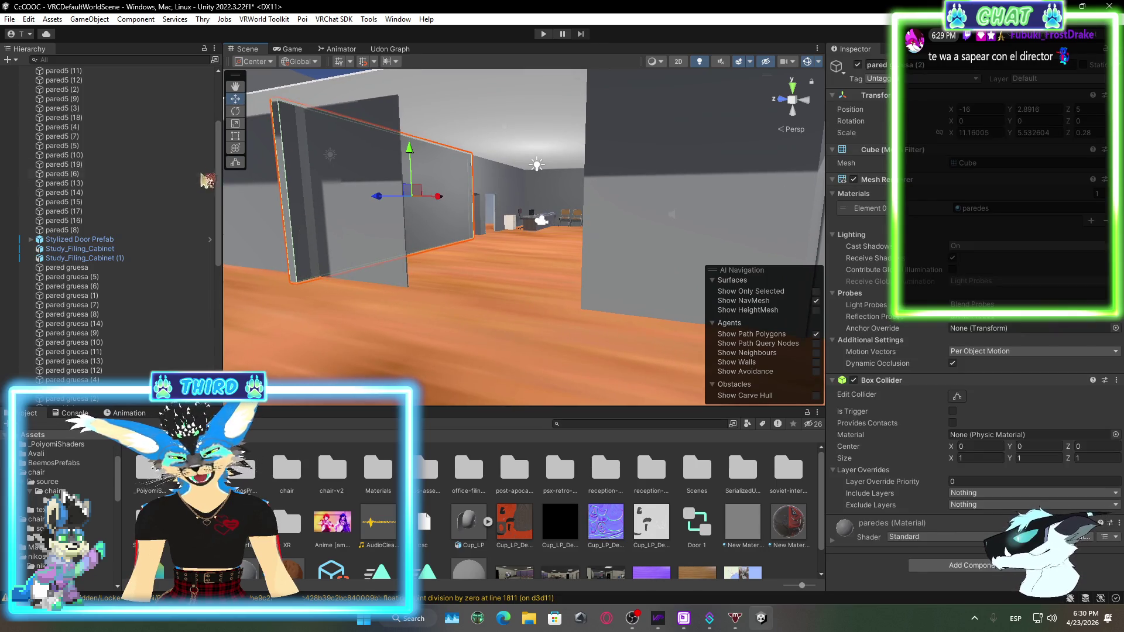
pyautogui.scroll(-8, 117, 223)
pyautogui.rightClick(127, 154)
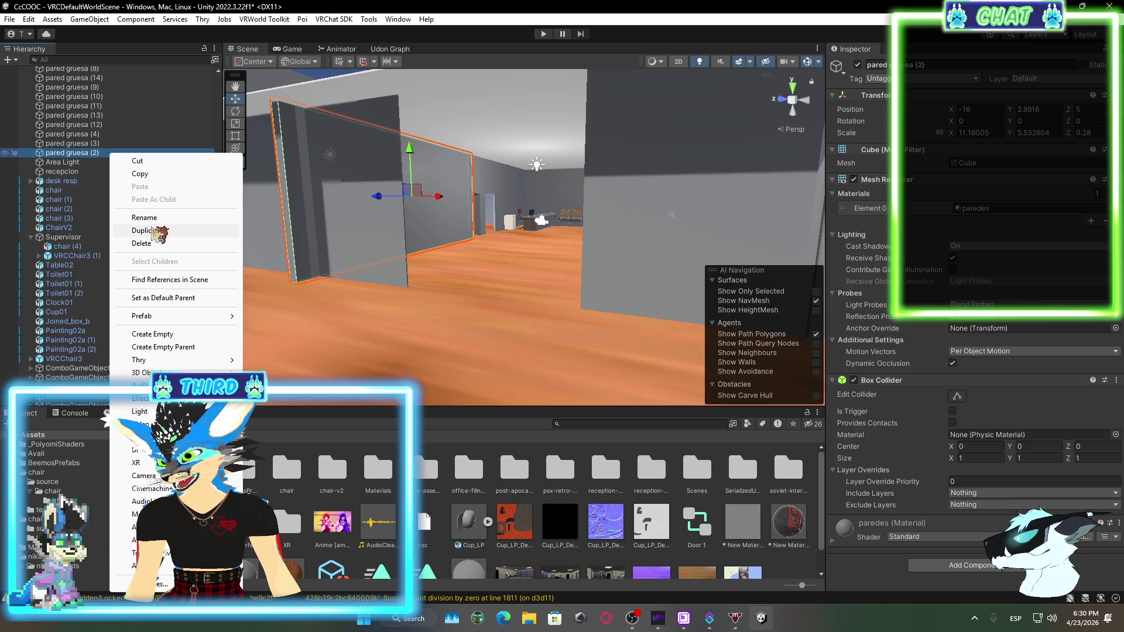
pyautogui.click(160, 231)
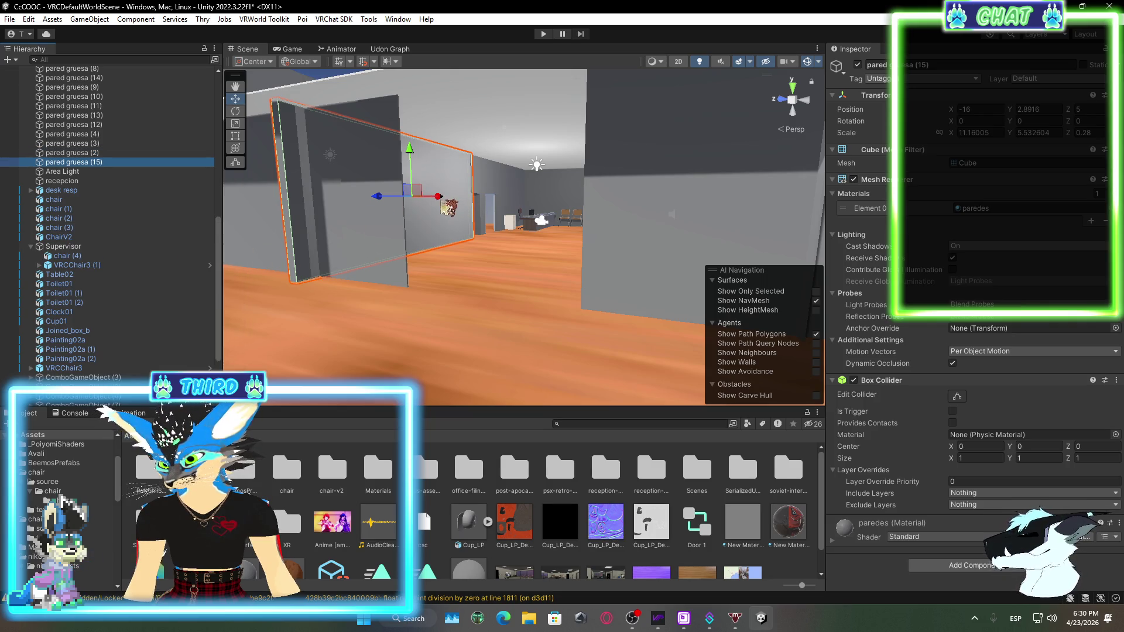
# Move pared gruesa (15) to about X -26.43, Z 3.38 and orbit to check its placement
pyautogui.moveTo(460, 204); pyautogui.dragTo(468, 202)
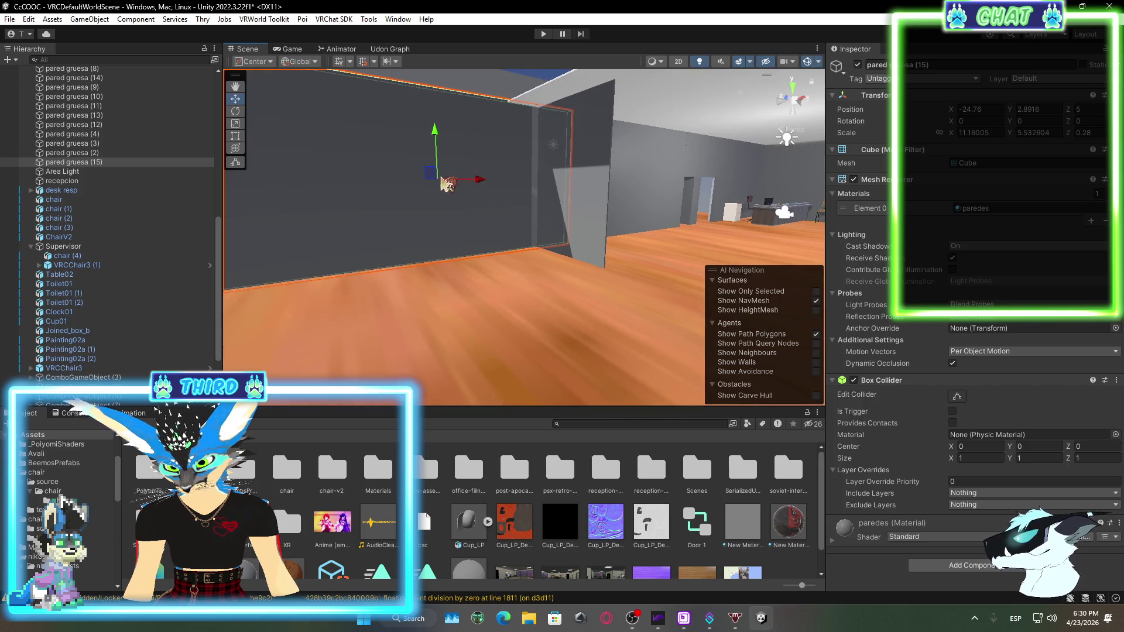
pyautogui.scroll(-5, 468, 202)
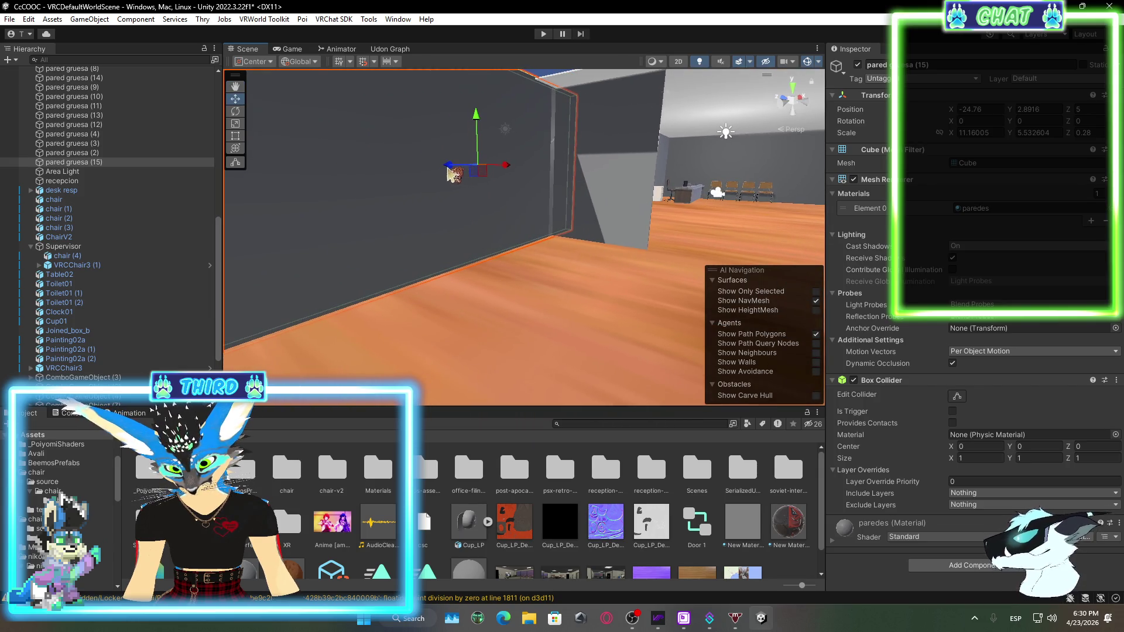
pyautogui.moveTo(451, 163); pyautogui.dragTo(493, 220)
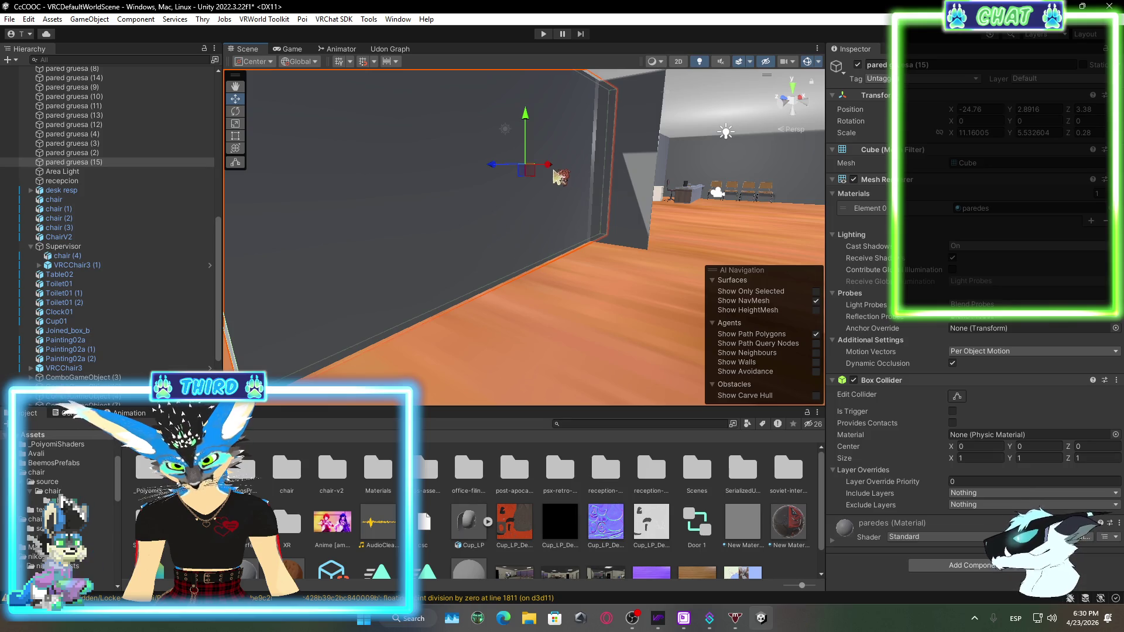
pyautogui.moveTo(507, 177)
pyautogui.mouseDown()
pyautogui.moveTo(437, 195)
pyautogui.moveTo(493, 205)
pyautogui.moveTo(510, 225)
pyautogui.moveTo(509, 248)
pyautogui.moveTo(456, 250)
pyautogui.moveTo(468, 254)
pyautogui.mouseUp()
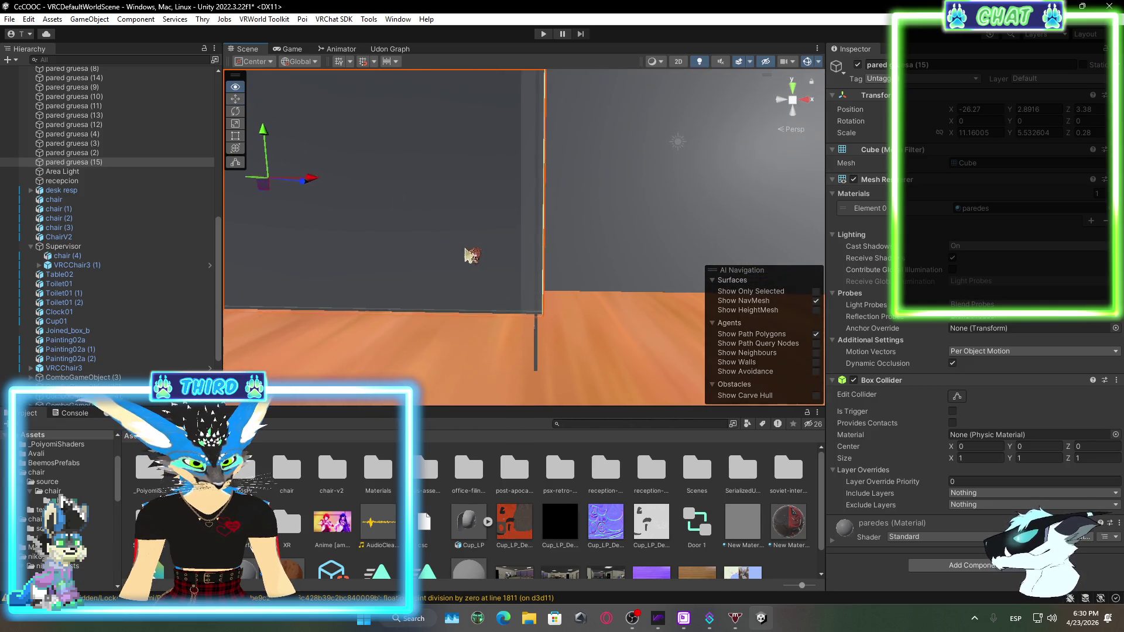
pyautogui.moveTo(319, 183); pyautogui.dragTo(307, 183)
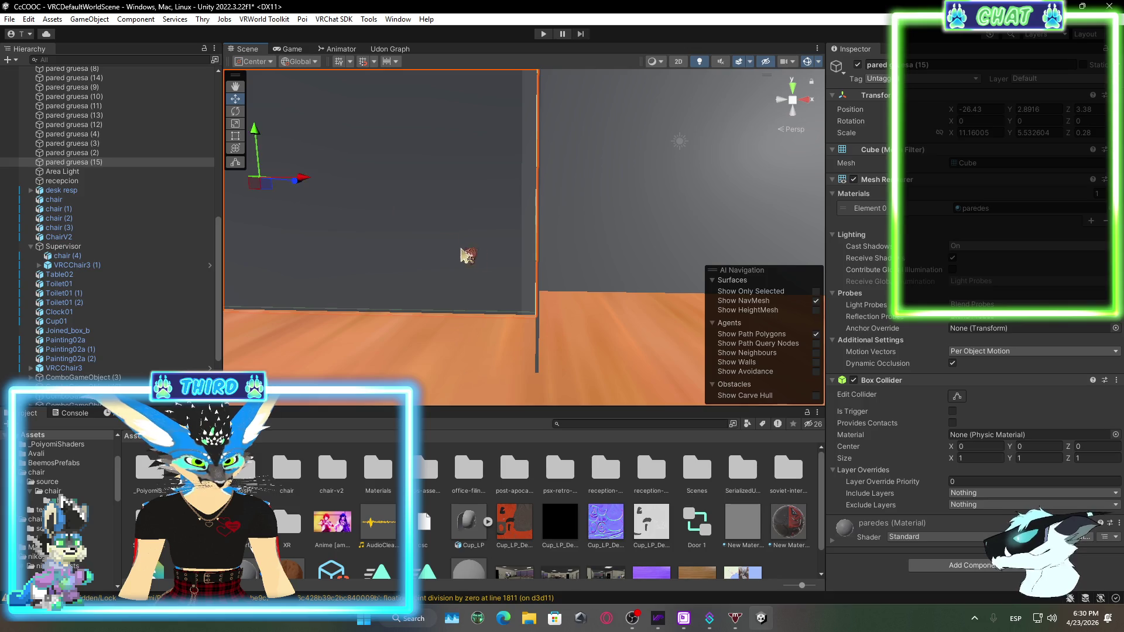
pyautogui.moveTo(464, 255)
pyautogui.mouseDown()
pyautogui.moveTo(431, 258)
pyautogui.moveTo(513, 192)
pyautogui.mouseUp()
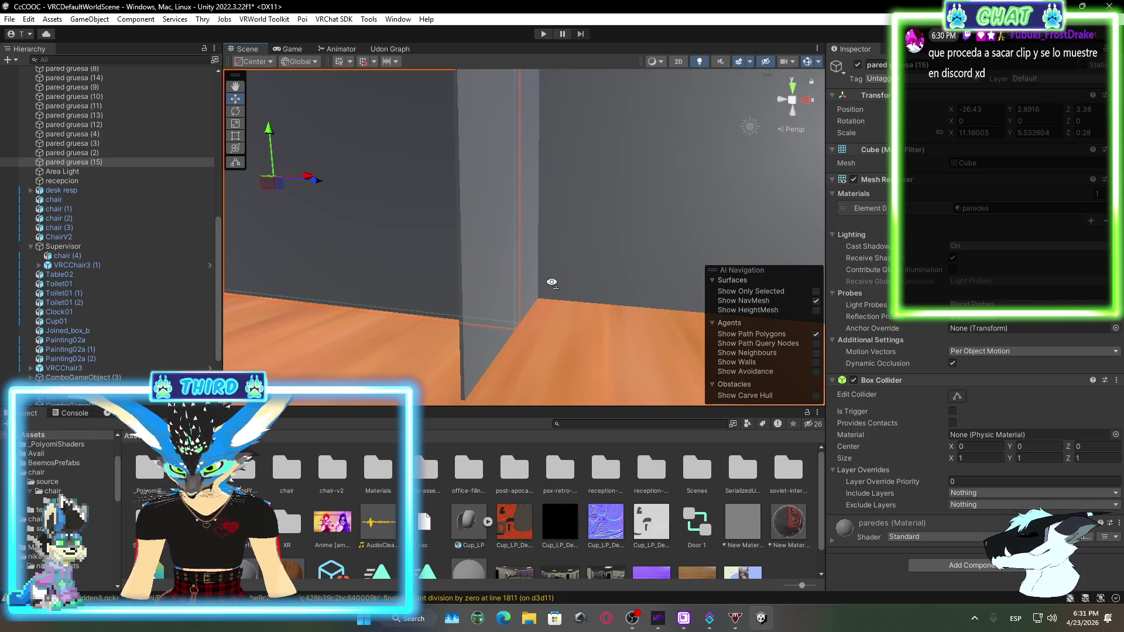
pyautogui.moveTo(547, 283)
pyautogui.mouseDown()
pyautogui.moveTo(509, 251)
pyautogui.moveTo(518, 232)
pyautogui.moveTo(524, 260)
pyautogui.moveTo(504, 263)
pyautogui.mouseUp()
pyautogui.rightClick(125, 162)
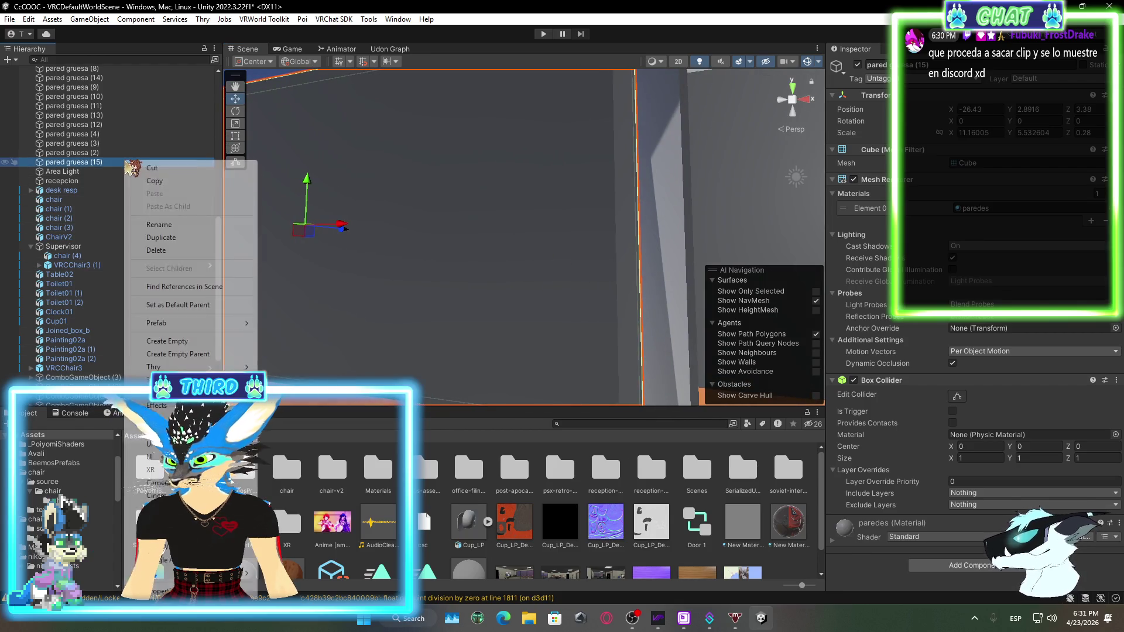
# Duplicate pared gruesa (15) as pared gruesa (16) and slide the copy along Z toward -6.03
pyautogui.click(160, 237)
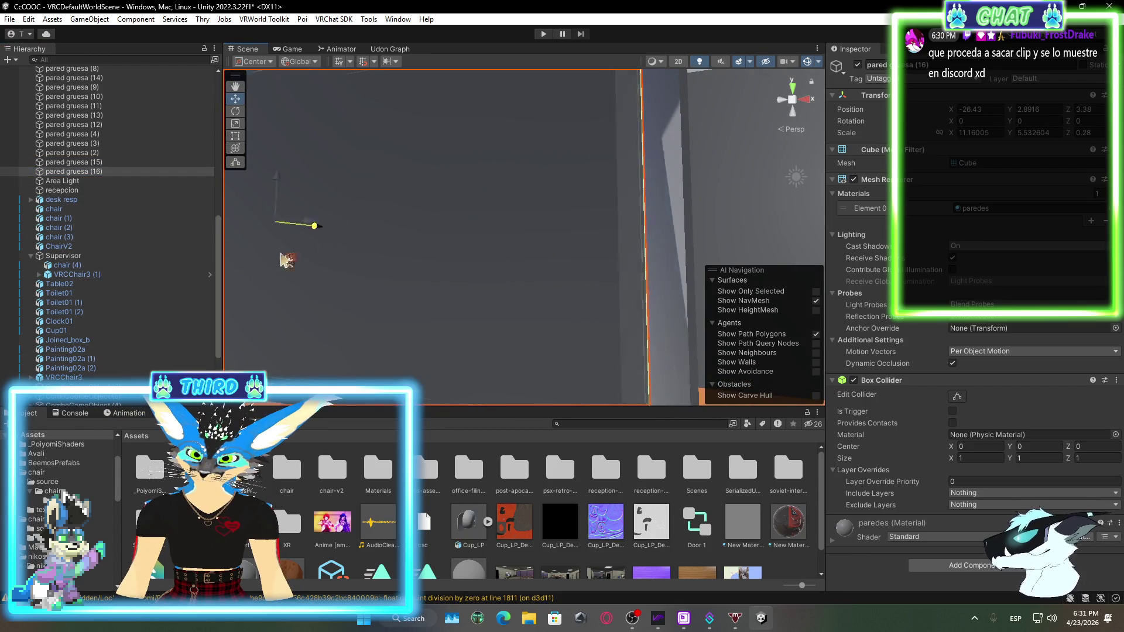
pyautogui.moveTo(343, 255)
pyautogui.mouseDown()
pyautogui.moveTo(390, 269)
pyautogui.moveTo(433, 263)
pyautogui.mouseUp()
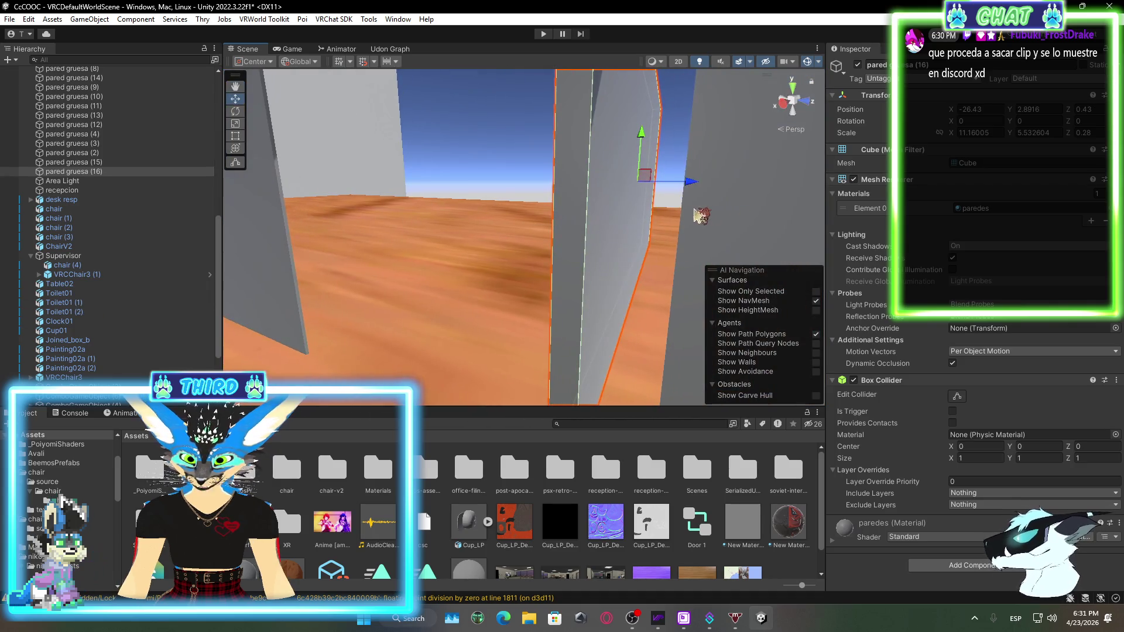
pyautogui.moveTo(696, 190)
pyautogui.mouseDown()
pyautogui.moveTo(459, 196)
pyautogui.moveTo(514, 205)
pyautogui.moveTo(422, 268)
pyautogui.moveTo(296, 319)
pyautogui.moveTo(527, 249)
pyautogui.moveTo(604, 251)
pyautogui.moveTo(742, 222)
pyautogui.moveTo(544, 197)
pyautogui.mouseUp()
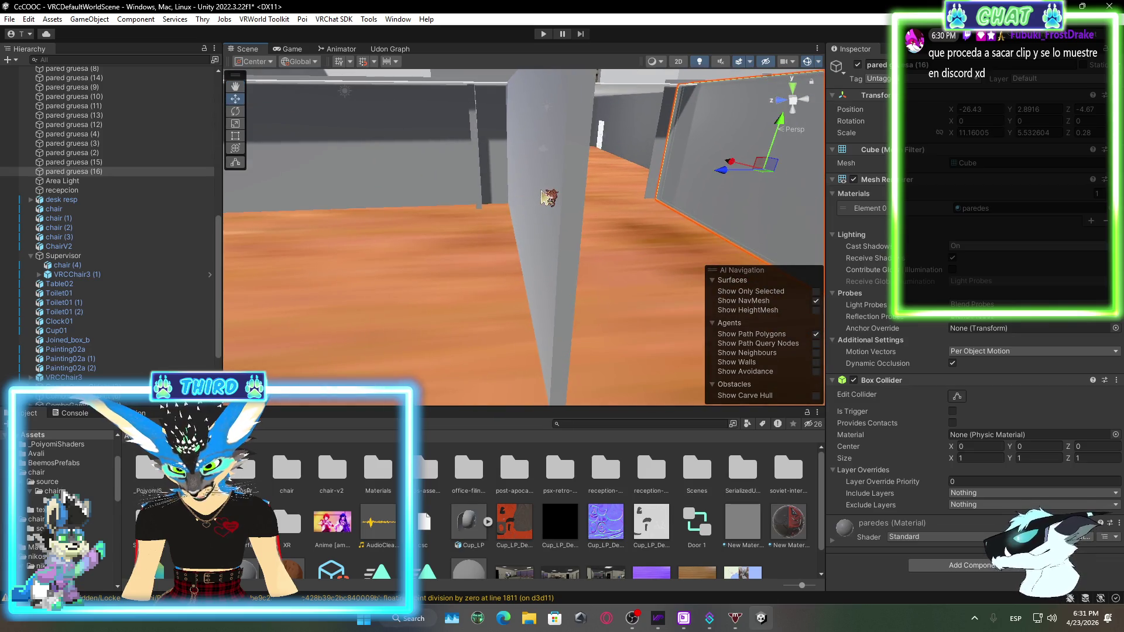
# Reposition pared gruesa (15) opposite the copy at Z 3.75
pyautogui.click(543, 193)
pyautogui.moveTo(476, 186); pyautogui.dragTo(436, 183)
pyautogui.moveTo(526, 234)
pyautogui.mouseDown()
pyautogui.moveTo(562, 222)
pyautogui.moveTo(585, 175)
pyautogui.moveTo(564, 180)
pyautogui.moveTo(591, 195)
pyautogui.mouseUp()
pyautogui.click(581, 170)
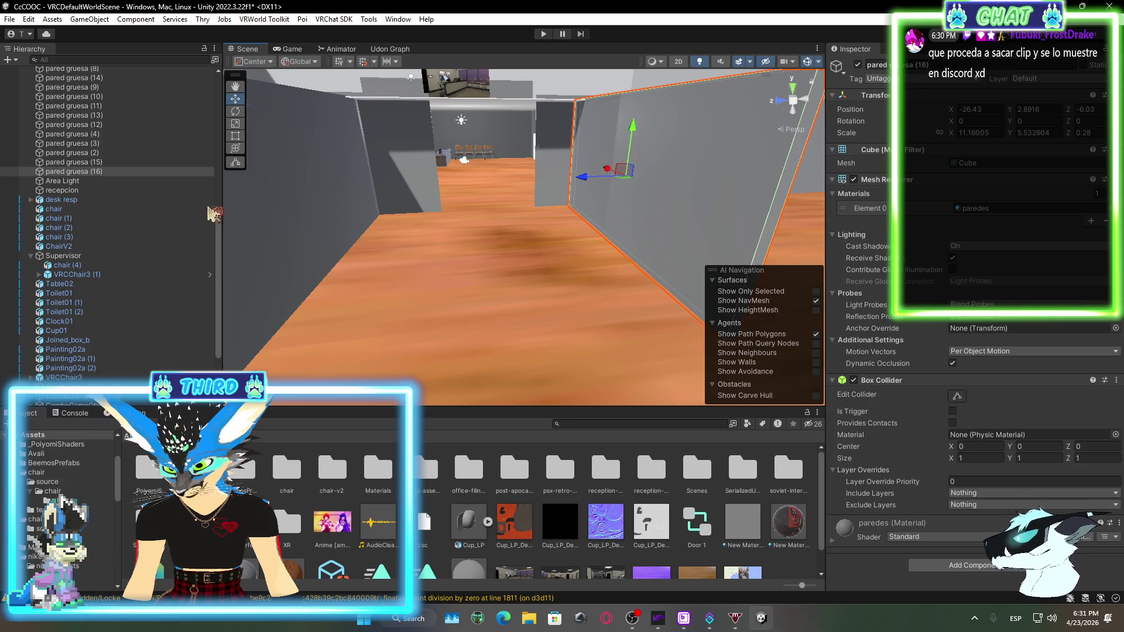
pyautogui.click(311, 218)
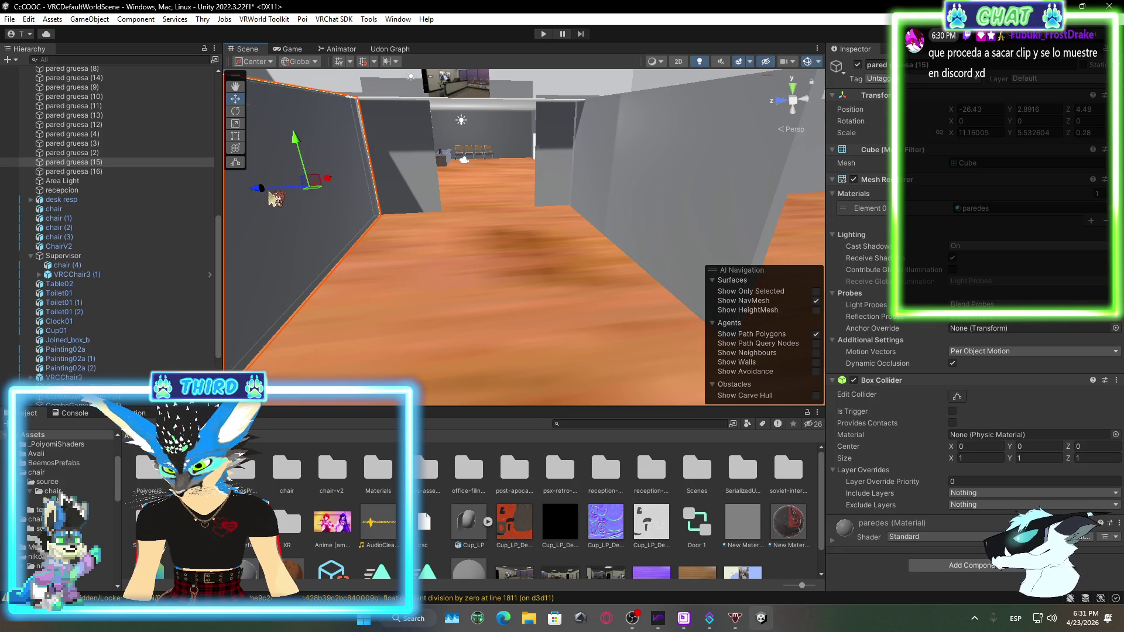
pyautogui.moveTo(269, 194); pyautogui.dragTo(307, 214)
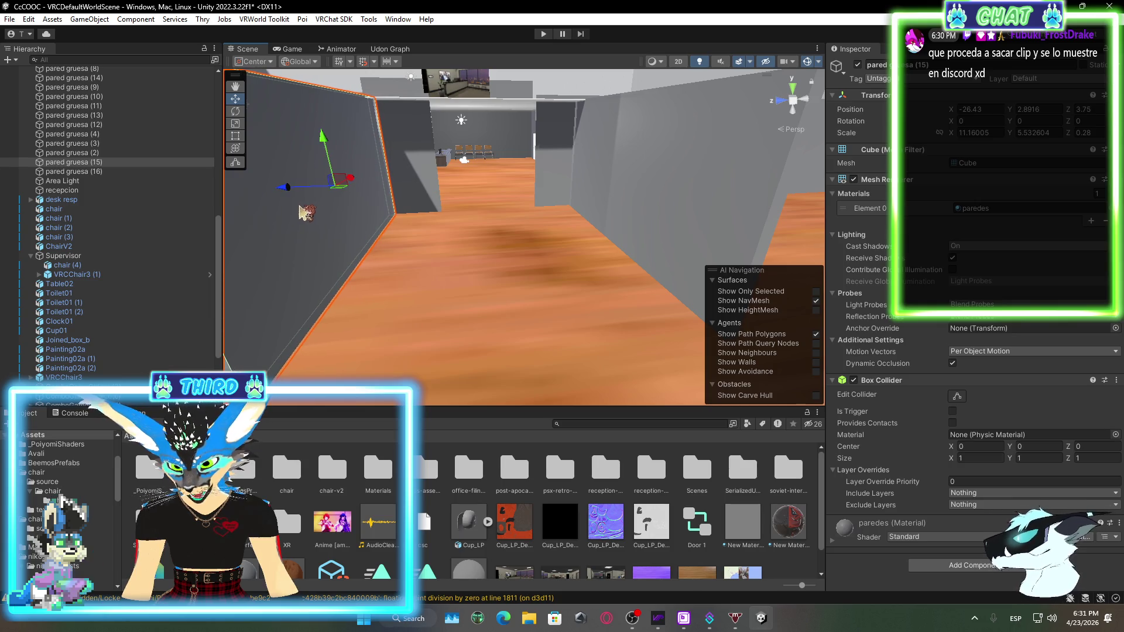
pyautogui.moveTo(464, 260)
pyautogui.mouseDown()
pyautogui.moveTo(669, 299)
pyautogui.moveTo(656, 286)
pyautogui.mouseUp()
# Select both thick walls and lengthen them with the Rect tool to X scale 15.37298
pyautogui.click(527, 154)
pyautogui.keyDown('shift'); pyautogui.click(397, 296); pyautogui.keyUp('shift')
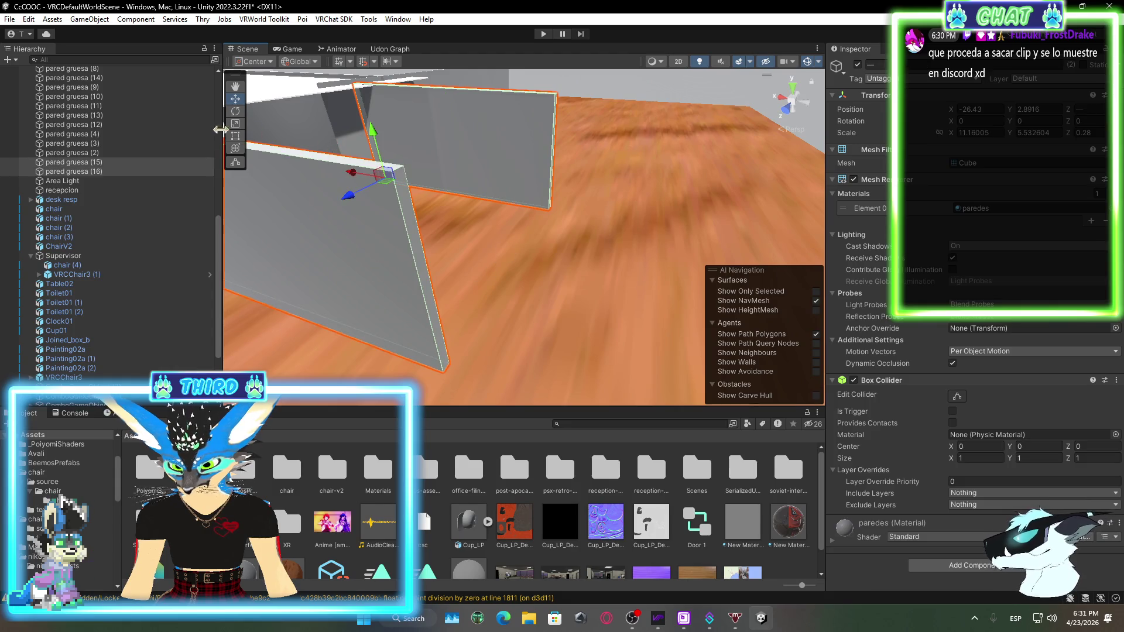
pyautogui.click(236, 135)
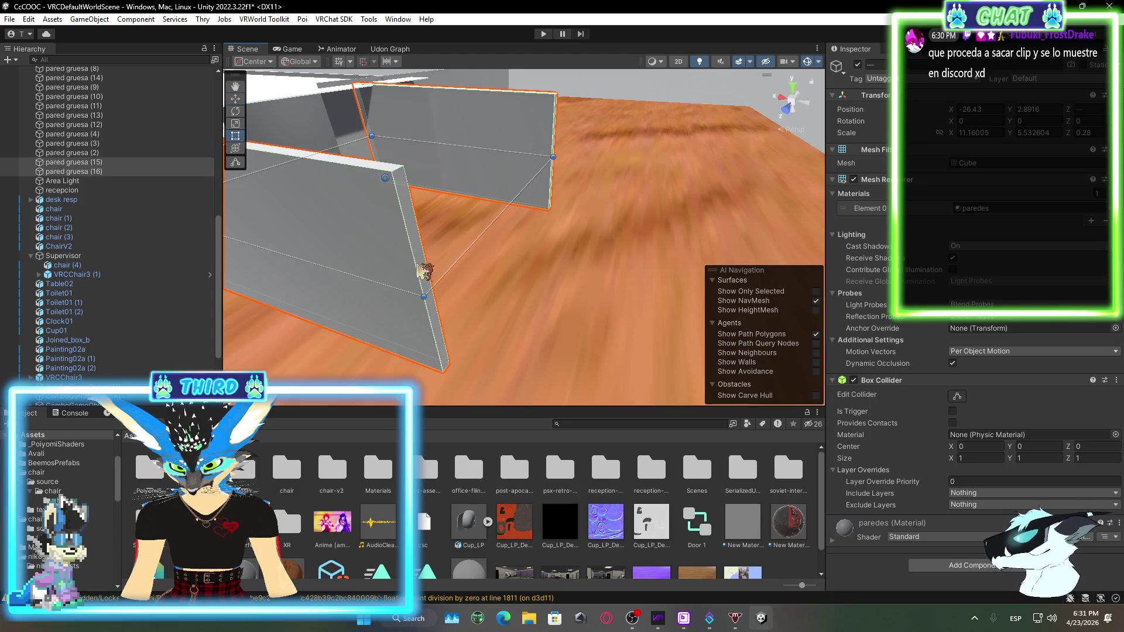
pyautogui.moveTo(421, 268)
pyautogui.mouseDown()
pyautogui.moveTo(464, 270)
pyautogui.moveTo(486, 258)
pyautogui.moveTo(489, 231)
pyautogui.moveTo(647, 244)
pyautogui.moveTo(603, 263)
pyautogui.moveTo(410, 256)
pyautogui.moveTo(515, 208)
pyautogui.moveTo(285, 252)
pyautogui.mouseUp()
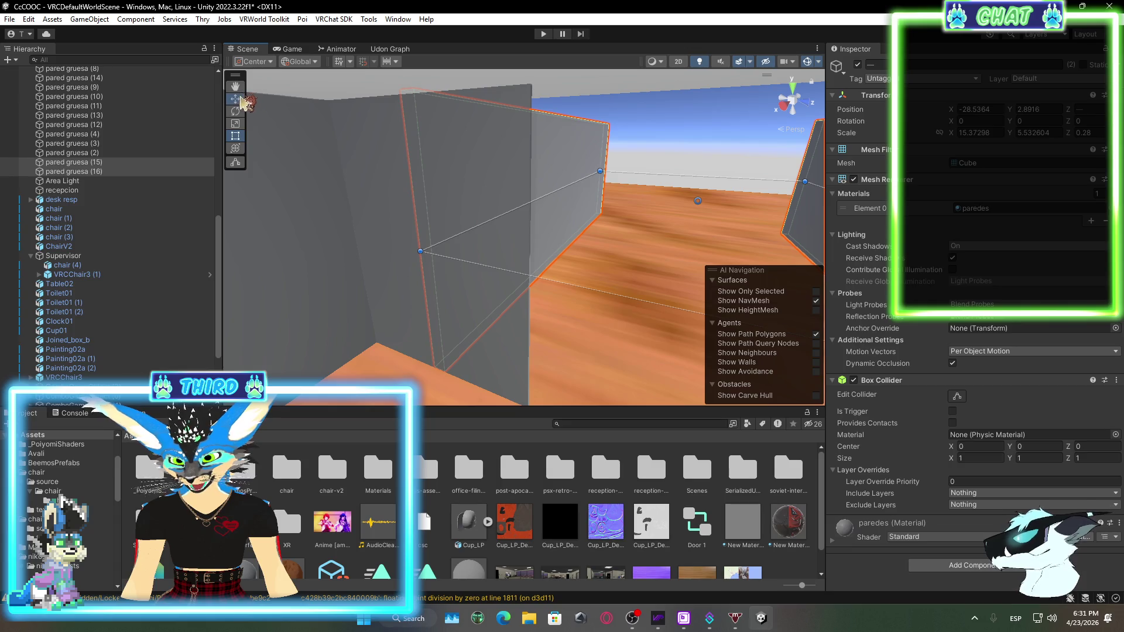
pyautogui.hotkey('alt', 'Tab')
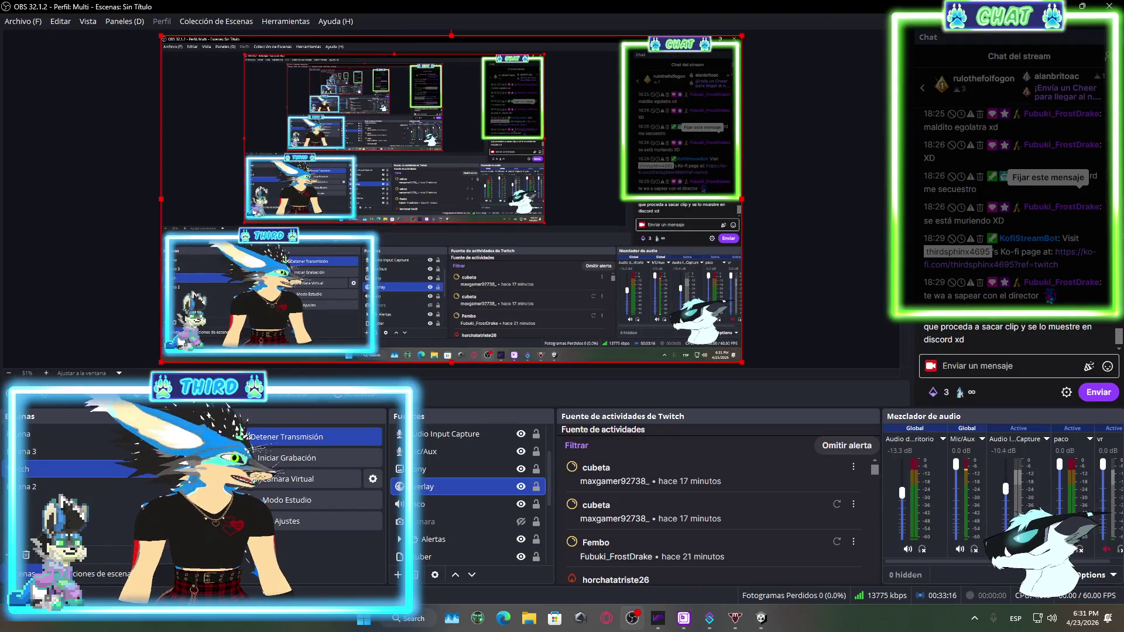
# Read the OBS chat, return to Unity, fly down the corridor, and select pared gruesa (16)
pyautogui.moveTo(1061, 143)
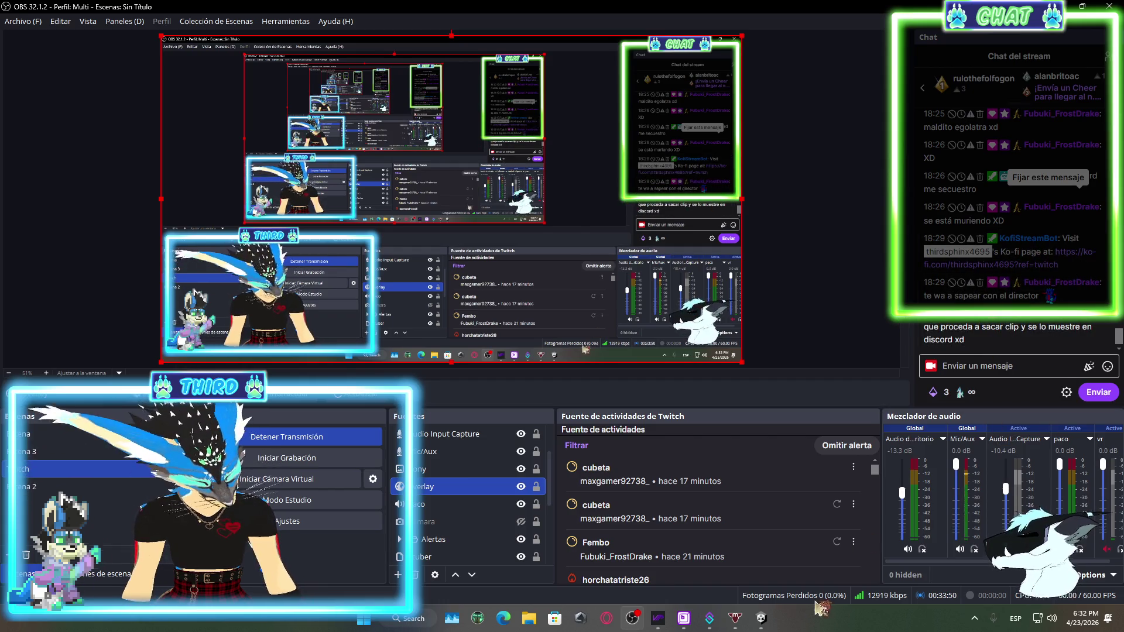
pyautogui.click(777, 621)
pyautogui.moveTo(582, 306)
pyautogui.mouseDown()
pyautogui.moveTo(609, 280)
pyautogui.moveTo(375, 285)
pyautogui.mouseUp()
pyautogui.click(117, 172)
pyautogui.rightClick(135, 172)
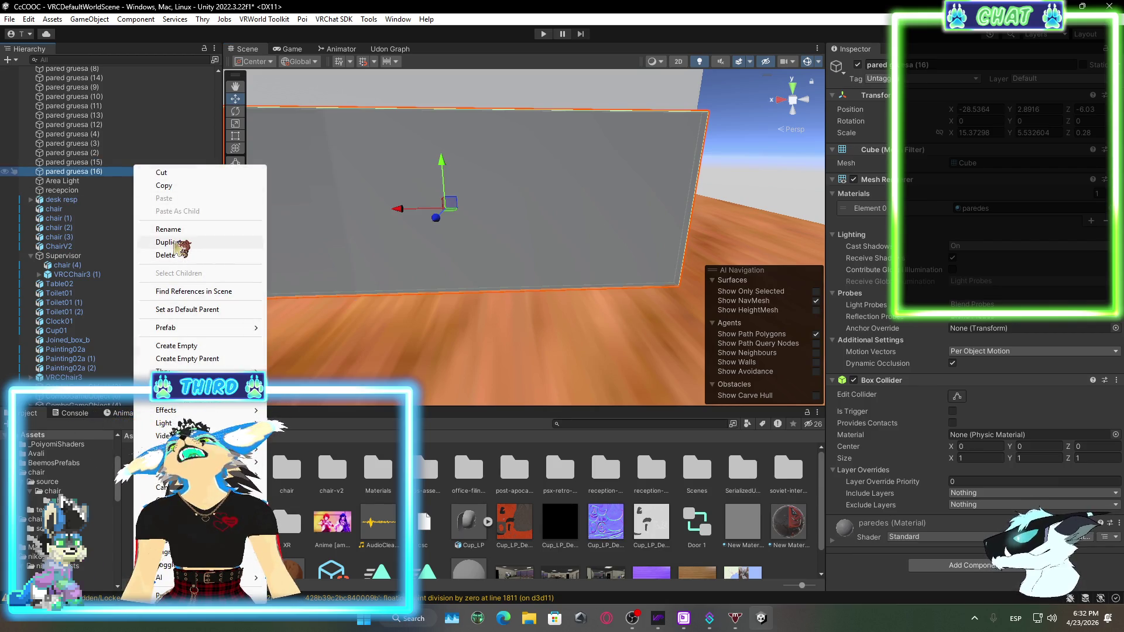
pyautogui.click(175, 243)
pyautogui.click(235, 112)
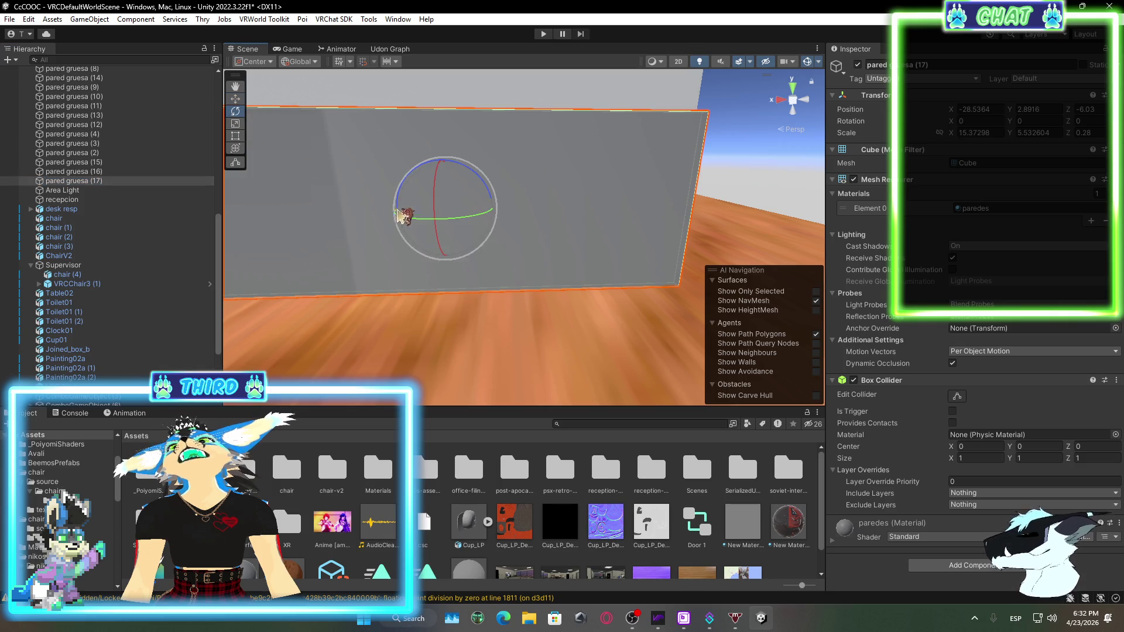
pyautogui.moveTo(421, 220)
pyautogui.mouseDown()
pyautogui.moveTo(509, 251)
pyautogui.moveTo(783, 206)
pyautogui.mouseUp()
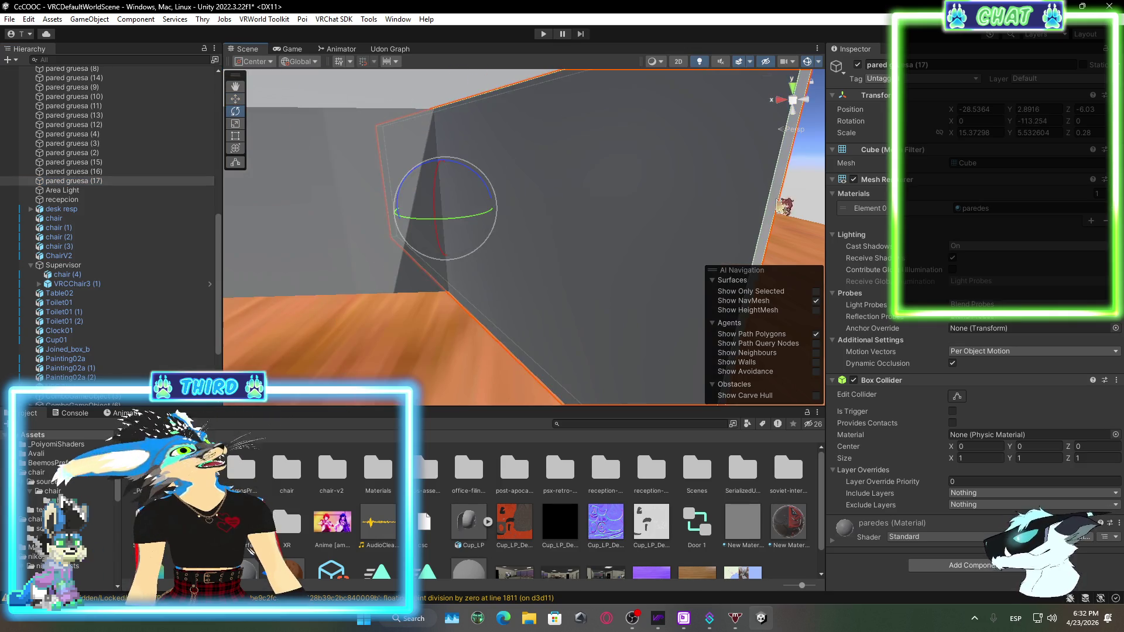
pyautogui.click(1051, 122)
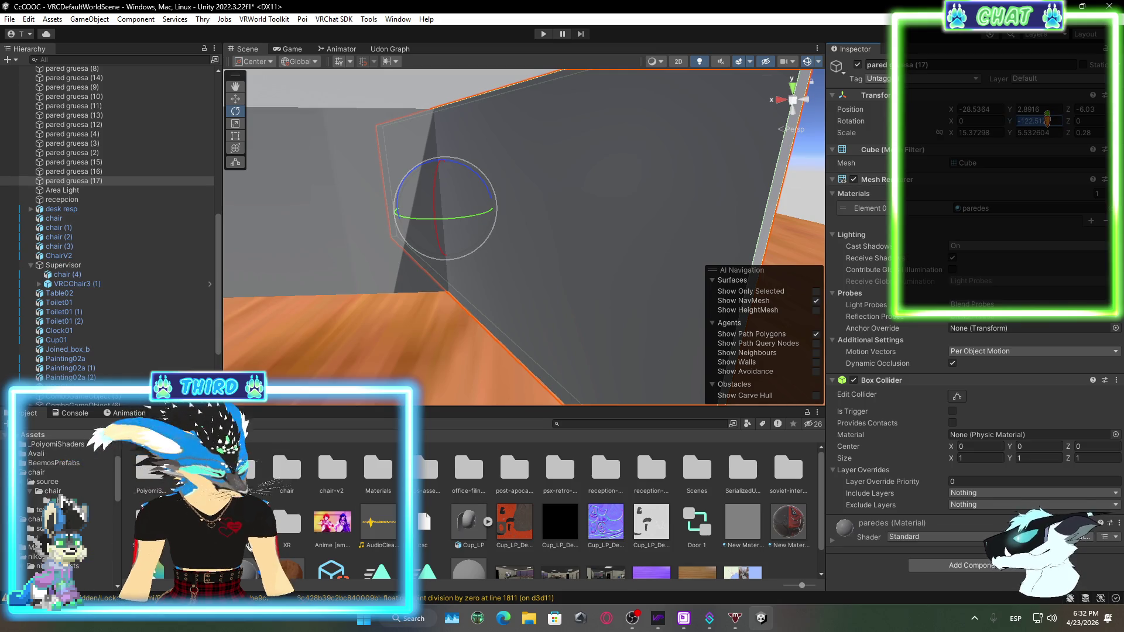
pyautogui.write('90')
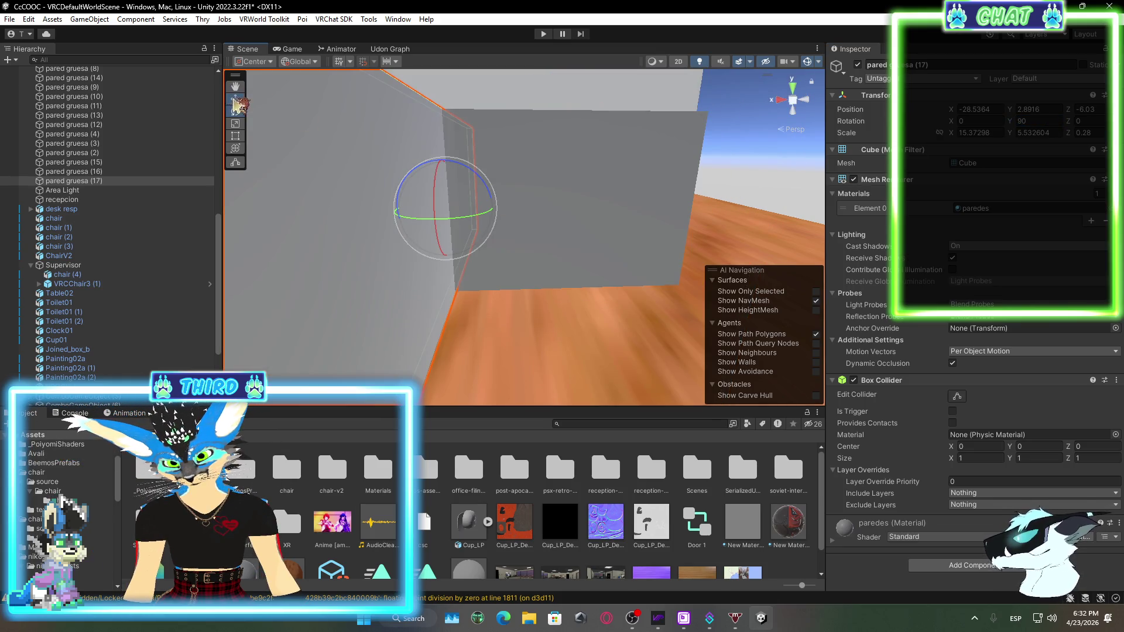
pyautogui.moveTo(422, 218)
pyautogui.mouseDown()
pyautogui.moveTo(592, 238)
pyautogui.moveTo(472, 271)
pyautogui.moveTo(610, 290)
pyautogui.moveTo(503, 234)
pyautogui.moveTo(423, 169)
pyautogui.moveTo(550, 205)
pyautogui.moveTo(515, 175)
pyautogui.moveTo(527, 166)
pyautogui.moveTo(533, 189)
pyautogui.moveTo(549, 188)
pyautogui.mouseUp()
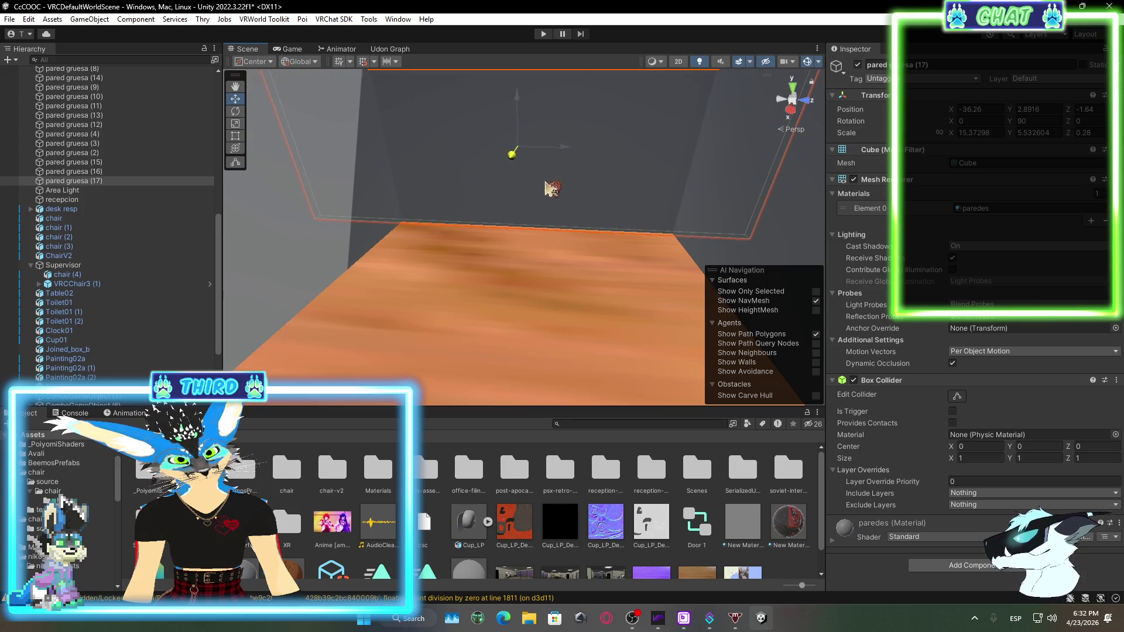
pyautogui.moveTo(589, 308)
pyautogui.mouseDown()
pyautogui.moveTo(572, 235)
pyautogui.moveTo(476, 243)
pyautogui.moveTo(313, 289)
pyautogui.moveTo(489, 262)
pyautogui.moveTo(307, 233)
pyautogui.moveTo(492, 238)
pyautogui.moveTo(342, 200)
pyautogui.moveTo(433, 208)
pyautogui.mouseUp()
pyautogui.click(436, 209)
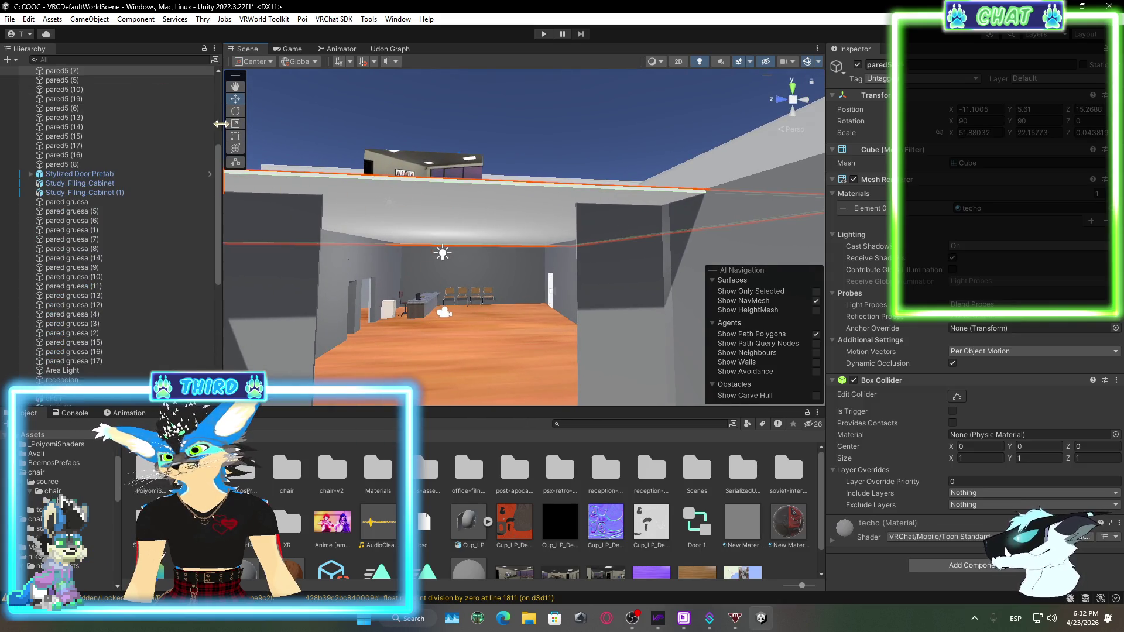
# Orbit the view over the walls toward the far wall and wooden floor
pyautogui.moveTo(360, 185)
pyautogui.mouseDown()
pyautogui.moveTo(968, 354)
pyautogui.moveTo(585, 176)
pyautogui.moveTo(585, 150)
pyautogui.moveTo(529, 238)
pyautogui.moveTo(373, 344)
pyautogui.moveTo(359, 233)
pyautogui.mouseUp()
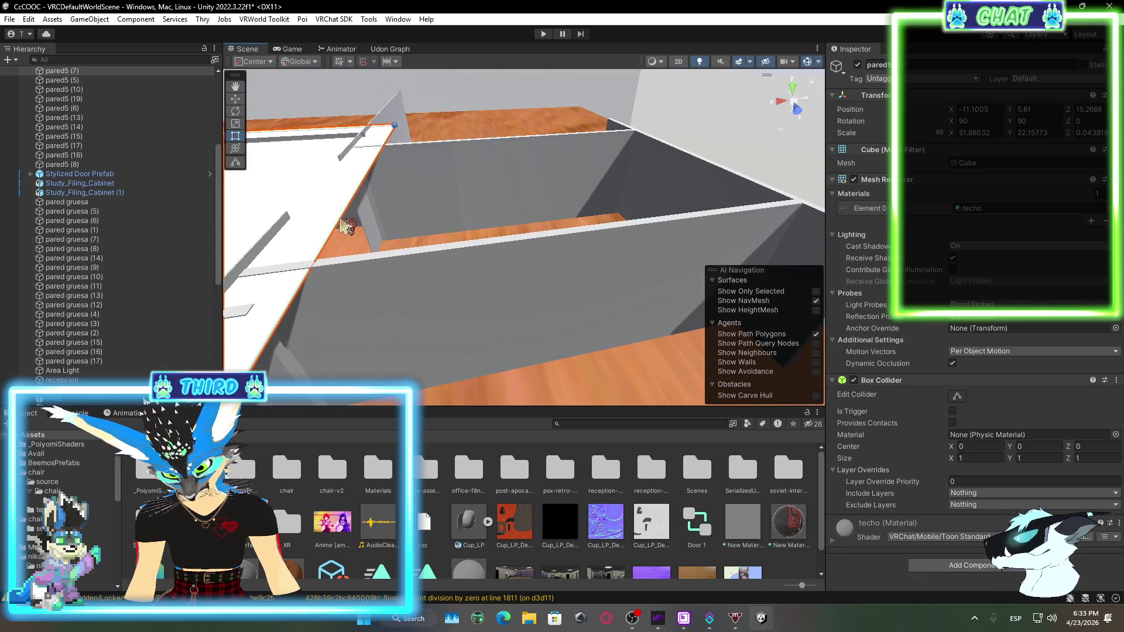
pyautogui.moveTo(374, 178)
pyautogui.mouseDown()
pyautogui.moveTo(451, 248)
pyautogui.moveTo(396, 253)
pyautogui.moveTo(574, 293)
pyautogui.moveTo(702, 292)
pyautogui.moveTo(617, 296)
pyautogui.moveTo(570, 264)
pyautogui.moveTo(589, 188)
pyautogui.moveTo(763, 201)
pyautogui.moveTo(502, 180)
pyautogui.moveTo(533, 237)
pyautogui.moveTo(675, 239)
pyautogui.moveTo(51, 308)
pyautogui.moveTo(472, 251)
pyautogui.moveTo(582, 252)
pyautogui.moveTo(474, 248)
pyautogui.mouseUp()
pyautogui.scroll(-1, 761, 515)
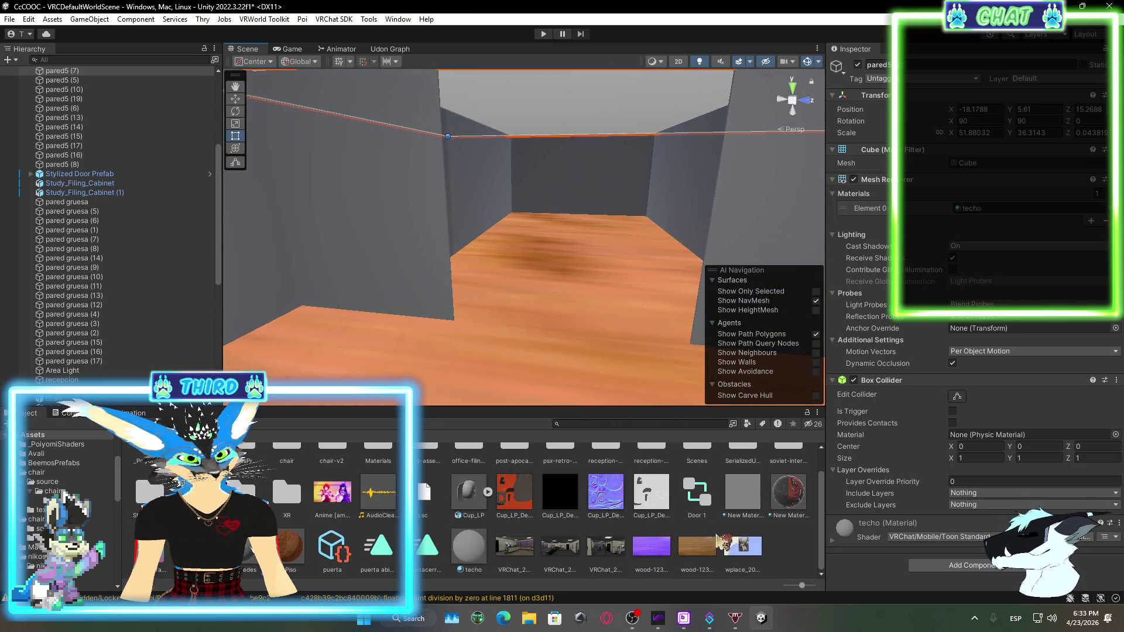
# Go through Materials back to Assets into BeemosPrefabs, then select the long grey wall pared gruesa (16)
pyautogui.click(782, 543)
pyautogui.scroll(1, 694, 442)
pyautogui.doubleClick(693, 441)
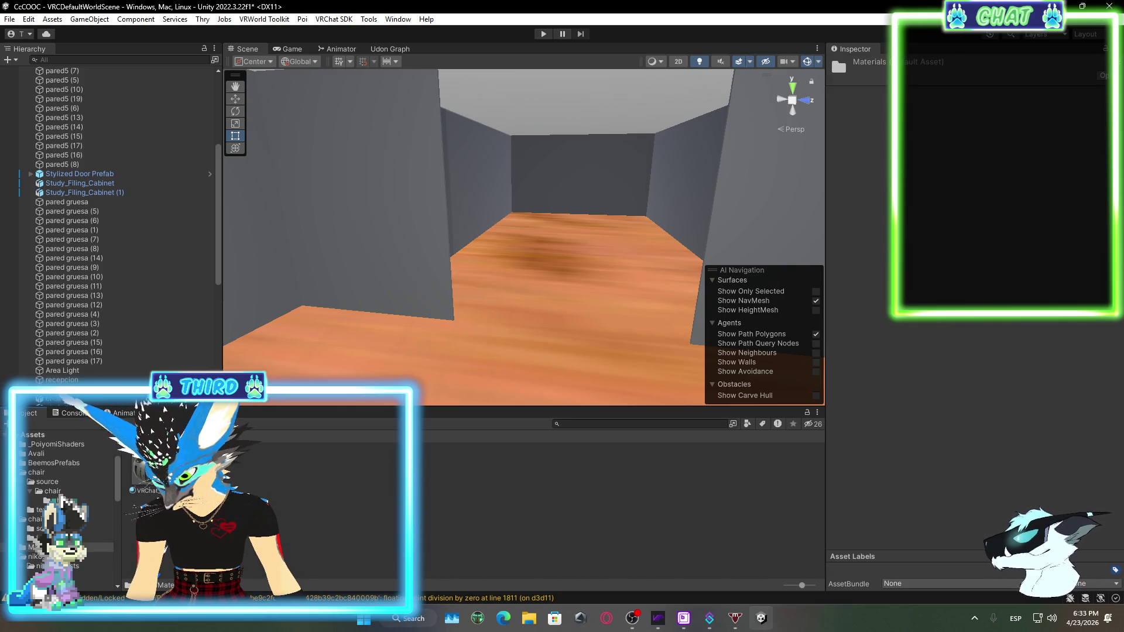
pyautogui.press('BackSpace')
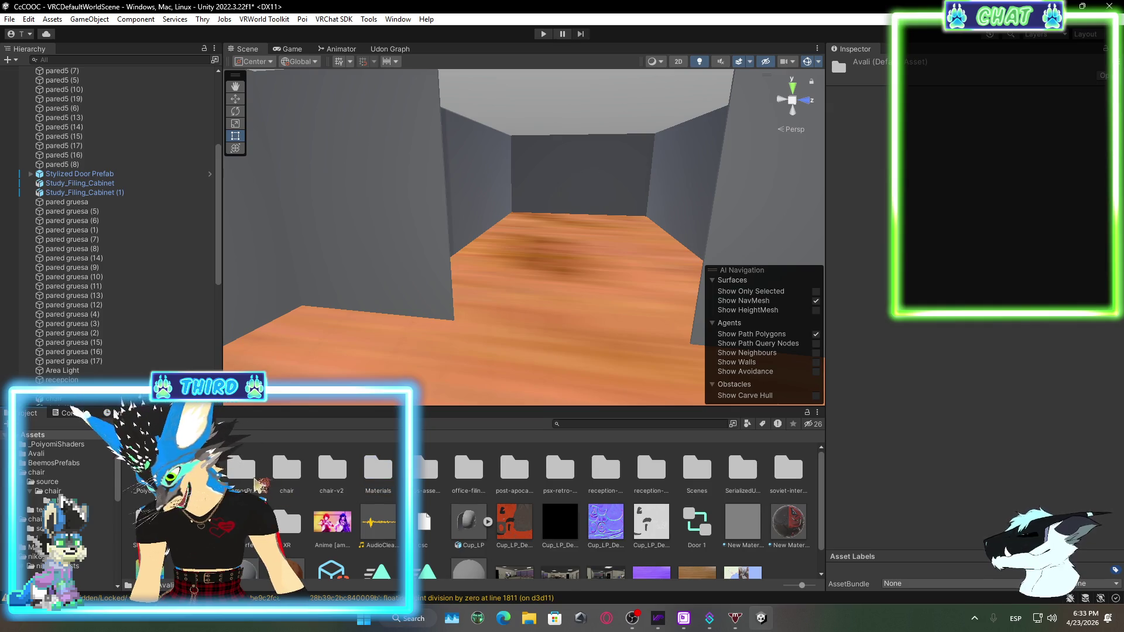
pyautogui.doubleClick(240, 475)
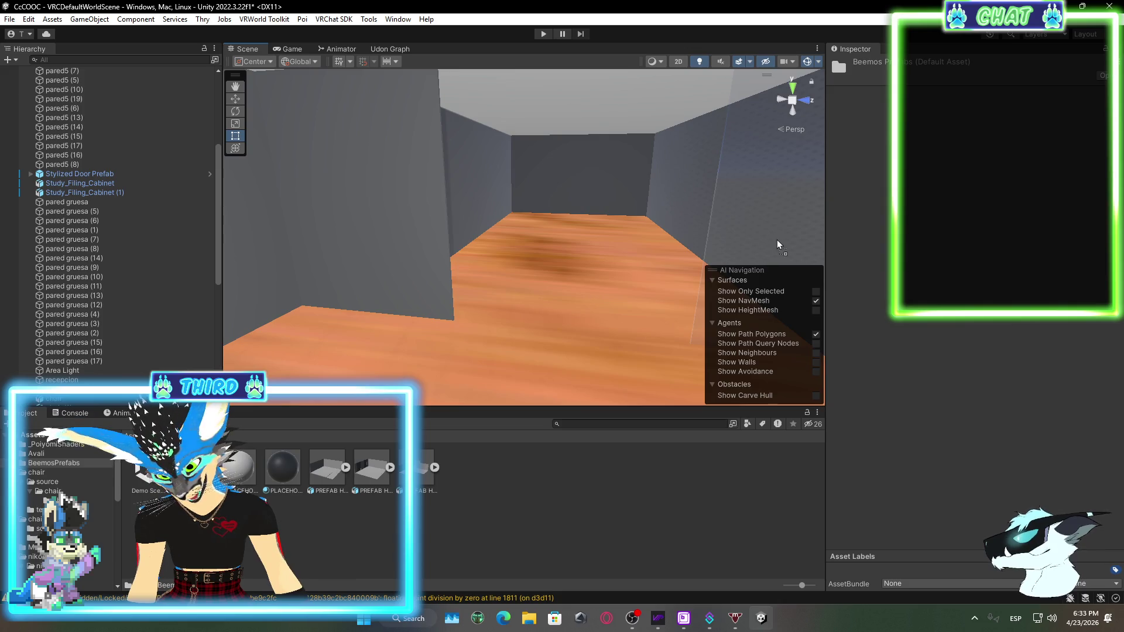
pyautogui.moveTo(351, 281)
pyautogui.mouseDown()
pyautogui.moveTo(366, 266)
pyautogui.moveTo(648, 306)
pyautogui.moveTo(561, 318)
pyautogui.moveTo(220, 301)
pyautogui.moveTo(343, 314)
pyautogui.mouseUp()
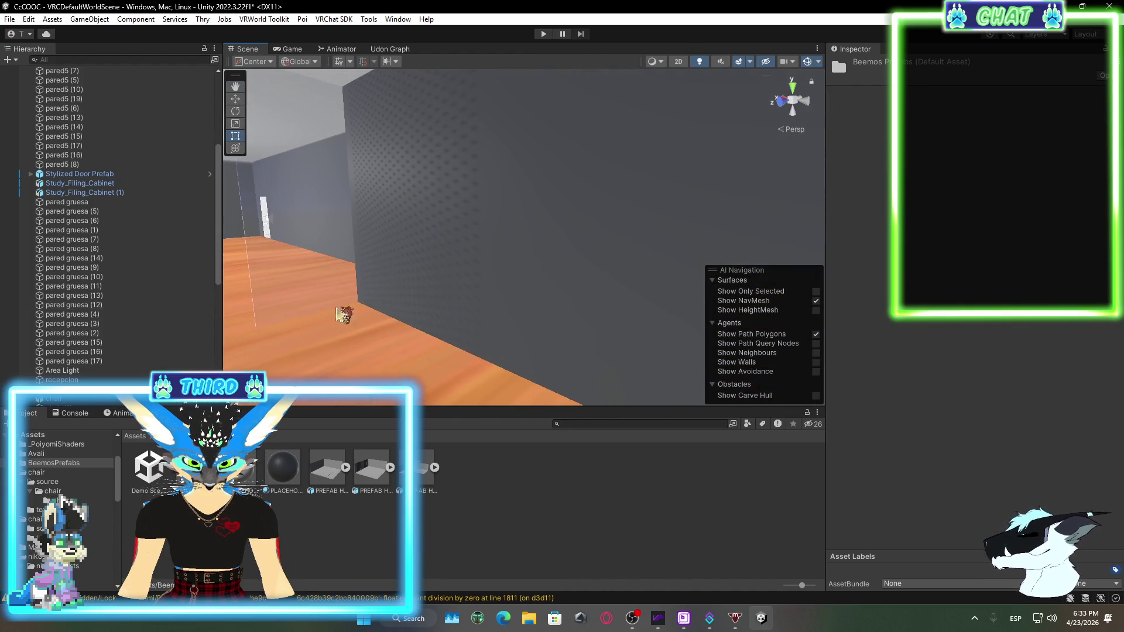
pyautogui.click(606, 280)
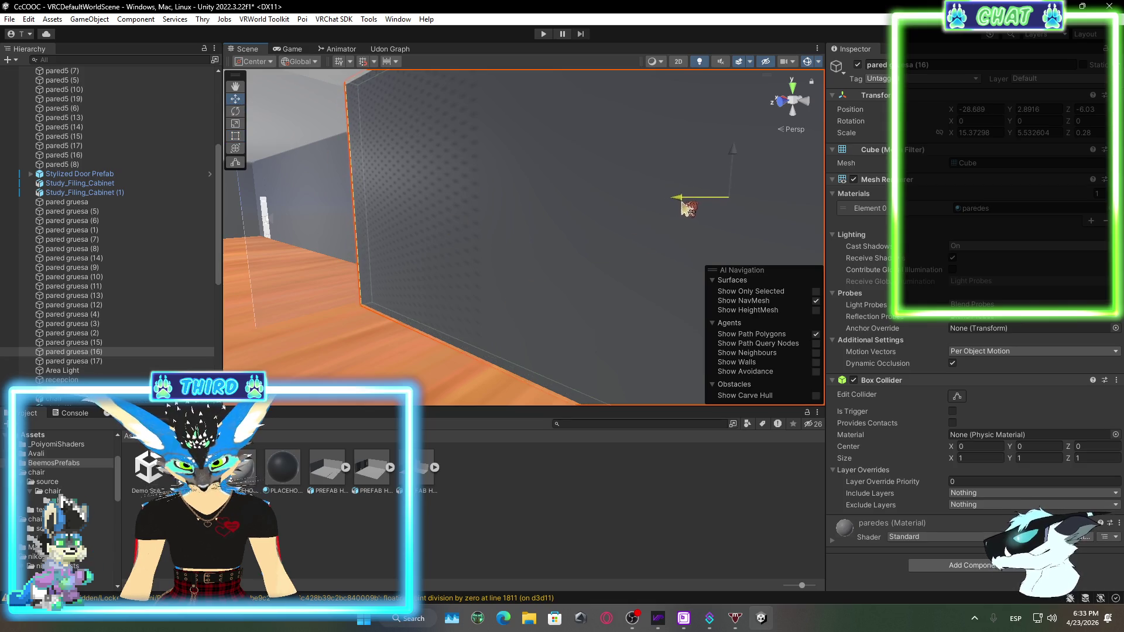
# Push wall pared gruesa (16) outward along Z to -8.1
pyautogui.moveTo(679, 202)
pyautogui.mouseDown()
pyautogui.moveTo(437, 310)
pyautogui.moveTo(525, 297)
pyautogui.moveTo(725, 311)
pyautogui.moveTo(757, 214)
pyautogui.moveTo(685, 189)
pyautogui.moveTo(644, 188)
pyautogui.moveTo(644, 199)
pyautogui.mouseUp()
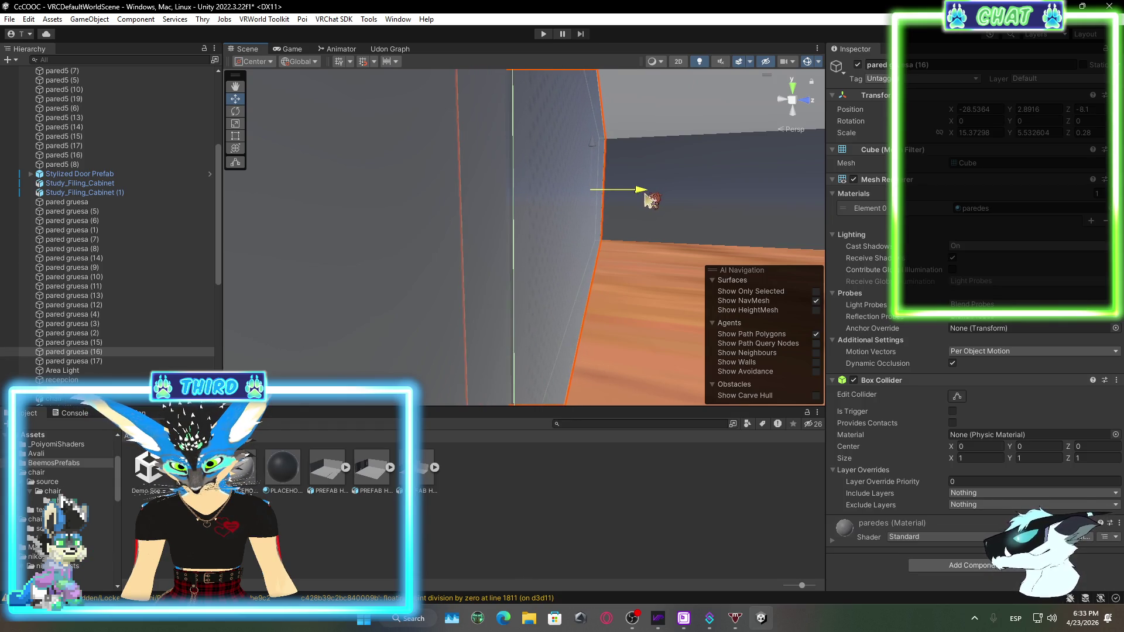
pyautogui.moveTo(650, 199); pyautogui.dragTo(648, 200)
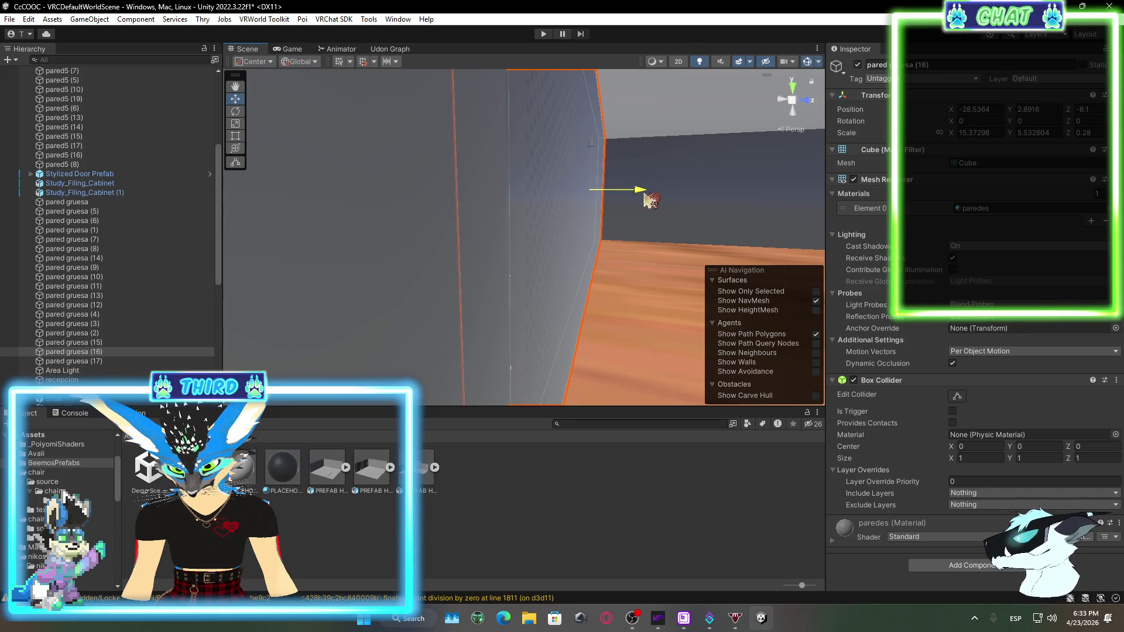
pyautogui.moveTo(466, 325)
pyautogui.mouseDown()
pyautogui.moveTo(514, 318)
pyautogui.moveTo(537, 331)
pyautogui.moveTo(557, 285)
pyautogui.mouseUp()
# Push the opposite wall, pared gruesa (15), outward along Z to about 4.83
pyautogui.scroll(-5, 557, 285)
pyautogui.click(557, 283)
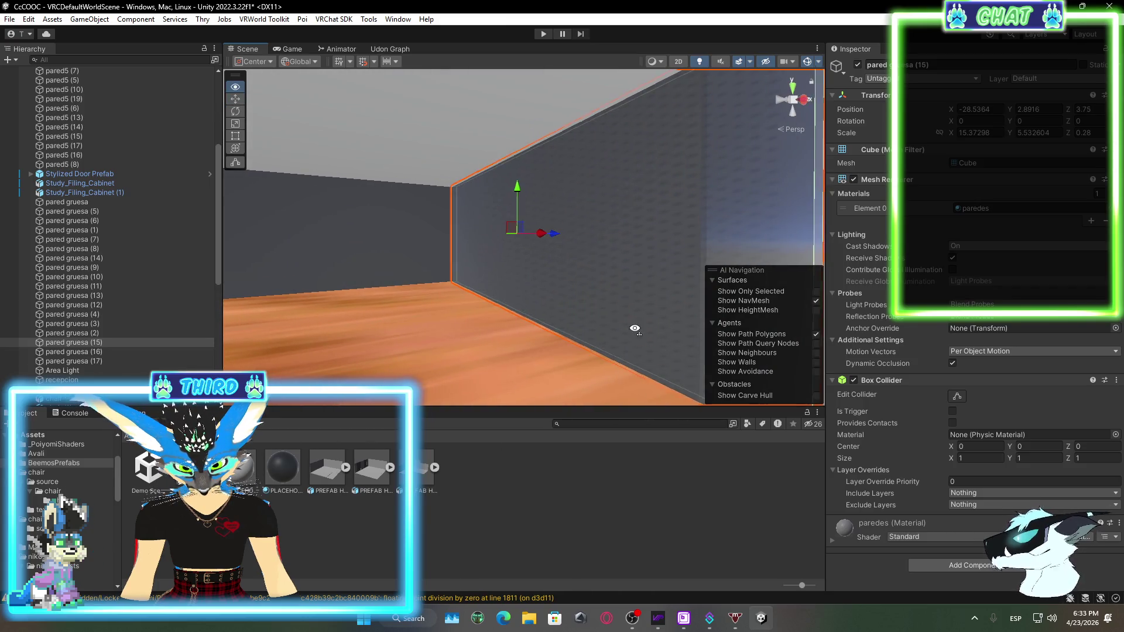
pyautogui.press('f')
pyautogui.moveTo(577, 326); pyautogui.dragTo(527, 354)
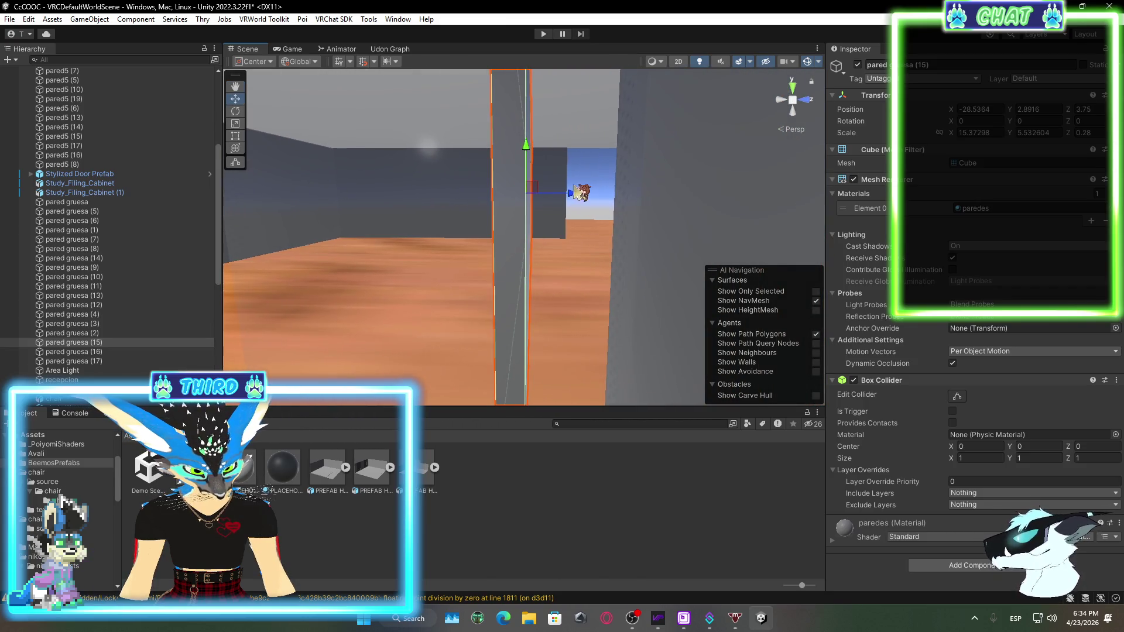
pyautogui.moveTo(573, 199)
pyautogui.mouseDown()
pyautogui.moveTo(604, 204)
pyautogui.moveTo(527, 271)
pyautogui.mouseUp()
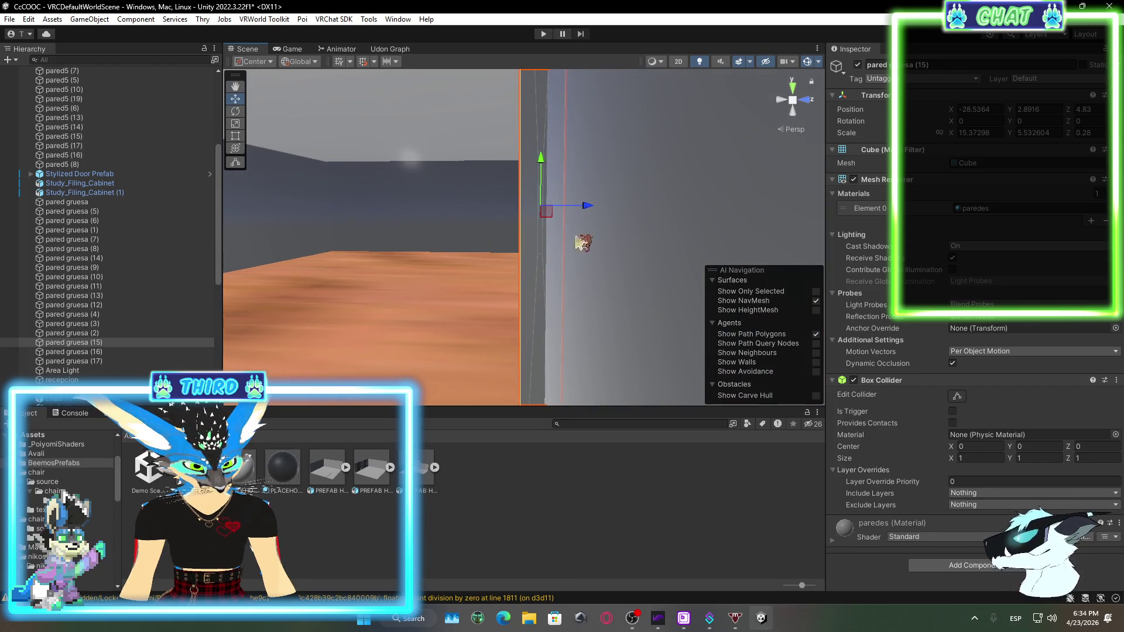
pyautogui.moveTo(592, 205)
pyautogui.mouseDown()
pyautogui.moveTo(442, 271)
pyautogui.moveTo(466, 251)
pyautogui.moveTo(367, 258)
pyautogui.moveTo(609, 239)
pyautogui.moveTo(613, 353)
pyautogui.moveTo(579, 256)
pyautogui.moveTo(696, 294)
pyautogui.moveTo(837, 306)
pyautogui.moveTo(616, 275)
pyautogui.moveTo(702, 278)
pyautogui.moveTo(602, 261)
pyautogui.moveTo(226, 301)
pyautogui.moveTo(368, 316)
pyautogui.moveTo(426, 285)
pyautogui.moveTo(370, 286)
pyautogui.moveTo(1021, 339)
pyautogui.mouseUp()
pyautogui.click(613, 353)
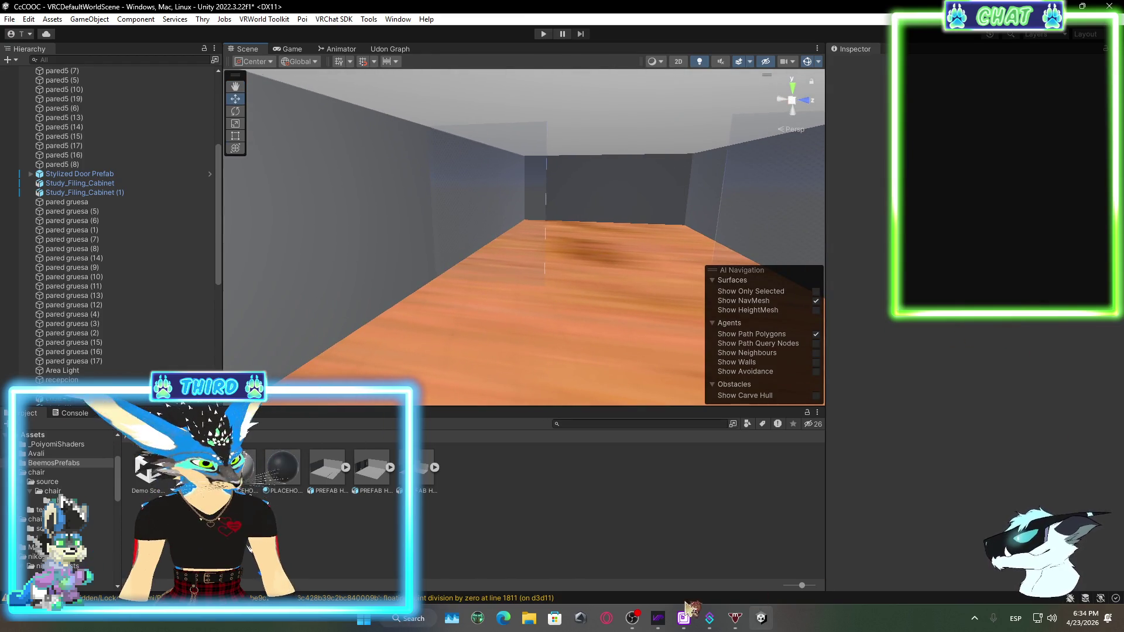
# Check OBS Studio briefly, then fly the Unity view back toward the cubicles
pyautogui.click(633, 615)
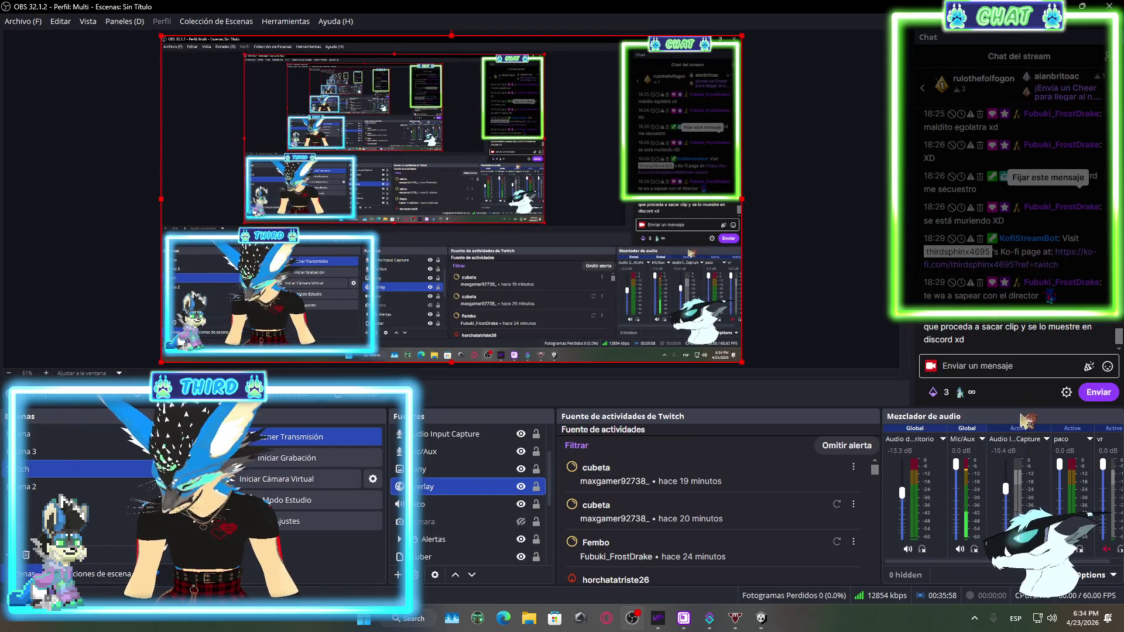
pyautogui.hotkey('alt', 'Tab')
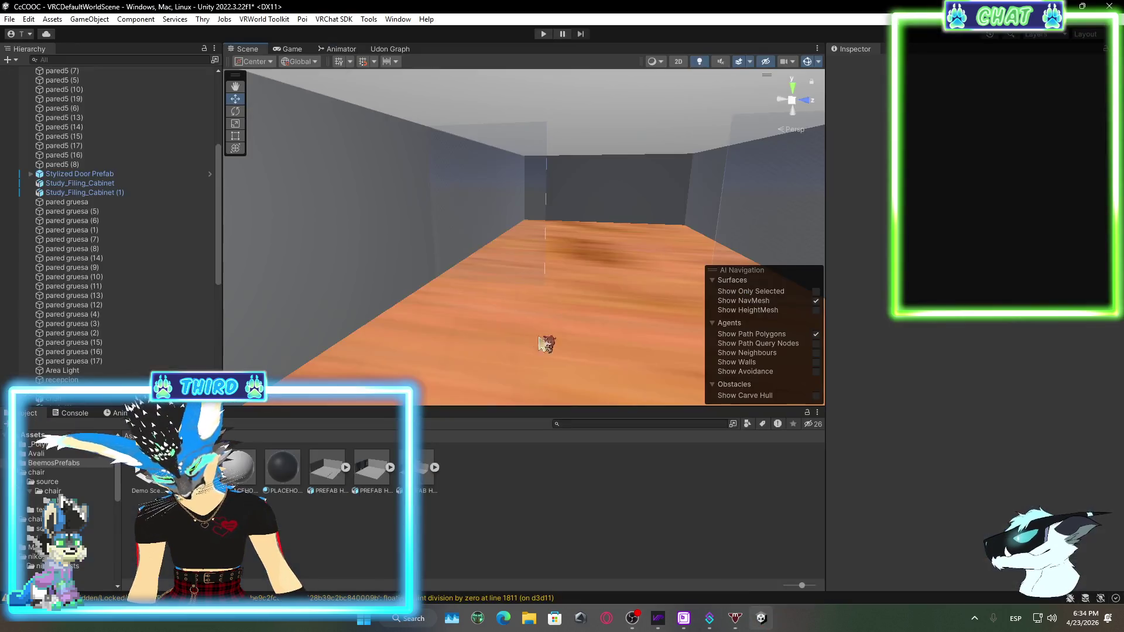
pyautogui.moveTo(551, 304)
pyautogui.mouseDown()
pyautogui.moveTo(528, 327)
pyautogui.moveTo(588, 253)
pyautogui.moveTo(587, 305)
pyautogui.moveTo(707, 362)
pyautogui.moveTo(858, 394)
pyautogui.moveTo(1053, 300)
pyautogui.moveTo(1008, 291)
pyautogui.moveTo(235, 340)
pyautogui.moveTo(232, 323)
pyautogui.moveTo(386, 293)
pyautogui.mouseUp()
# Duplicate desk chair (7) together with its VRCChair3 (1) seat
pyautogui.click(395, 289)
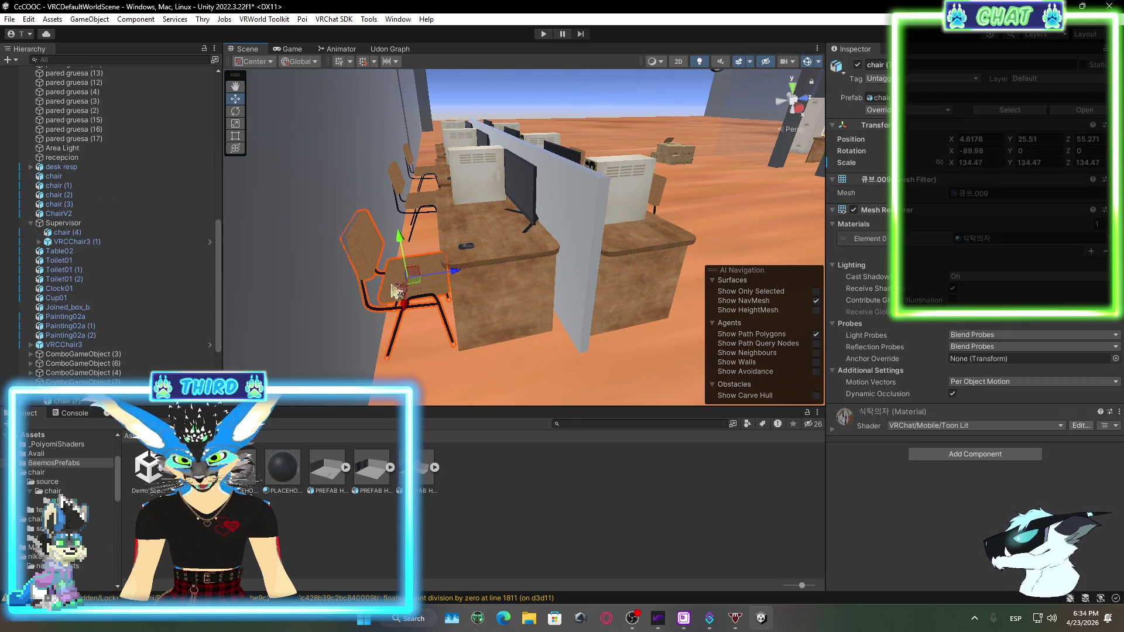
pyautogui.scroll(-3, 120, 322)
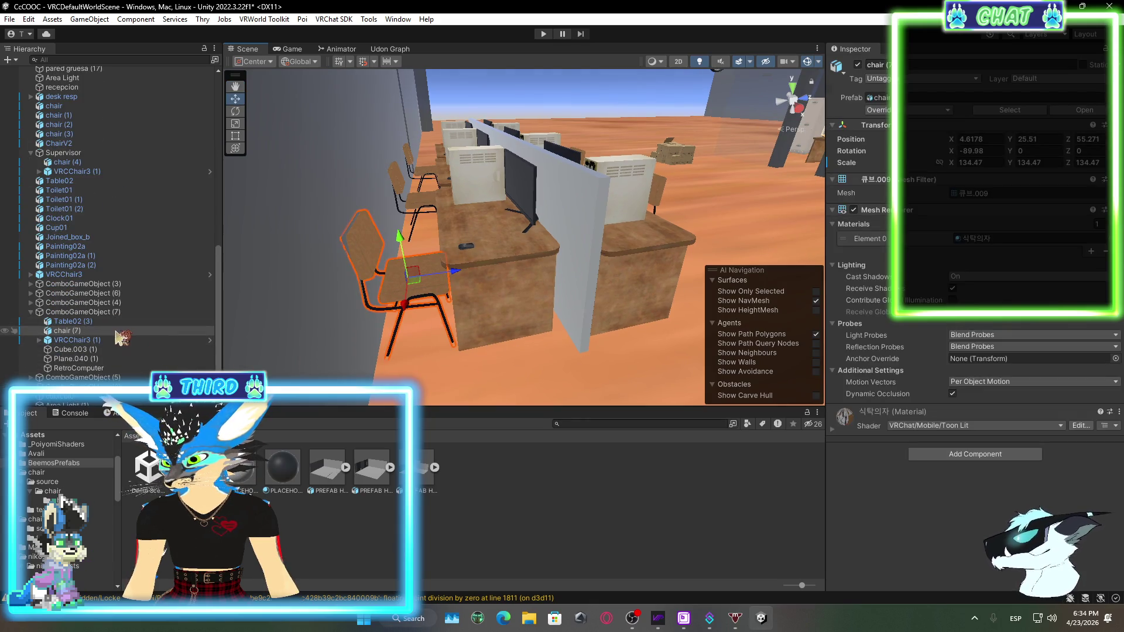
pyautogui.click(111, 340)
pyautogui.click(102, 331)
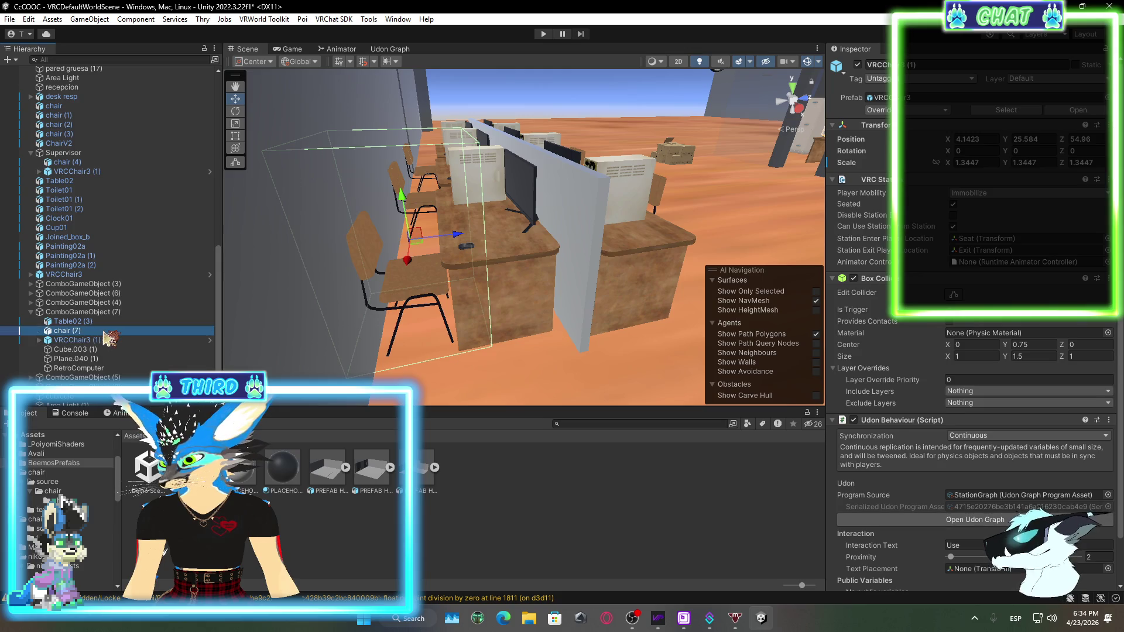
pyautogui.keyDown('ctrl'); pyautogui.click(100, 340); pyautogui.keyUp('ctrl')
pyautogui.rightClick(102, 340)
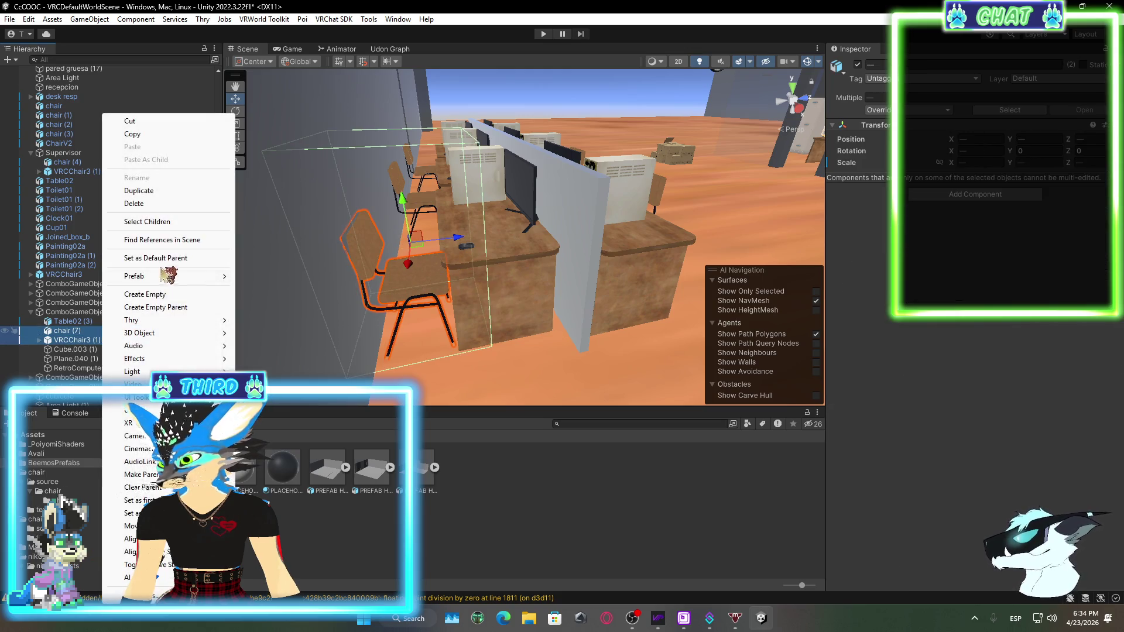
pyautogui.click(175, 191)
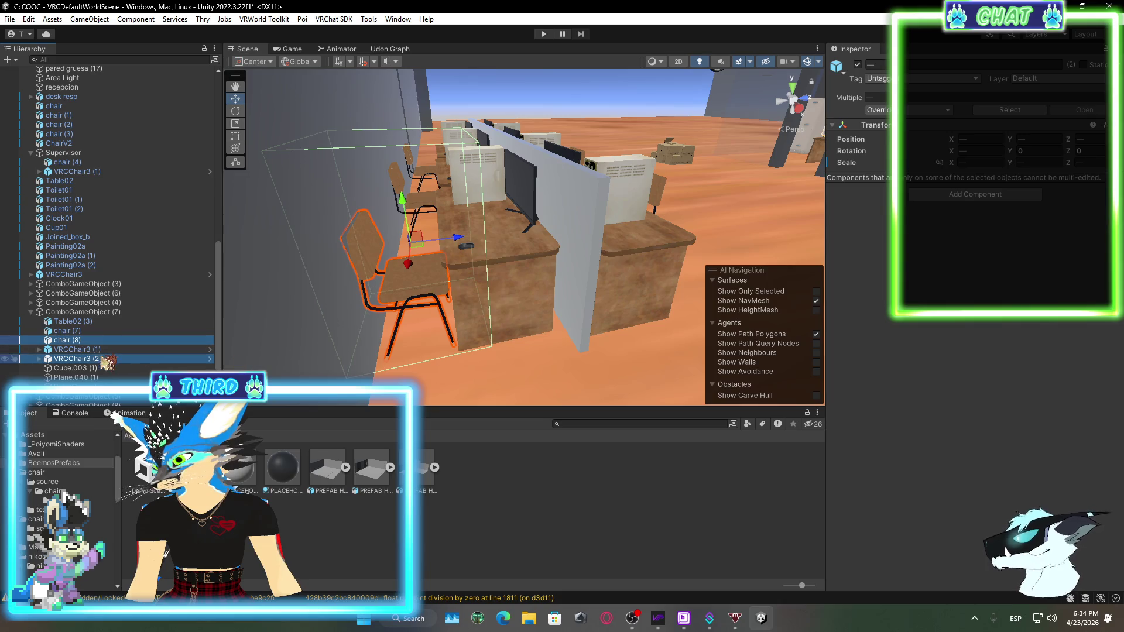
# Move the copies to the scene root and group them under a new parent named sillas
pyautogui.moveTo(94, 341)
pyautogui.mouseDown()
pyautogui.moveTo(94, 270)
pyautogui.moveTo(82, 279)
pyautogui.mouseUp()
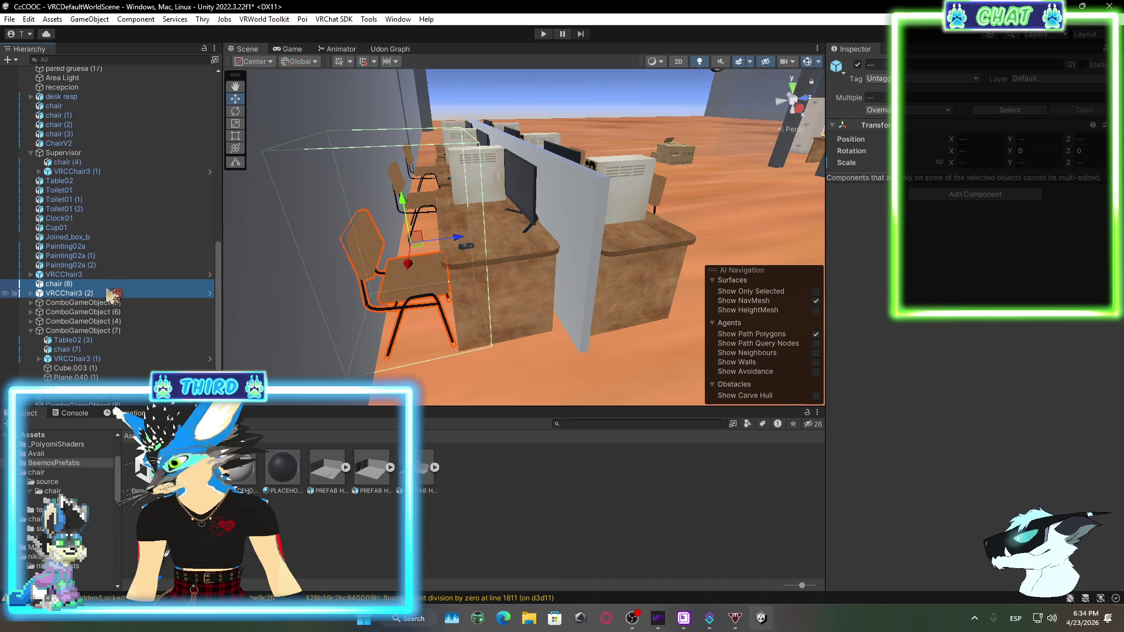
pyautogui.rightClick(89, 287)
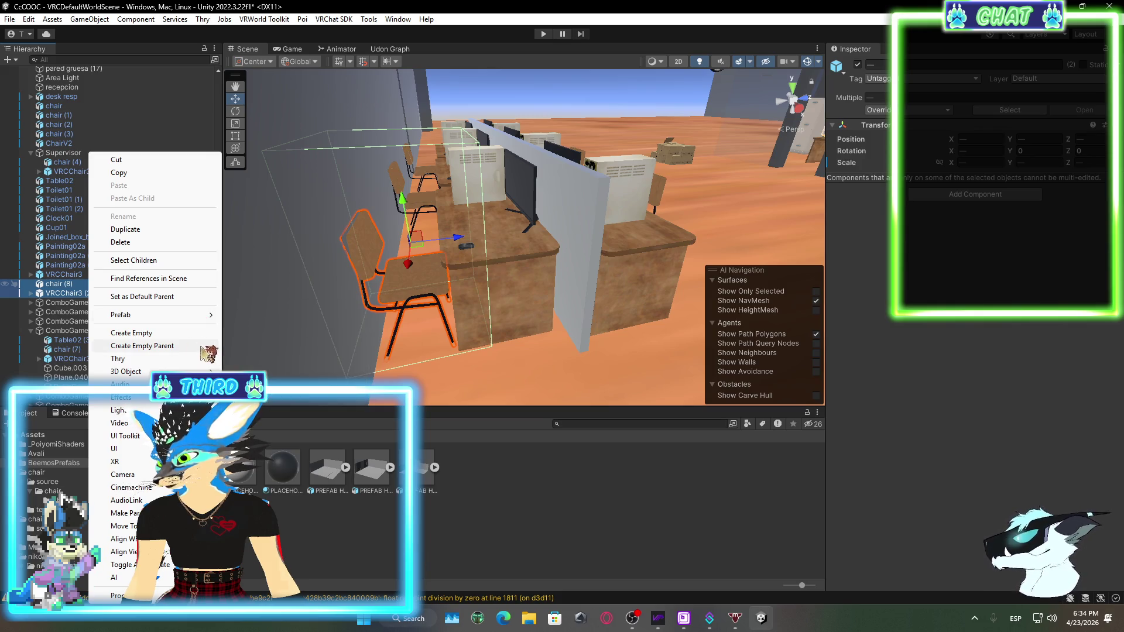
pyautogui.click(142, 346)
pyautogui.write('sillas')
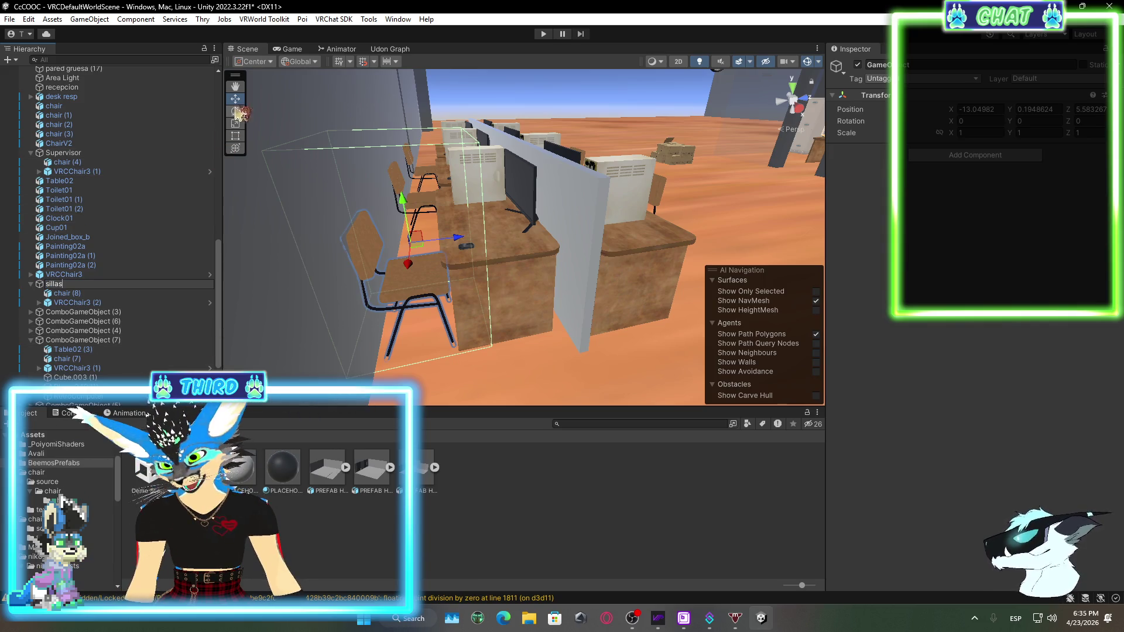
pyautogui.moveTo(472, 240); pyautogui.dragTo(476, 261)
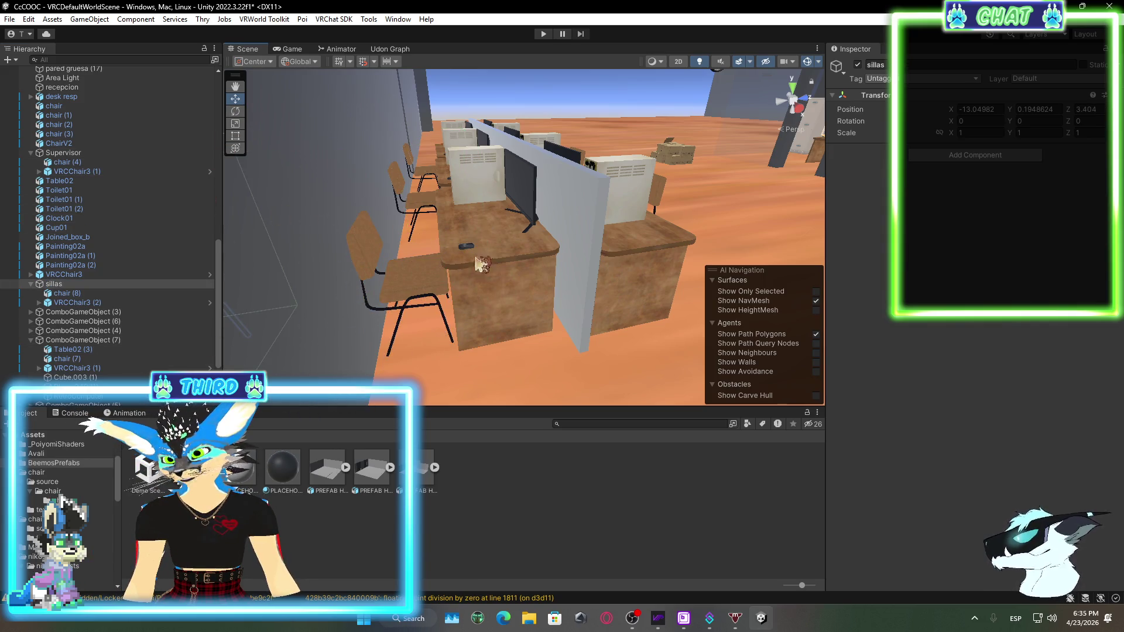
# Move the sillas chair to X -25.21, Z -5.21 at the room's far end and frame it
pyautogui.press('f')
pyautogui.moveTo(568, 257)
pyautogui.mouseDown()
pyautogui.moveTo(298, 246)
pyautogui.moveTo(440, 151)
pyautogui.mouseUp()
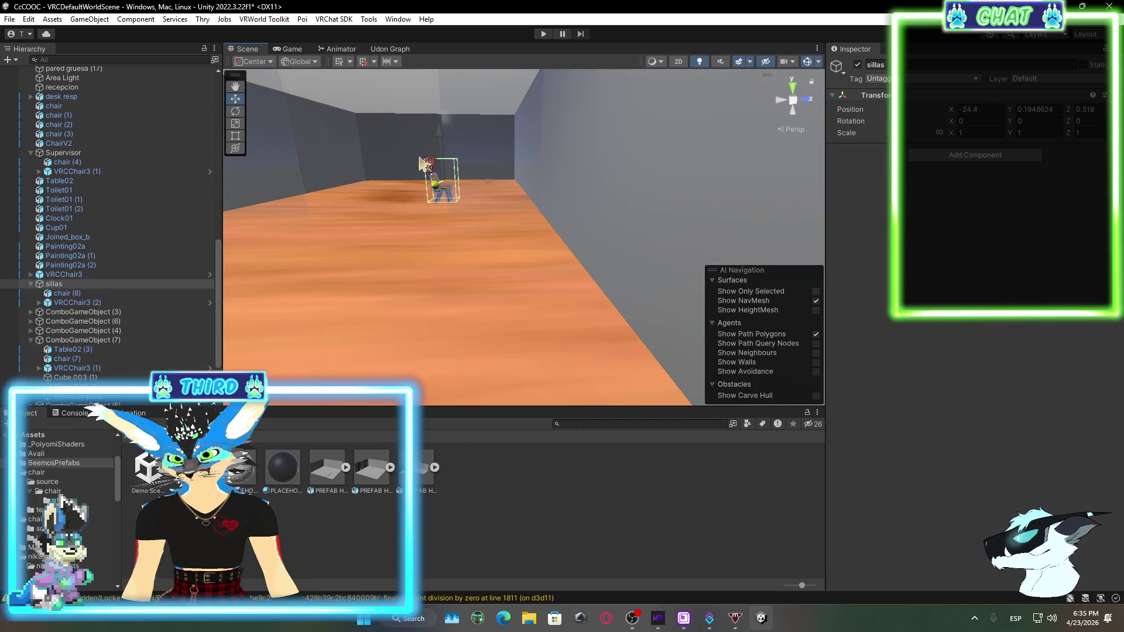
pyautogui.moveTo(405, 194); pyautogui.dragTo(421, 243)
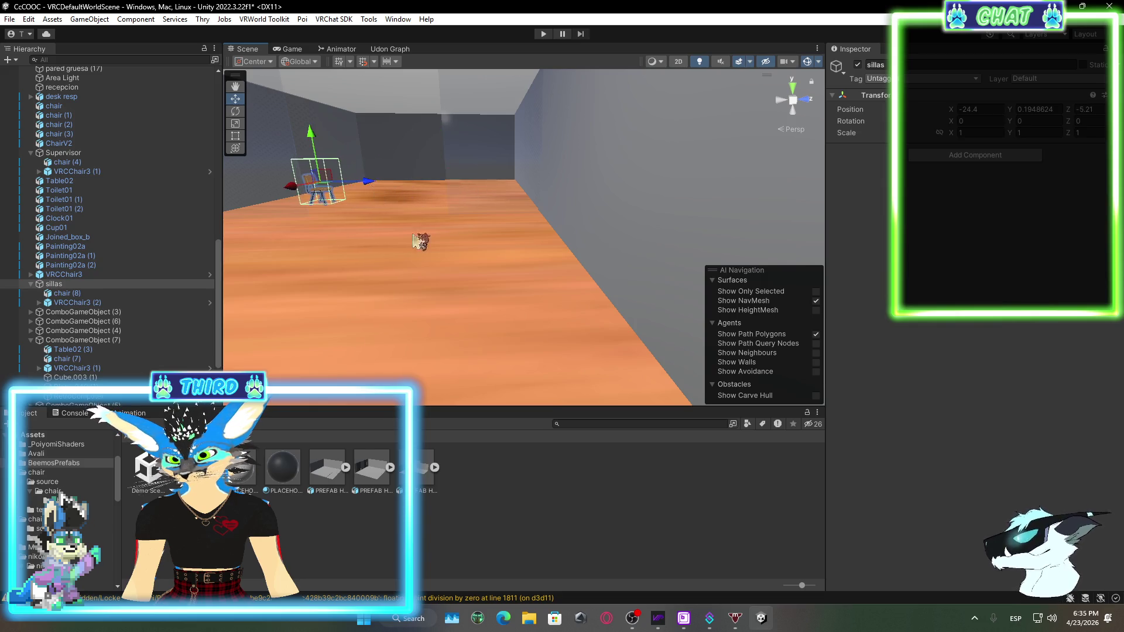
pyautogui.press('f')
pyautogui.moveTo(585, 268)
pyautogui.mouseDown()
pyautogui.moveTo(388, 250)
pyautogui.moveTo(456, 371)
pyautogui.moveTo(429, 284)
pyautogui.moveTo(409, 263)
pyautogui.moveTo(445, 246)
pyautogui.moveTo(443, 221)
pyautogui.moveTo(475, 222)
pyautogui.mouseUp()
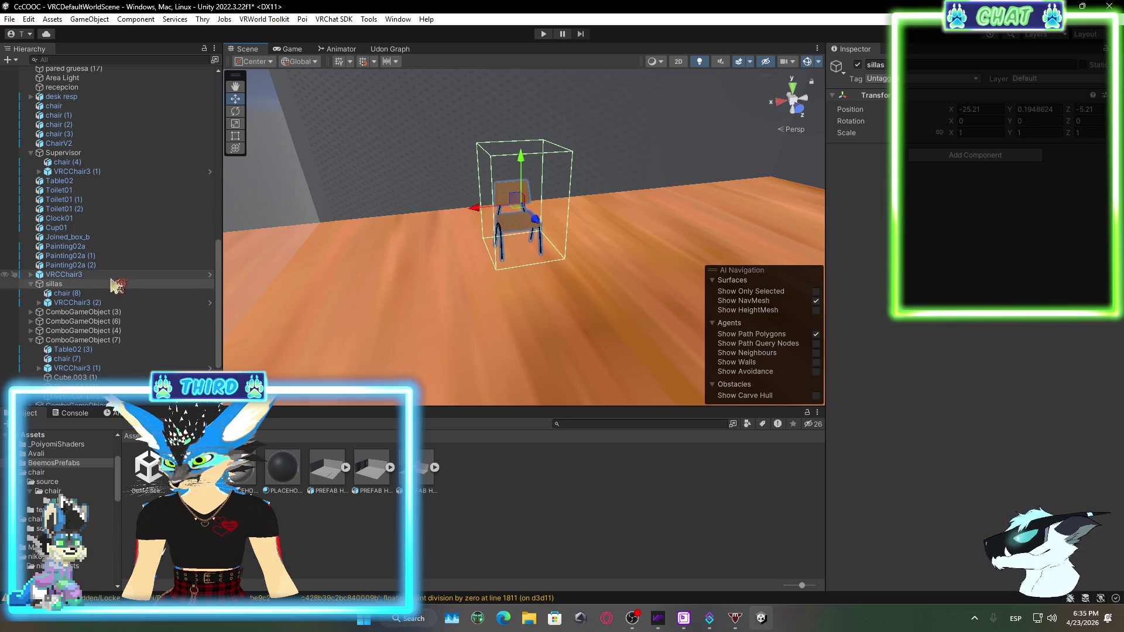
# Duplicate sillas and slide the copy, sillas (1), beside it along X to -26.4
pyautogui.rightClick(72, 284)
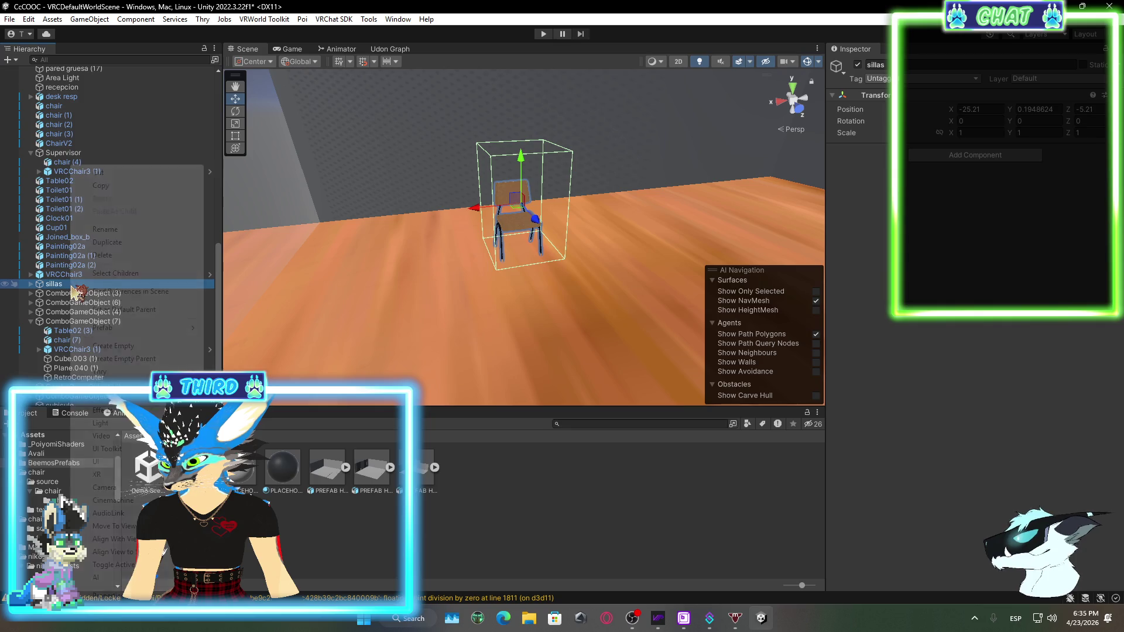
pyautogui.click(107, 242)
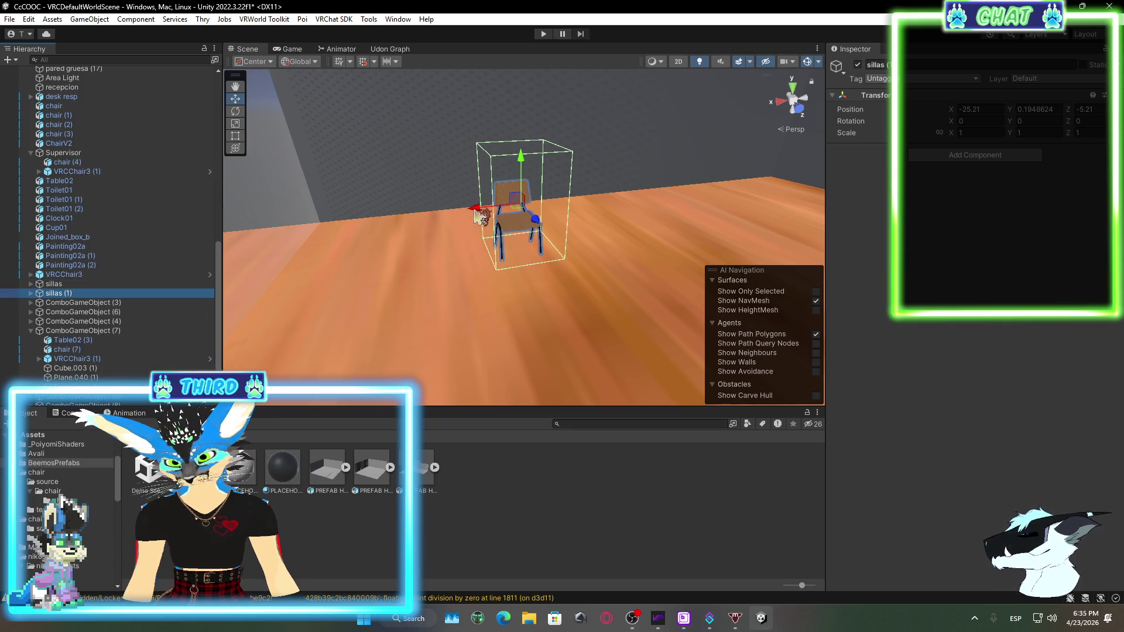
pyautogui.moveTo(481, 216); pyautogui.dragTo(542, 211)
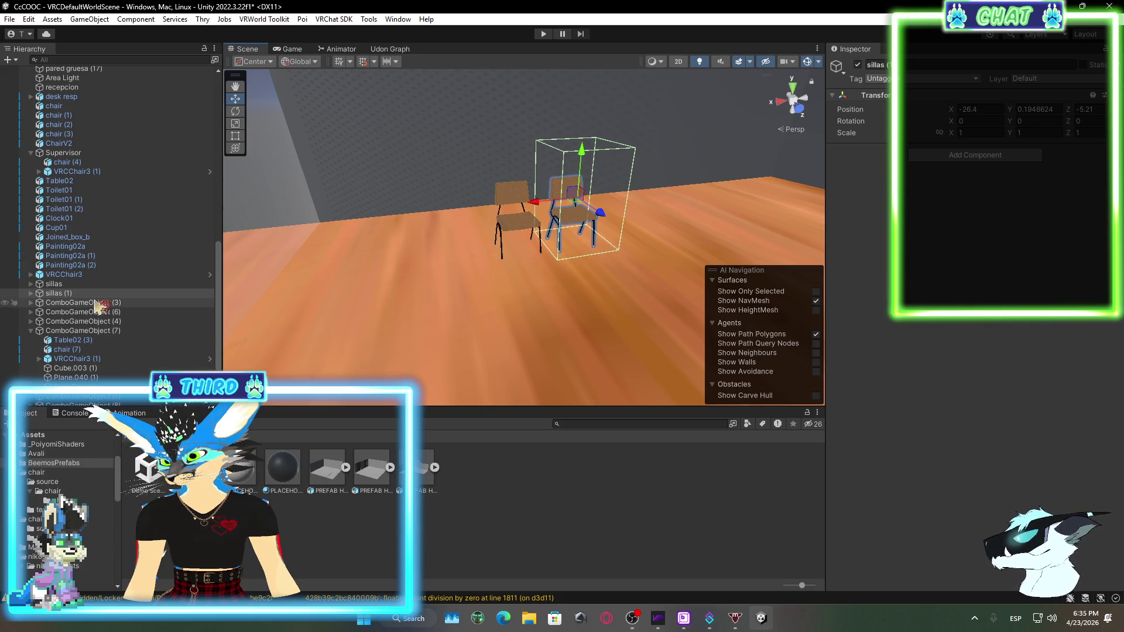
# Group sillas and sillas (1) under a new empty parent named 'Sala de juntas'
pyautogui.click(77, 284)
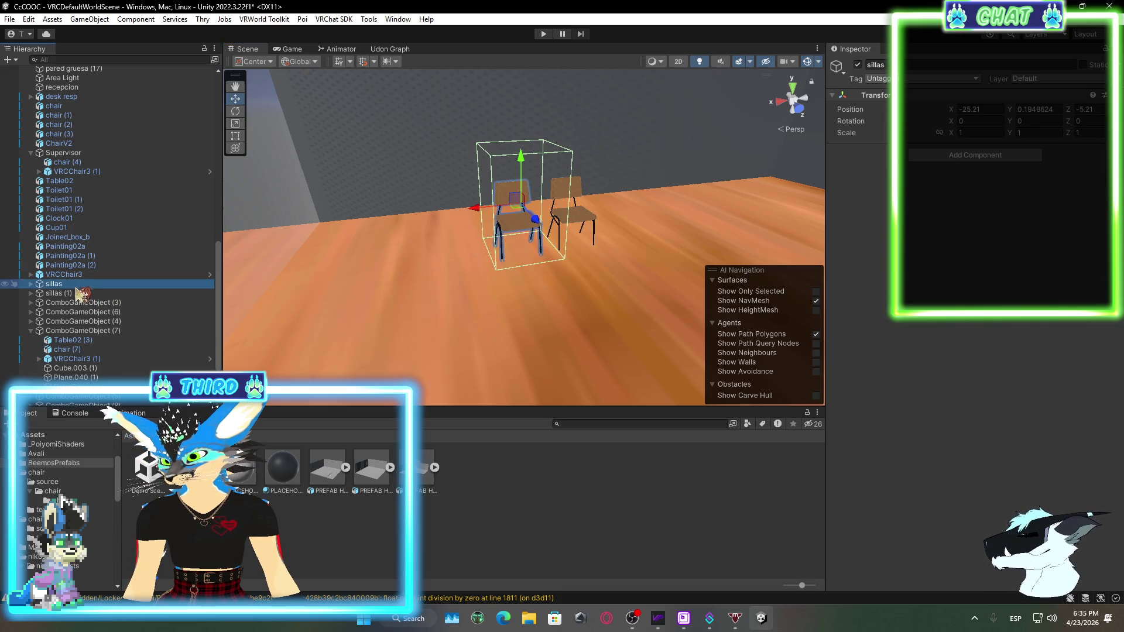
pyautogui.keyDown('ctrl'); pyautogui.click(79, 293); pyautogui.keyUp('ctrl')
pyautogui.rightClick(79, 293)
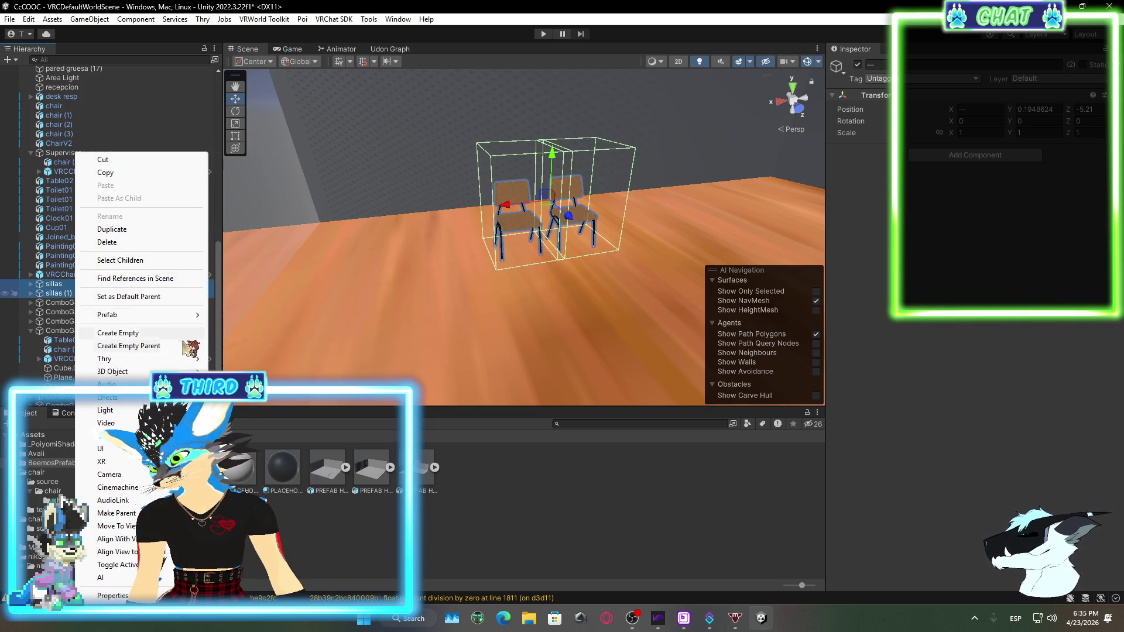
pyautogui.click(129, 346)
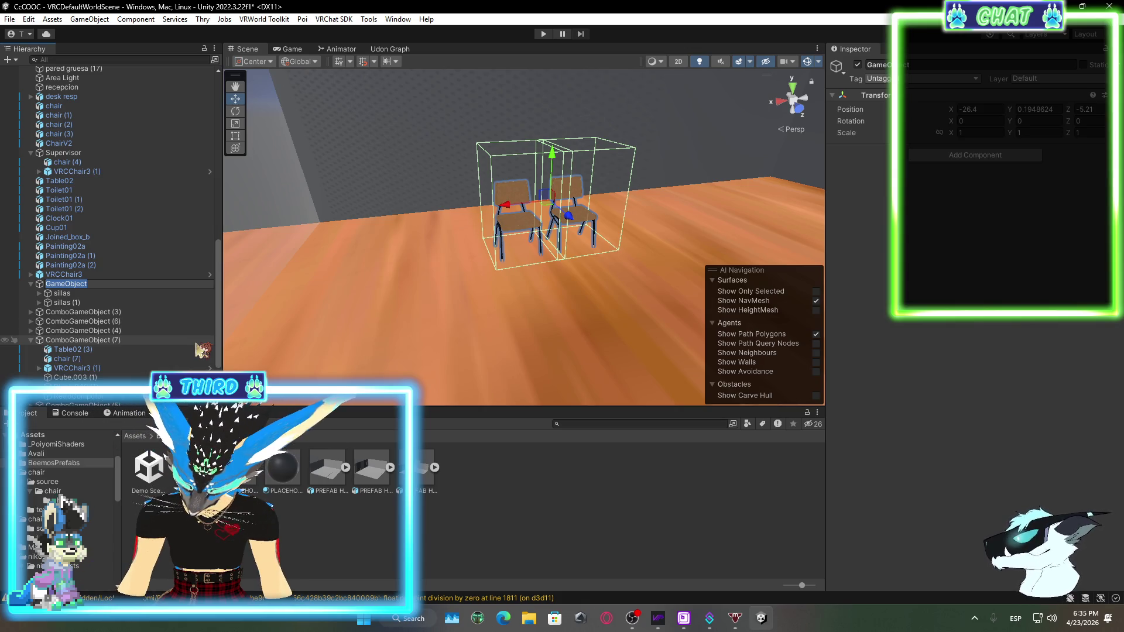
pyautogui.write('Sala de un')
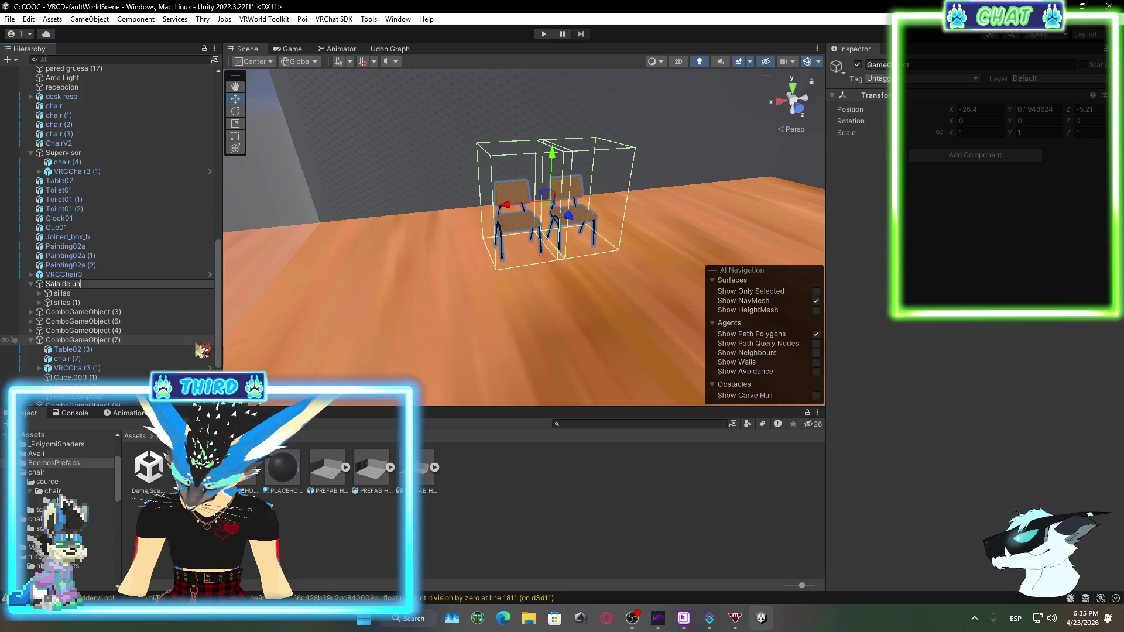
pyautogui.press('BackSpace')
pyautogui.press('BackSpace')
pyautogui.write('juntas')
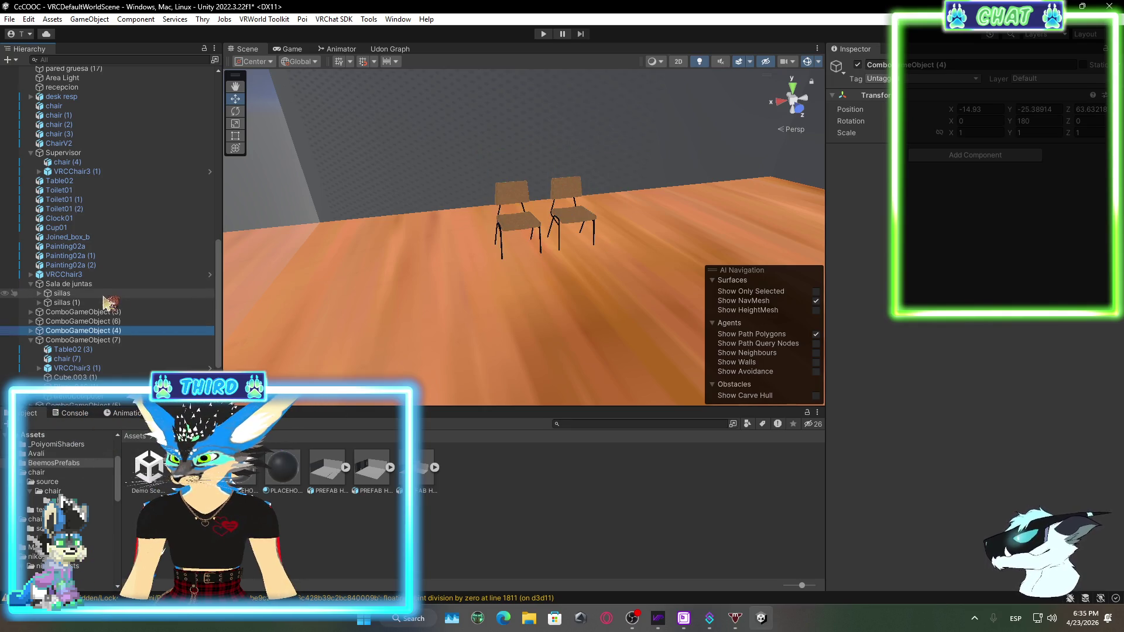
# Duplicate the chair twice, sliding each copy further along the row on X
pyautogui.rightClick(104, 294)
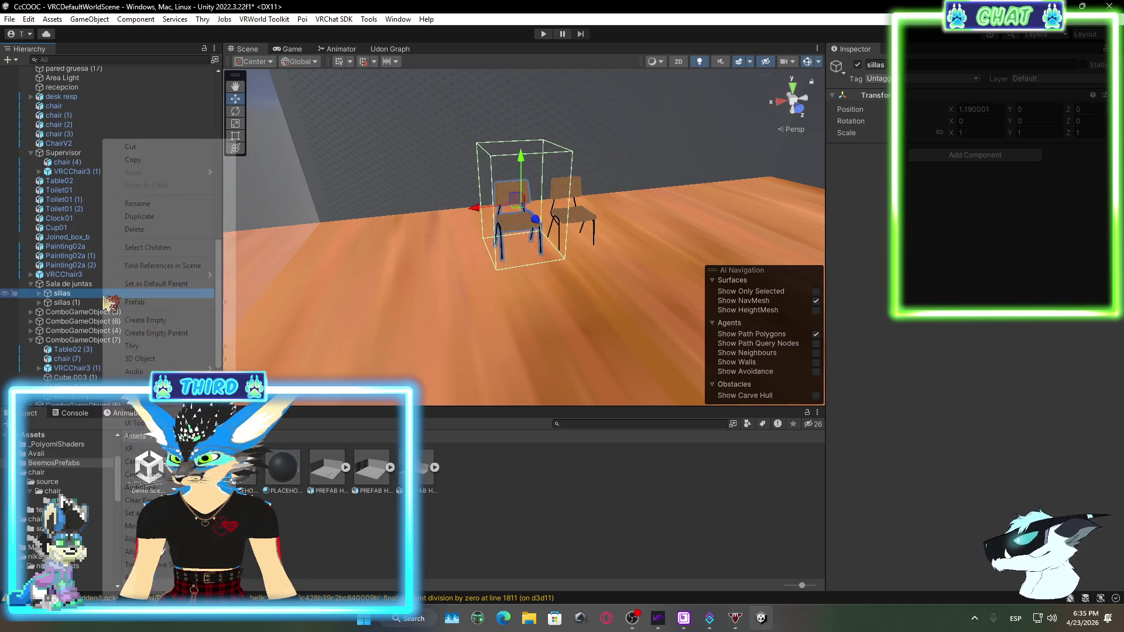
pyautogui.click(155, 217)
pyautogui.moveTo(480, 212)
pyautogui.mouseDown()
pyautogui.moveTo(580, 206)
pyautogui.moveTo(505, 253)
pyautogui.moveTo(99, 306)
pyautogui.mouseUp()
pyautogui.rightClick(99, 302)
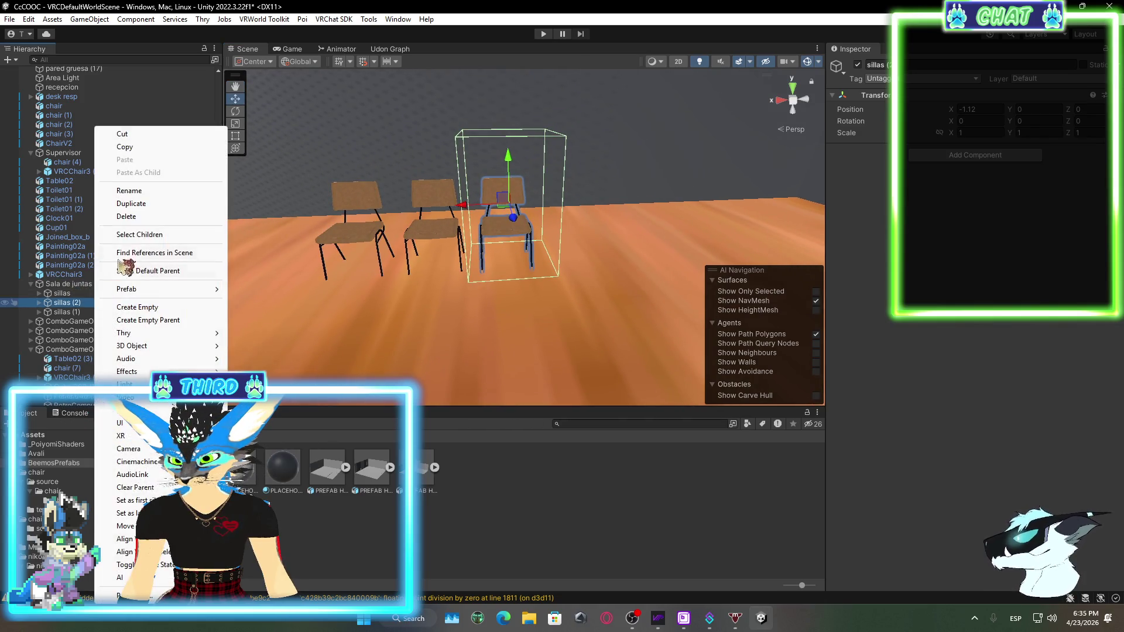
pyautogui.click(146, 216)
pyautogui.moveTo(475, 205); pyautogui.dragTo(531, 213)
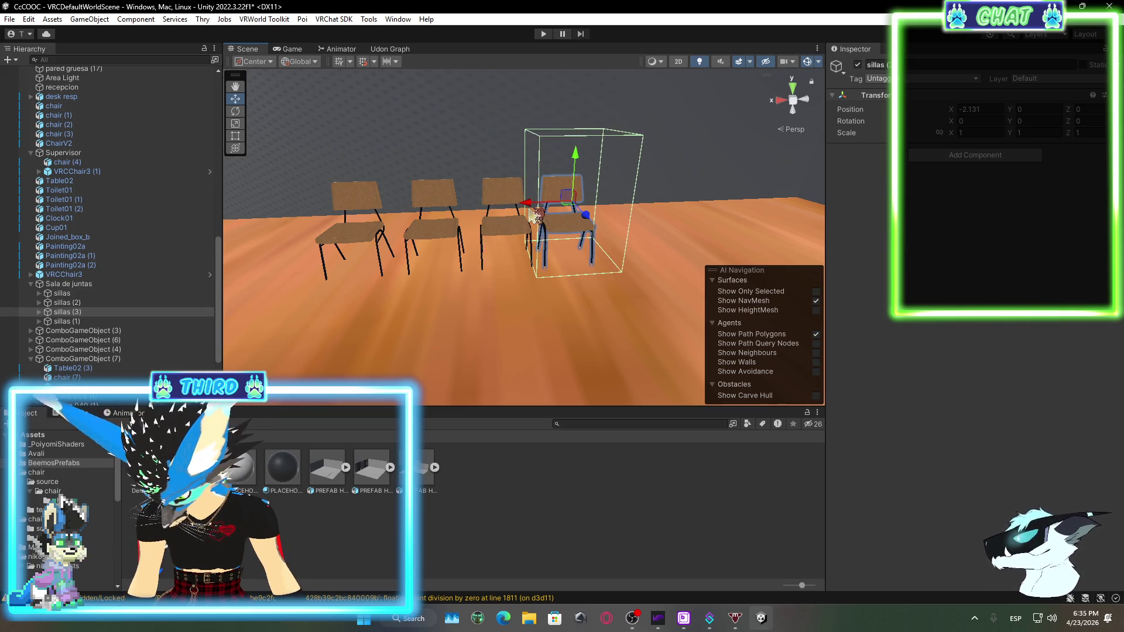
# Add a fifth chair copy at the row's end and orbit to check all five chairs
pyautogui.click(632, 617)
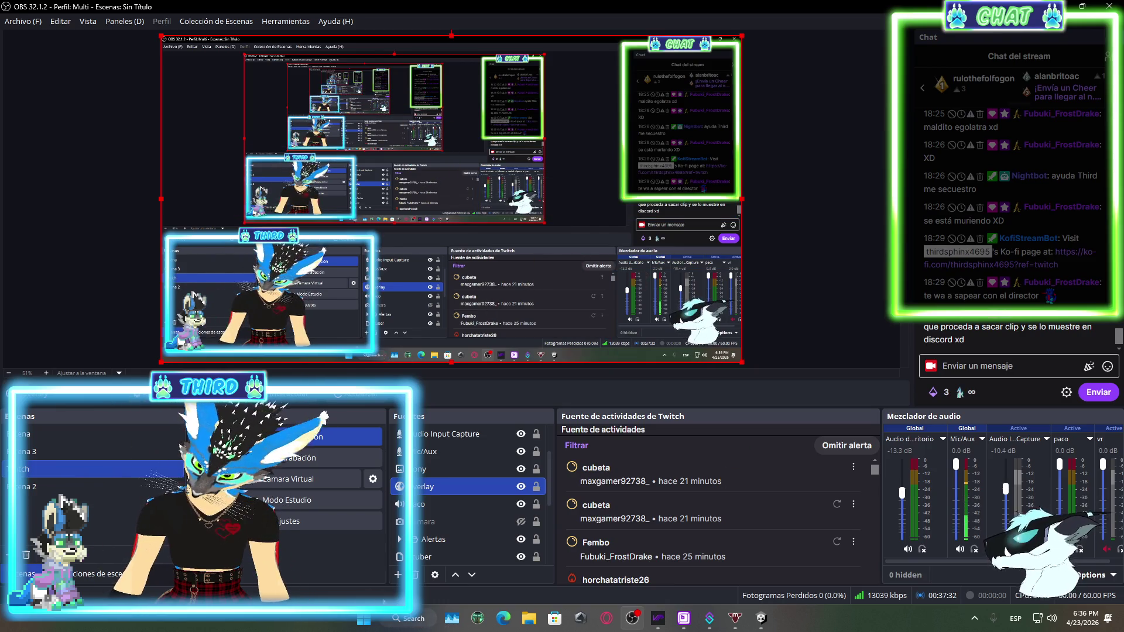
pyautogui.click(761, 617)
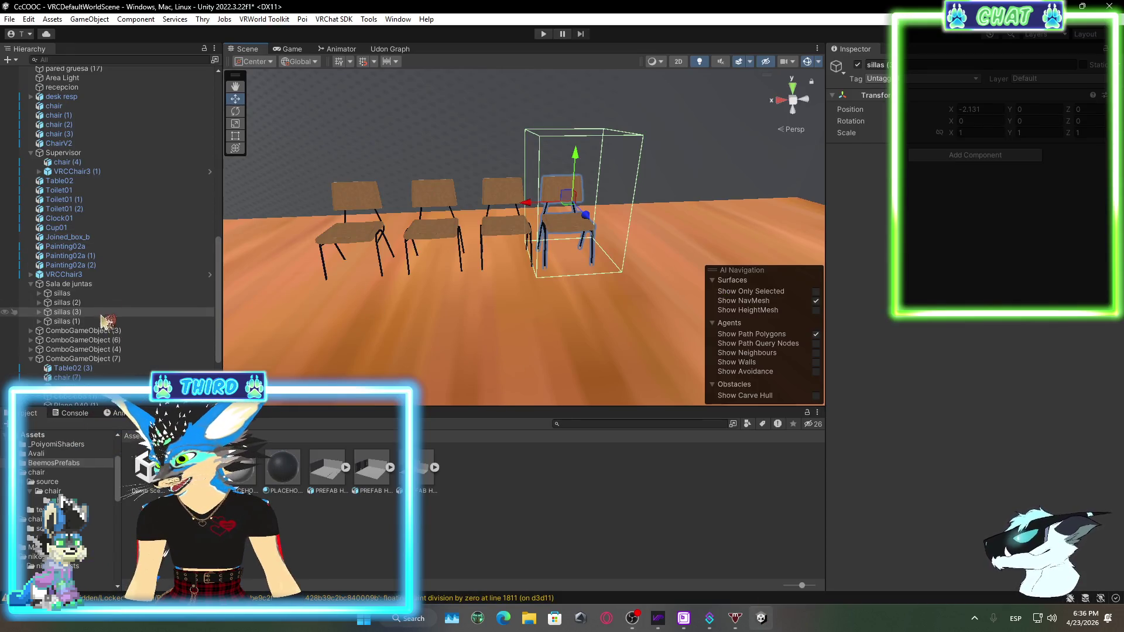
pyautogui.rightClick(77, 317)
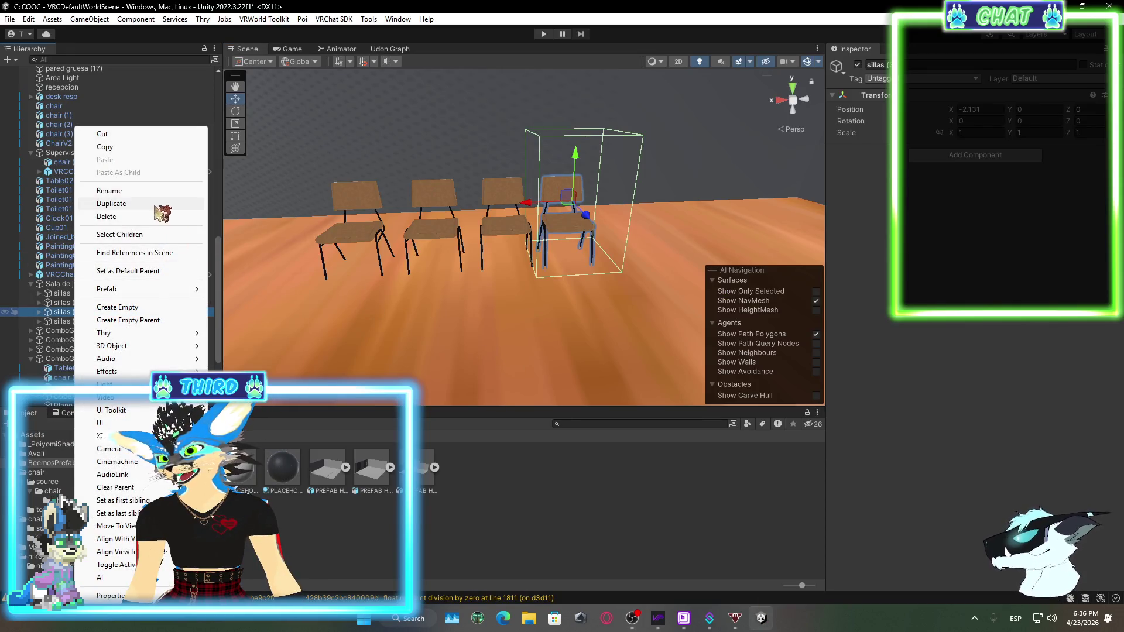
pyautogui.click(111, 203)
pyautogui.moveTo(540, 208)
pyautogui.mouseDown()
pyautogui.moveTo(609, 211)
pyautogui.moveTo(599, 212)
pyautogui.mouseUp()
pyautogui.moveTo(533, 278)
pyautogui.mouseDown()
pyautogui.moveTo(600, 281)
pyautogui.moveTo(697, 541)
pyautogui.mouseUp()
pyautogui.click(624, 570)
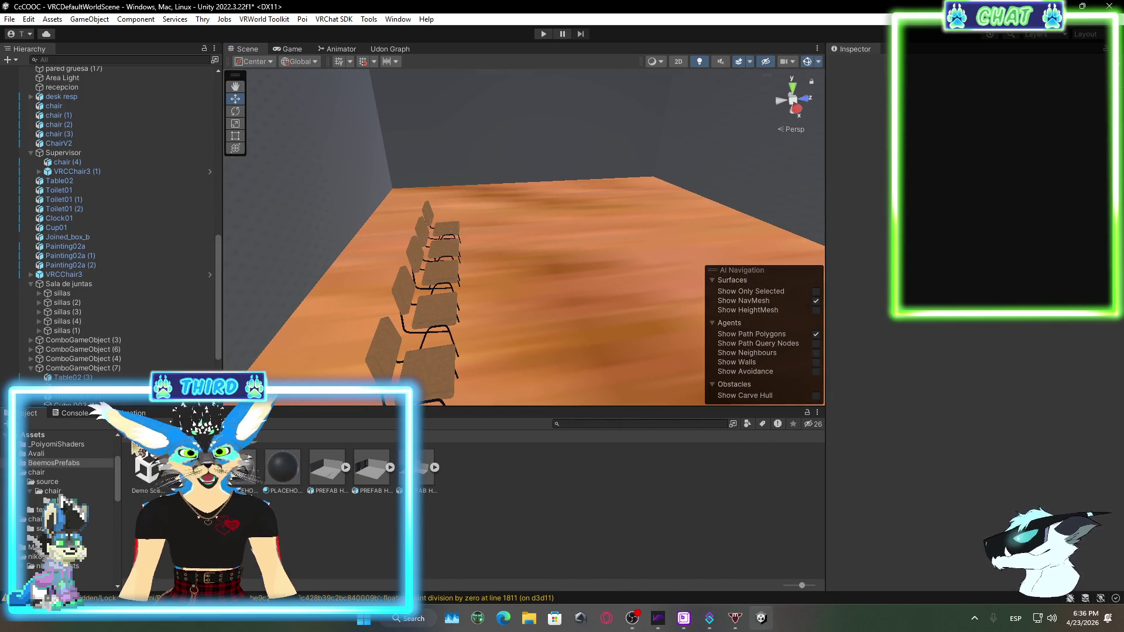
# Browse Assets folders such as office-filing-cabinet-free and reception-desk, returning to the root
pyautogui.click(134, 444)
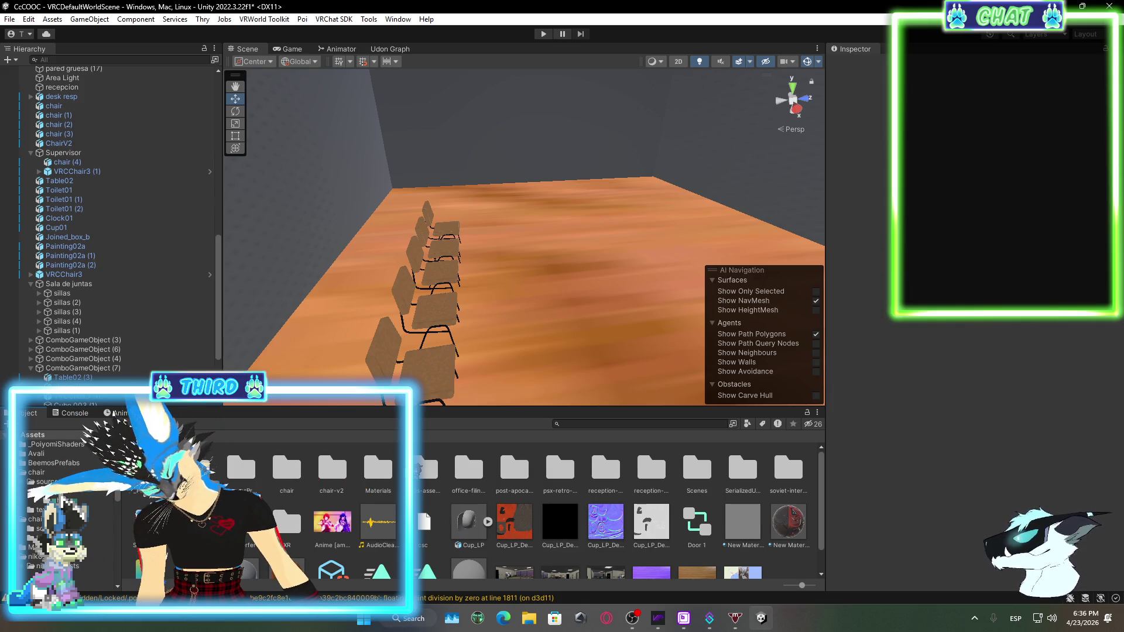
pyautogui.click(463, 472)
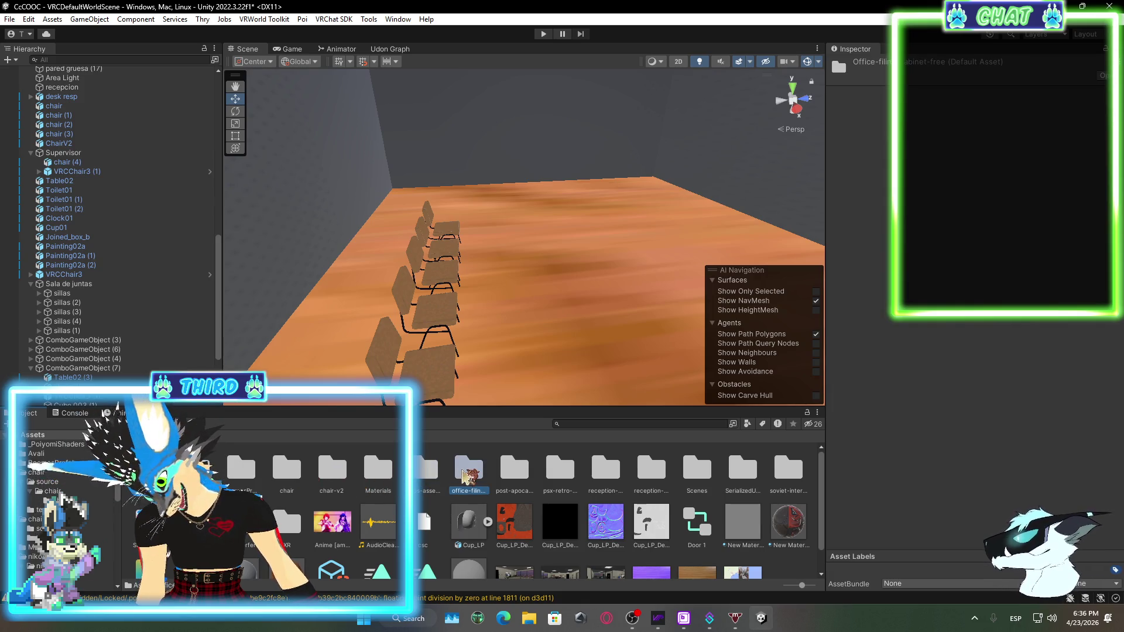
pyautogui.doubleClick(462, 477)
pyautogui.click(258, 440)
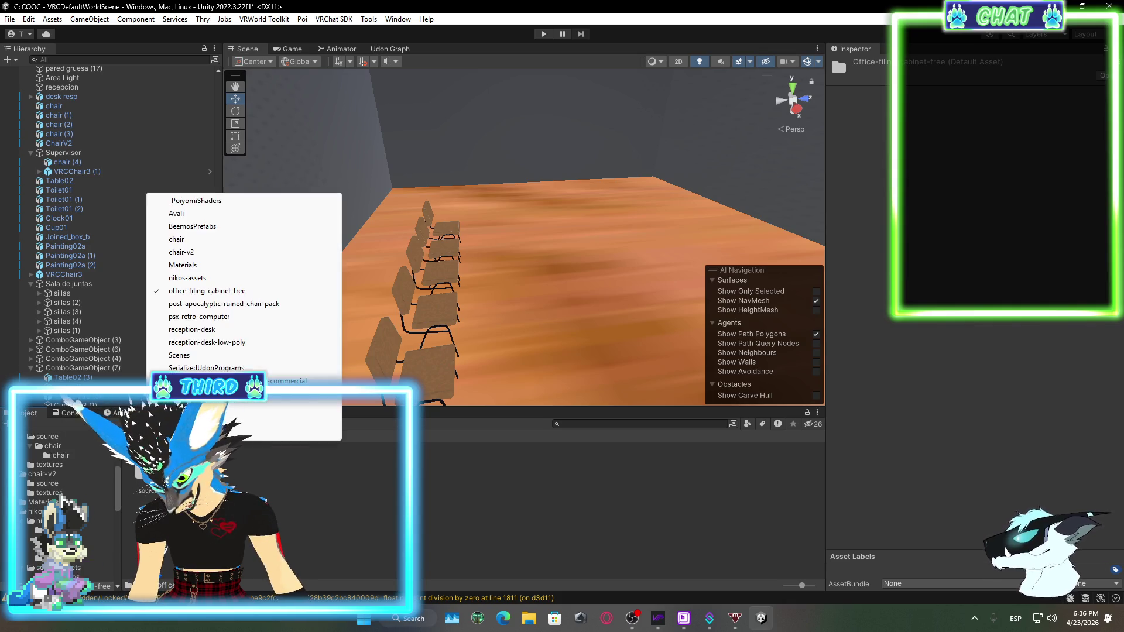
pyautogui.click(152, 434)
pyautogui.click(514, 471)
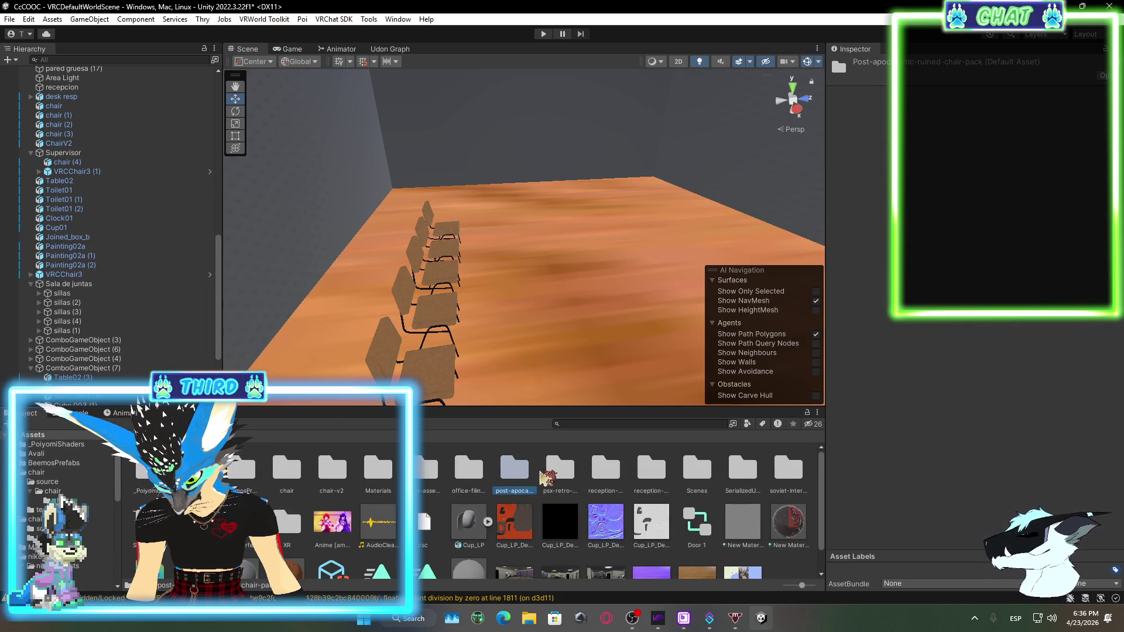
pyautogui.click(567, 473)
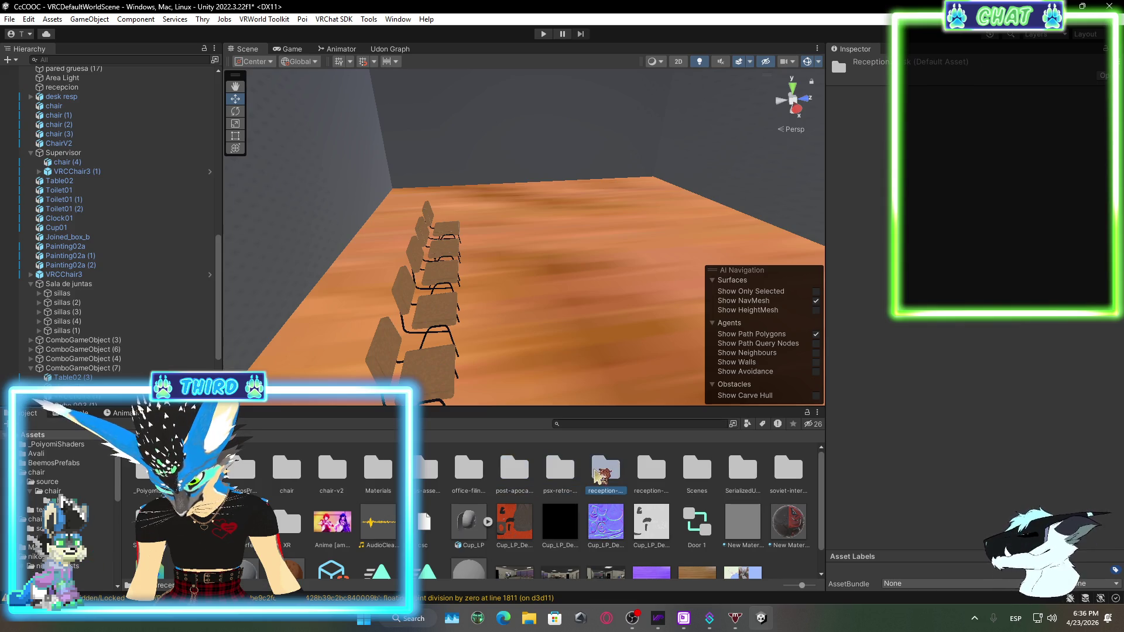
pyautogui.doubleClick(598, 474)
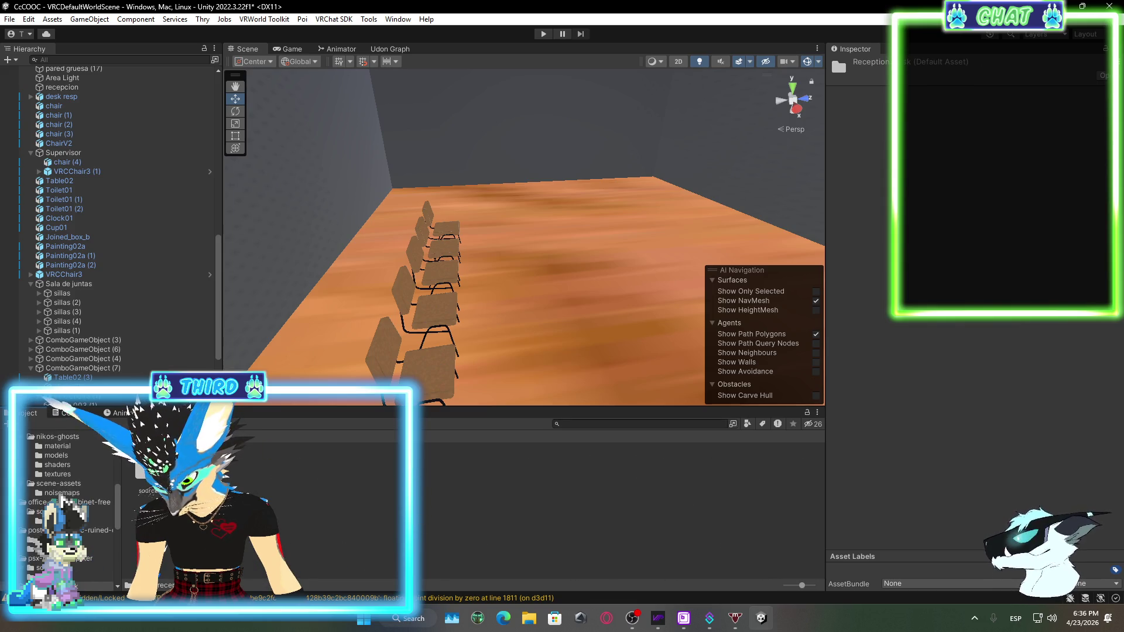
pyautogui.click(137, 435)
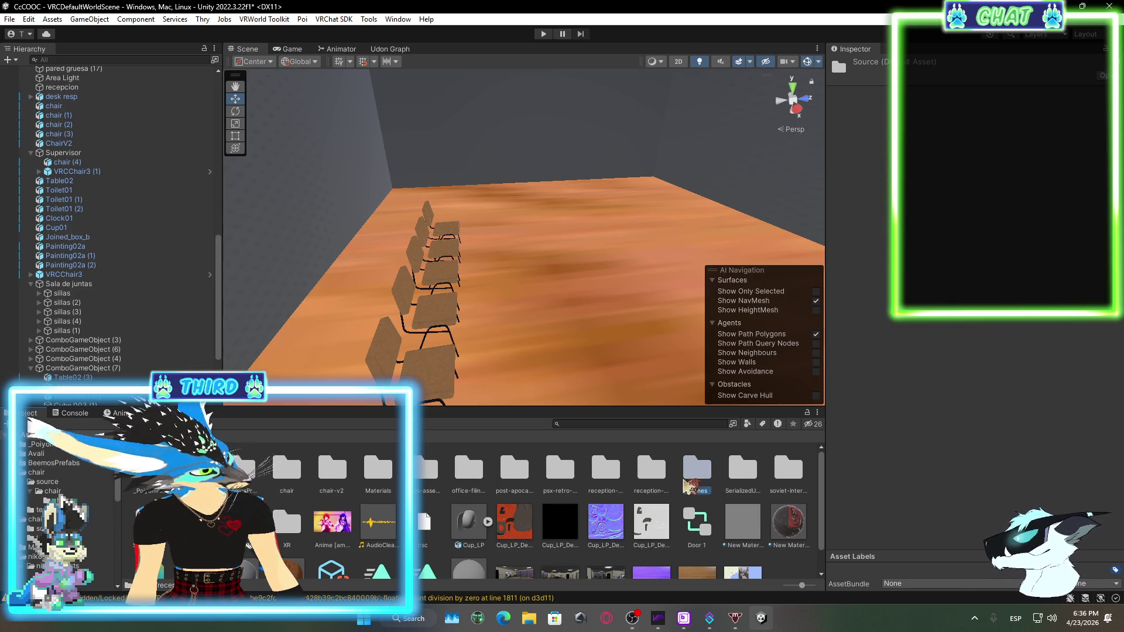
# Open soviet interior props > source > sketch > Meshes_obj and preview the Bath and Bookshelf models
pyautogui.click(782, 479)
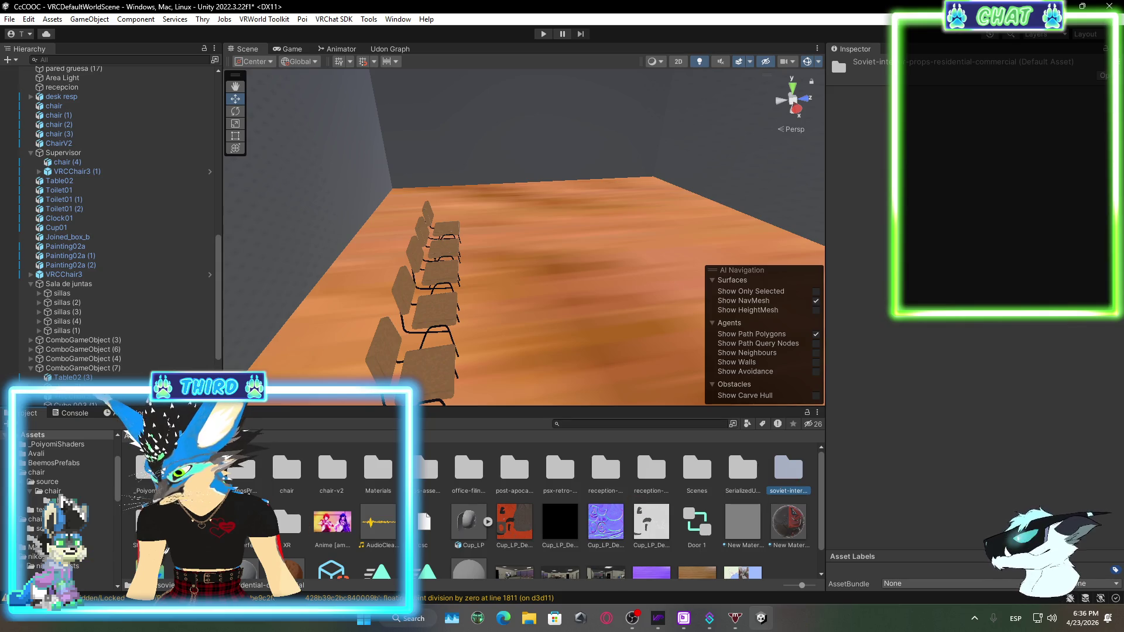
pyautogui.doubleClick(808, 466)
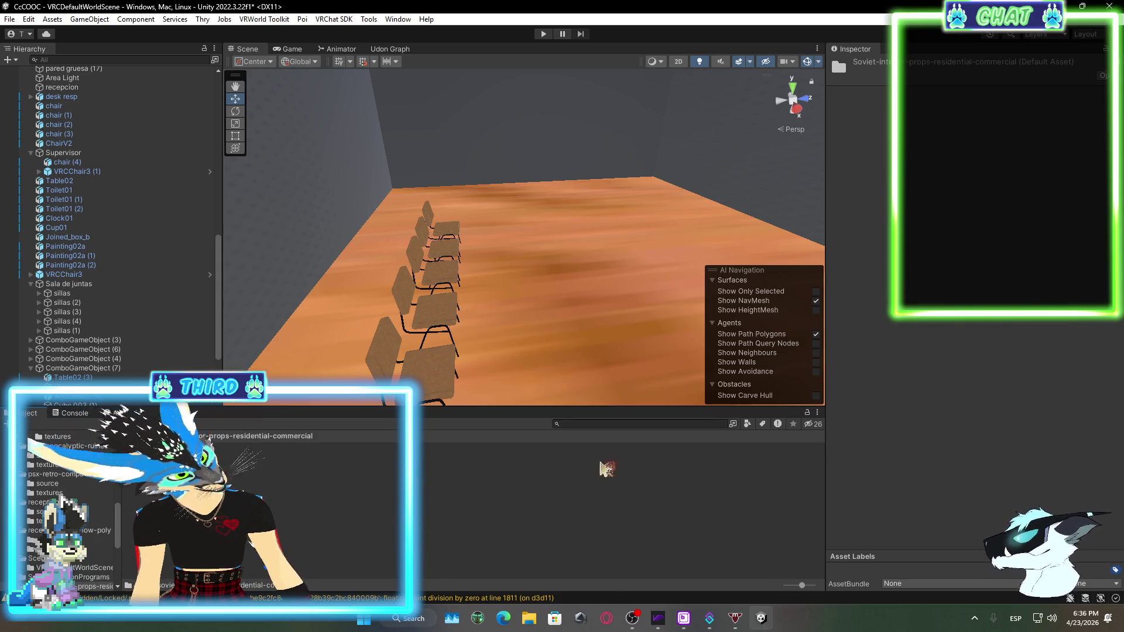
pyautogui.doubleClick(148, 477)
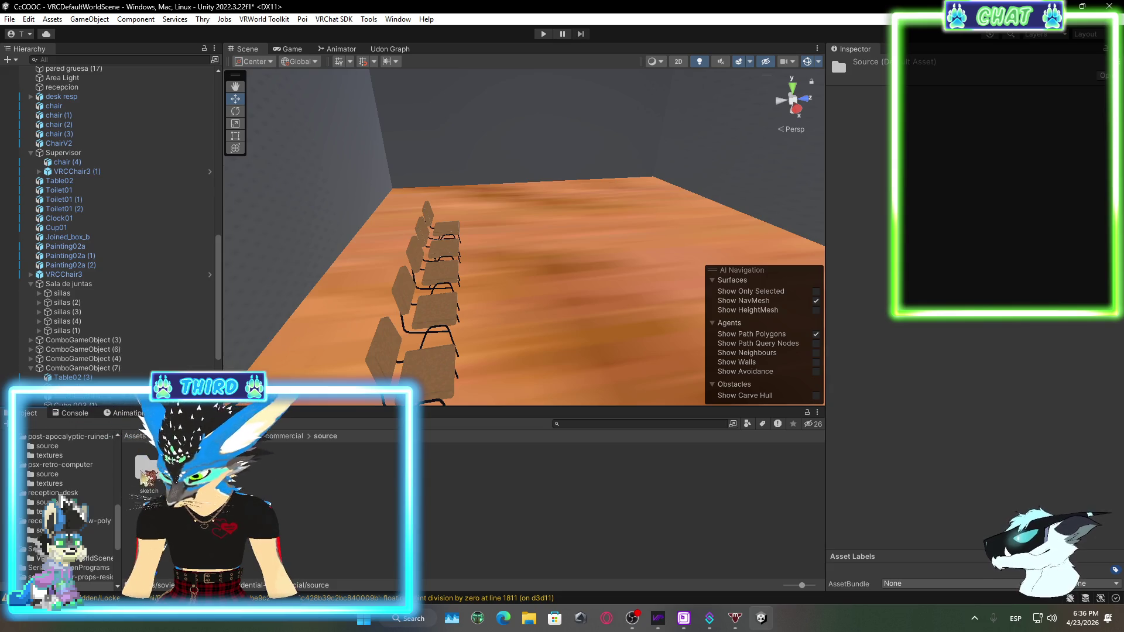
pyautogui.doubleClick(148, 474)
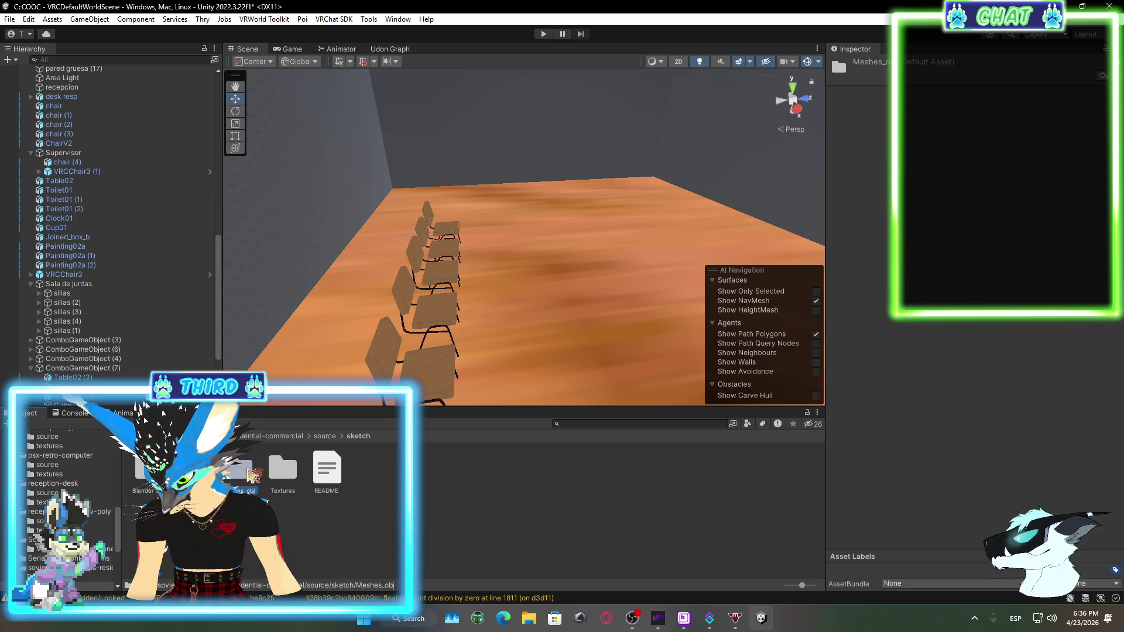
pyautogui.doubleClick(241, 479)
pyautogui.click(295, 471)
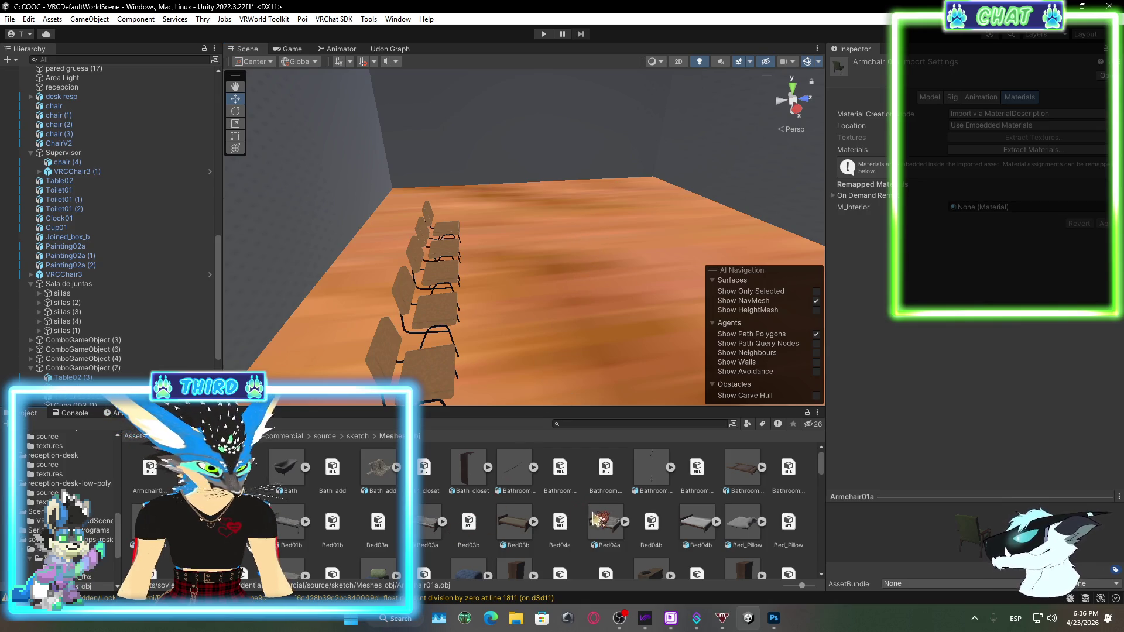
pyautogui.scroll(-1, 732, 512)
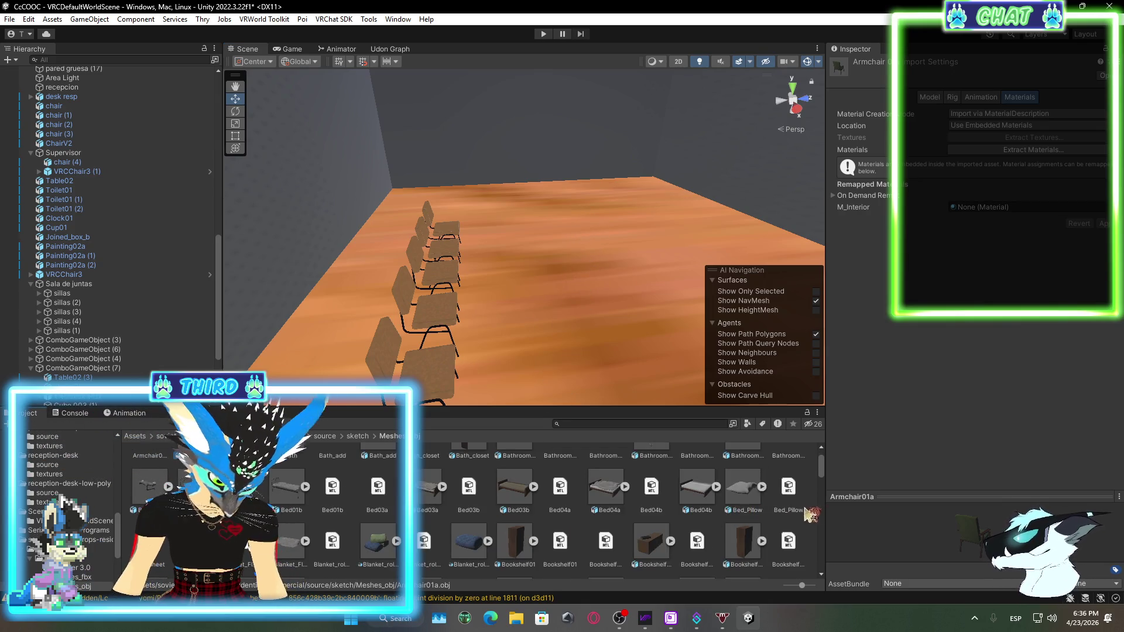
pyautogui.click(755, 542)
pyautogui.moveTo(756, 541)
pyautogui.mouseDown()
pyautogui.moveTo(611, 323)
pyautogui.moveTo(664, 320)
pyautogui.moveTo(714, 529)
pyautogui.mouseUp()
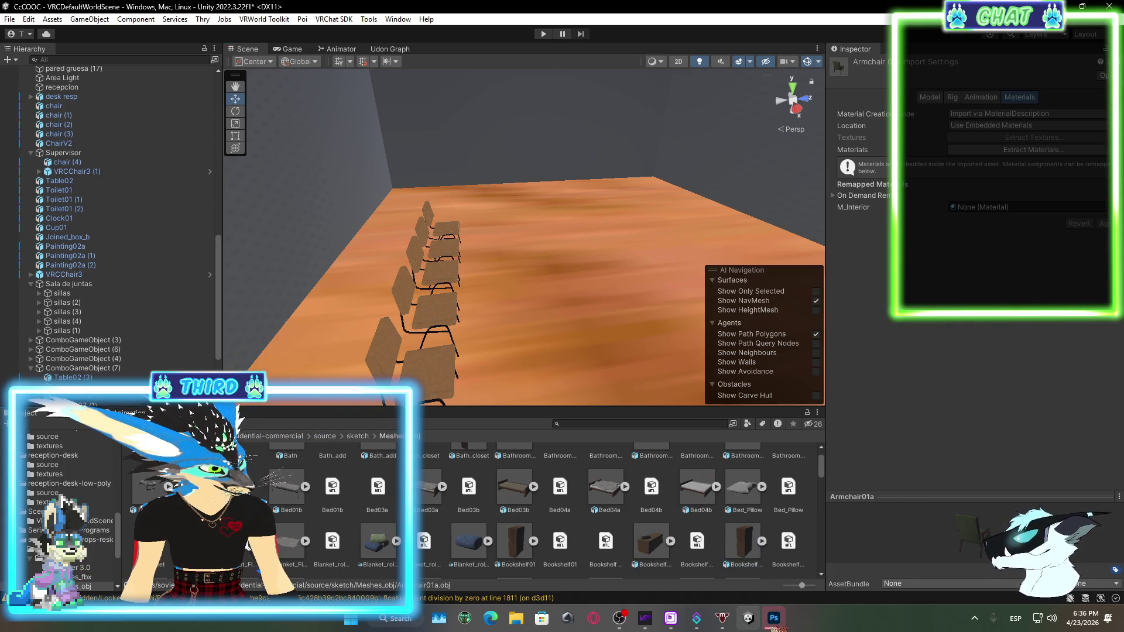
# Dismiss Photoshop's disk error and close the stray Photoshop window
pyautogui.moveTo(773, 625)
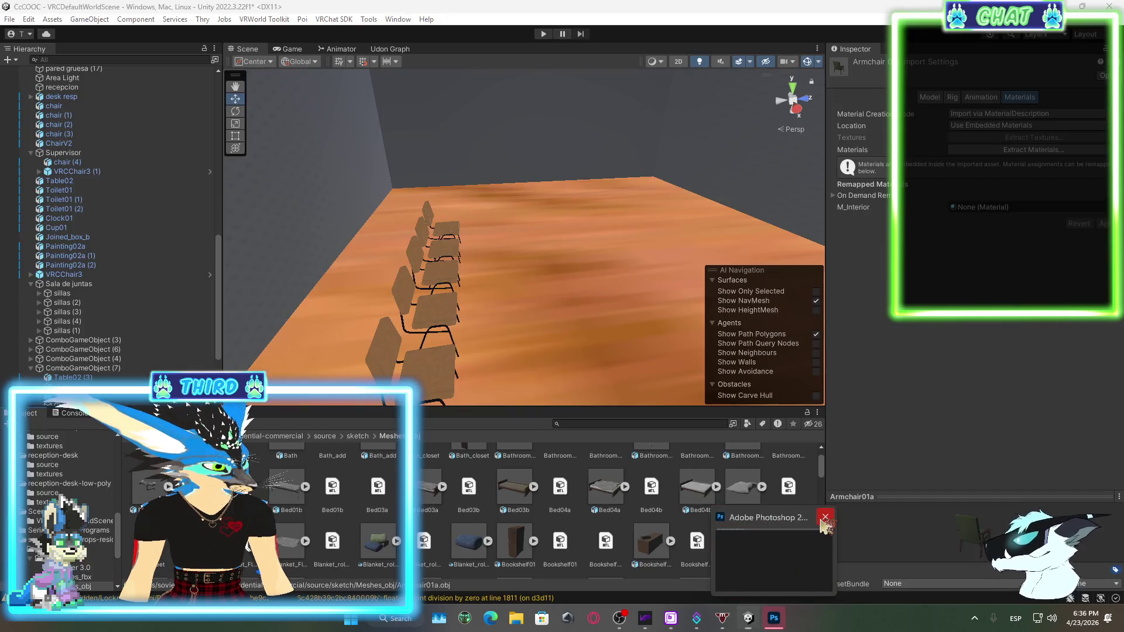
pyautogui.click(827, 525)
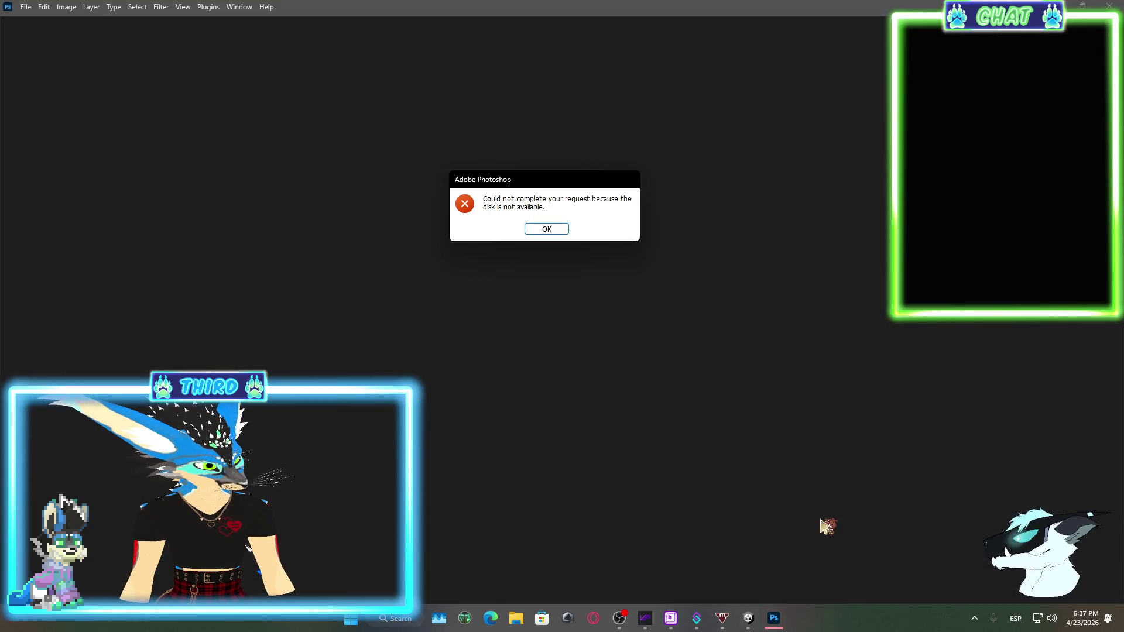
pyautogui.click(549, 230)
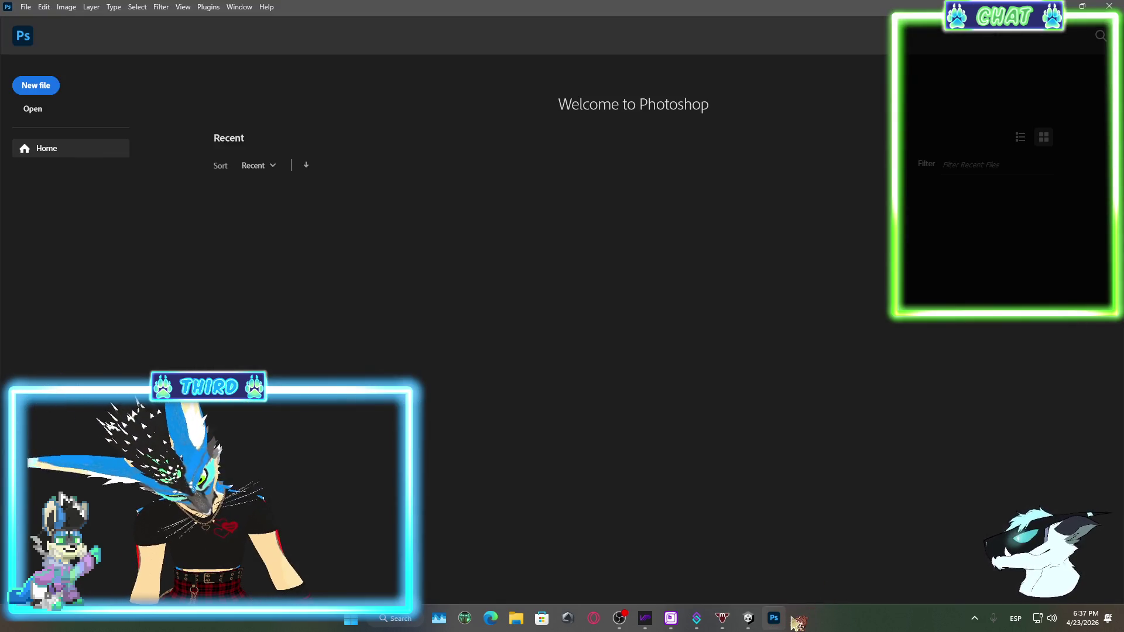
pyautogui.moveTo(784, 618)
pyautogui.click(824, 519)
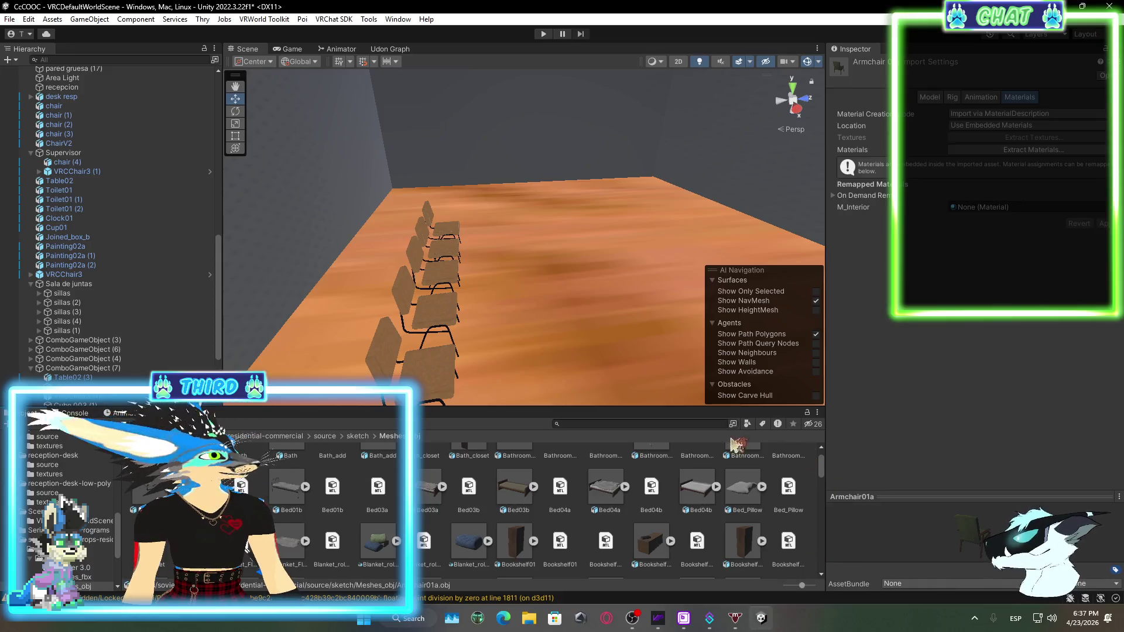
# Scroll the Meshes_obj grid and try dragging Bookshelf models into the scene
pyautogui.moveTo(743, 542)
pyautogui.mouseDown()
pyautogui.moveTo(557, 312)
pyautogui.moveTo(716, 462)
pyautogui.mouseUp()
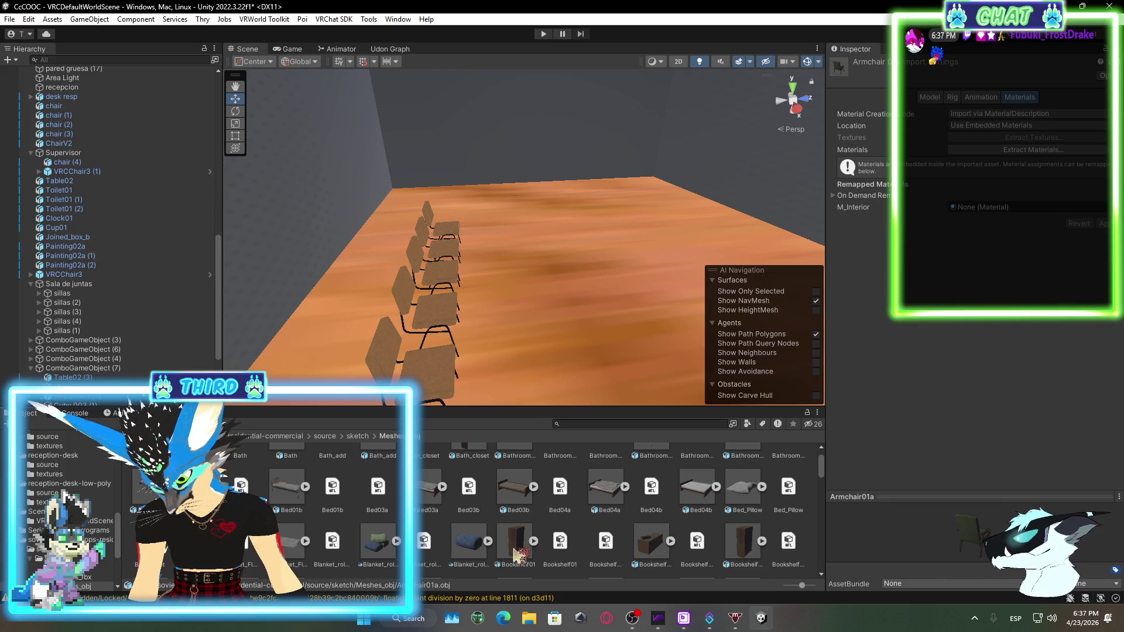
pyautogui.scroll(-1, 661, 534)
pyautogui.click(648, 504)
pyautogui.moveTo(645, 485)
pyautogui.mouseDown()
pyautogui.moveTo(619, 314)
pyautogui.moveTo(661, 530)
pyautogui.mouseUp()
pyautogui.scroll(-1, 661, 529)
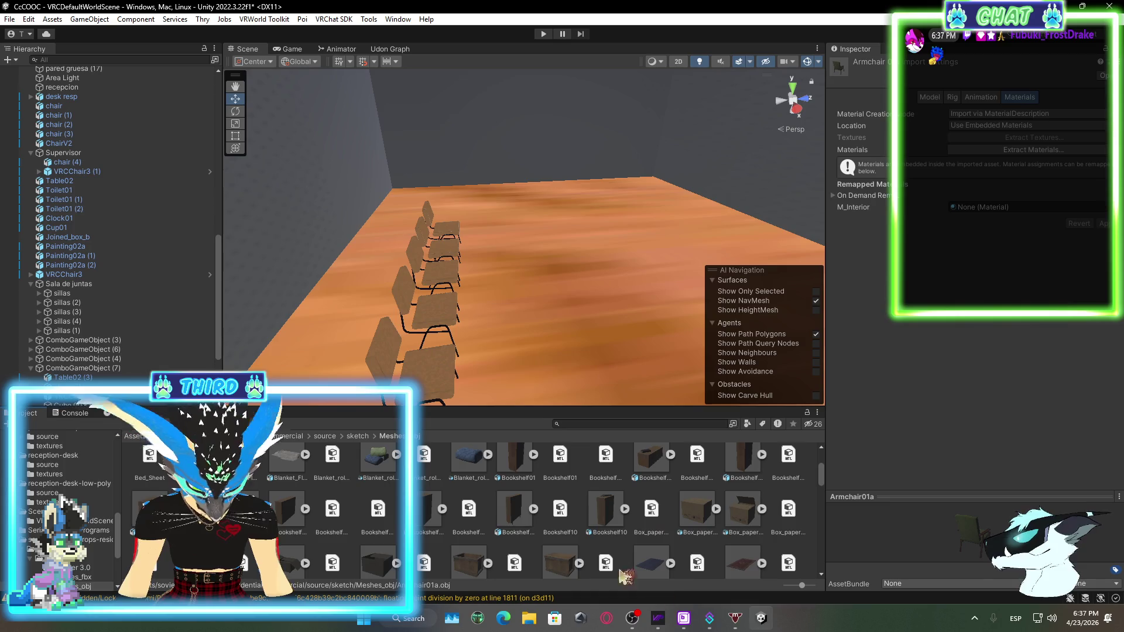
pyautogui.click(648, 467)
pyautogui.scroll(1, 649, 462)
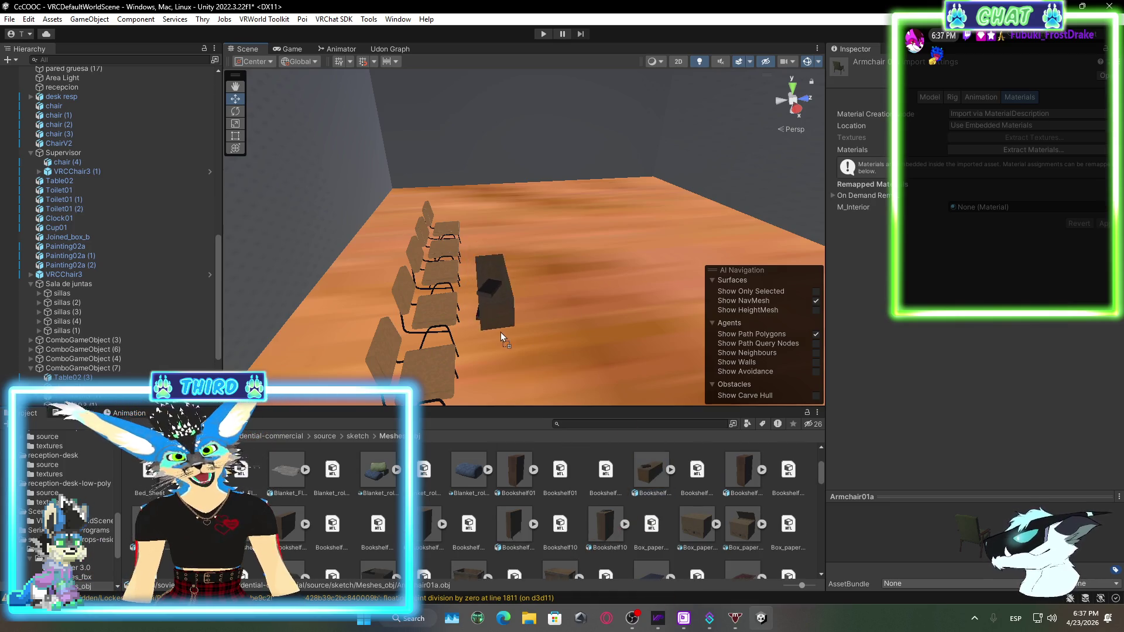
pyautogui.moveTo(514, 315)
pyautogui.mouseDown()
pyautogui.moveTo(532, 290)
pyautogui.moveTo(511, 269)
pyautogui.moveTo(661, 536)
pyautogui.mouseUp()
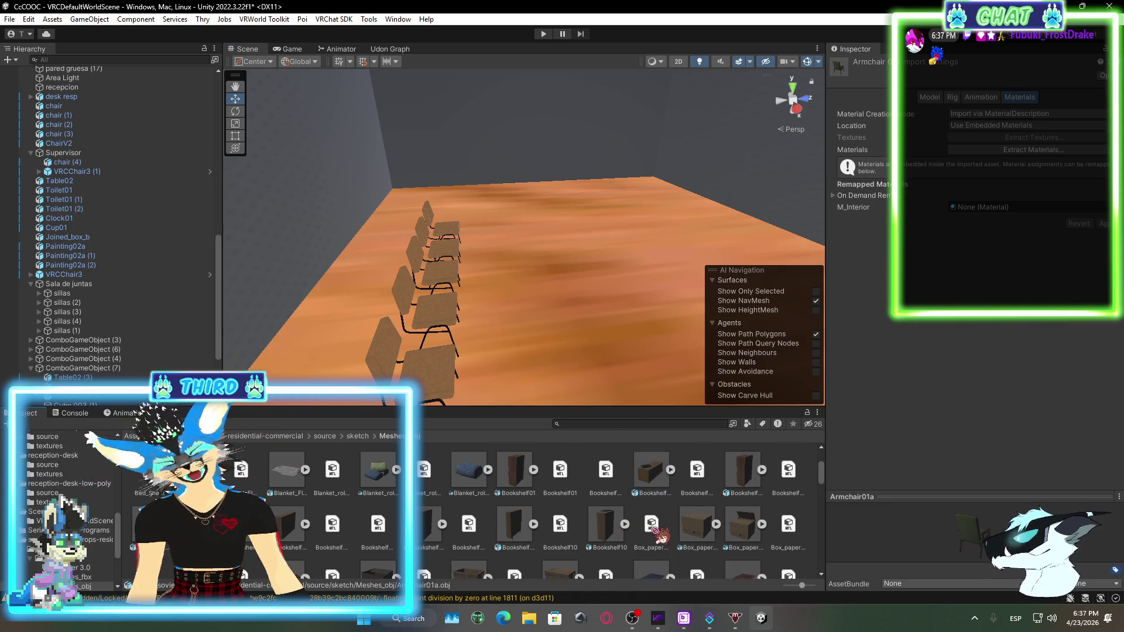
pyautogui.scroll(-2, 661, 545)
pyautogui.scroll(-2, 660, 545)
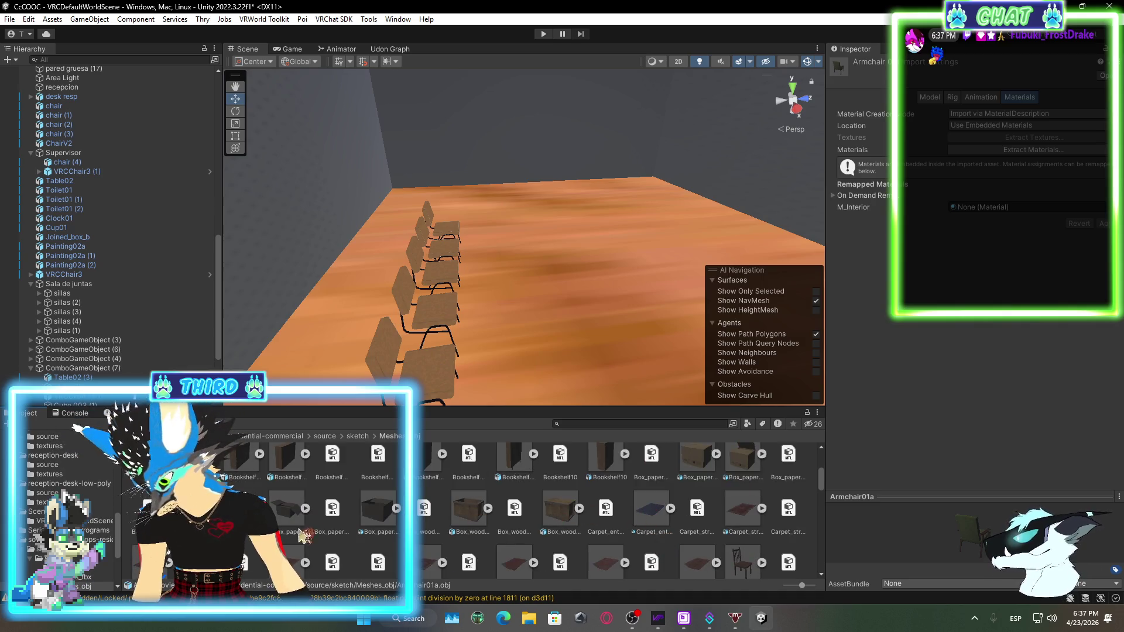
pyautogui.scroll(-2, 484, 508)
pyautogui.scroll(-5, 286, 518)
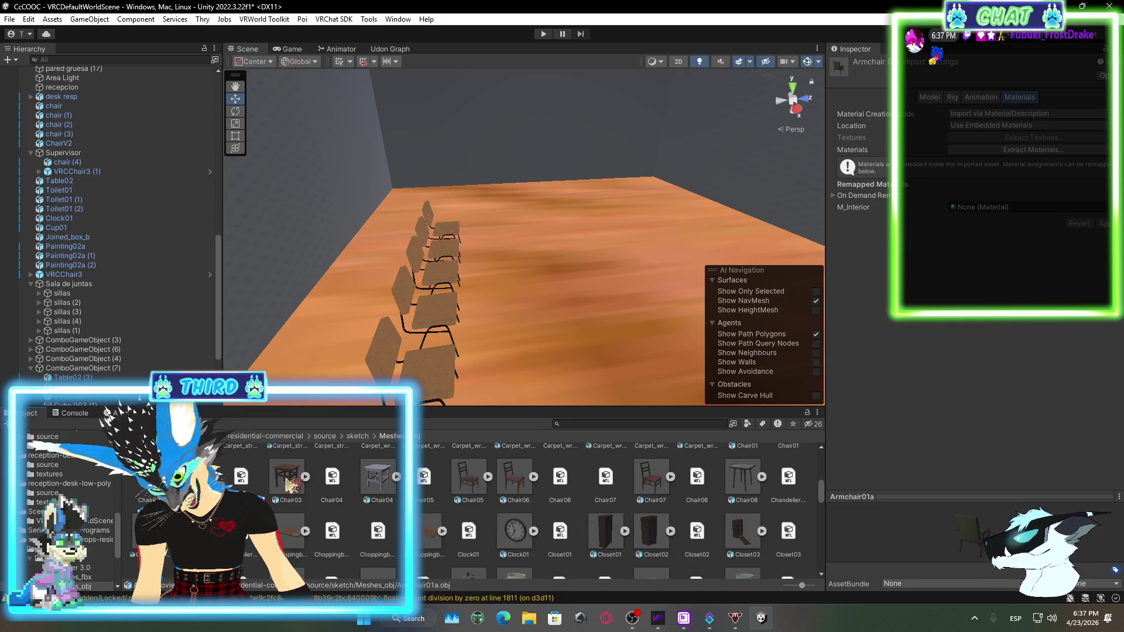
pyautogui.scroll(1, 511, 556)
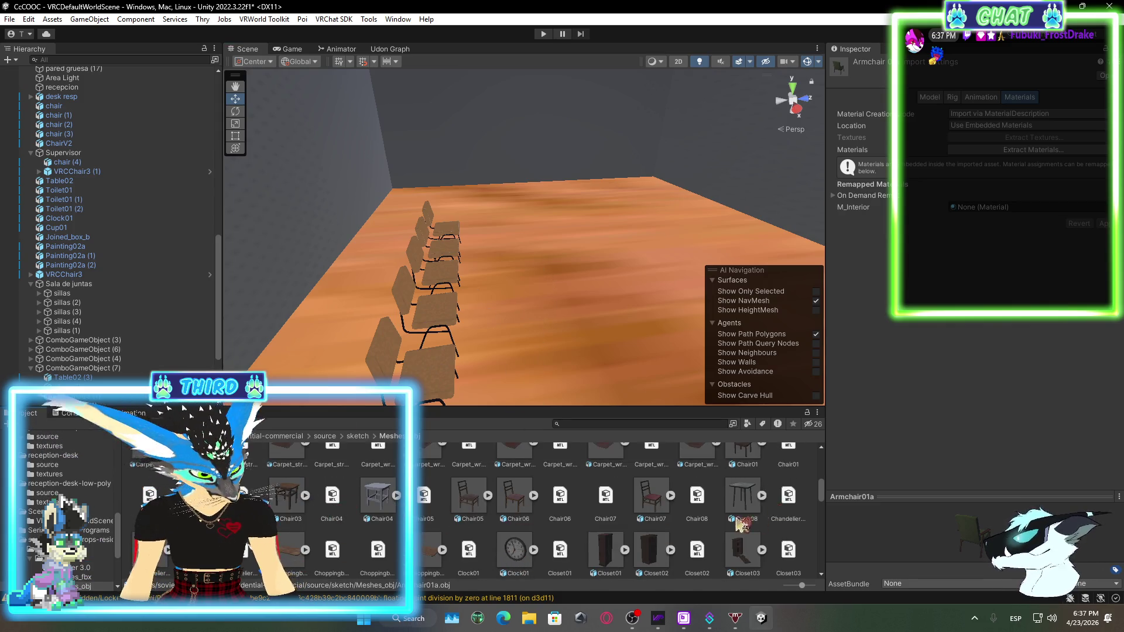
pyautogui.scroll(-2, 740, 525)
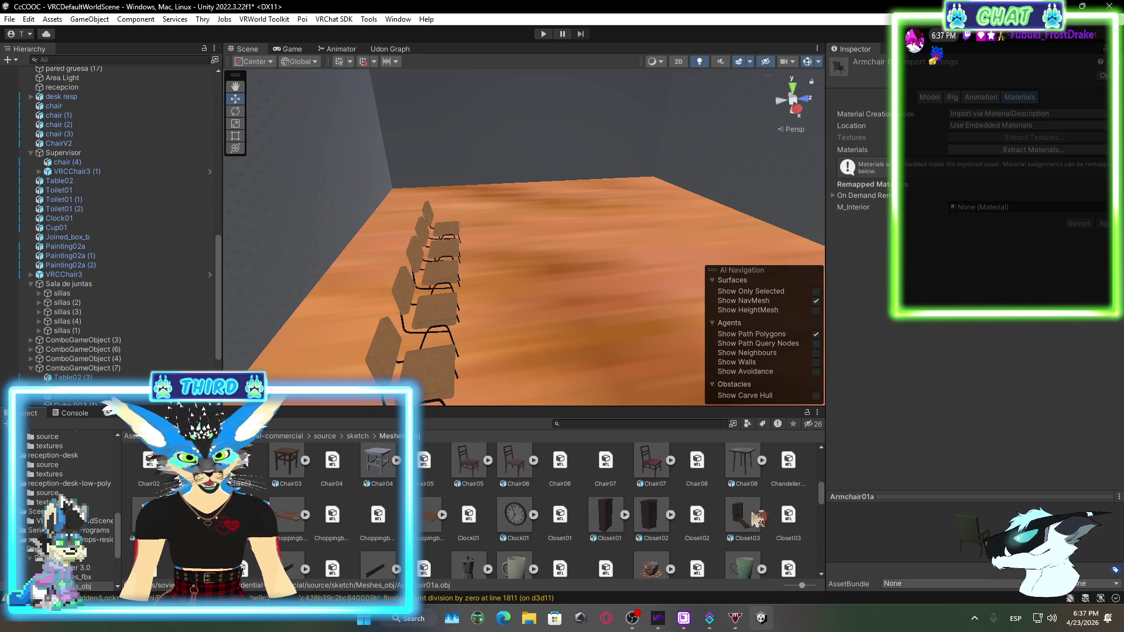
pyautogui.scroll(1, 740, 492)
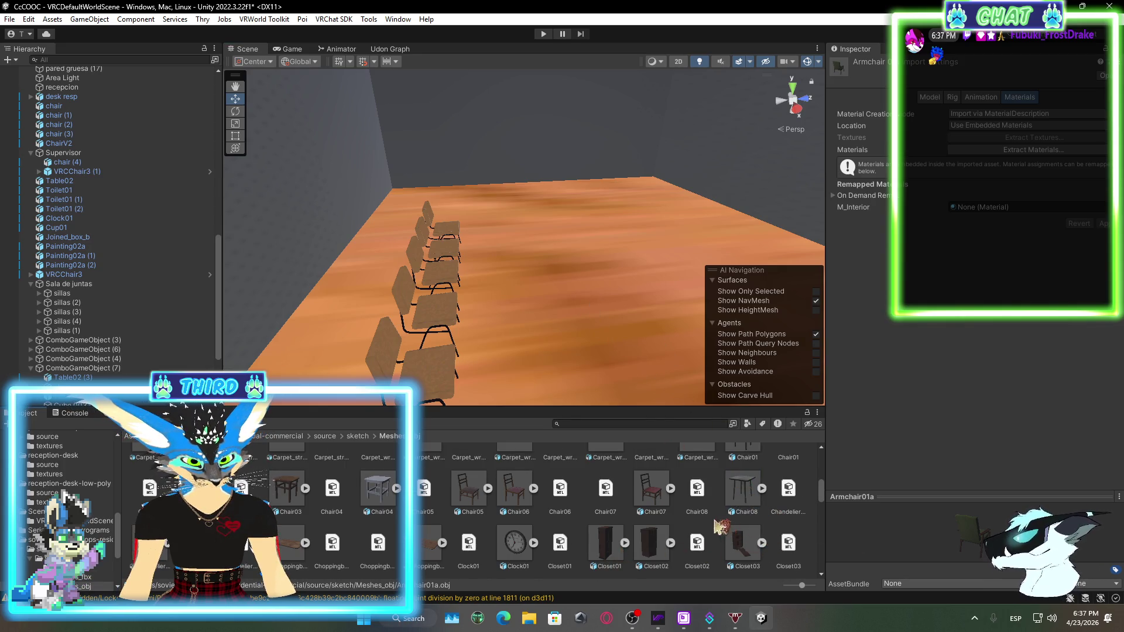
pyautogui.scroll(-5, 720, 525)
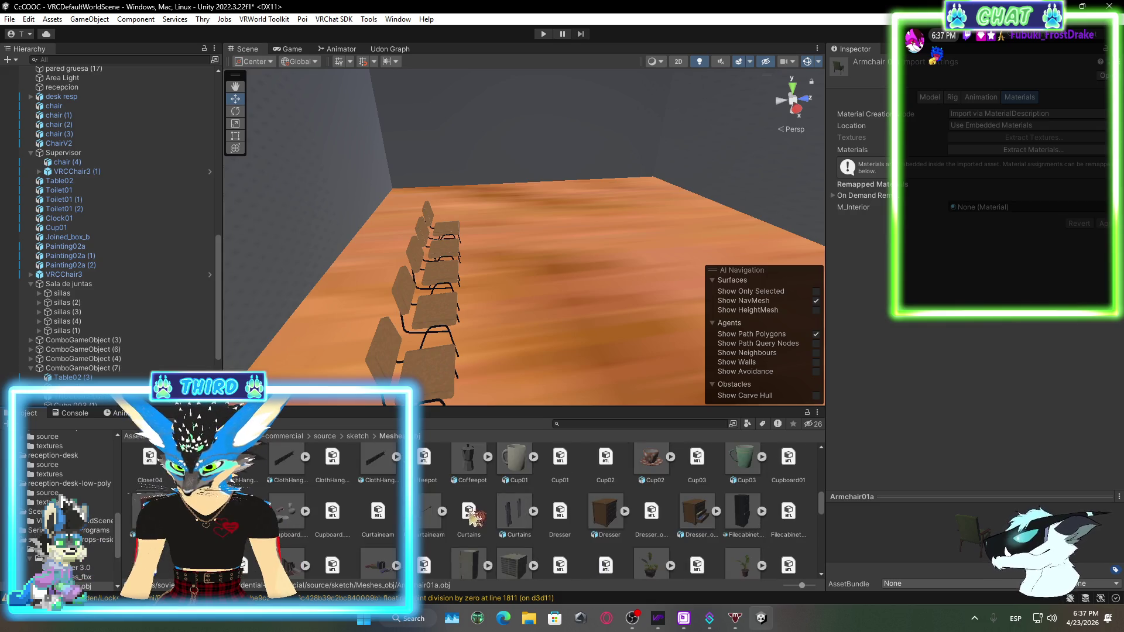
pyautogui.scroll(-1, 655, 563)
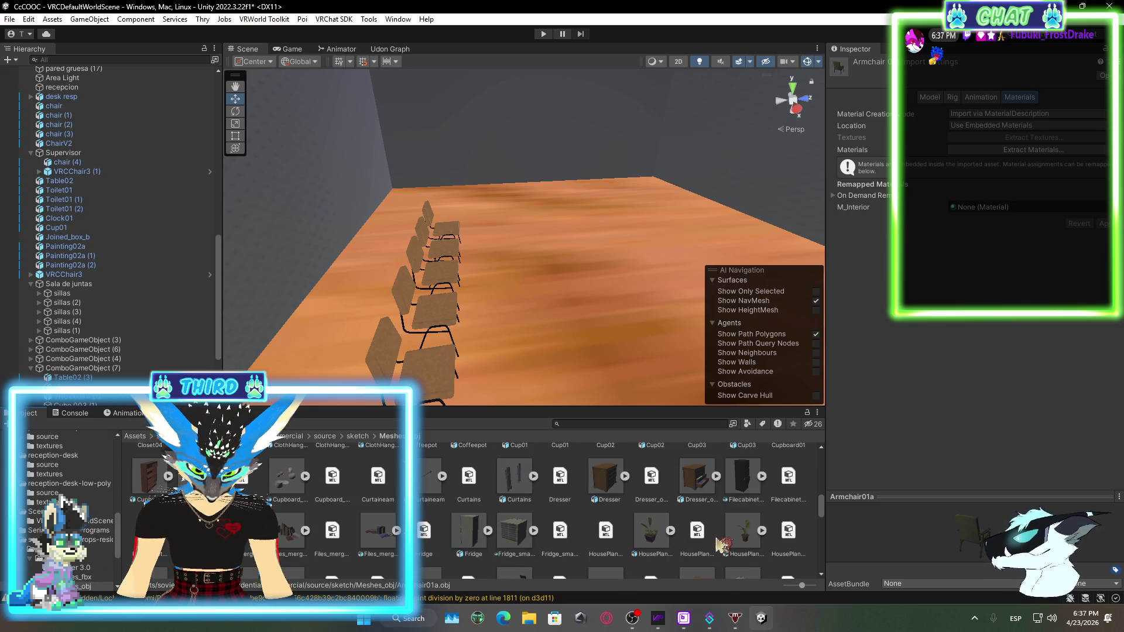
# Try the small fridge, a box model and a table, then drop Tumb02 into the conference room
pyautogui.moveTo(518, 535)
pyautogui.mouseDown()
pyautogui.moveTo(609, 304)
pyautogui.moveTo(556, 563)
pyautogui.mouseUp()
pyautogui.scroll(-2, 484, 527)
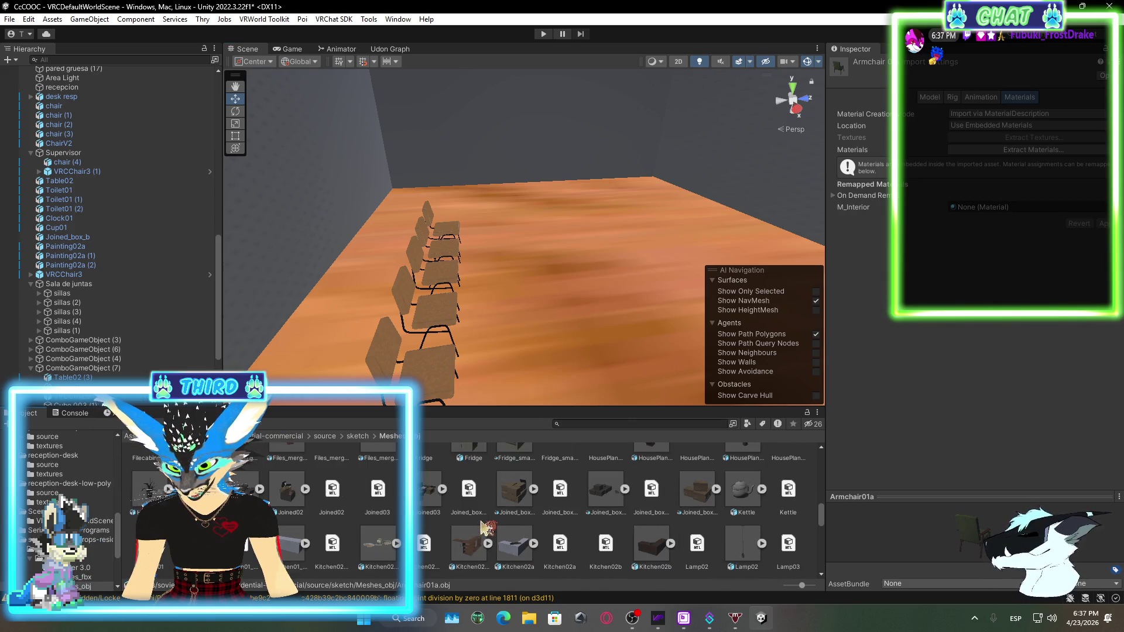
pyautogui.moveTo(285, 547)
pyautogui.mouseDown()
pyautogui.moveTo(573, 318)
pyautogui.moveTo(624, 421)
pyautogui.mouseUp()
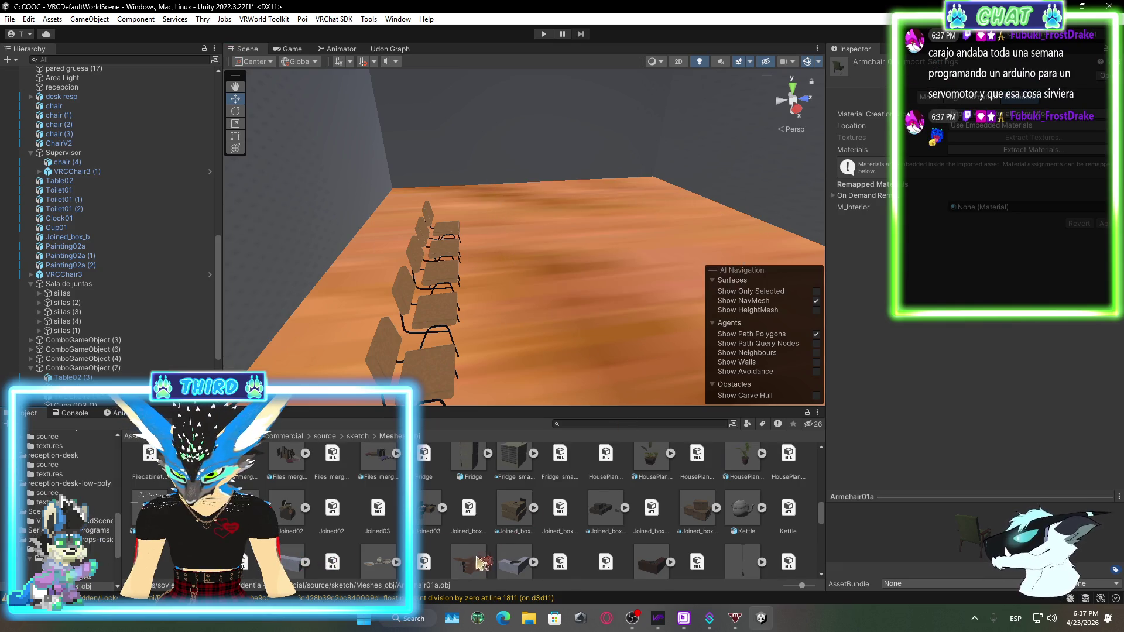
pyautogui.scroll(-1, 518, 529)
pyautogui.moveTo(477, 496)
pyautogui.mouseDown()
pyautogui.moveTo(644, 329)
pyautogui.moveTo(582, 466)
pyautogui.moveTo(502, 567)
pyautogui.mouseUp()
pyautogui.scroll(1, 581, 466)
pyautogui.moveTo(543, 518)
pyautogui.mouseDown()
pyautogui.moveTo(663, 525)
pyautogui.moveTo(502, 560)
pyautogui.moveTo(562, 324)
pyautogui.moveTo(547, 529)
pyautogui.moveTo(532, 516)
pyautogui.moveTo(316, 525)
pyautogui.mouseUp()
pyautogui.scroll(-2, 659, 522)
pyautogui.scroll(-1, 547, 522)
pyautogui.scroll(-3, 538, 527)
pyautogui.scroll(-3, 531, 517)
pyautogui.scroll(-1, 439, 524)
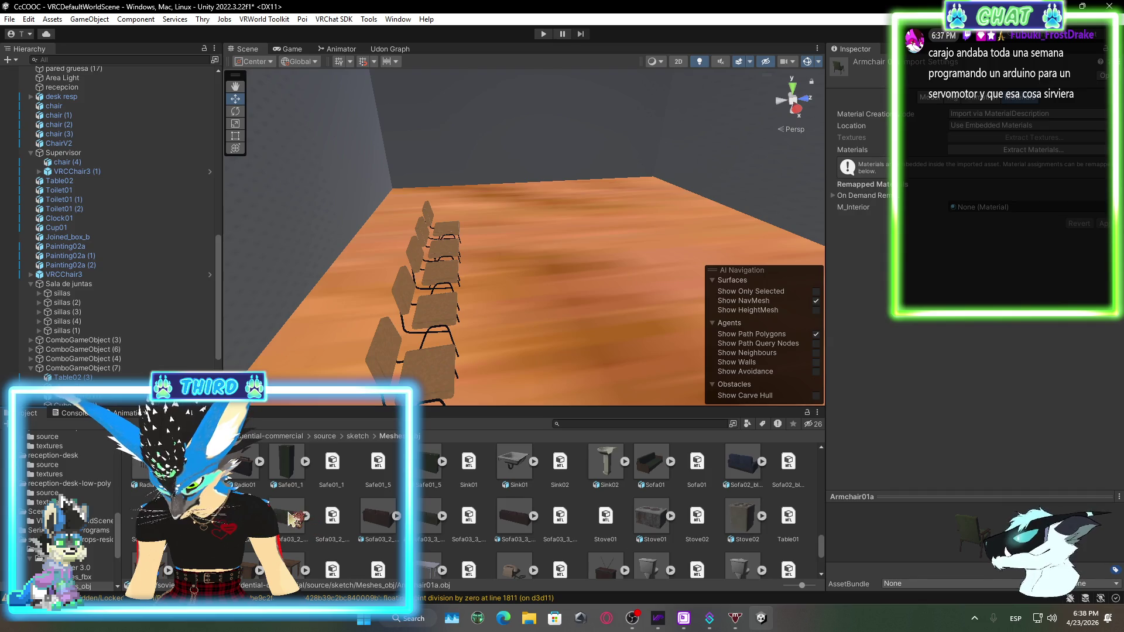
pyautogui.scroll(-2, 560, 511)
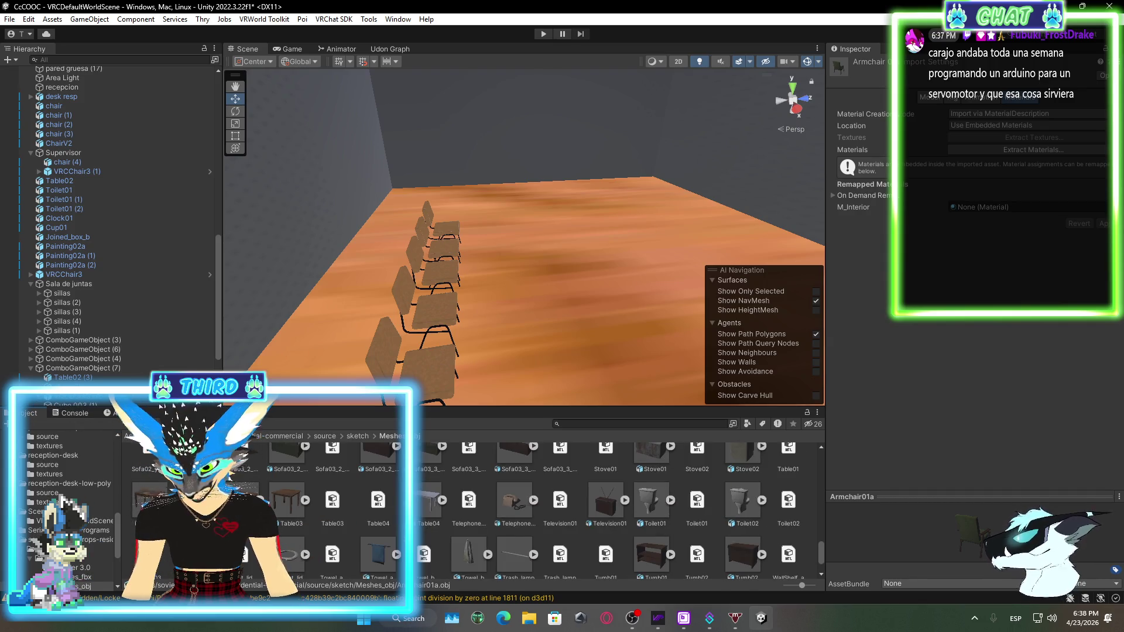
pyautogui.moveTo(327, 503)
pyautogui.mouseDown()
pyautogui.moveTo(445, 351)
pyautogui.moveTo(537, 289)
pyautogui.moveTo(344, 508)
pyautogui.mouseUp()
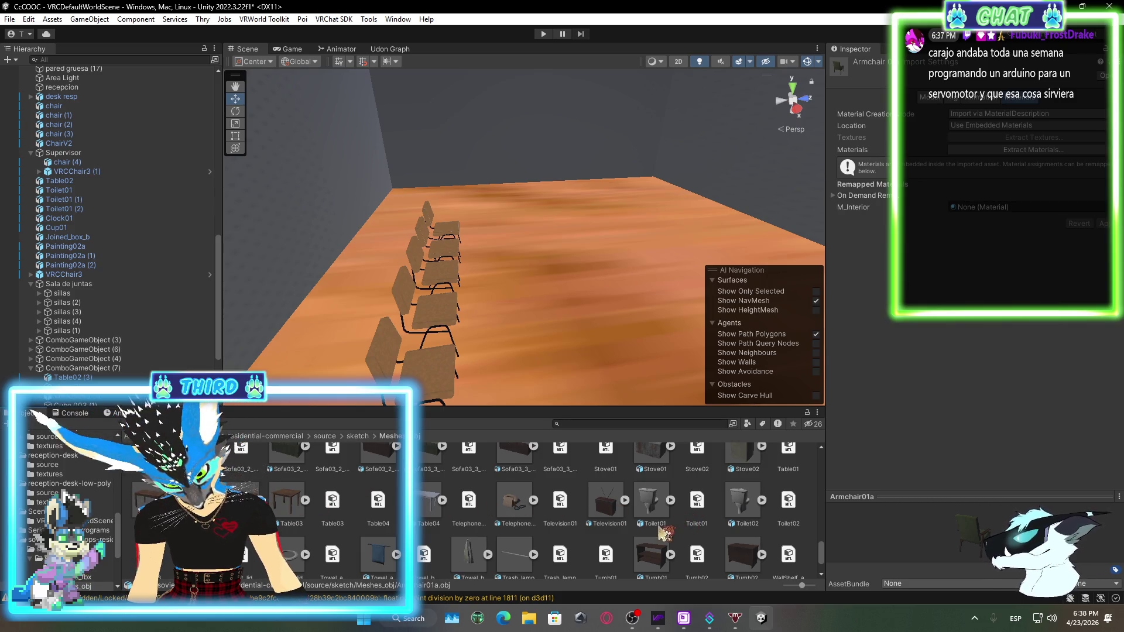
pyautogui.scroll(-2, 702, 521)
pyautogui.moveTo(749, 495); pyautogui.dragTo(596, 233)
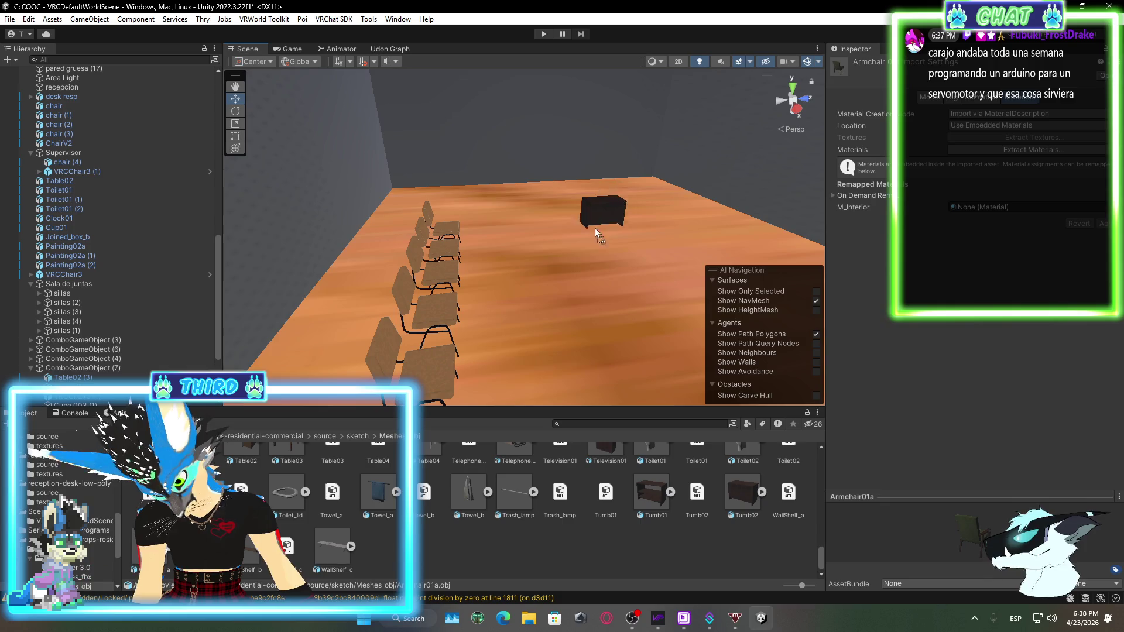
# Set the Tumb02 cabinet on the floor beside the chairs and nudge it along X
pyautogui.moveTo(557, 293)
pyautogui.mouseDown()
pyautogui.moveTo(535, 360)
pyautogui.moveTo(561, 391)
pyautogui.moveTo(579, 367)
pyautogui.moveTo(685, 515)
pyautogui.moveTo(686, 547)
pyautogui.moveTo(703, 515)
pyautogui.moveTo(555, 289)
pyautogui.moveTo(569, 361)
pyautogui.moveTo(530, 371)
pyautogui.moveTo(554, 381)
pyautogui.mouseUp()
pyautogui.press('f')
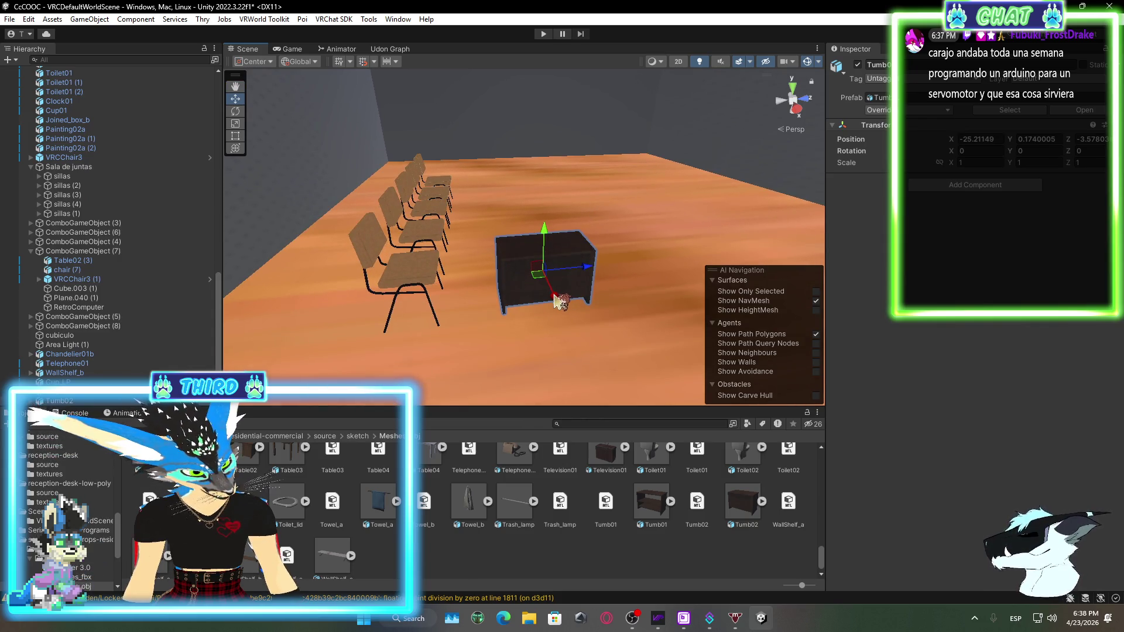
pyautogui.moveTo(559, 302); pyautogui.dragTo(571, 325)
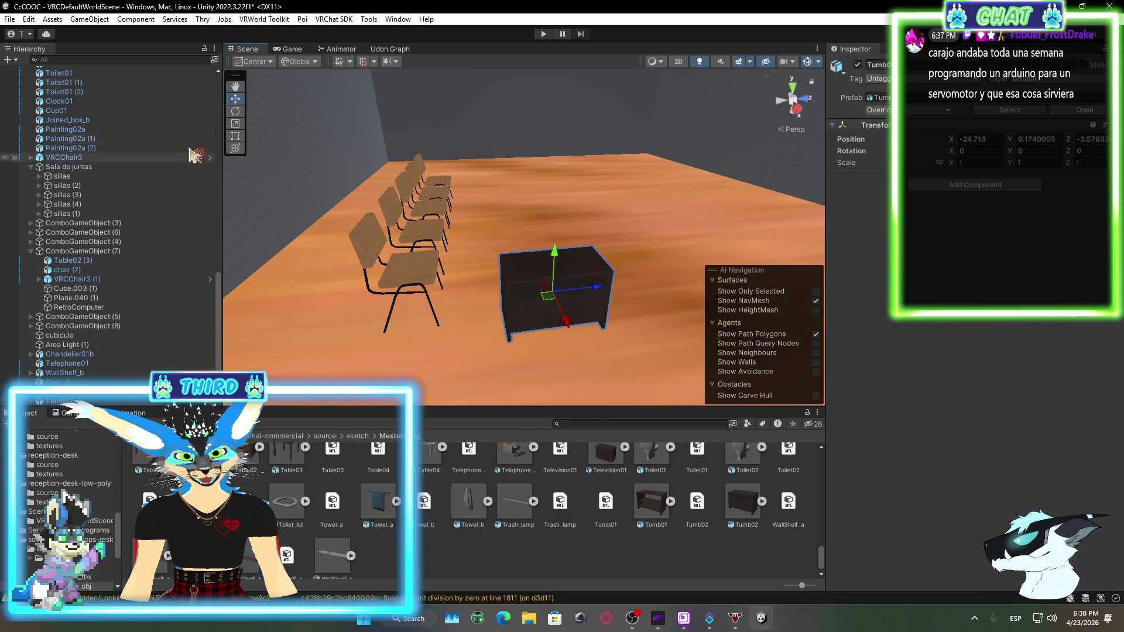
pyautogui.click(235, 136)
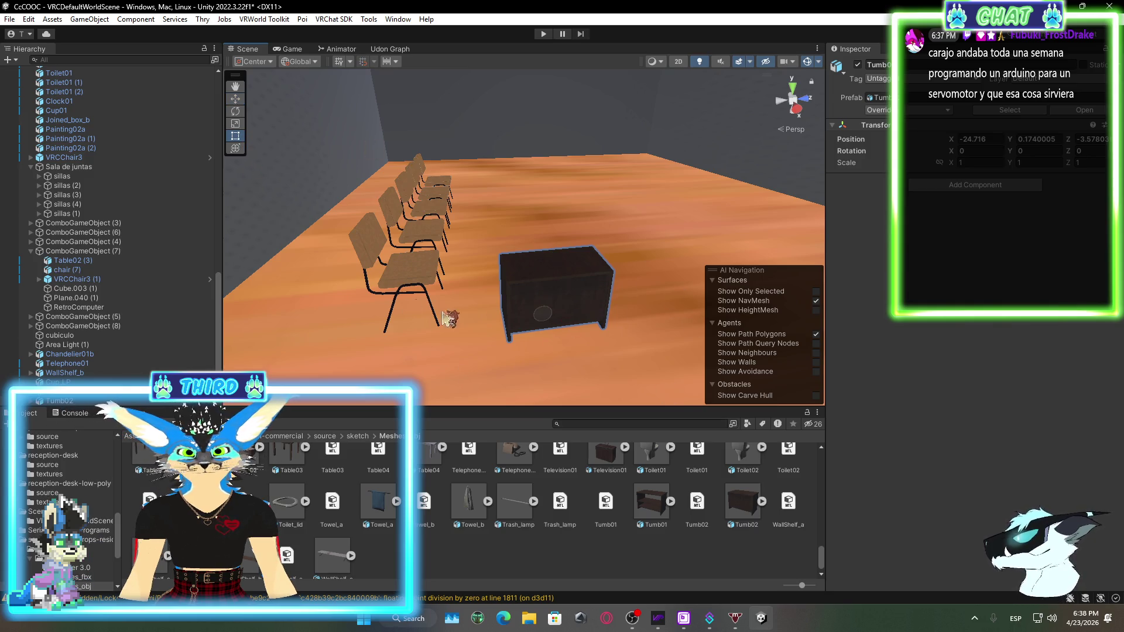
pyautogui.moveTo(450, 318)
pyautogui.mouseDown()
pyautogui.moveTo(572, 314)
pyautogui.moveTo(640, 351)
pyautogui.moveTo(603, 317)
pyautogui.mouseUp()
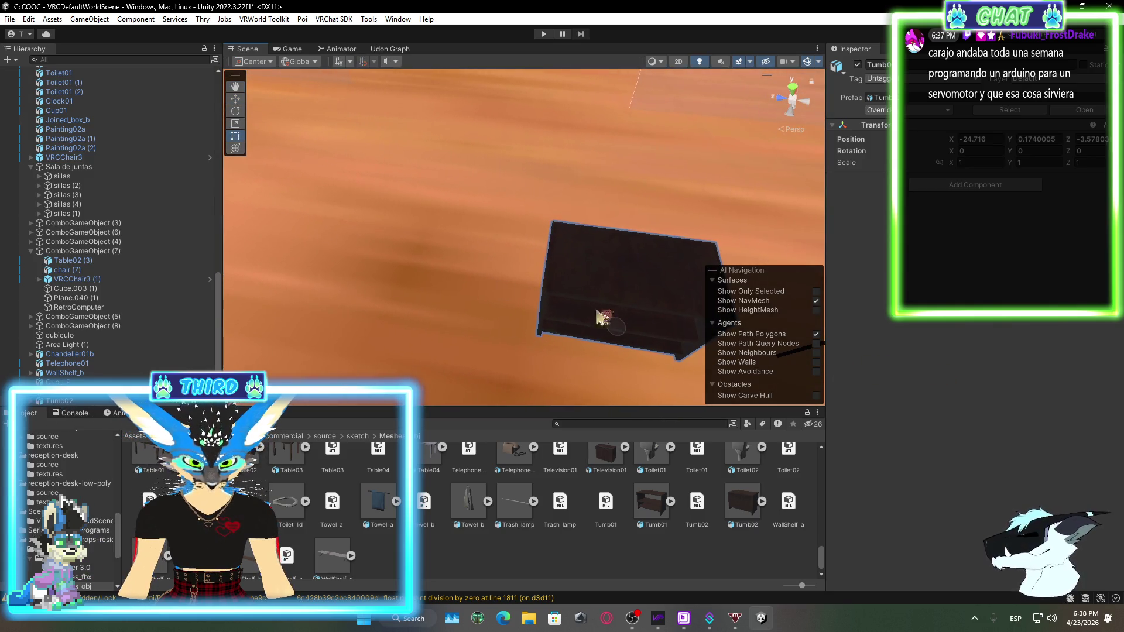
# Stretch the cabinet along Z to a scale of about 3.3765, leaving it at Z -2.783
pyautogui.press('y')
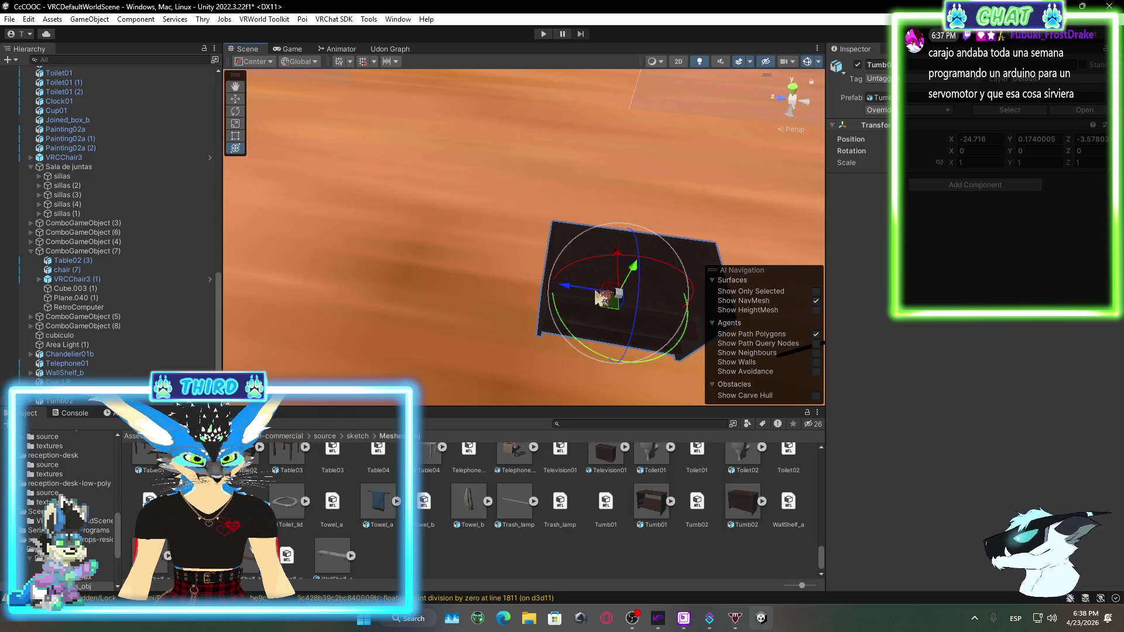
pyautogui.click(236, 136)
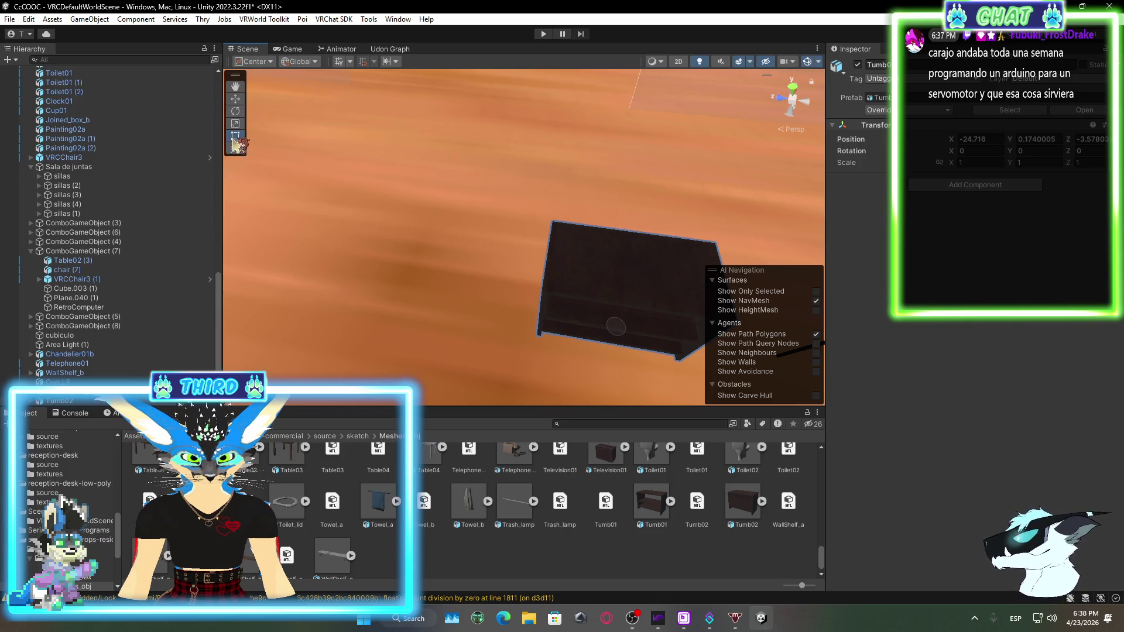
pyautogui.click(235, 123)
pyautogui.moveTo(570, 292); pyautogui.dragTo(327, 253)
pyautogui.moveTo(527, 264)
pyautogui.mouseDown()
pyautogui.moveTo(578, 273)
pyautogui.moveTo(466, 272)
pyautogui.mouseUp()
pyautogui.click(235, 98)
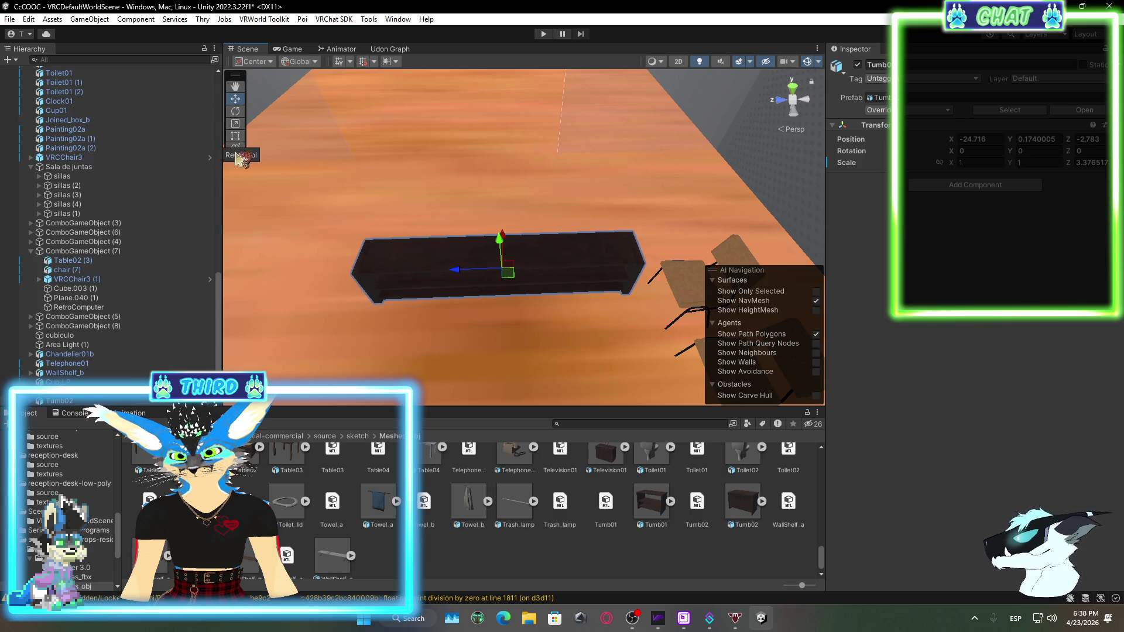
# Widen the cabinet on X to scale 14.66 and slide it beside the chair row
pyautogui.click(235, 124)
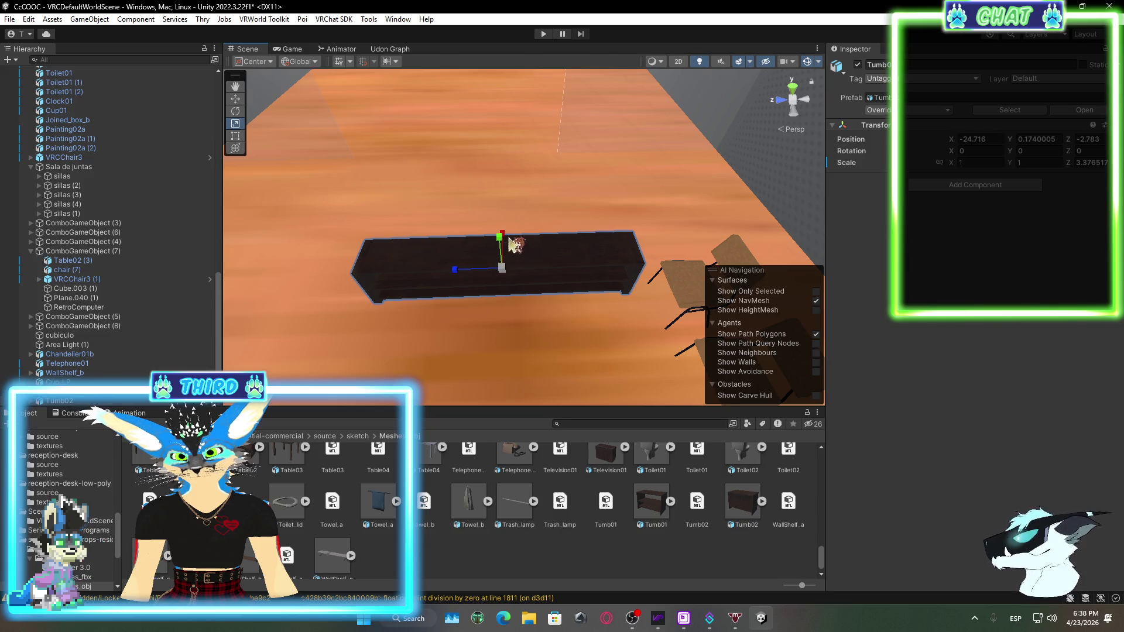
pyautogui.moveTo(508, 241); pyautogui.dragTo(538, 79)
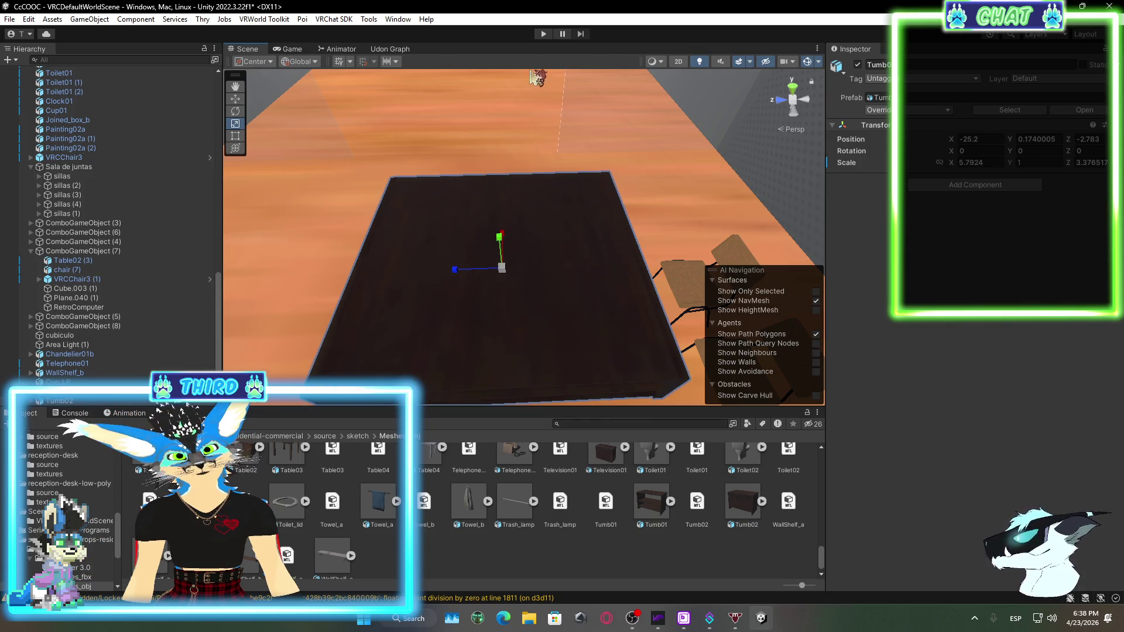
pyautogui.moveTo(320, 258)
pyautogui.mouseDown()
pyautogui.moveTo(407, 250)
pyautogui.moveTo(662, 264)
pyautogui.moveTo(594, 327)
pyautogui.moveTo(494, 311)
pyautogui.moveTo(479, 319)
pyautogui.mouseUp()
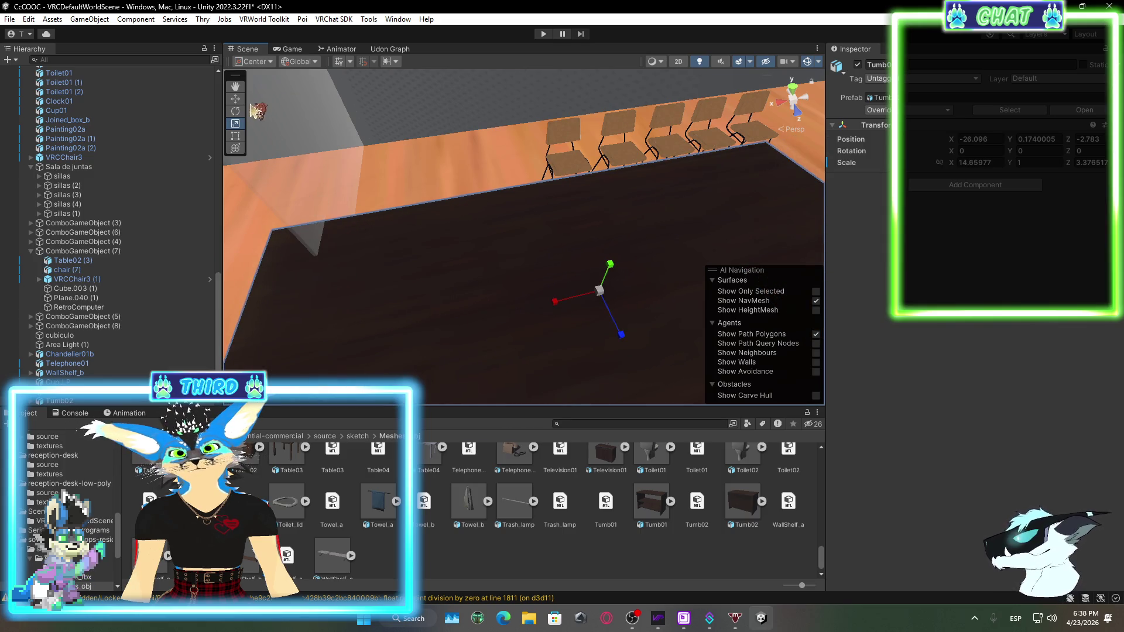
pyautogui.press('w')
pyautogui.moveTo(553, 310)
pyautogui.mouseDown()
pyautogui.moveTo(727, 251)
pyautogui.moveTo(577, 258)
pyautogui.moveTo(723, 325)
pyautogui.moveTo(732, 206)
pyautogui.moveTo(644, 216)
pyautogui.moveTo(654, 203)
pyautogui.mouseUp()
pyautogui.scroll(3, 597, 219)
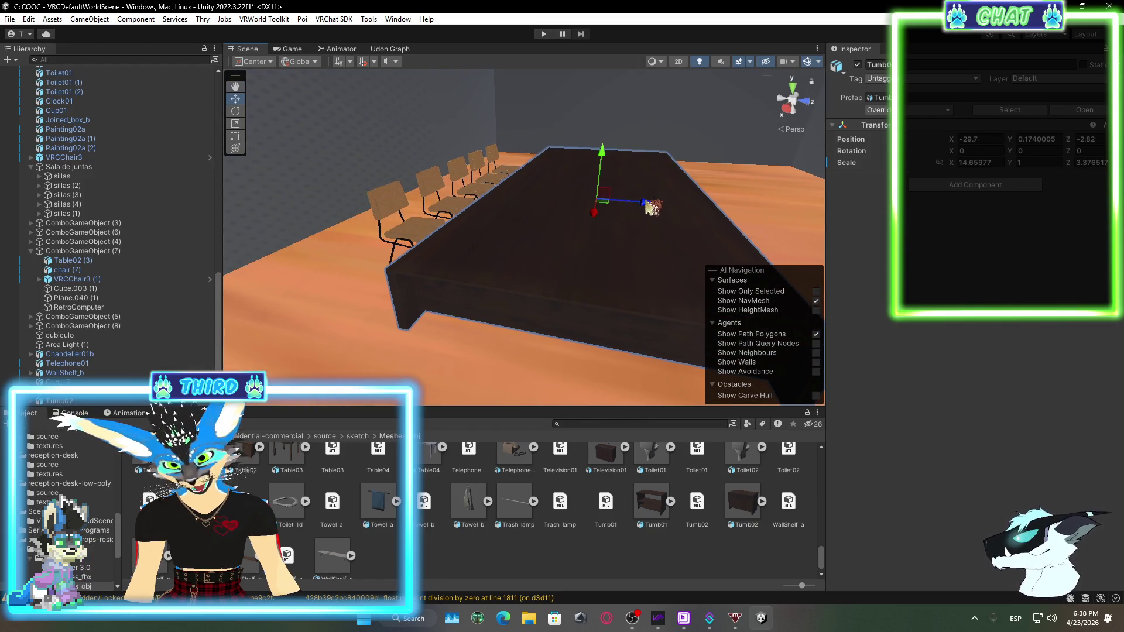
# Scale the table up on Y to about 1.48 to thicken it, then view it side-on
pyautogui.click(234, 137)
pyautogui.click(236, 148)
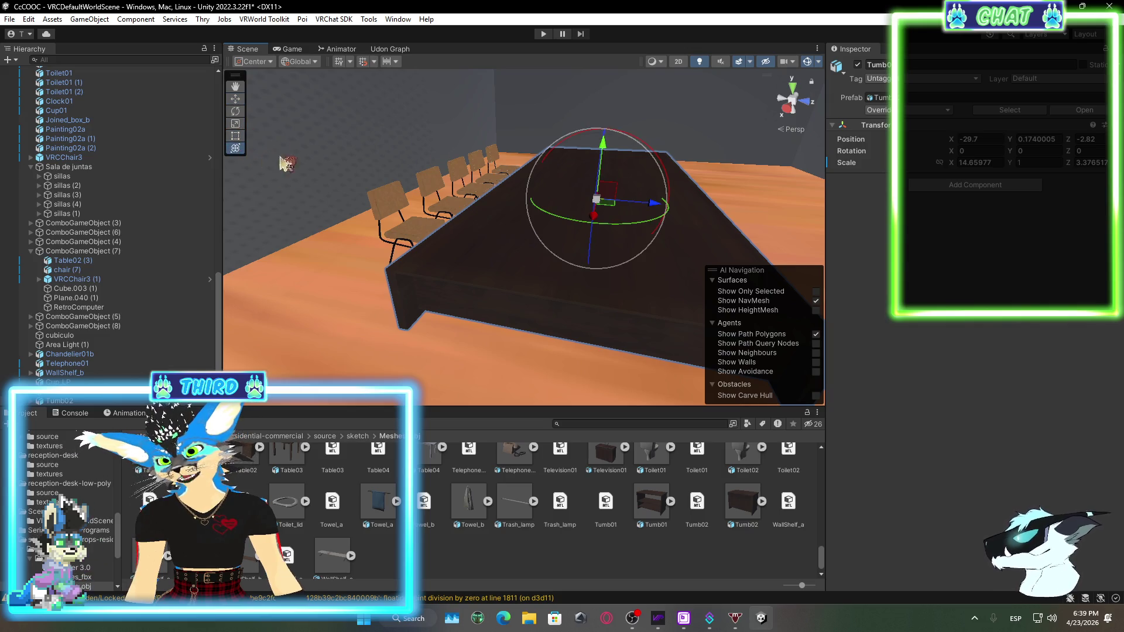
pyautogui.click(236, 124)
pyautogui.moveTo(611, 157)
pyautogui.mouseDown()
pyautogui.moveTo(604, 134)
pyautogui.moveTo(427, 281)
pyautogui.moveTo(592, 266)
pyautogui.moveTo(591, 251)
pyautogui.moveTo(543, 204)
pyautogui.mouseUp()
pyautogui.click(686, 486)
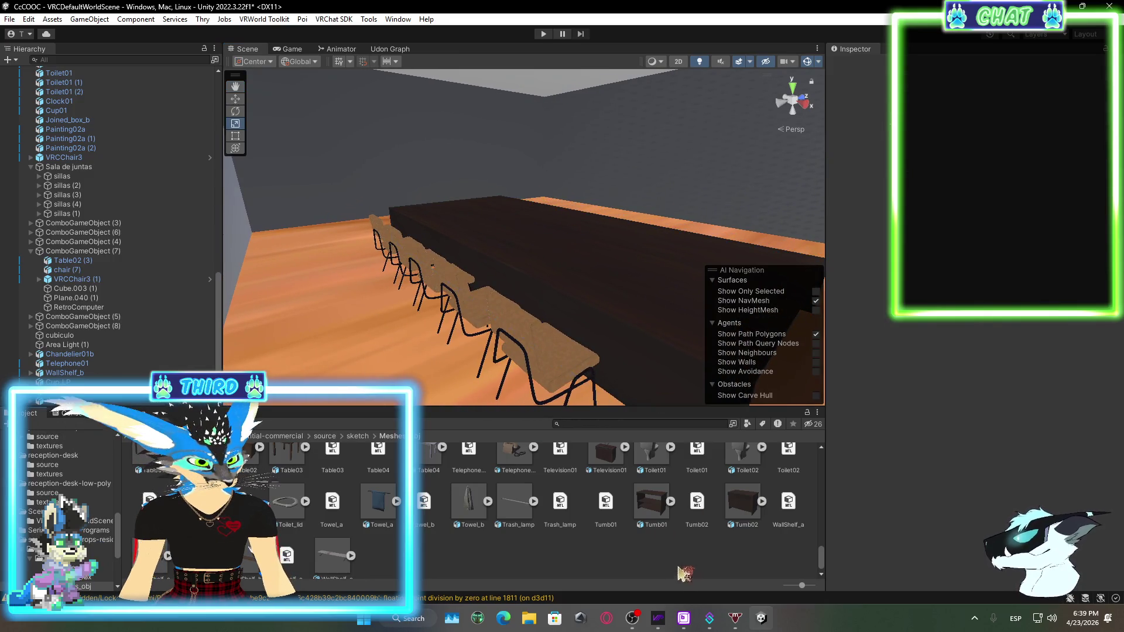
pyautogui.moveTo(585, 314)
pyautogui.mouseDown()
pyautogui.moveTo(459, 314)
pyautogui.moveTo(450, 295)
pyautogui.moveTo(593, 268)
pyautogui.mouseUp()
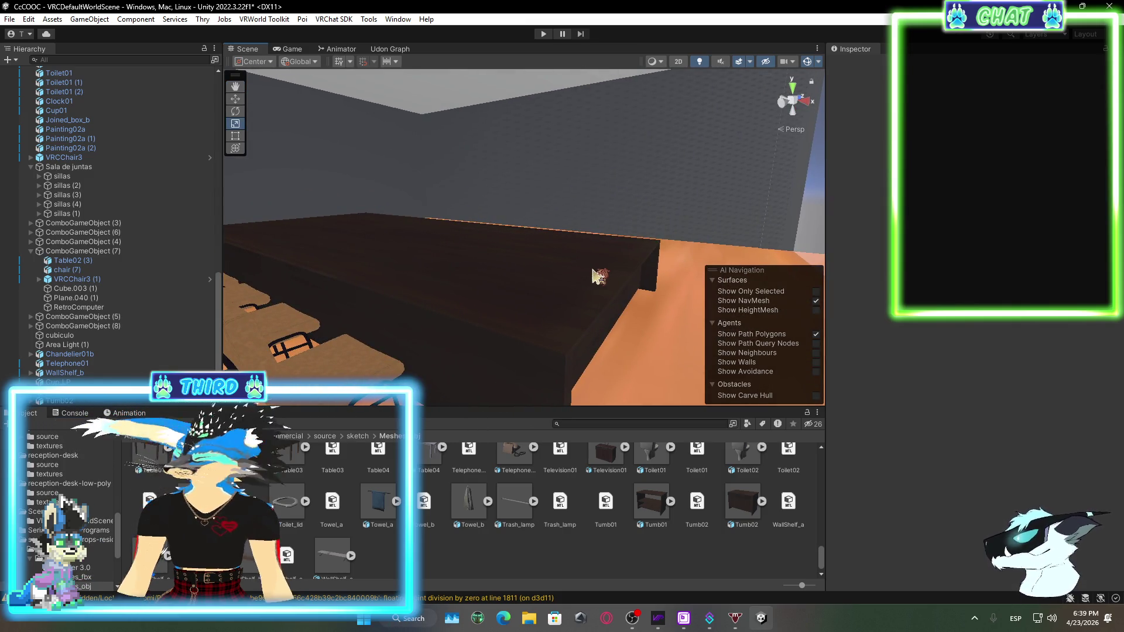
pyautogui.click(632, 618)
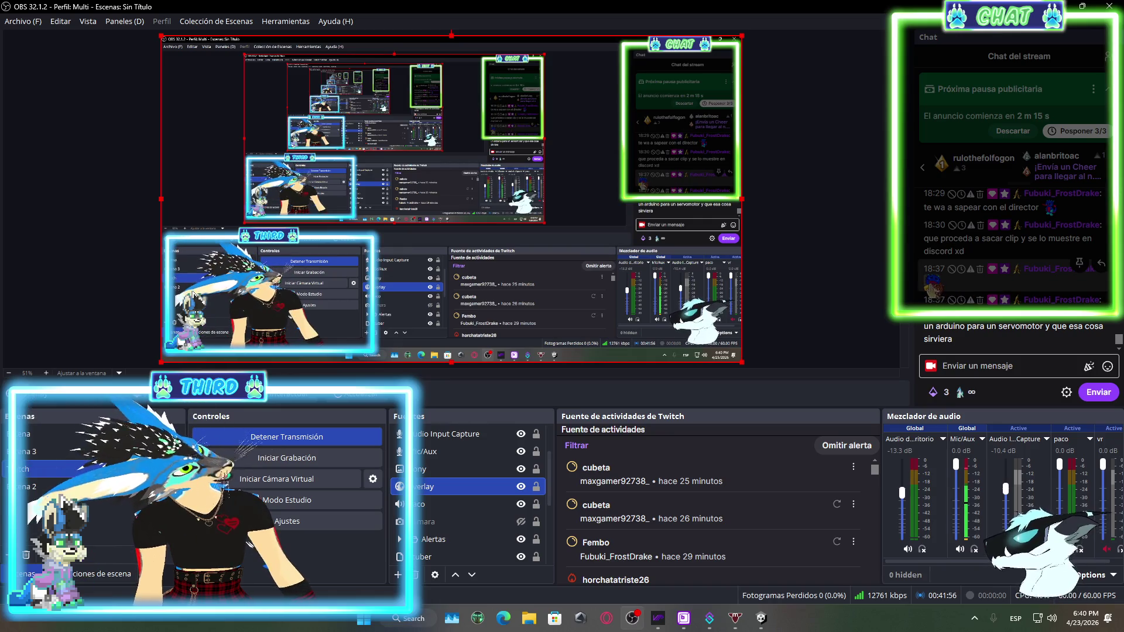
# Return to Unity and orbit the Scene view along the table and chair row
pyautogui.hotkey('alt', 'Tab')
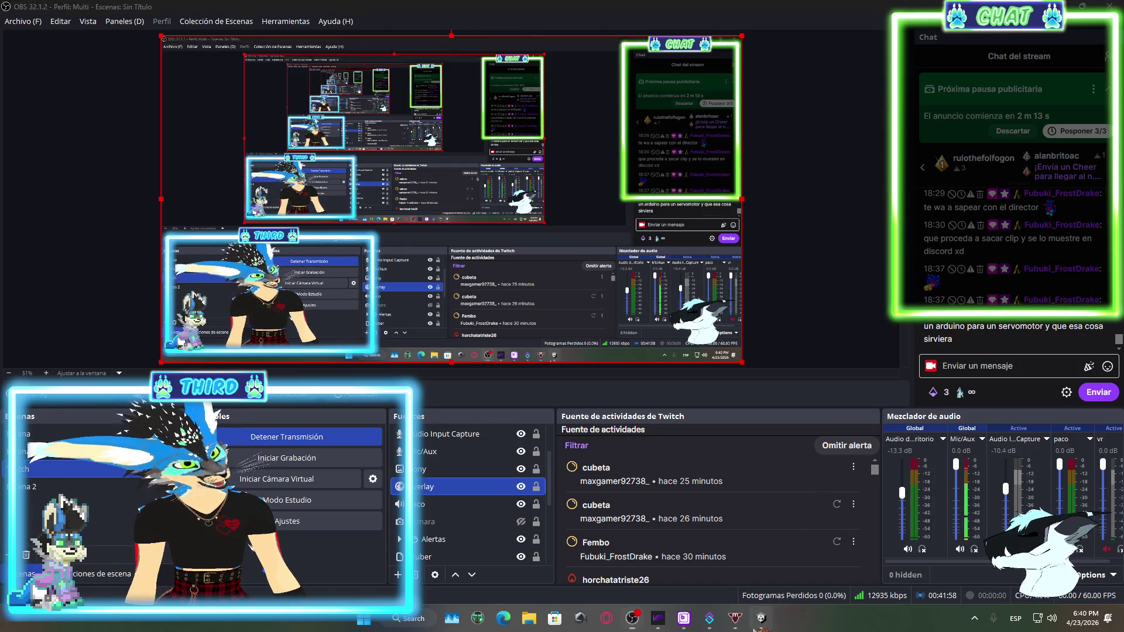
pyautogui.moveTo(468, 270)
pyautogui.mouseDown()
pyautogui.moveTo(541, 304)
pyautogui.moveTo(521, 342)
pyautogui.moveTo(589, 346)
pyautogui.moveTo(552, 332)
pyautogui.mouseUp()
# Select the dark conference table and raise it slightly off the floor
pyautogui.click(552, 332)
pyautogui.click(235, 100)
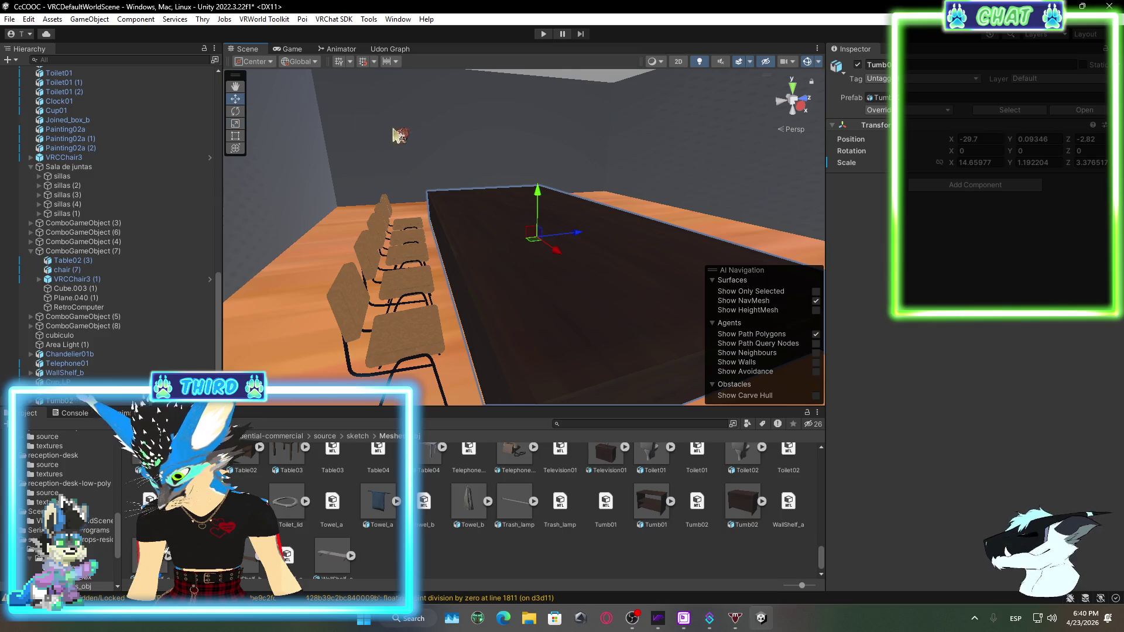
pyautogui.moveTo(542, 201); pyautogui.dragTo(540, 192)
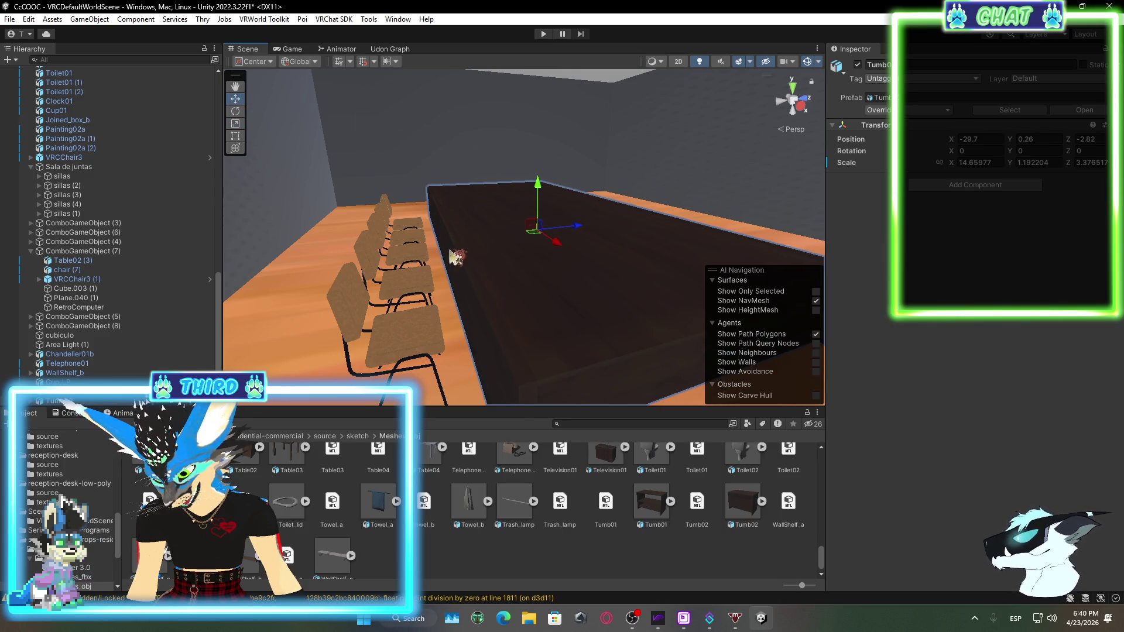
pyautogui.moveTo(457, 253)
pyautogui.mouseDown()
pyautogui.moveTo(652, 321)
pyautogui.moveTo(512, 285)
pyautogui.moveTo(466, 244)
pyautogui.moveTo(535, 271)
pyautogui.moveTo(456, 251)
pyautogui.moveTo(414, 218)
pyautogui.moveTo(423, 130)
pyautogui.moveTo(359, 171)
pyautogui.mouseUp()
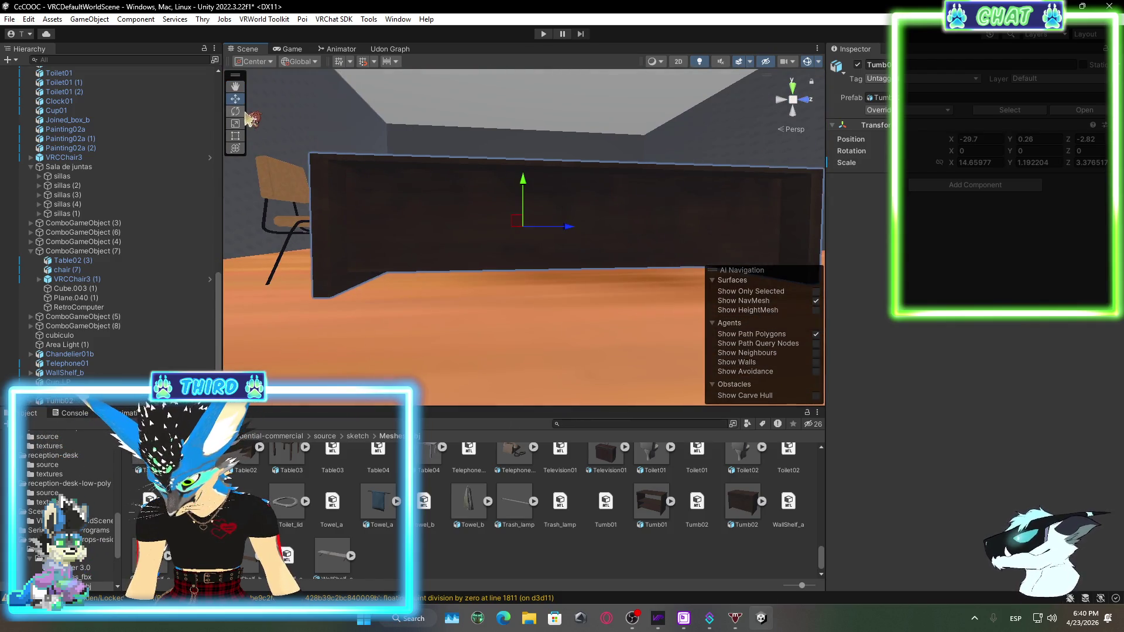
# Make the conference table taller, to a Y scale of about 1.476783
pyautogui.click(236, 134)
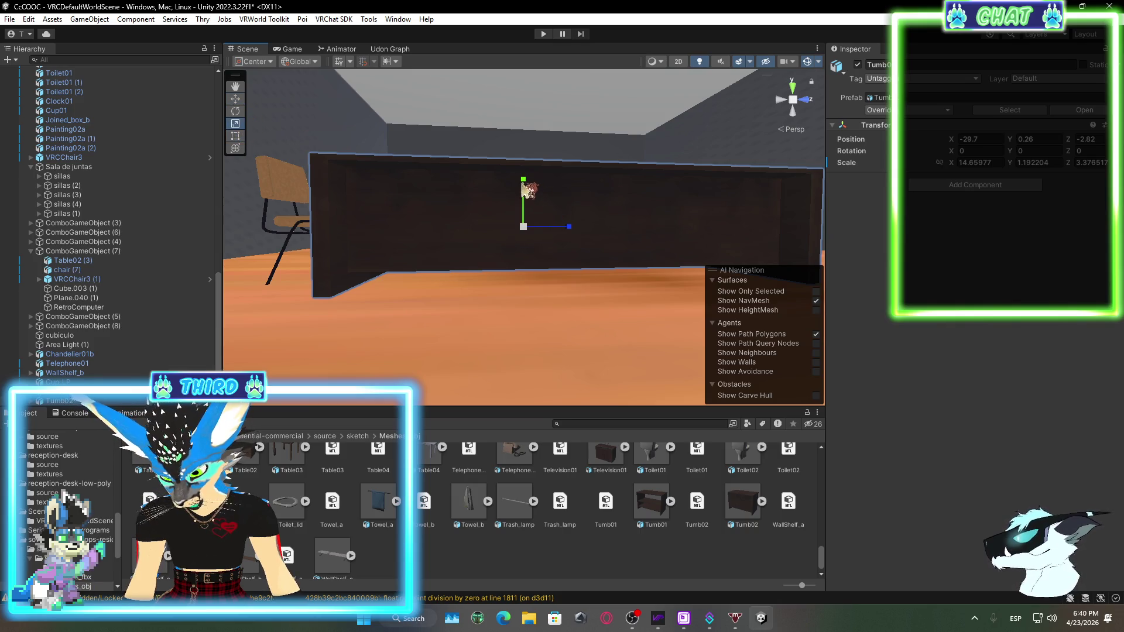
pyautogui.moveTo(525, 186); pyautogui.dragTo(525, 167)
pyautogui.moveTo(495, 253)
pyautogui.mouseDown()
pyautogui.moveTo(485, 188)
pyautogui.moveTo(532, 160)
pyautogui.moveTo(525, 333)
pyautogui.moveTo(318, 324)
pyautogui.moveTo(356, 254)
pyautogui.mouseUp()
pyautogui.press('f')
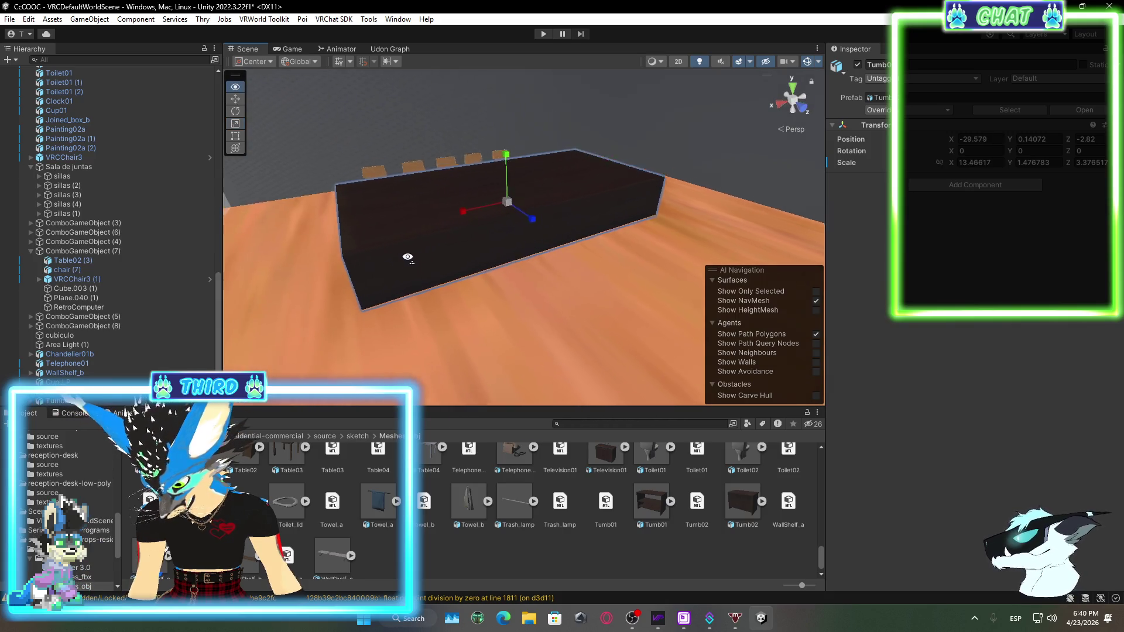
# Set the table's X scale to 14.88313 and move it to X -29.706 beside the chairs
pyautogui.moveTo(556, 204)
pyautogui.mouseDown()
pyautogui.moveTo(562, 210)
pyautogui.moveTo(463, 224)
pyautogui.moveTo(442, 147)
pyautogui.moveTo(294, 181)
pyautogui.moveTo(263, 149)
pyautogui.mouseUp()
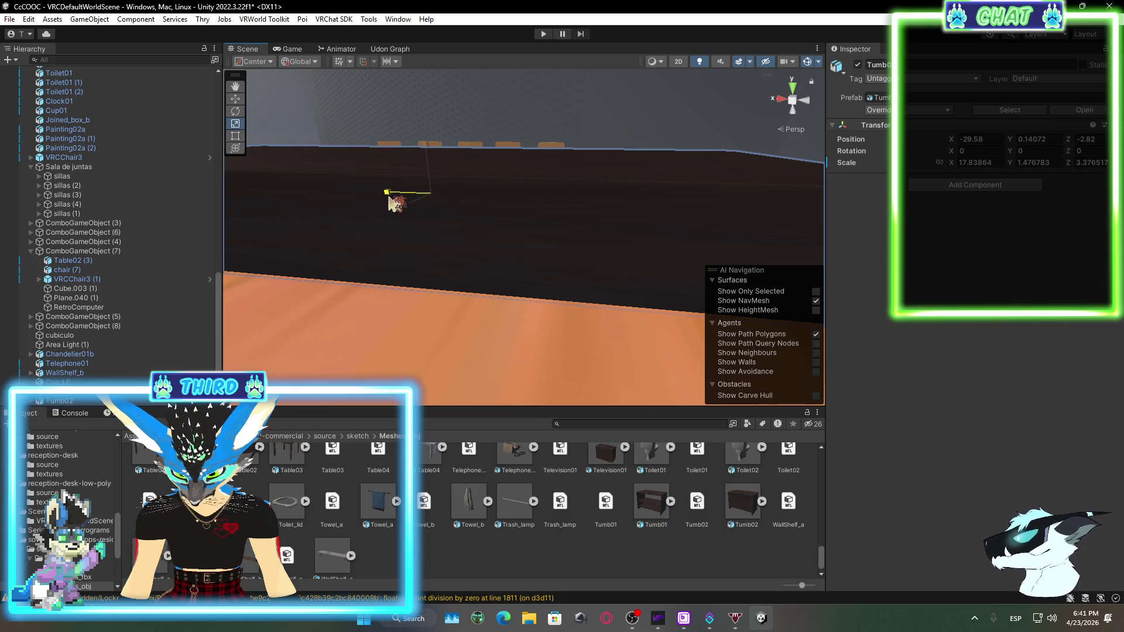
pyautogui.moveTo(390, 203); pyautogui.dragTo(393, 203)
pyautogui.click(239, 99)
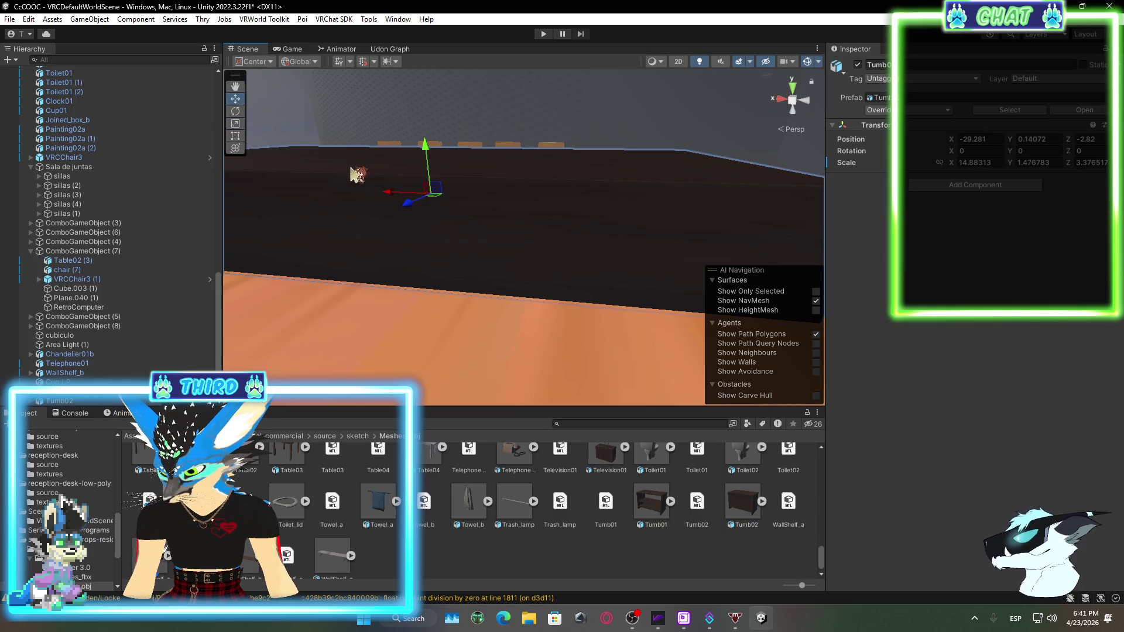
pyautogui.moveTo(397, 198)
pyautogui.mouseDown()
pyautogui.moveTo(409, 202)
pyautogui.moveTo(345, 235)
pyautogui.moveTo(440, 204)
pyautogui.moveTo(564, 195)
pyautogui.moveTo(700, 231)
pyautogui.moveTo(656, 231)
pyautogui.moveTo(693, 229)
pyautogui.mouseUp()
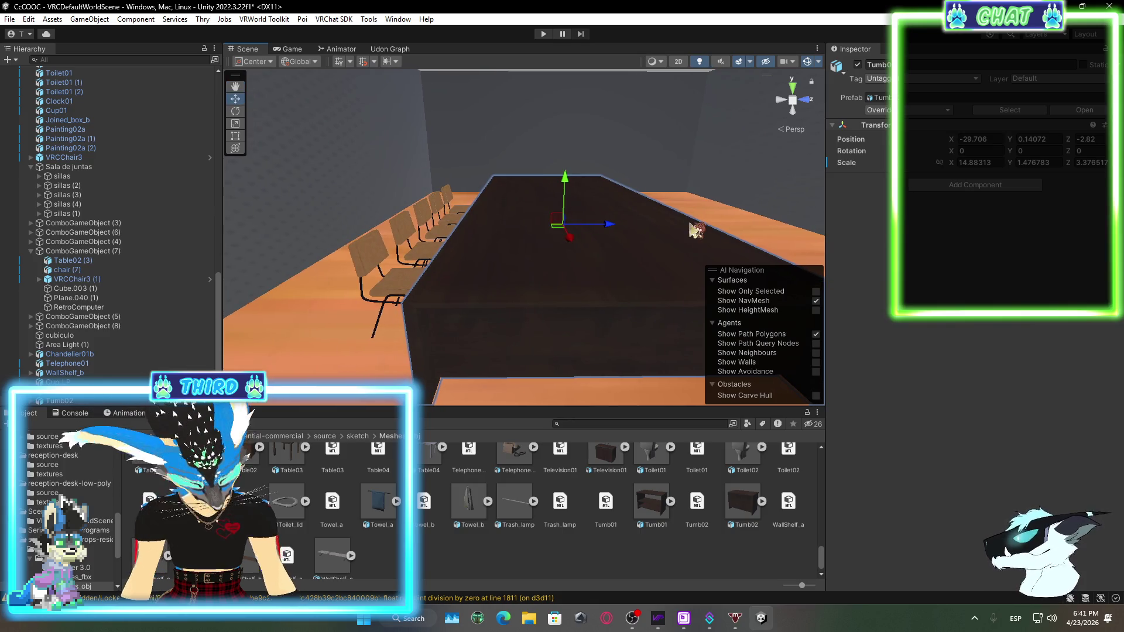
pyautogui.scroll(2, 624, 548)
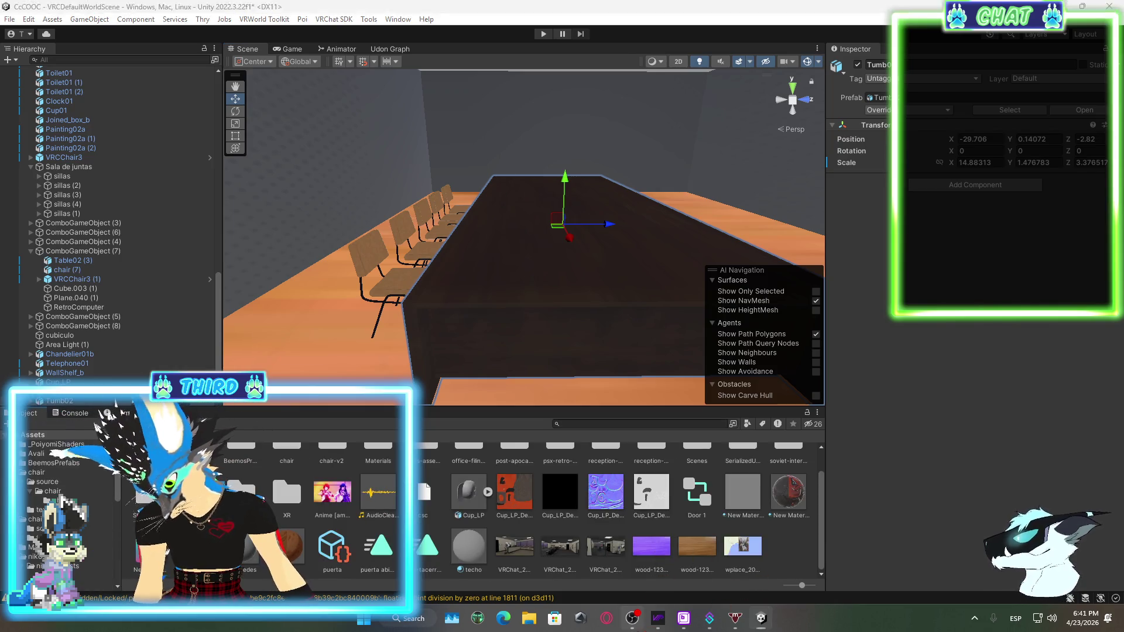
pyautogui.hotkey('alt', 'Tab')
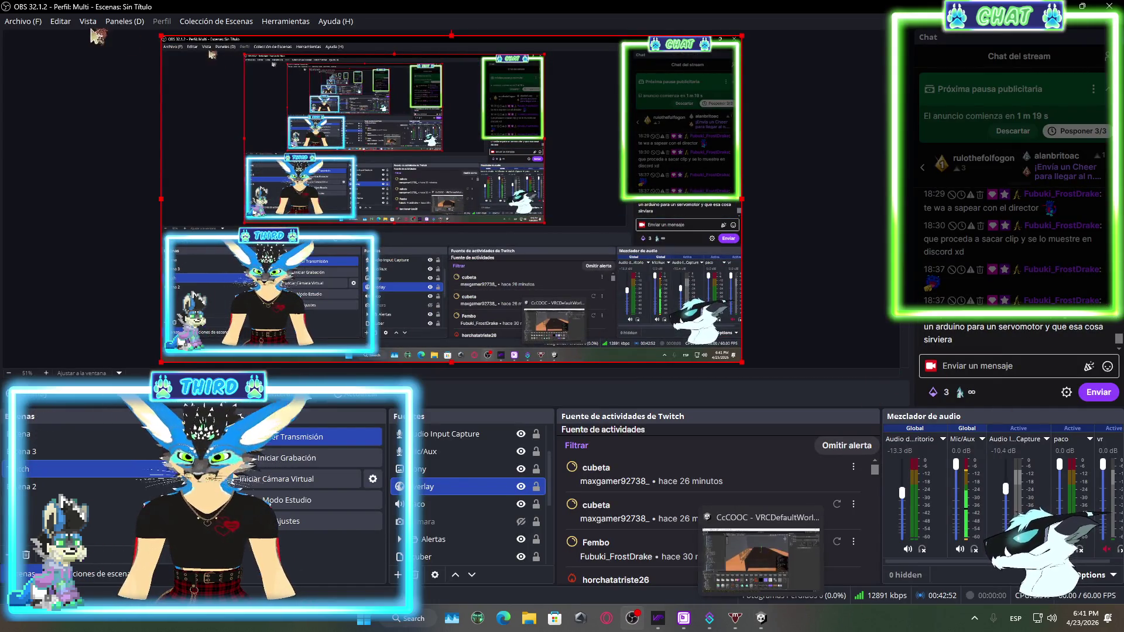
pyautogui.click(124, 21)
pyautogui.click(157, 241)
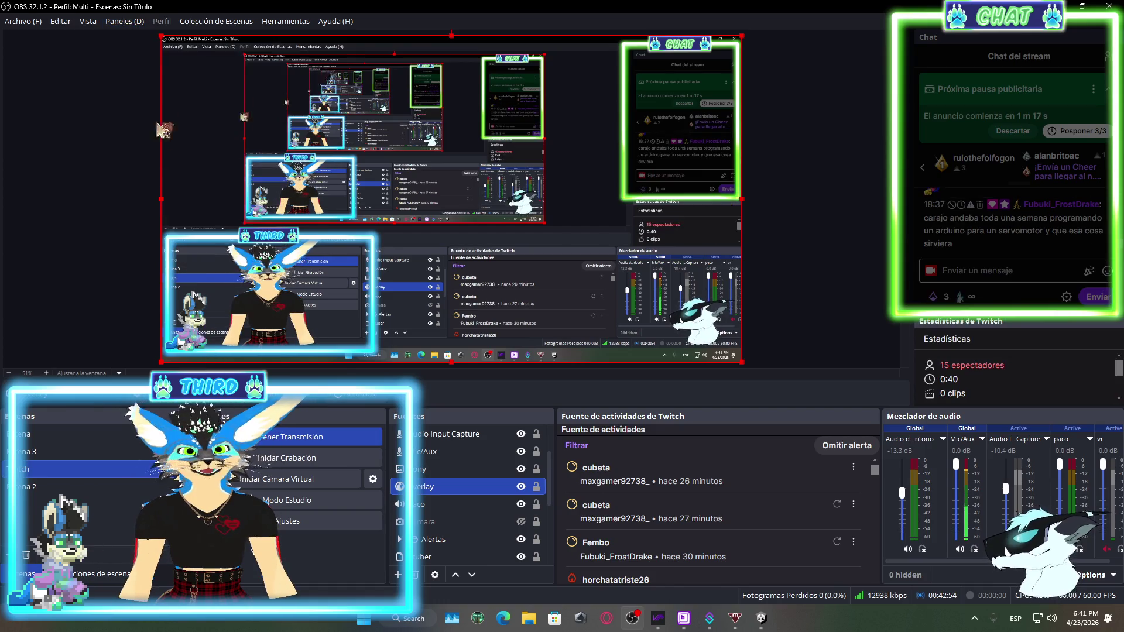
pyautogui.click(131, 23)
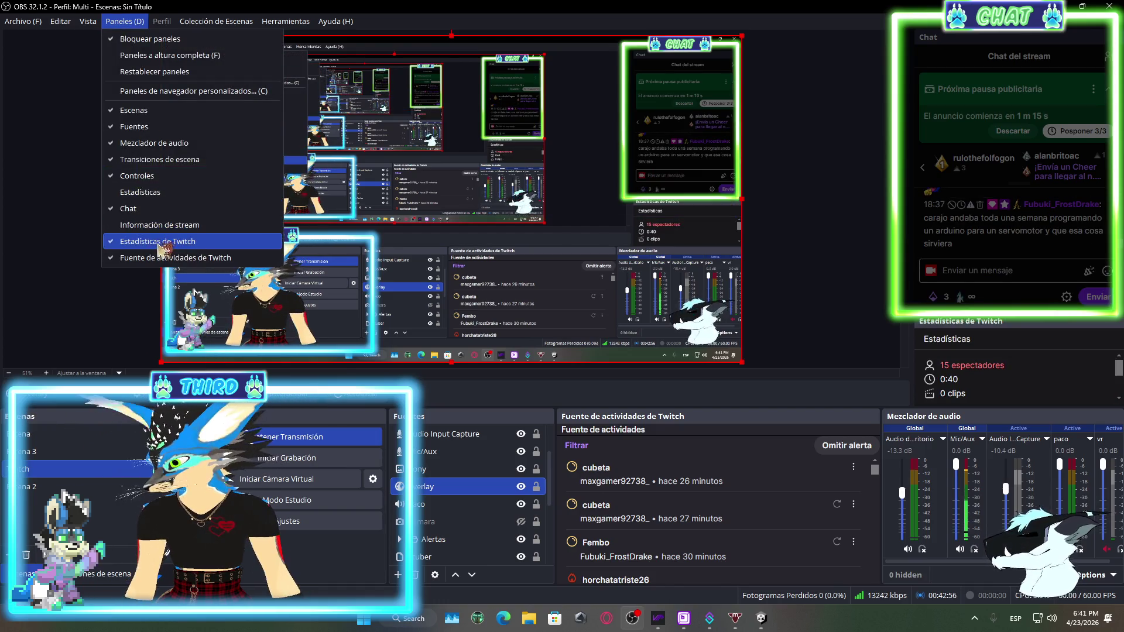
pyautogui.click(157, 243)
pyautogui.click(762, 619)
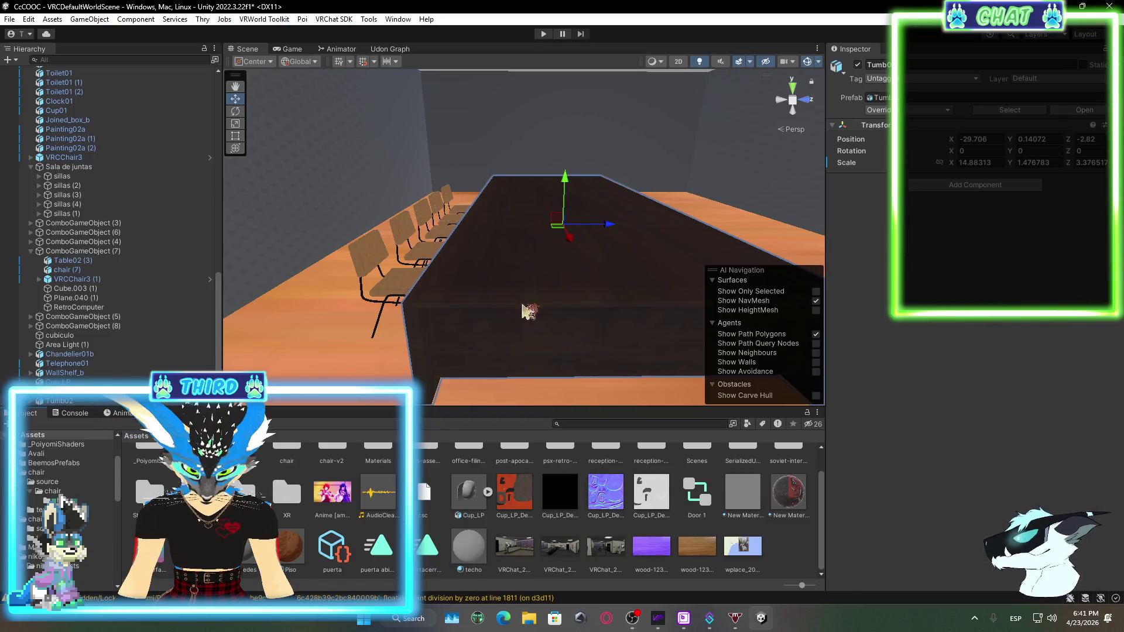
pyautogui.moveTo(526, 312)
pyautogui.mouseDown()
pyautogui.moveTo(522, 246)
pyautogui.moveTo(638, 251)
pyautogui.moveTo(550, 269)
pyautogui.mouseUp()
pyautogui.click(497, 272)
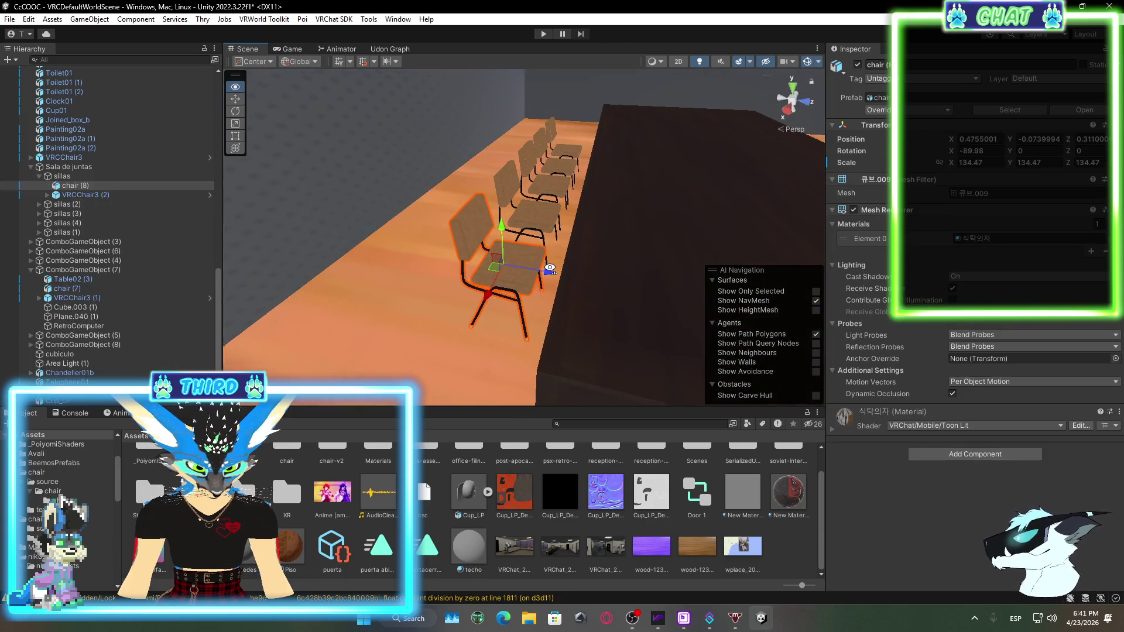
pyautogui.keyDown('ctrl'); pyautogui.click(531, 225); pyautogui.keyUp('ctrl')
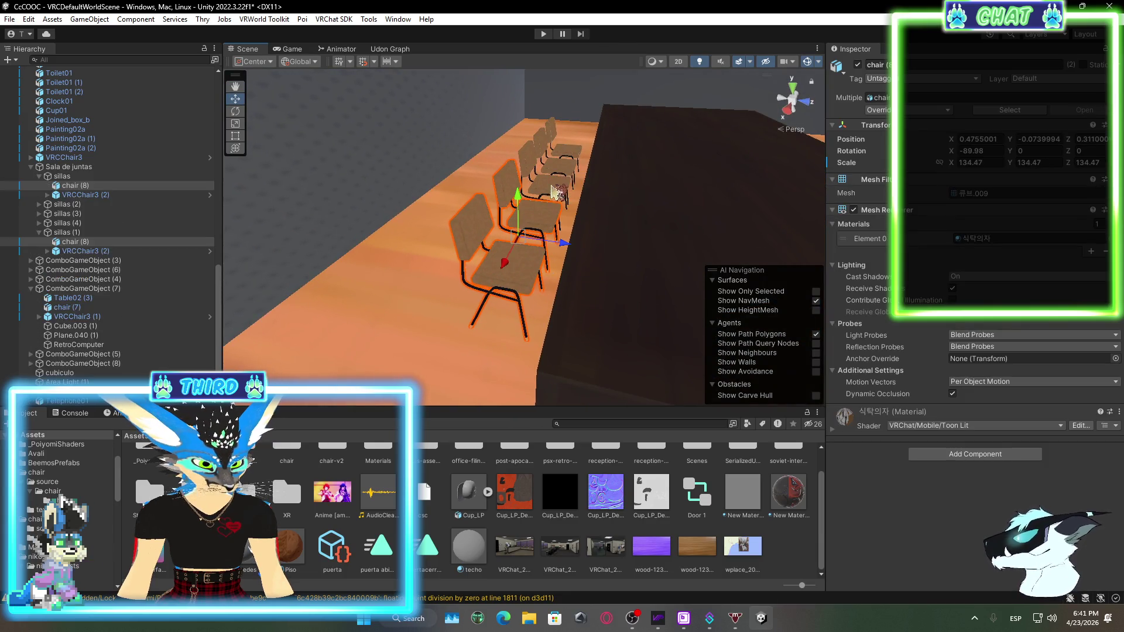
pyautogui.keyDown('ctrl'); pyautogui.click(553, 188); pyautogui.keyUp('ctrl')
pyautogui.keyDown('ctrl'); pyautogui.click(558, 170); pyautogui.keyUp('ctrl')
pyautogui.keyDown('ctrl'); pyautogui.click(567, 155); pyautogui.keyUp('ctrl')
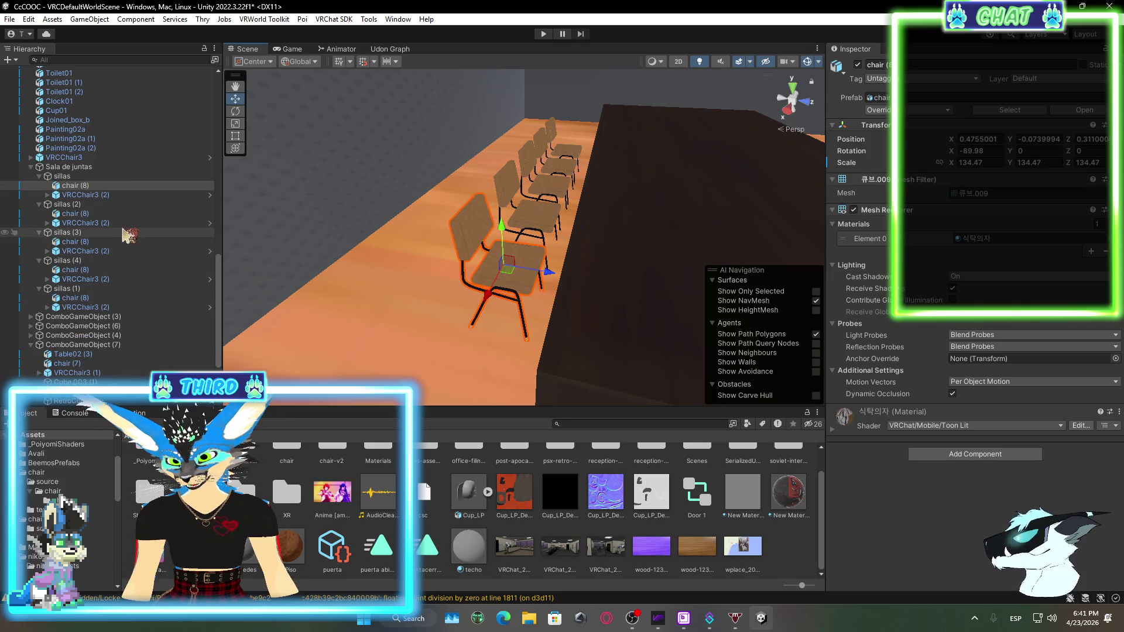
pyautogui.click(64, 203)
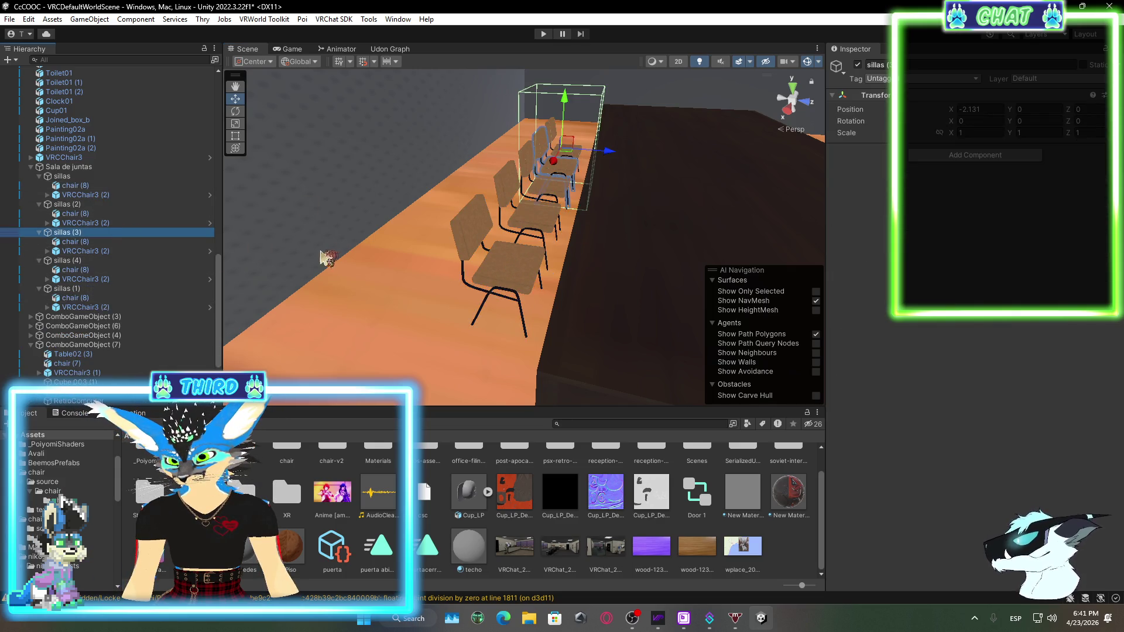
pyautogui.click(40, 205)
pyautogui.click(39, 176)
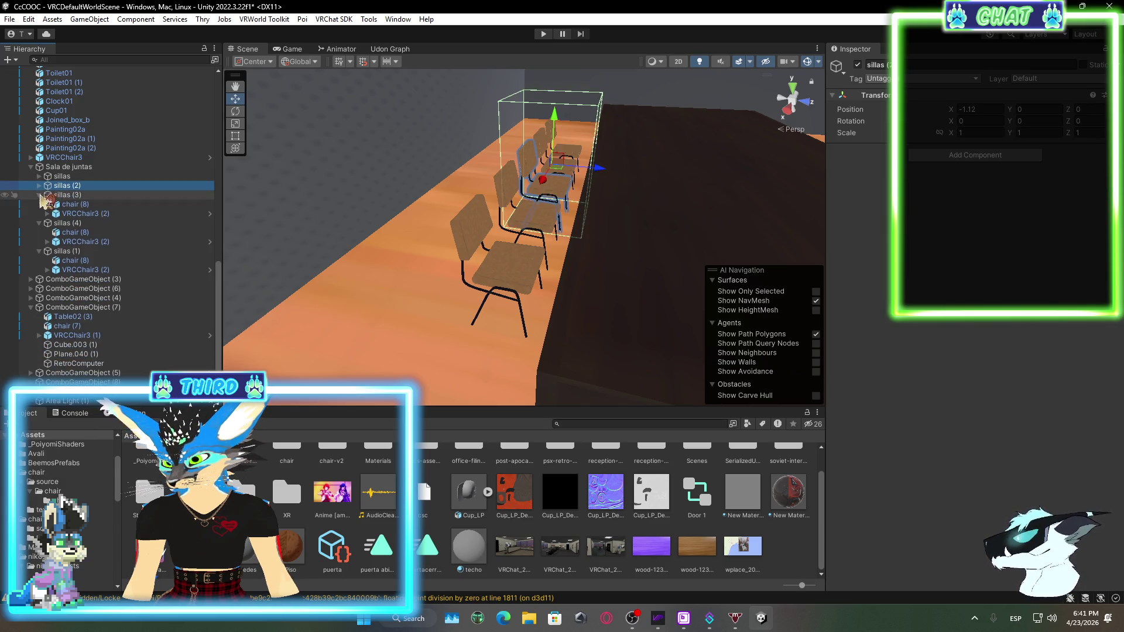
pyautogui.click(39, 195)
pyautogui.click(46, 204)
pyautogui.click(39, 232)
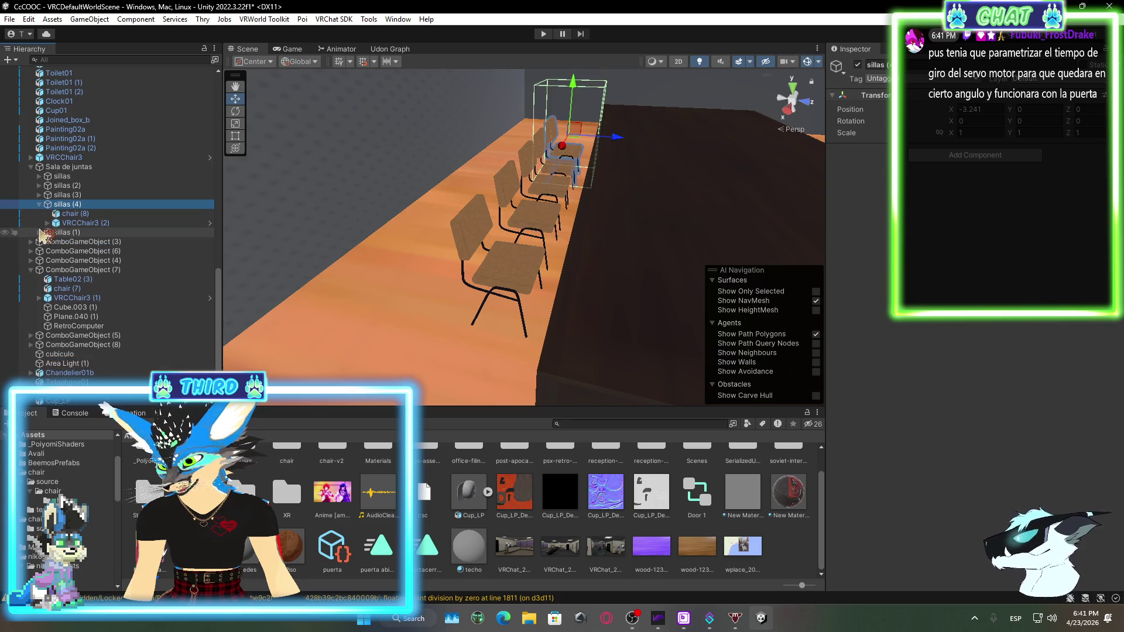
pyautogui.click(39, 204)
pyautogui.scroll(5, 505, 249)
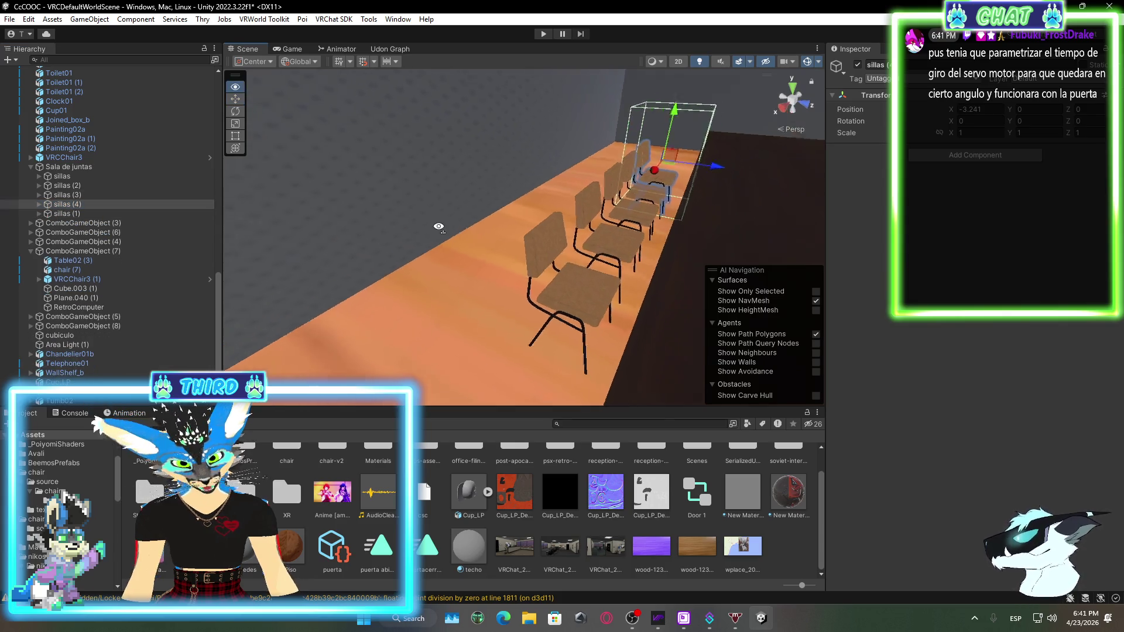
pyautogui.moveTo(672, 268)
pyautogui.mouseDown()
pyautogui.moveTo(477, 253)
pyautogui.moveTo(490, 253)
pyautogui.moveTo(495, 275)
pyautogui.mouseUp()
pyautogui.click(496, 278)
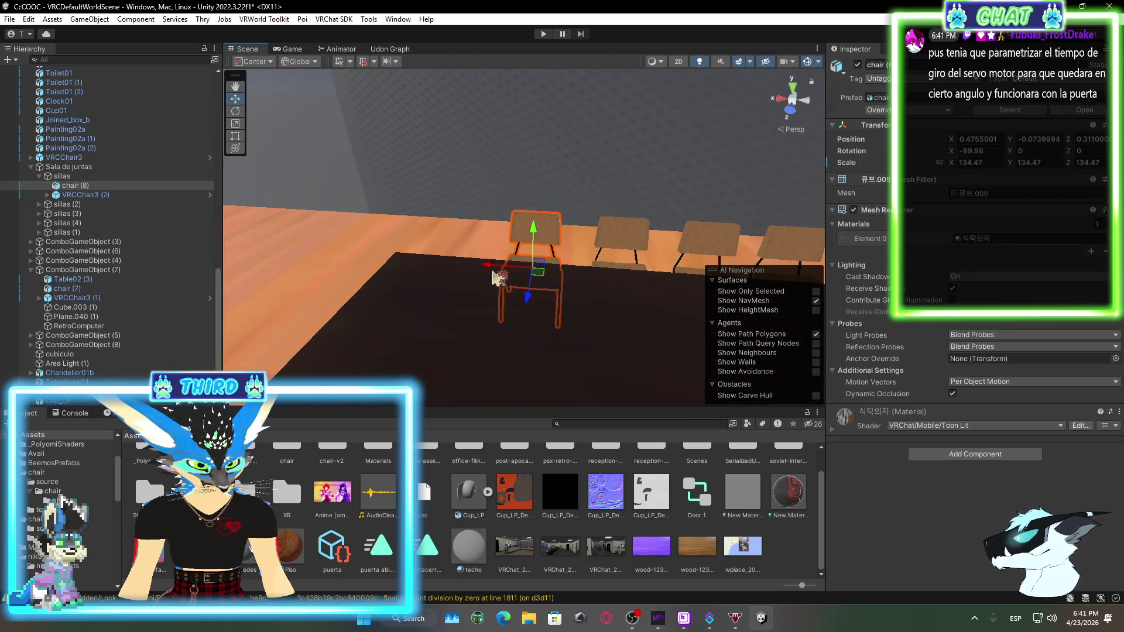
# Duplicate the sillas chair group and slide the copy, sillas (5), down along the table
pyautogui.rightClick(103, 140)
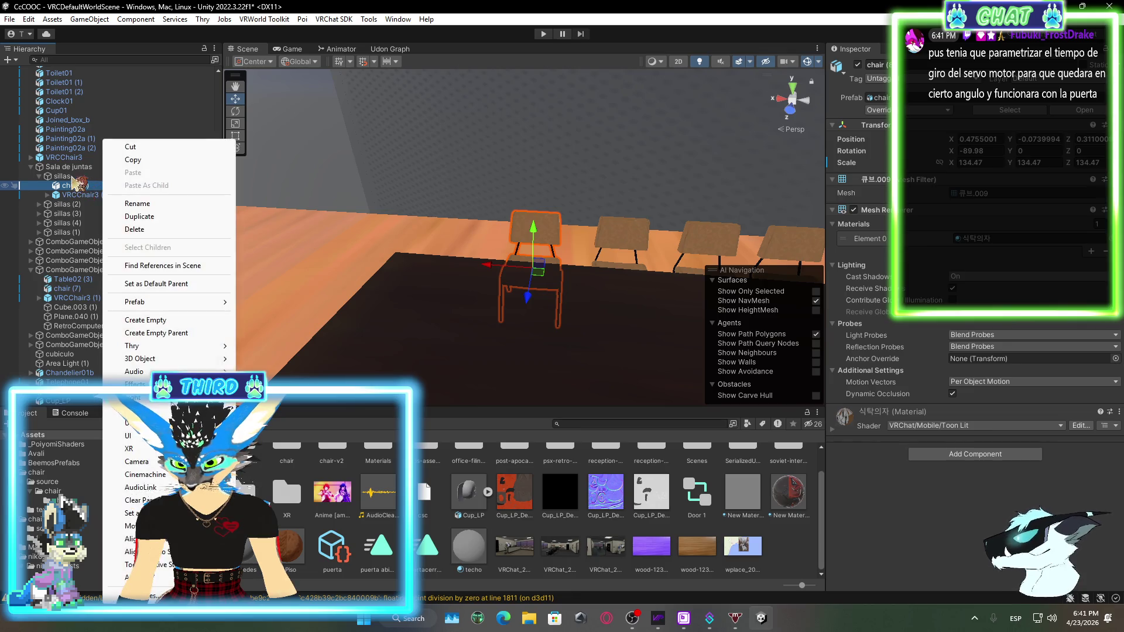
pyautogui.click(73, 178)
pyautogui.click(39, 176)
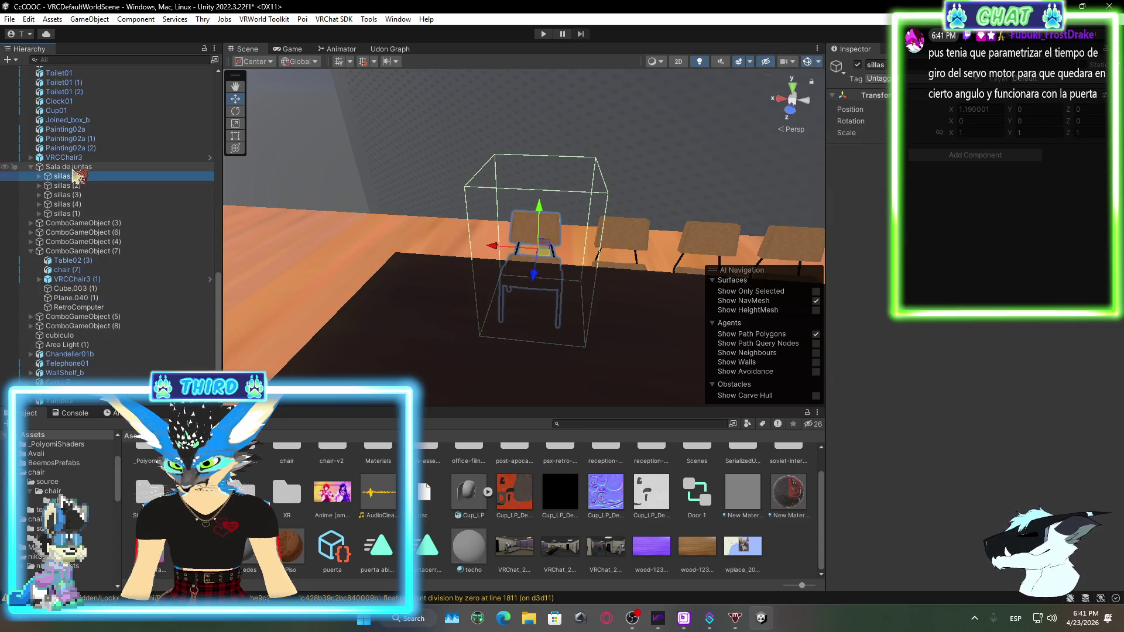
pyautogui.rightClick(70, 175)
pyautogui.click(108, 217)
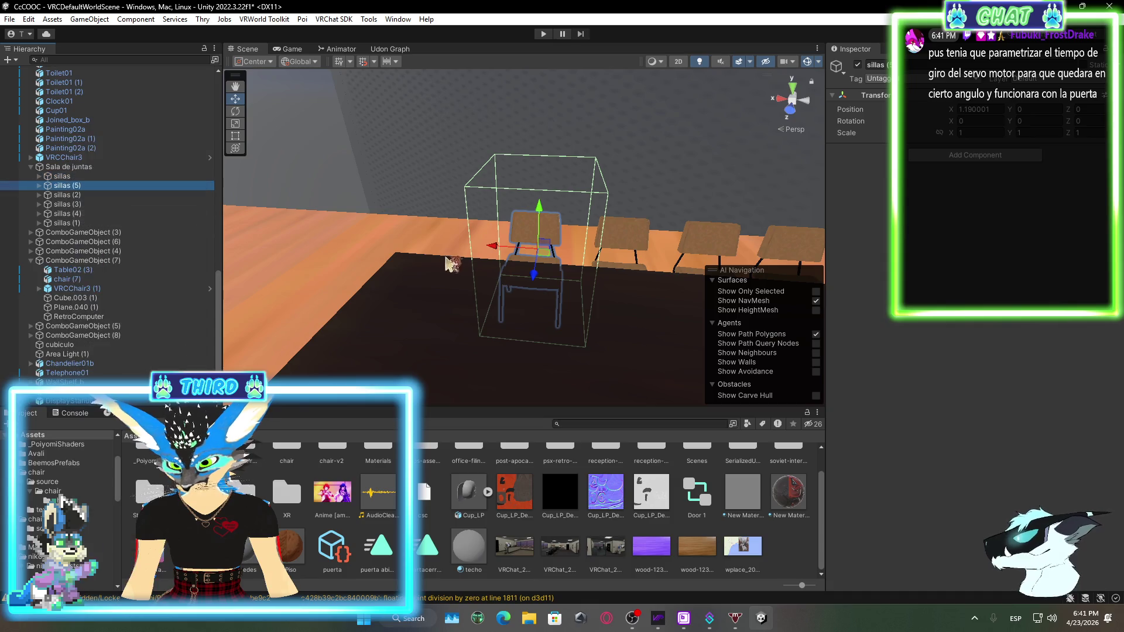
pyautogui.moveTo(504, 259); pyautogui.dragTo(515, 312)
pyautogui.moveTo(410, 279)
pyautogui.mouseDown()
pyautogui.moveTo(536, 280)
pyautogui.moveTo(476, 252)
pyautogui.moveTo(464, 310)
pyautogui.moveTo(492, 319)
pyautogui.mouseUp()
# Duplicate sillas (5) and place the new sillas (6) at the row's end
pyautogui.rightClick(85, 184)
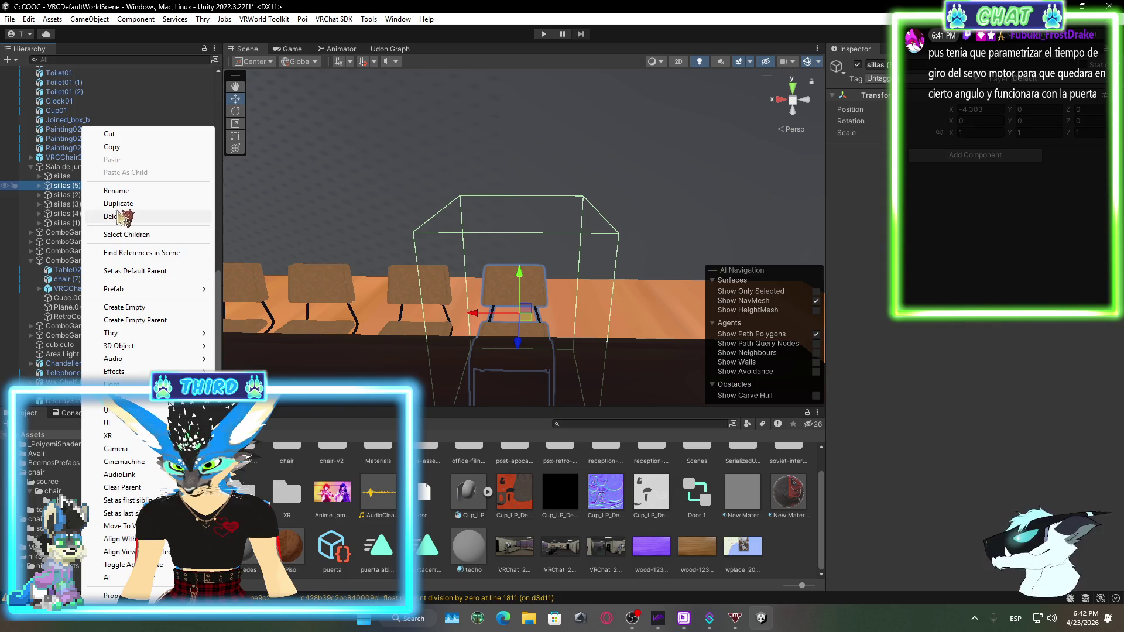
pyautogui.click(118, 203)
pyautogui.moveTo(480, 316)
pyautogui.mouseDown()
pyautogui.moveTo(588, 319)
pyautogui.moveTo(440, 385)
pyautogui.moveTo(614, 264)
pyautogui.moveTo(555, 278)
pyautogui.mouseUp()
# Select all the sillas chair groups in the row, from sillas through sillas (1)
pyautogui.keyDown('ctrl'); pyautogui.click(556, 267); pyautogui.keyUp('ctrl')
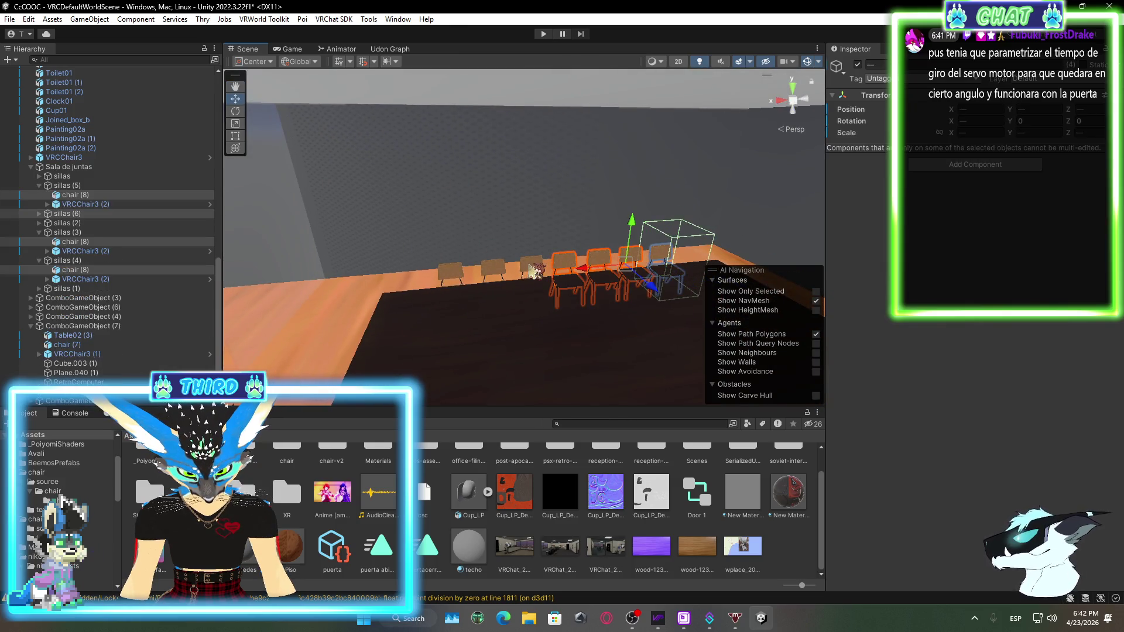
pyautogui.keyDown('ctrl'); pyautogui.click(531, 269); pyautogui.keyUp('ctrl')
pyautogui.keyDown('ctrl'); pyautogui.click(493, 269); pyautogui.keyUp('ctrl')
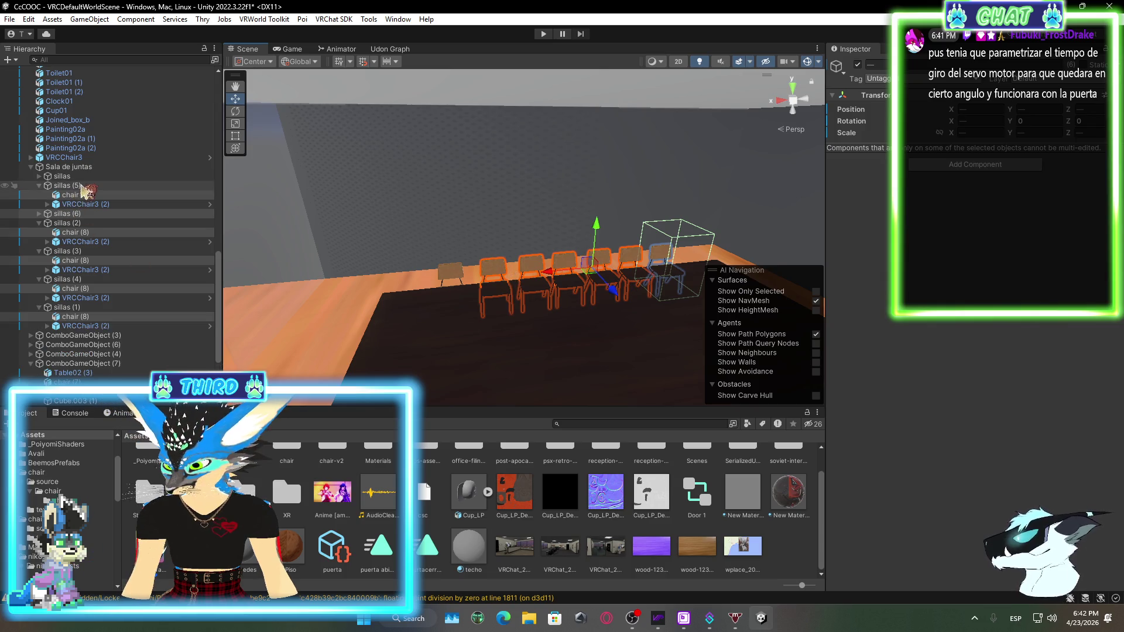
pyautogui.click(60, 177)
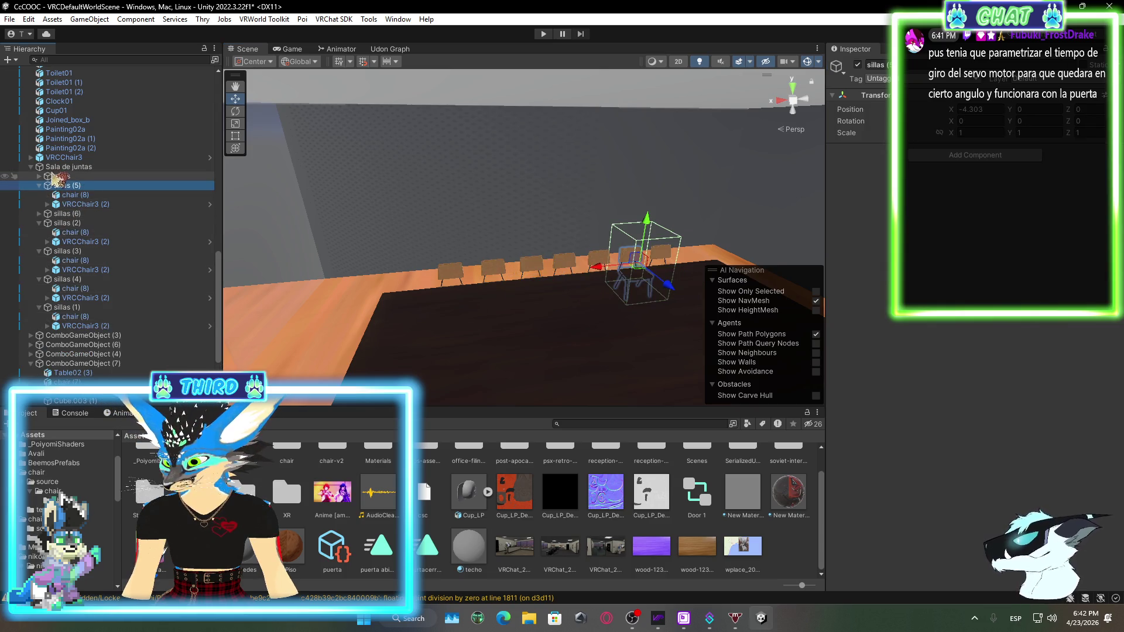
pyautogui.keyDown('shift'); pyautogui.click(85, 305); pyautogui.keyUp('shift')
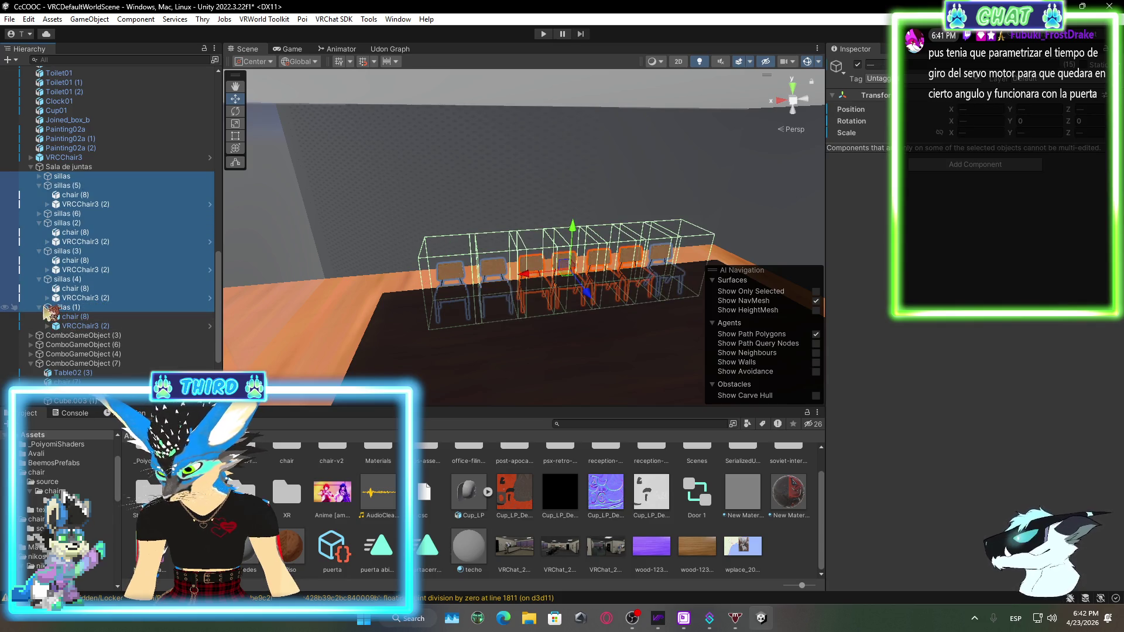
# Duplicate the whole row of selected chair groups
pyautogui.rightClick(85, 182)
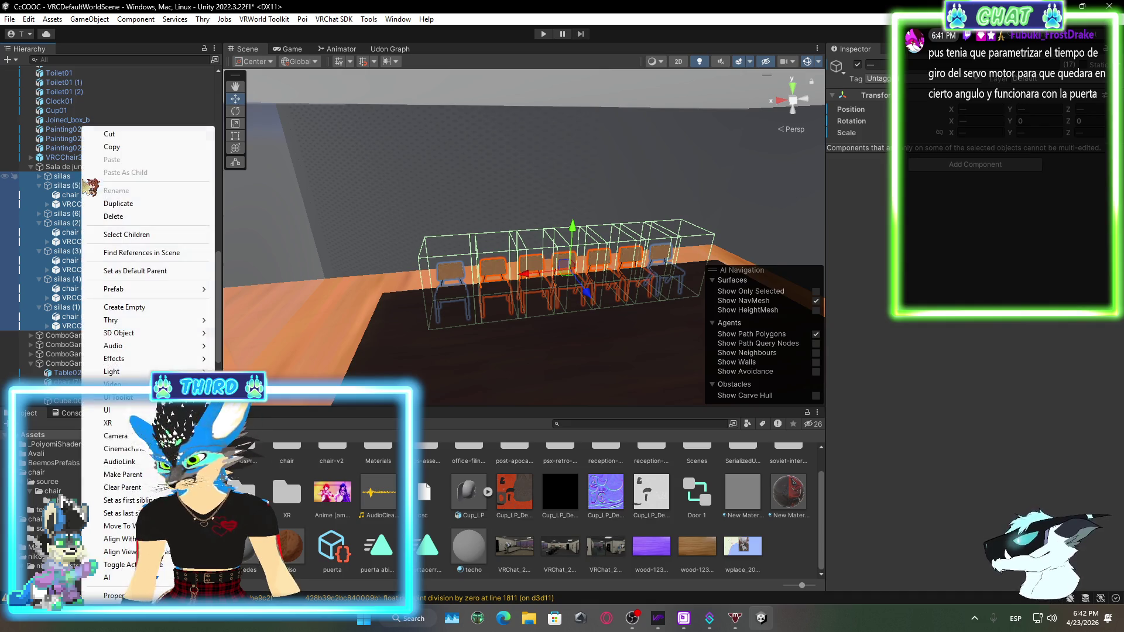
pyautogui.click(119, 203)
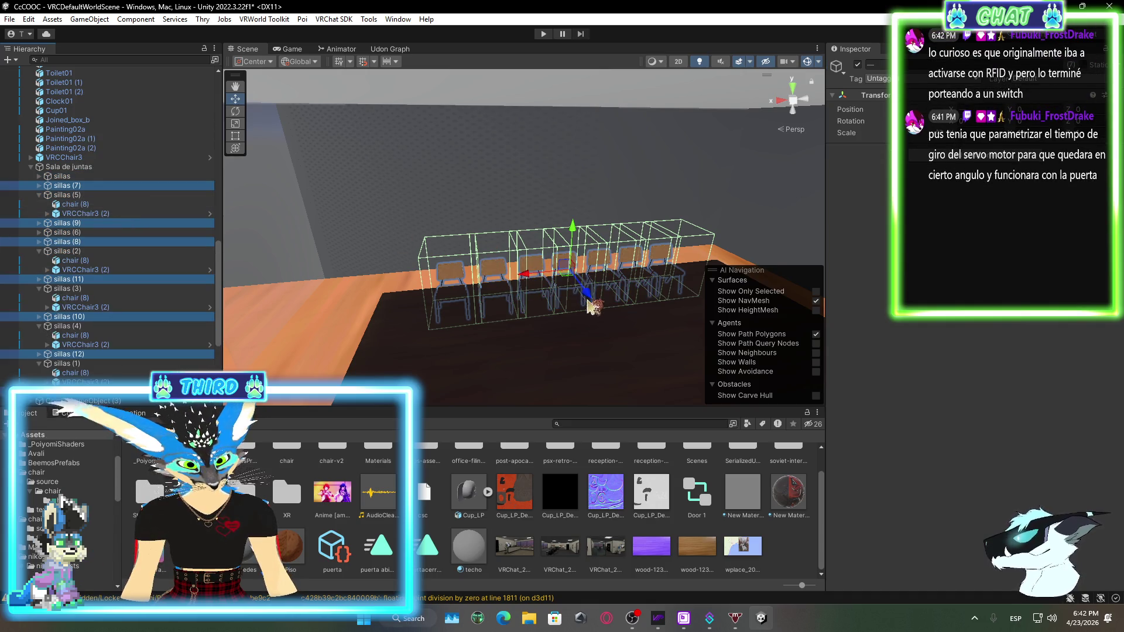
pyautogui.moveTo(595, 303)
pyautogui.mouseDown()
pyautogui.moveTo(491, 267)
pyautogui.moveTo(591, 296)
pyautogui.mouseUp()
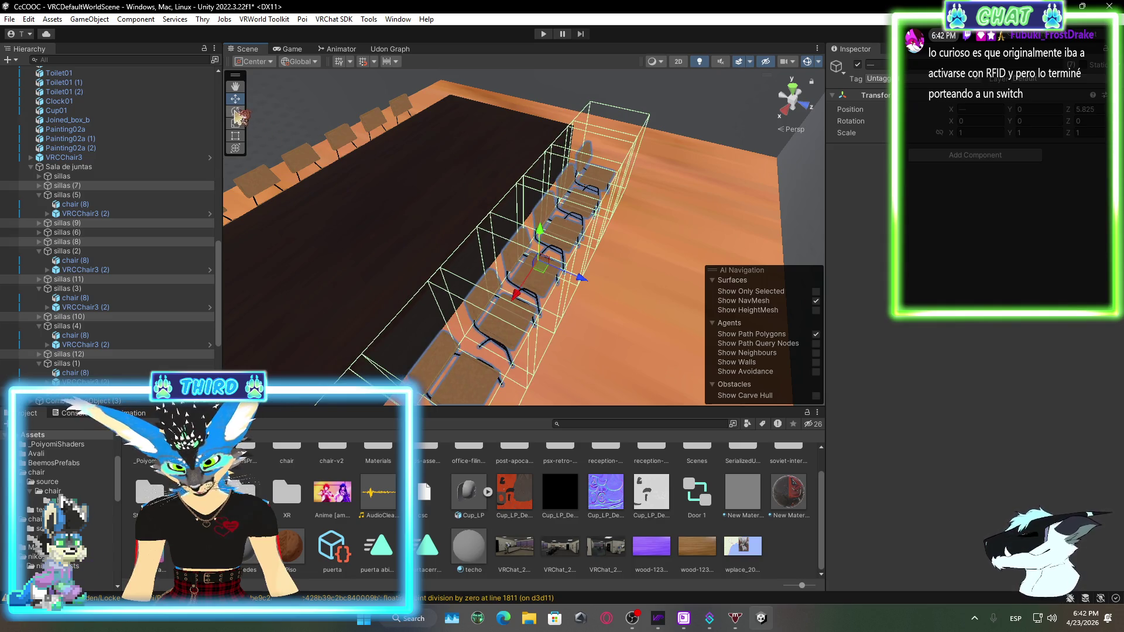
# Set the copied chair row's Y rotation to 180 so it faces the table from the opposite side
pyautogui.click(1038, 120)
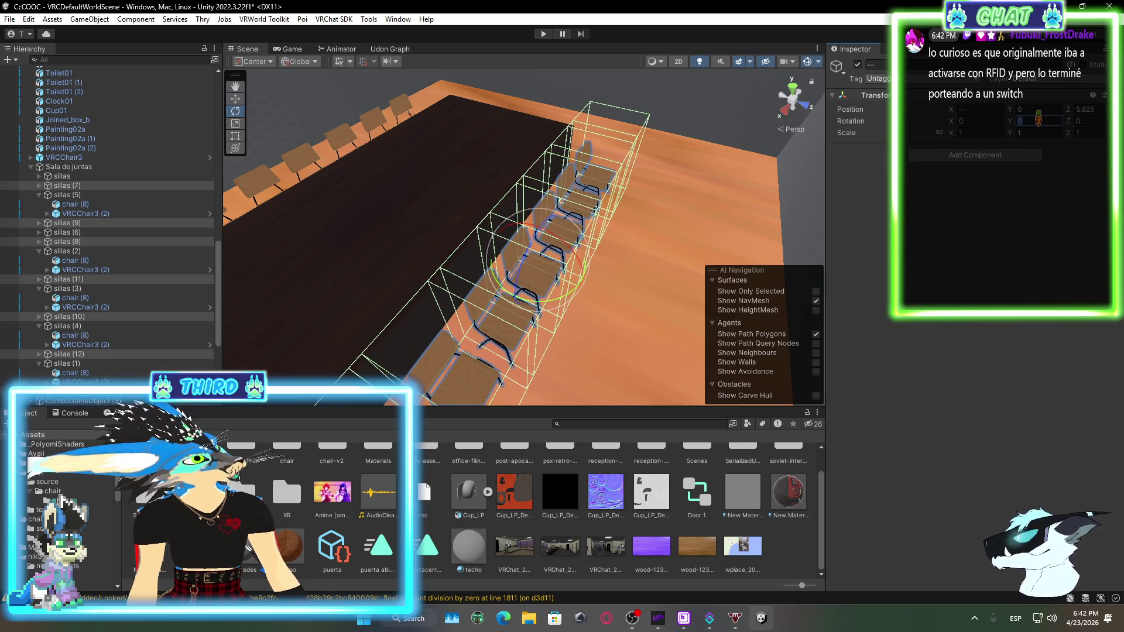
pyautogui.write('90')
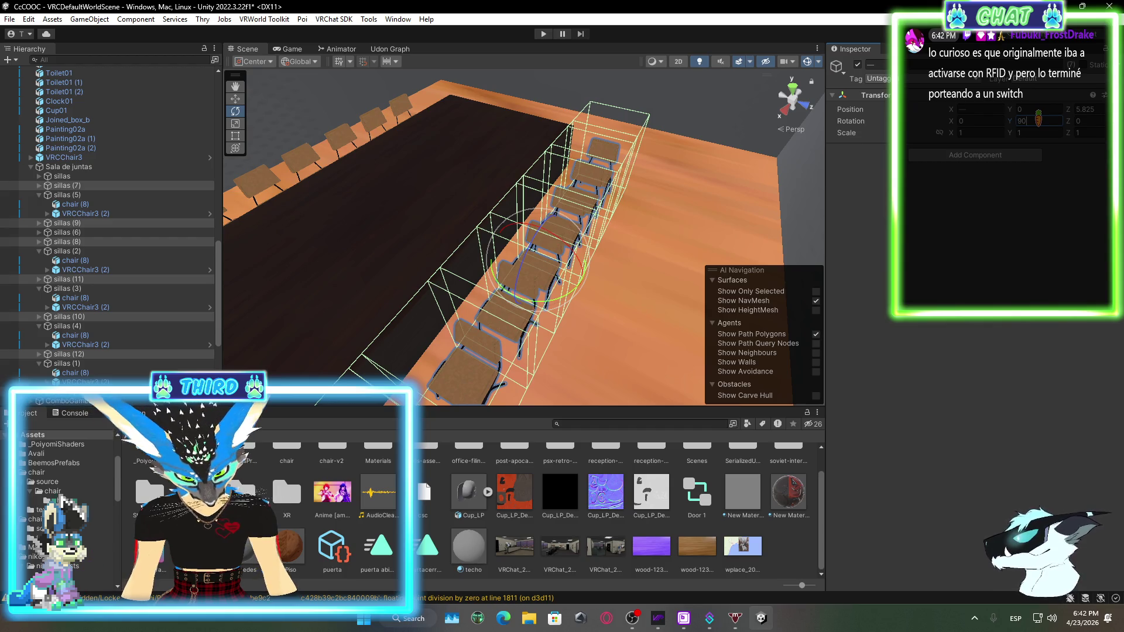
pyautogui.press('Return')
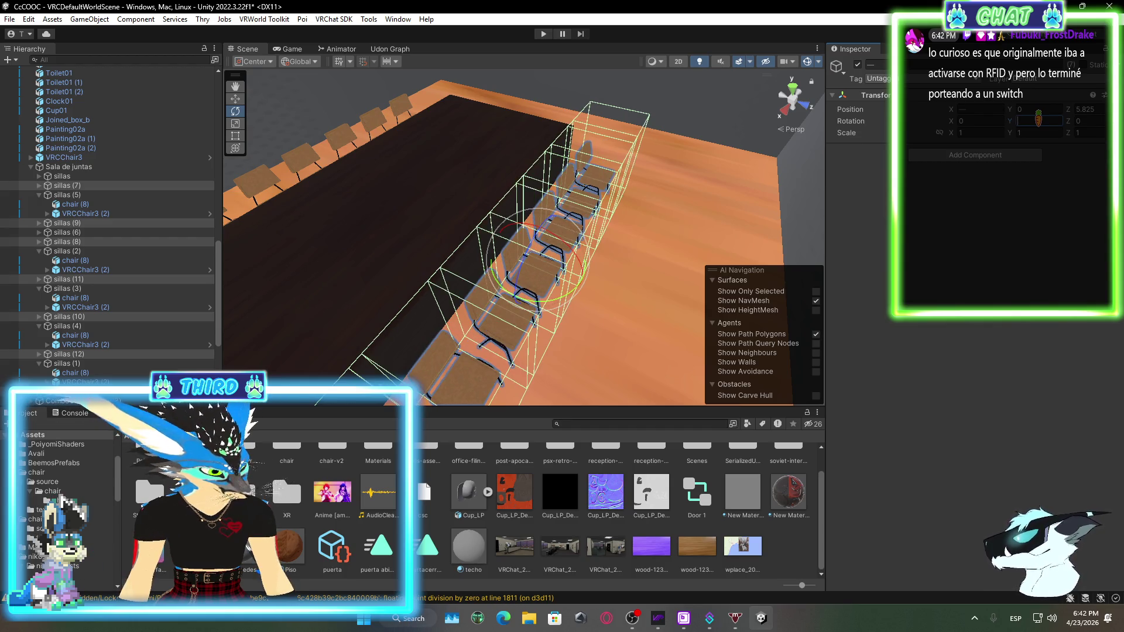
pyautogui.write('180')
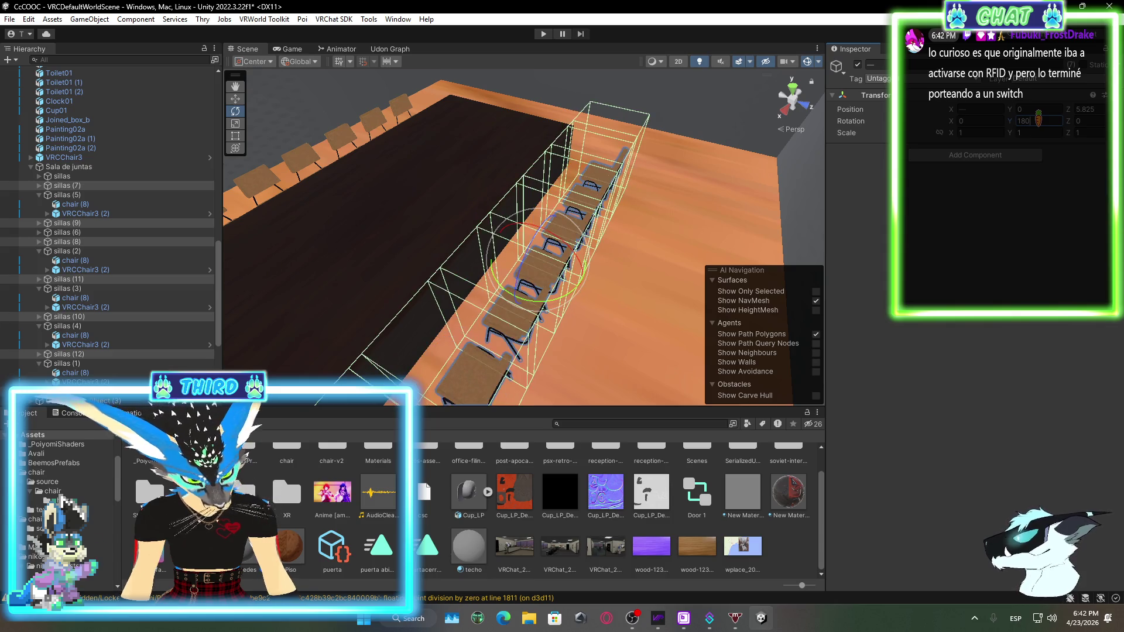
pyautogui.click(236, 99)
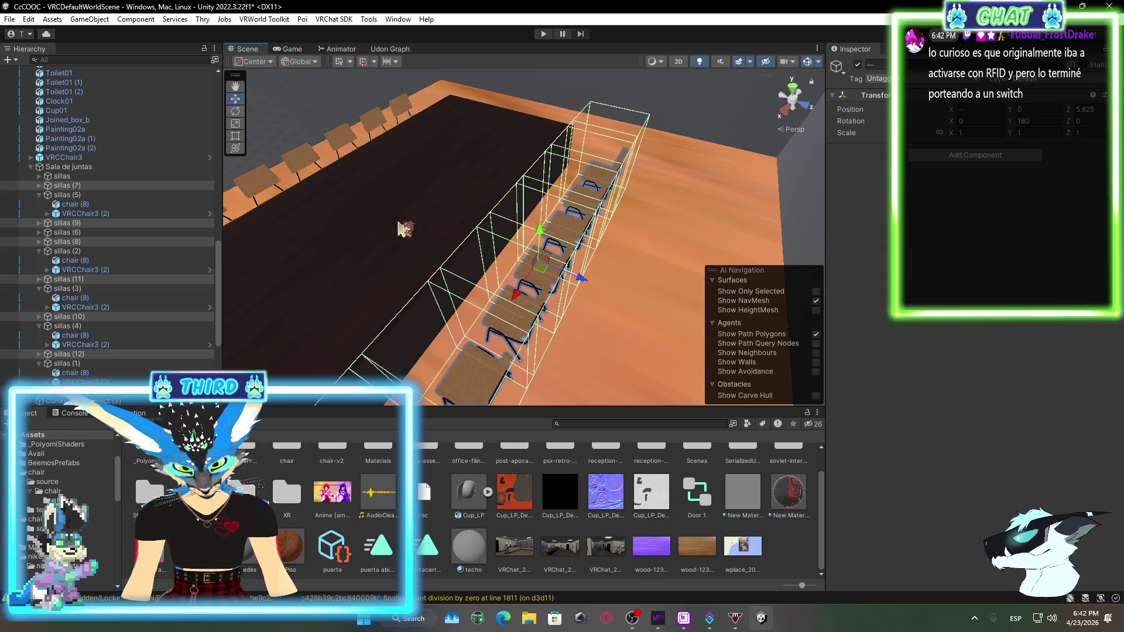
pyautogui.moveTo(584, 284)
pyautogui.mouseDown()
pyautogui.moveTo(603, 304)
pyautogui.moveTo(679, 298)
pyautogui.moveTo(667, 291)
pyautogui.moveTo(673, 199)
pyautogui.moveTo(652, 210)
pyautogui.mouseUp()
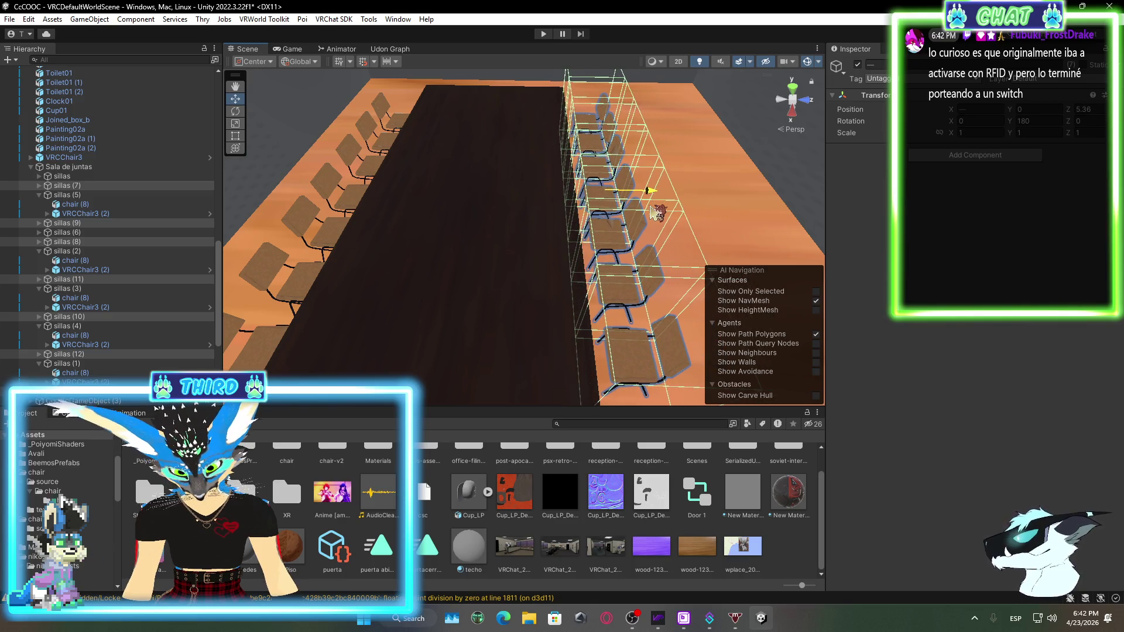
pyautogui.click(776, 527)
pyautogui.moveTo(471, 316)
pyautogui.mouseDown()
pyautogui.moveTo(489, 261)
pyautogui.moveTo(562, 271)
pyautogui.moveTo(515, 253)
pyautogui.moveTo(481, 193)
pyautogui.moveTo(439, 178)
pyautogui.moveTo(195, 186)
pyautogui.moveTo(304, 234)
pyautogui.moveTo(467, 278)
pyautogui.moveTo(499, 266)
pyautogui.moveTo(628, 279)
pyautogui.moveTo(527, 275)
pyautogui.mouseUp()
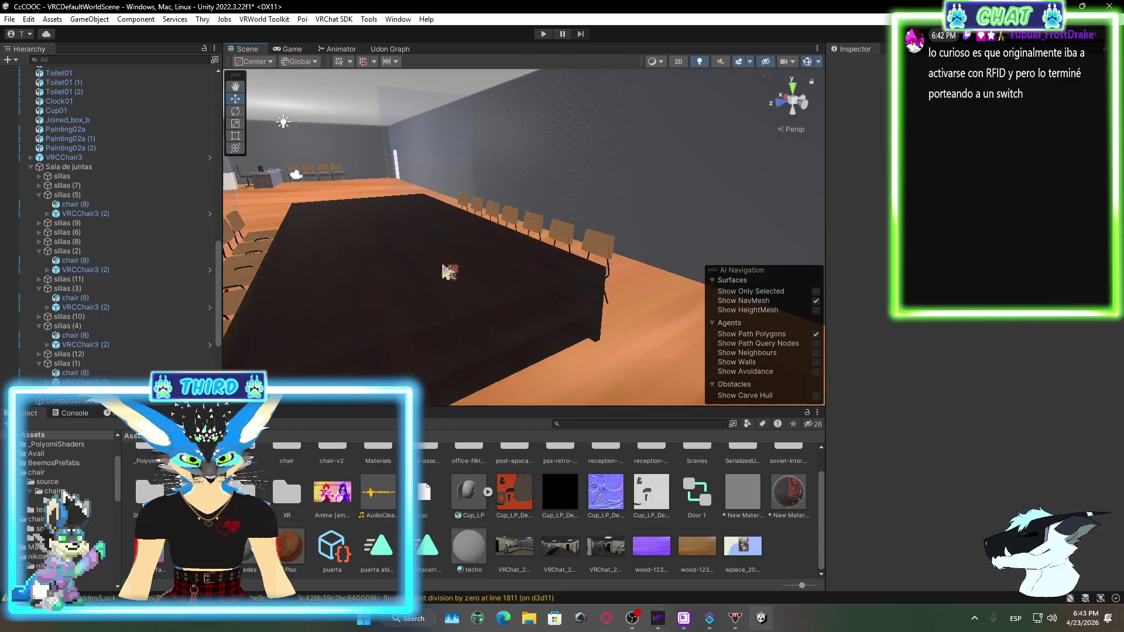
# Duplicate the sillas (7) chair group and frame the copy in view
pyautogui.click(110, 195)
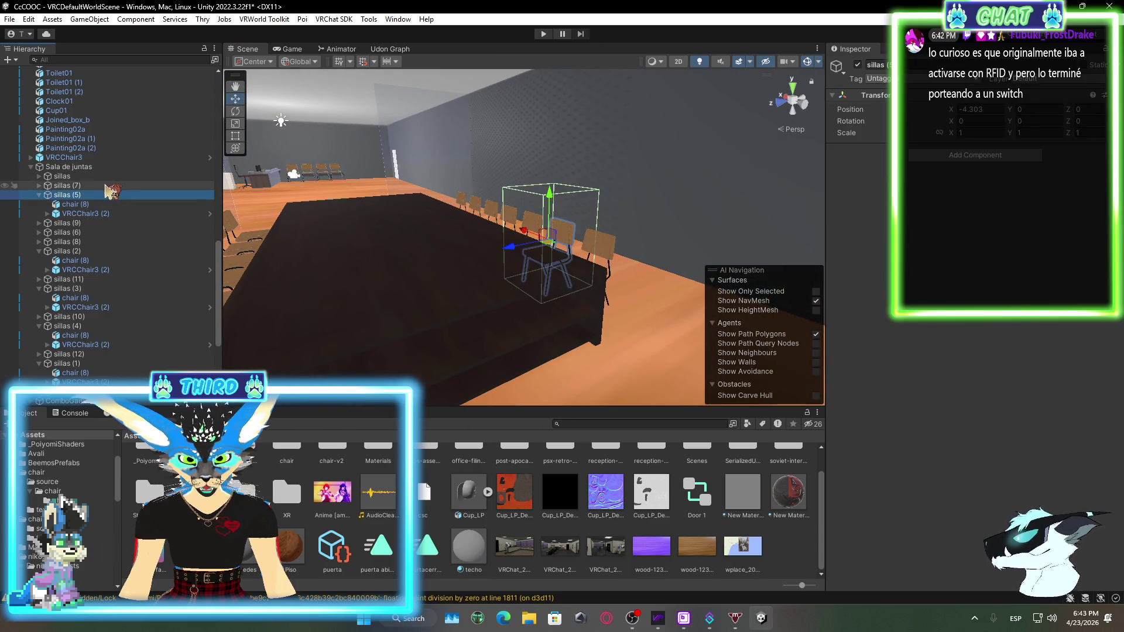
pyautogui.click(105, 185)
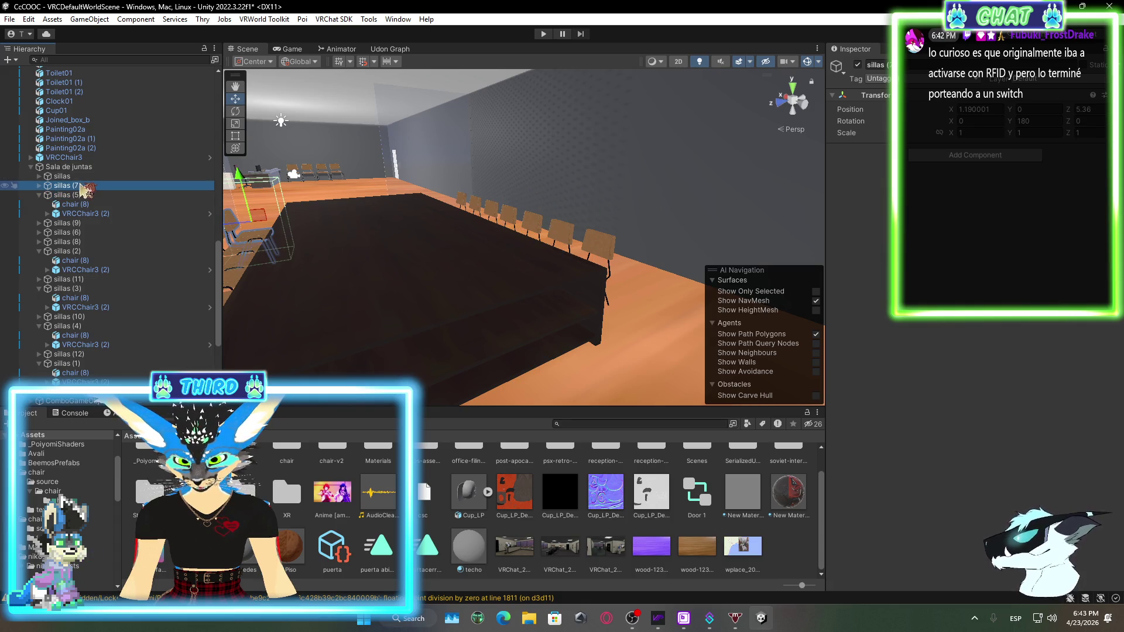
pyautogui.rightClick(81, 185)
pyautogui.click(141, 206)
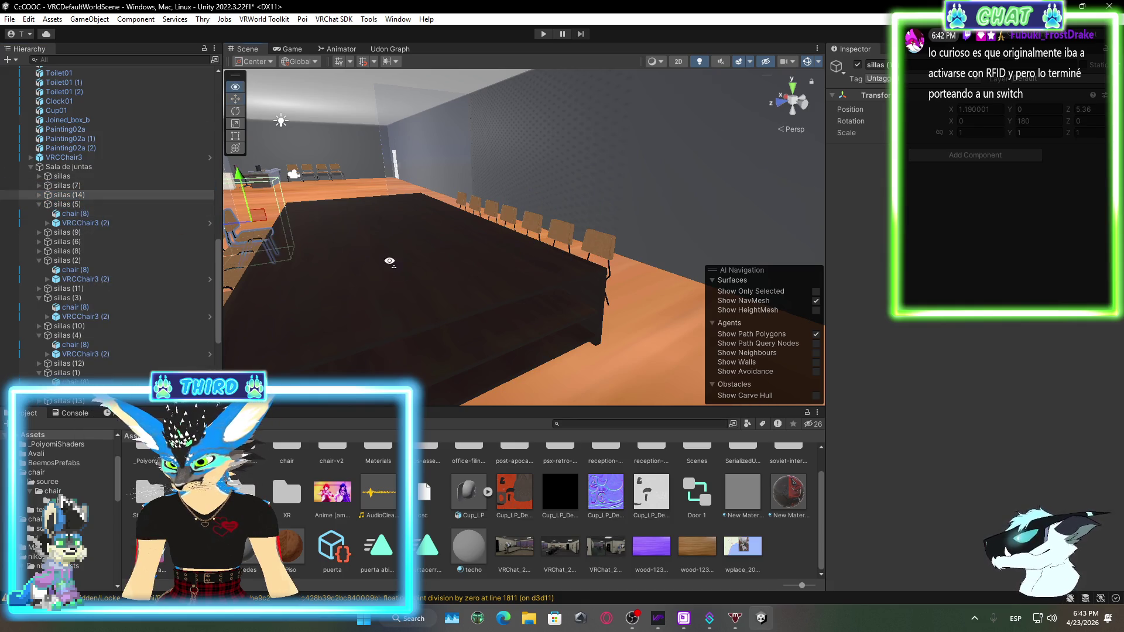
pyautogui.moveTo(389, 261)
pyautogui.mouseDown()
pyautogui.moveTo(576, 172)
pyautogui.moveTo(329, 271)
pyautogui.moveTo(296, 301)
pyautogui.mouseUp()
pyautogui.press('f')
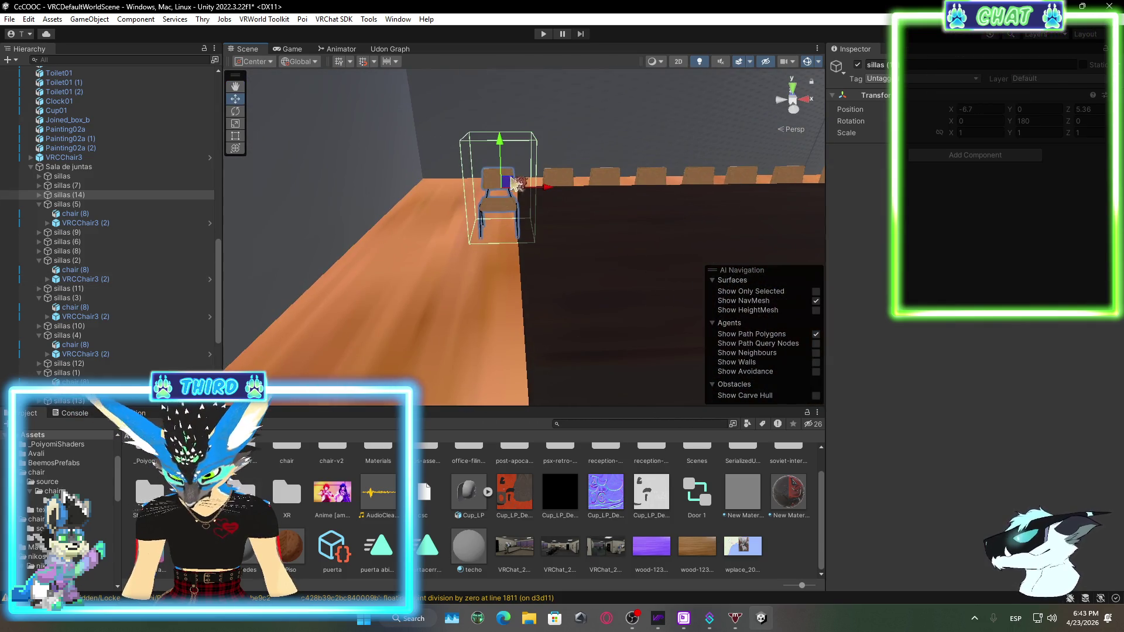
# Move the new sillas (14) to the table's end at X 4.15, Z 9.48
pyautogui.moveTo(499, 254); pyautogui.dragTo(609, 257)
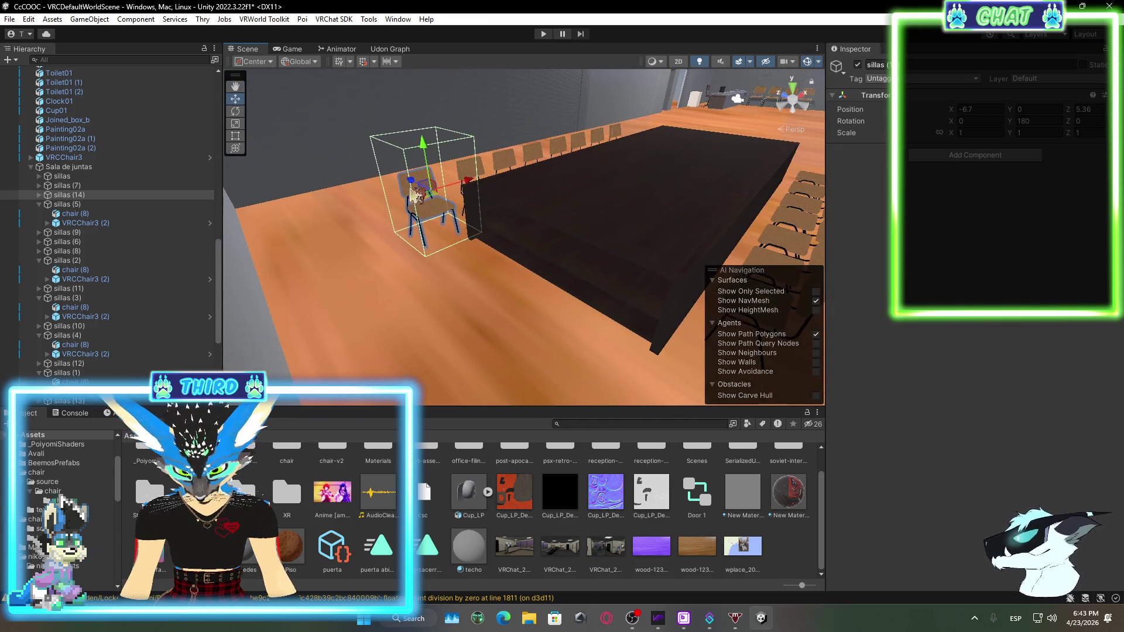
pyautogui.moveTo(420, 186)
pyautogui.mouseDown()
pyautogui.moveTo(537, 232)
pyautogui.moveTo(494, 243)
pyautogui.mouseUp()
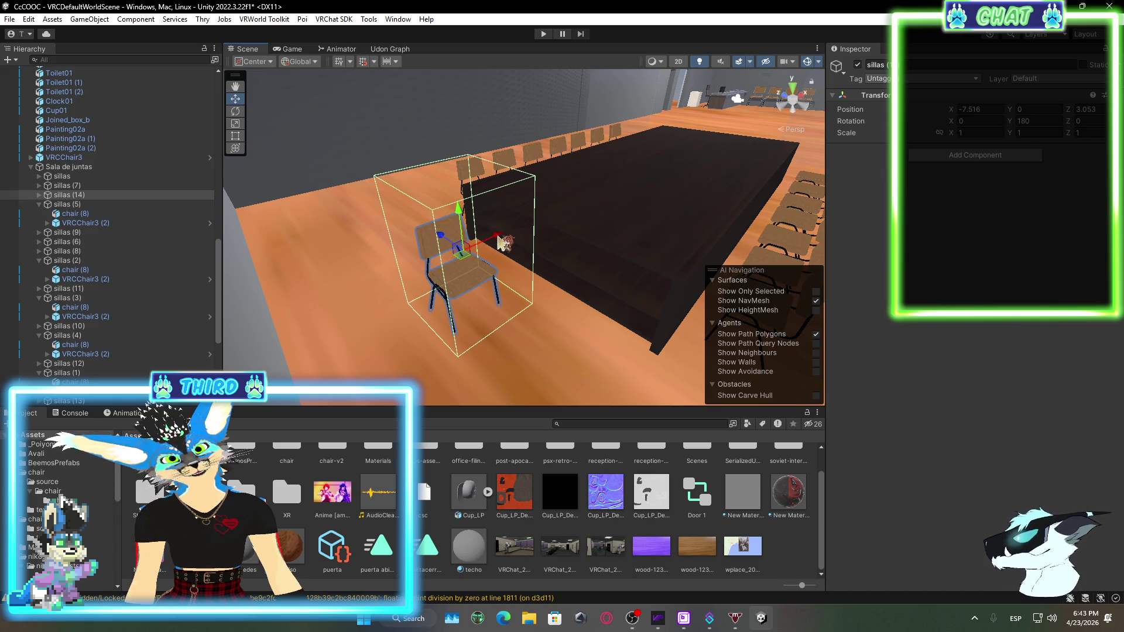
pyautogui.moveTo(501, 242)
pyautogui.mouseDown()
pyautogui.moveTo(702, 136)
pyautogui.moveTo(761, 146)
pyautogui.mouseUp()
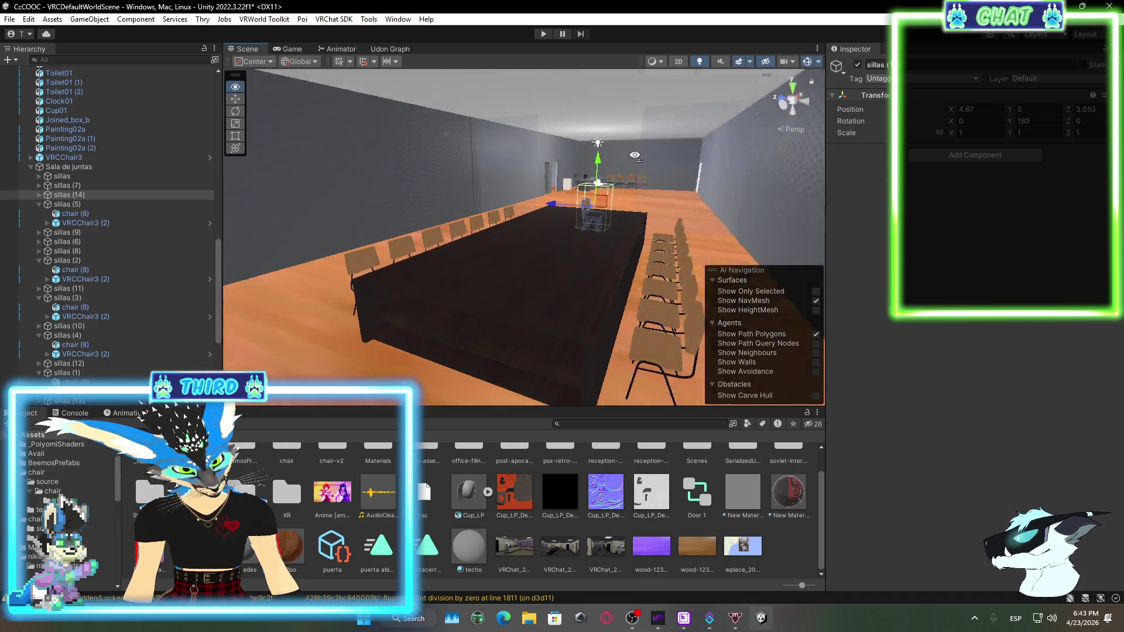
pyautogui.moveTo(585, 175)
pyautogui.mouseDown()
pyautogui.moveTo(406, 200)
pyautogui.moveTo(585, 276)
pyautogui.moveTo(567, 283)
pyautogui.moveTo(677, 271)
pyautogui.moveTo(598, 173)
pyautogui.moveTo(266, 146)
pyautogui.moveTo(415, 138)
pyautogui.moveTo(490, 114)
pyautogui.mouseUp()
pyautogui.rightClick(104, 201)
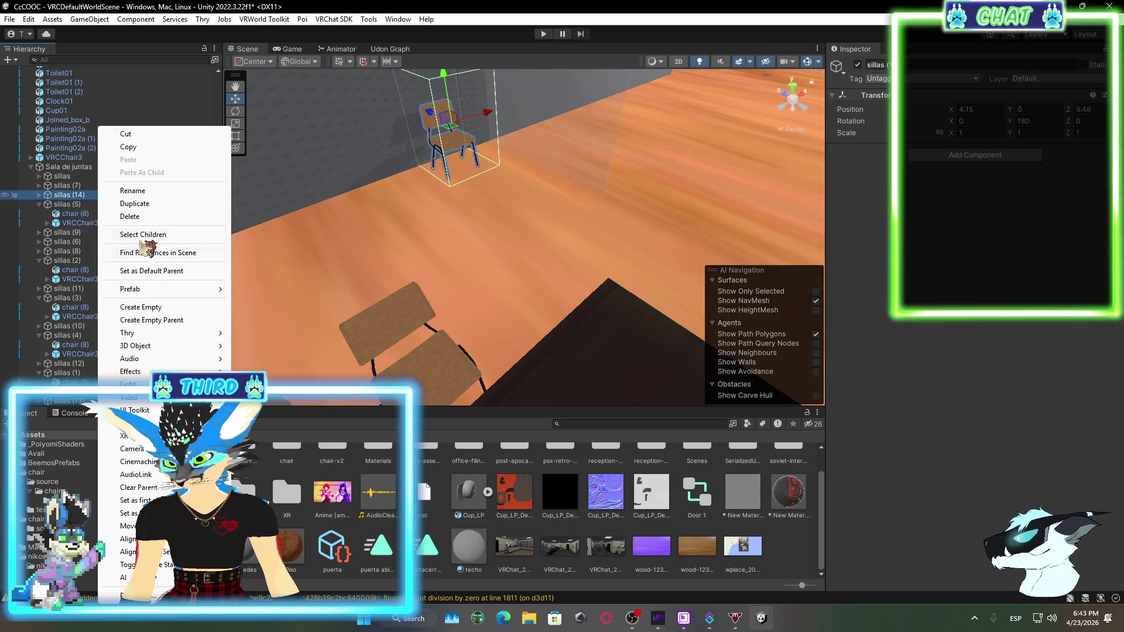
# Duplicate sillas (14), then duplicate the pair, moving the copies toward the table
pyautogui.click(147, 212)
pyautogui.moveTo(489, 117); pyautogui.dragTo(447, 130)
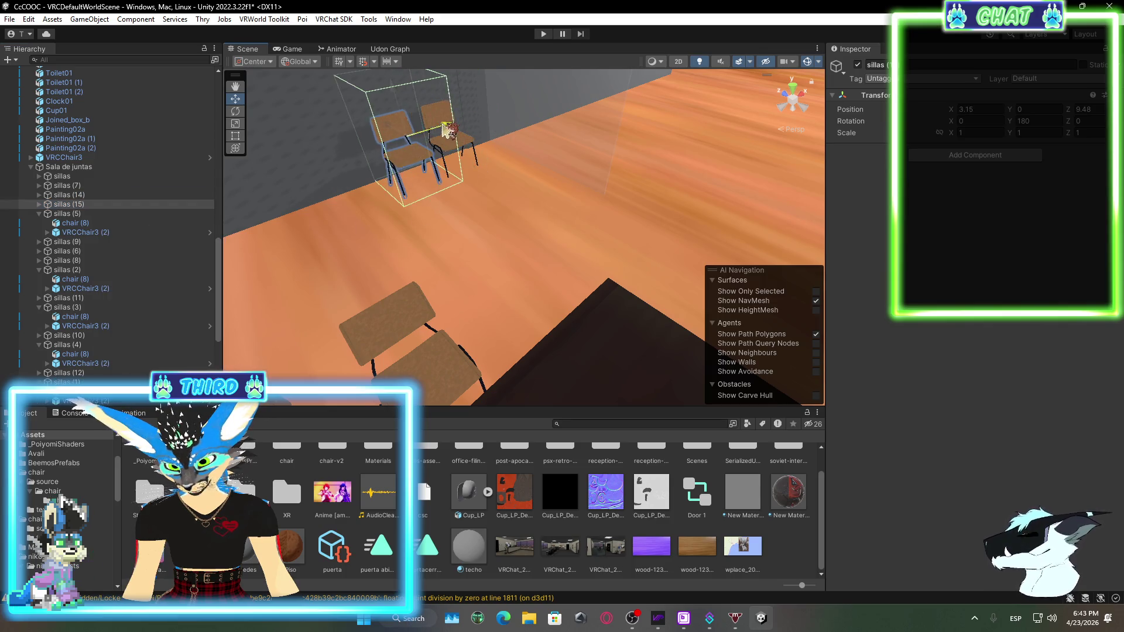
pyautogui.click(115, 195)
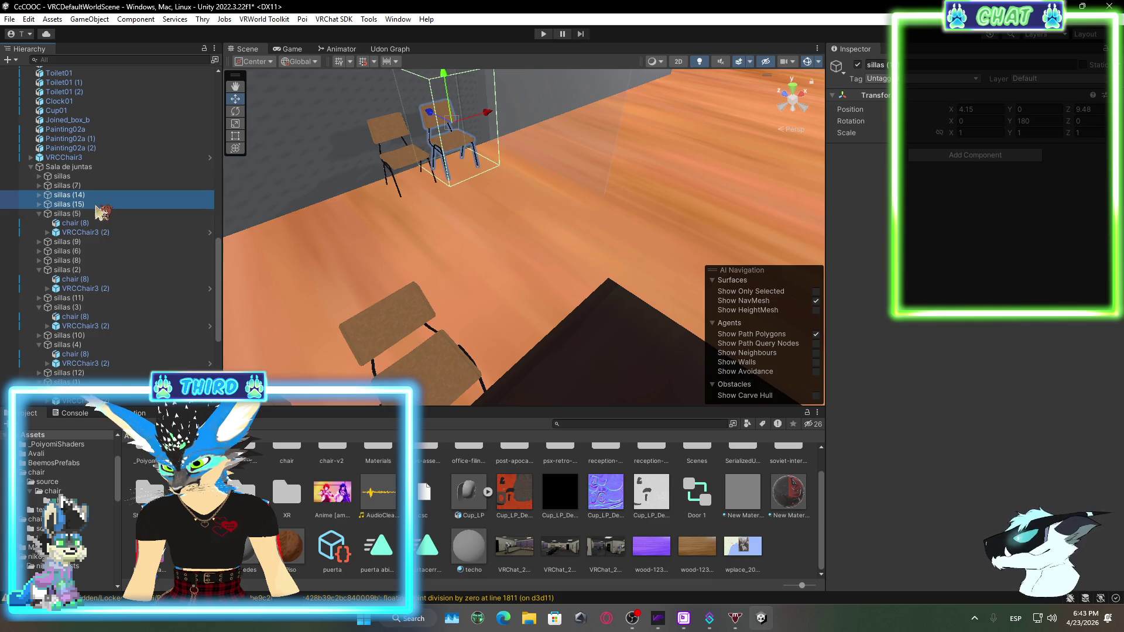
pyautogui.rightClick(100, 211)
pyautogui.click(132, 190)
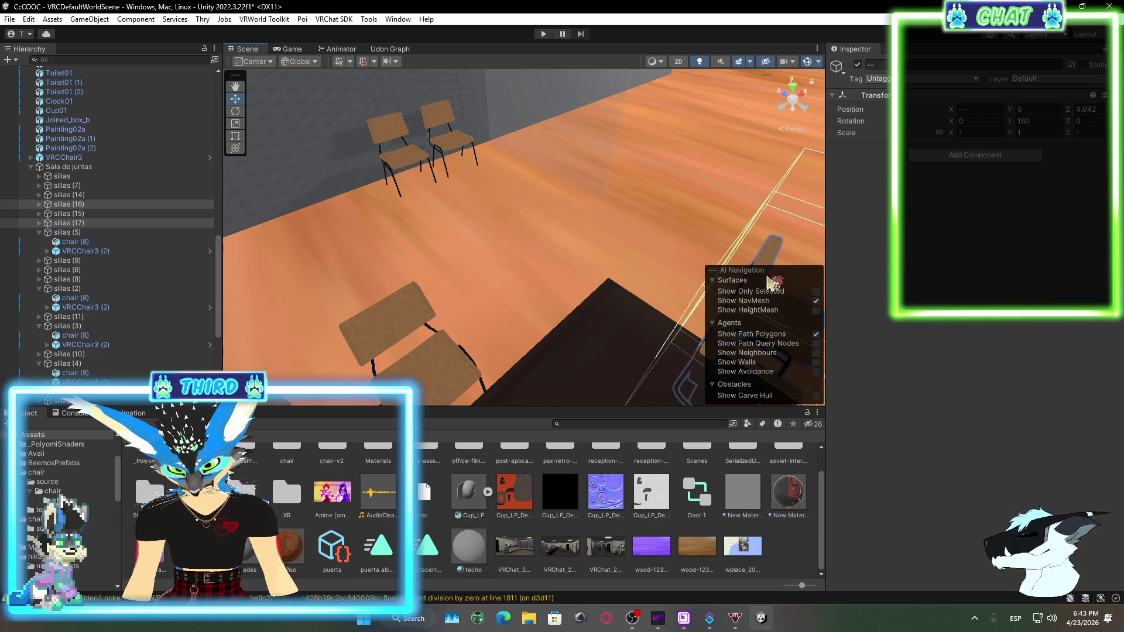
pyautogui.moveTo(412, 126)
pyautogui.mouseDown()
pyautogui.moveTo(382, 246)
pyautogui.moveTo(641, 187)
pyautogui.mouseUp()
# Turn the new chairs 180° and push them against the wall at the table's far end
pyautogui.click(236, 112)
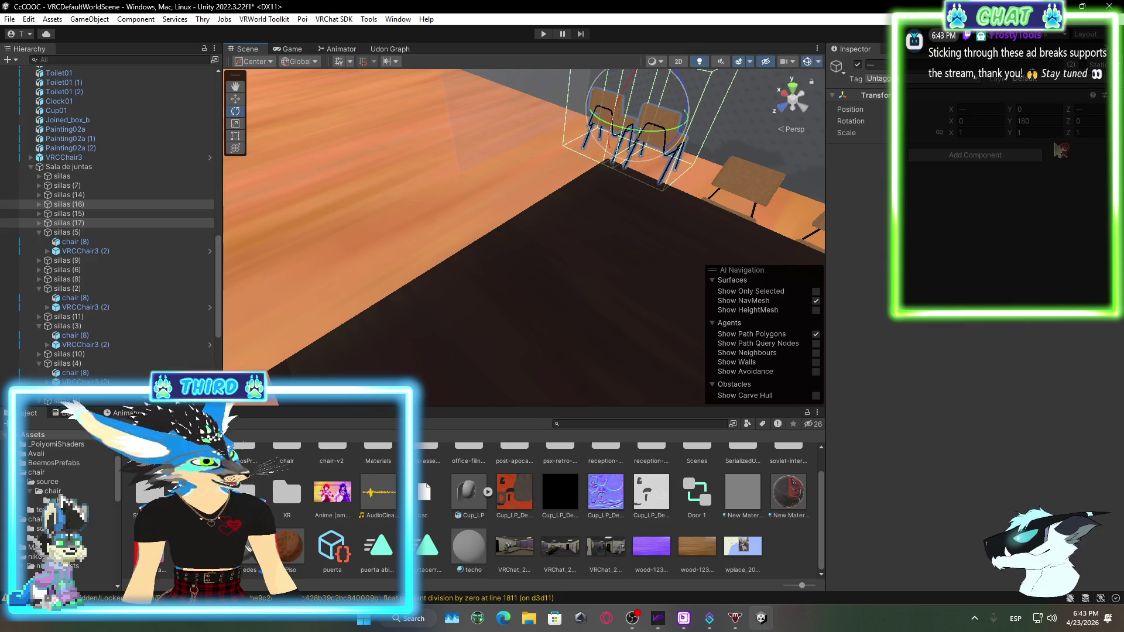
pyautogui.press('Return')
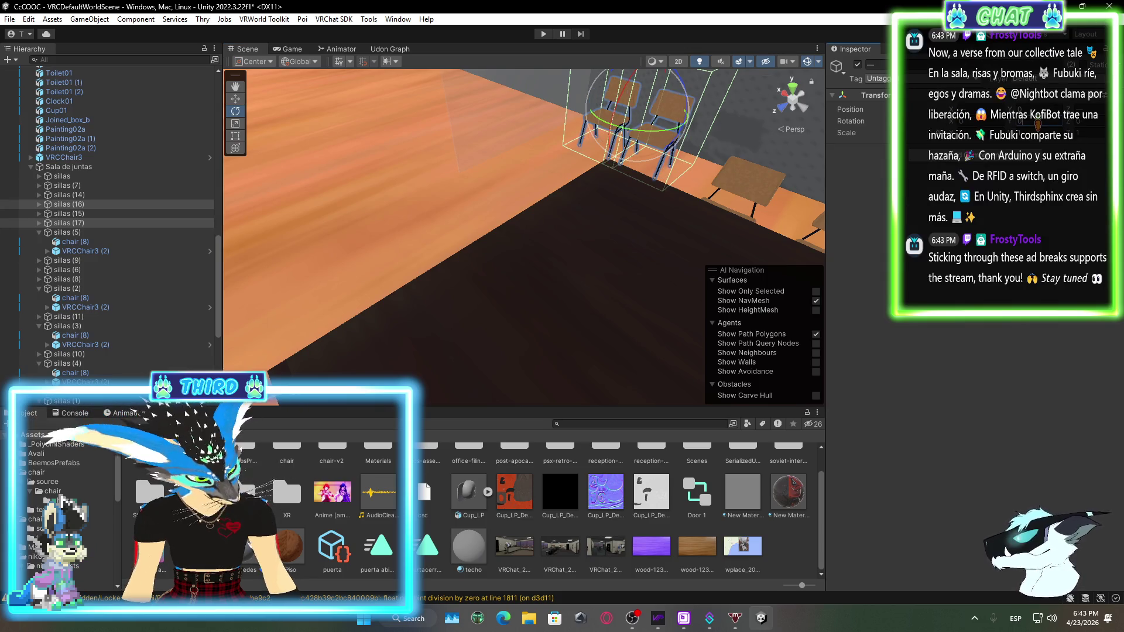
pyautogui.press('f')
pyautogui.moveTo(702, 276)
pyautogui.mouseDown()
pyautogui.moveTo(429, 161)
pyautogui.moveTo(269, 109)
pyautogui.mouseUp()
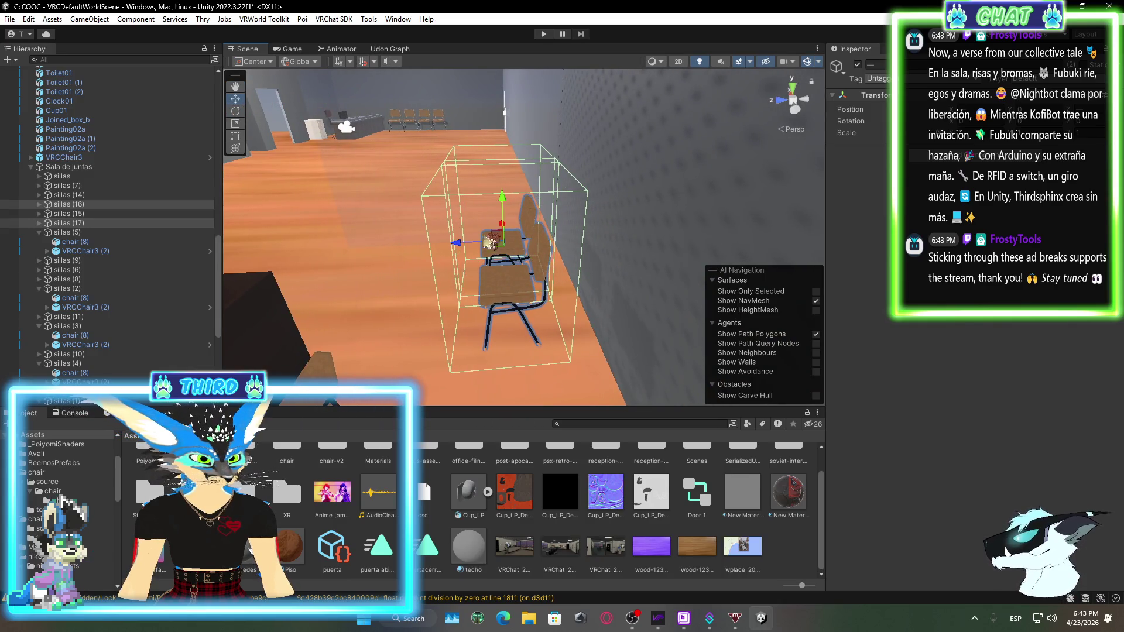
pyautogui.moveTo(452, 242); pyautogui.dragTo(527, 246)
pyautogui.moveTo(871, 328); pyautogui.dragTo(663, 216)
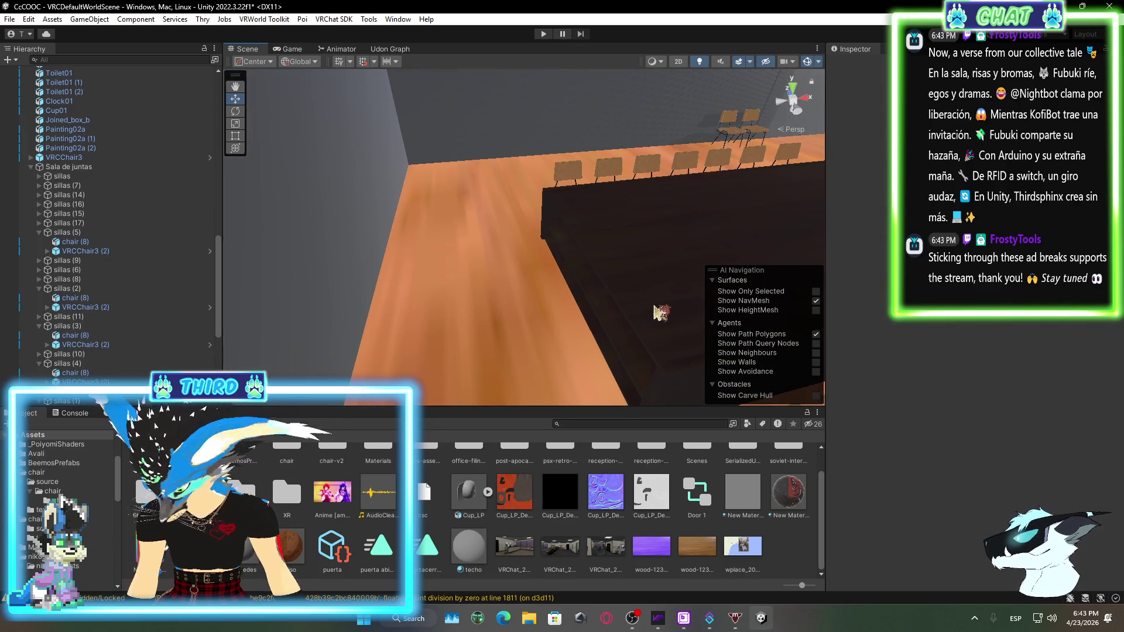
pyautogui.click(642, 625)
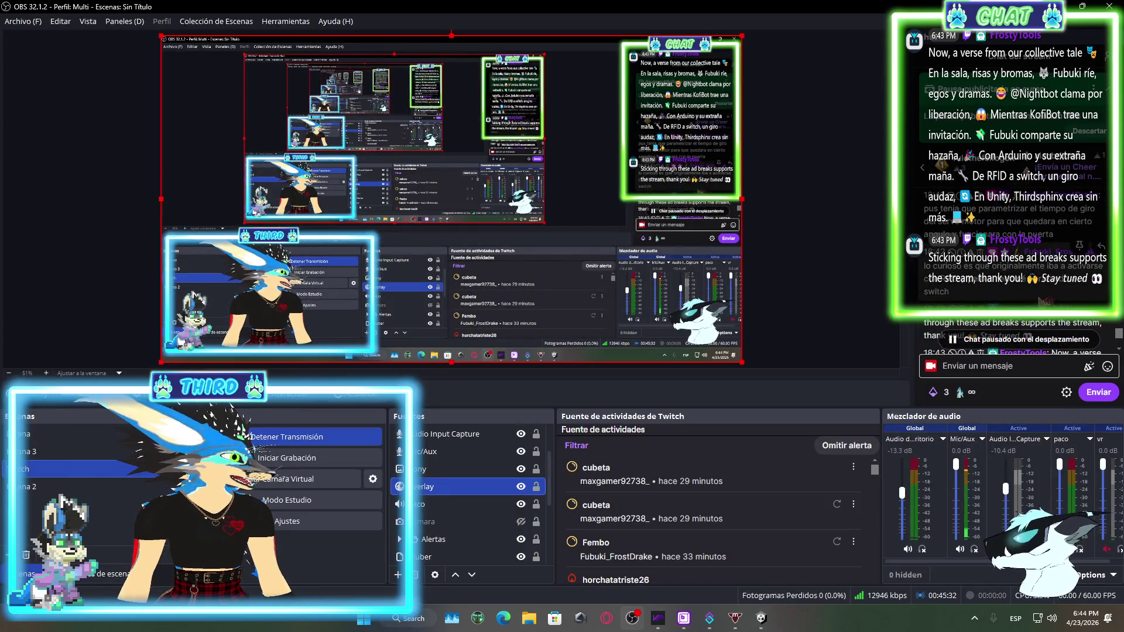
# Scroll through the Twitch chat in OBS Studio, then bring the Unity editor back
pyautogui.scroll(1, 1013, 264)
pyautogui.scroll(1, 1013, 263)
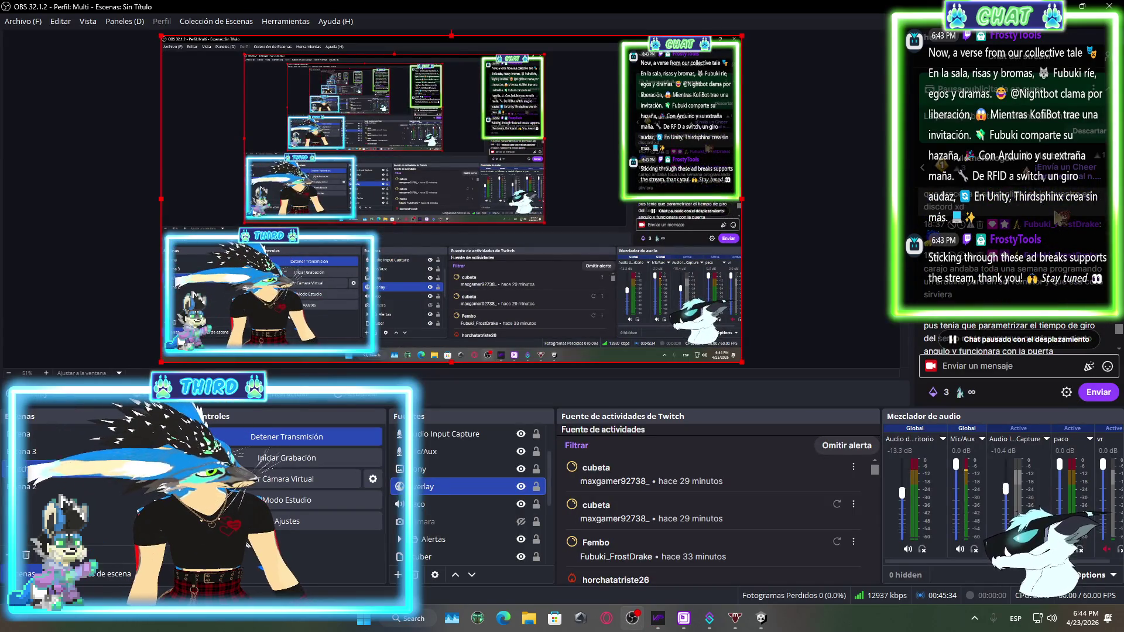
pyautogui.scroll(-1, 1012, 263)
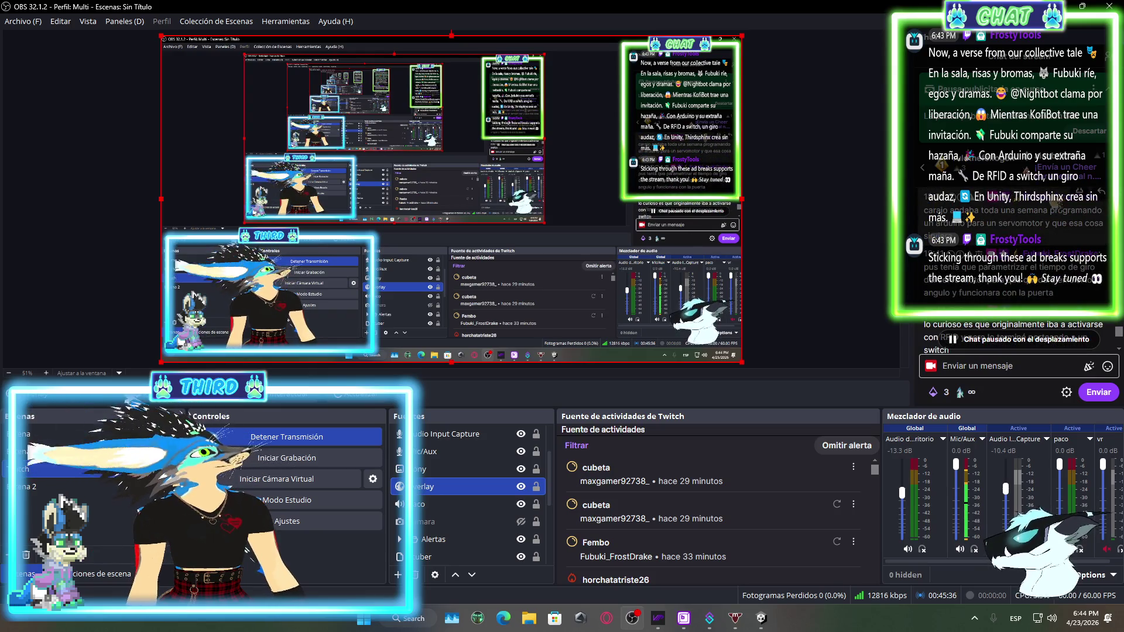
pyautogui.scroll(-1, 1013, 263)
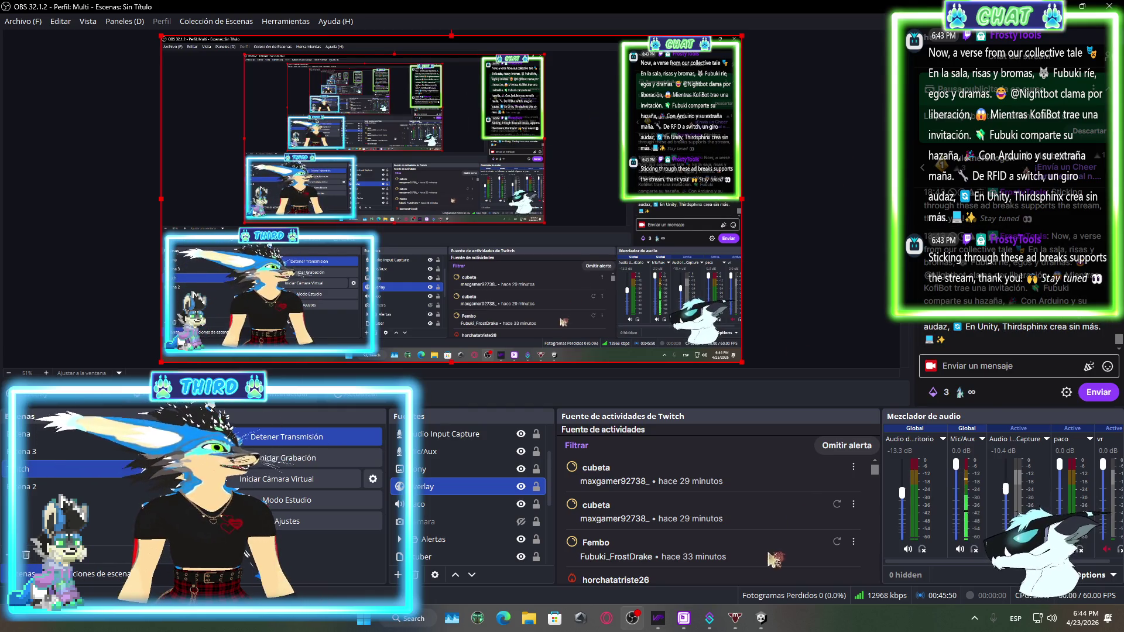
pyautogui.click(764, 623)
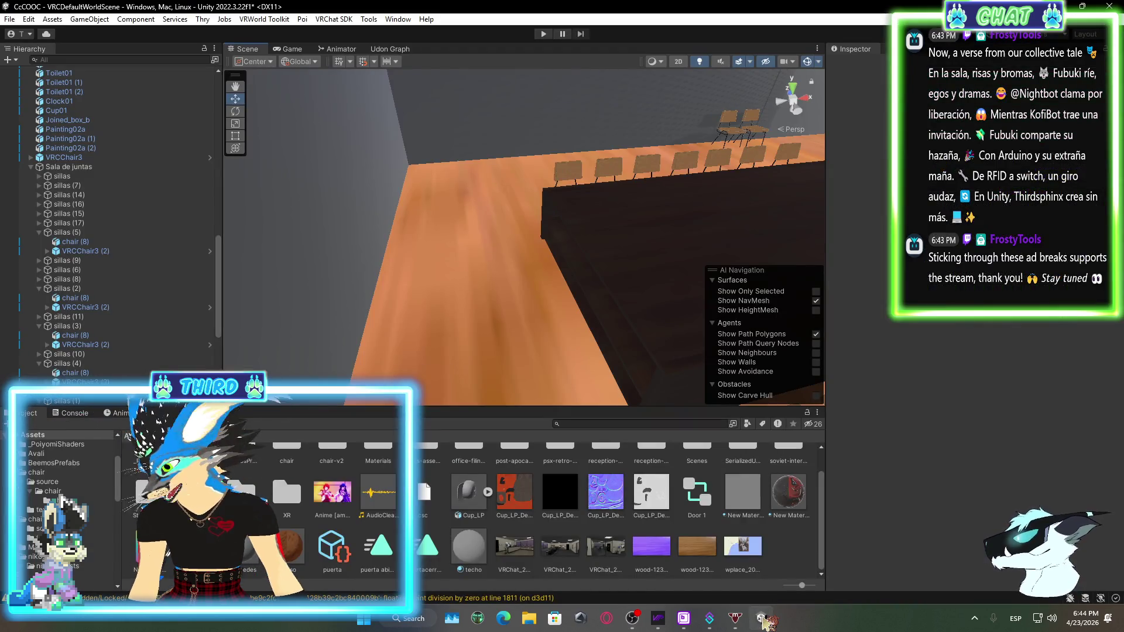
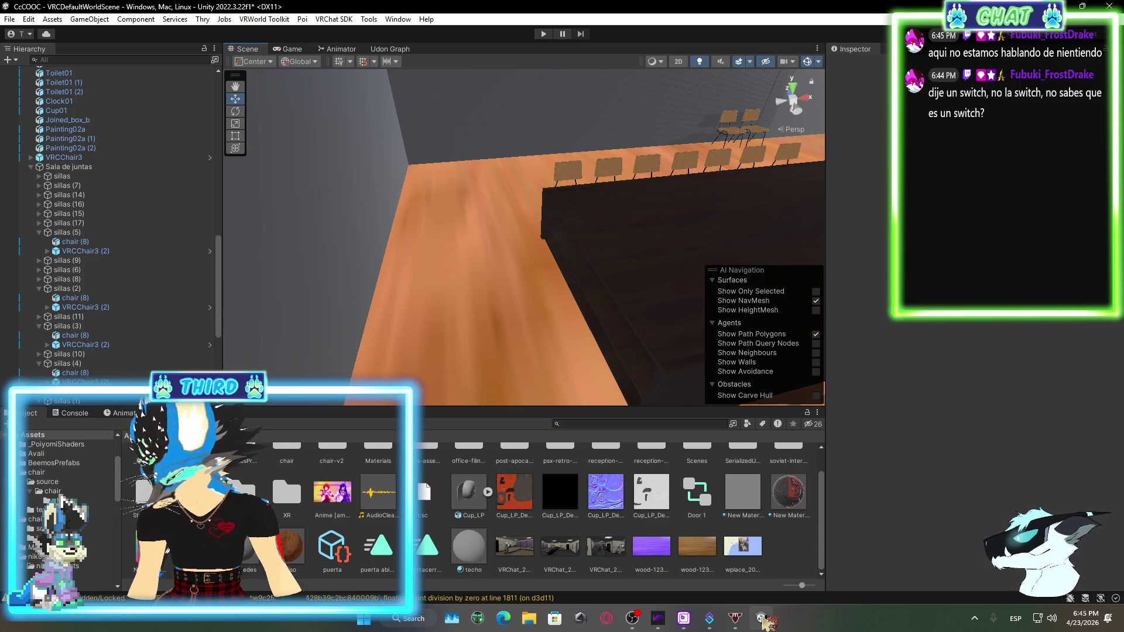
# Switch from the Unity editor to the OBS Studio window via the taskbar
pyautogui.click(762, 618)
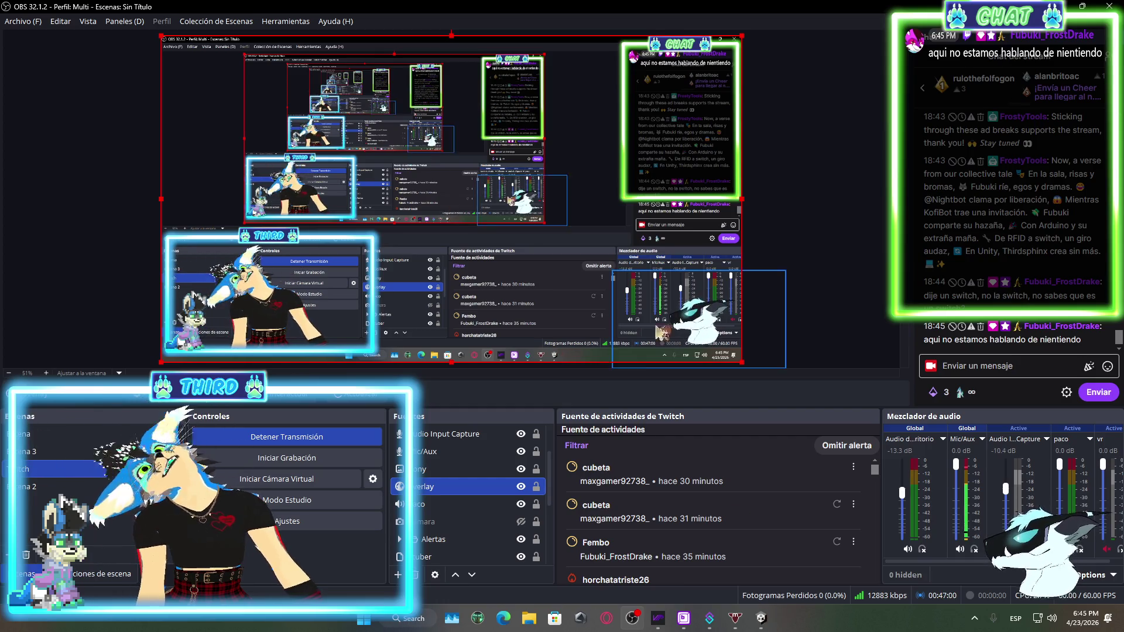
# Search Windows for 'switch', then dismiss the choose-an-app prompt that the top result opened
pyautogui.press('super')
pyautogui.write('switch3')
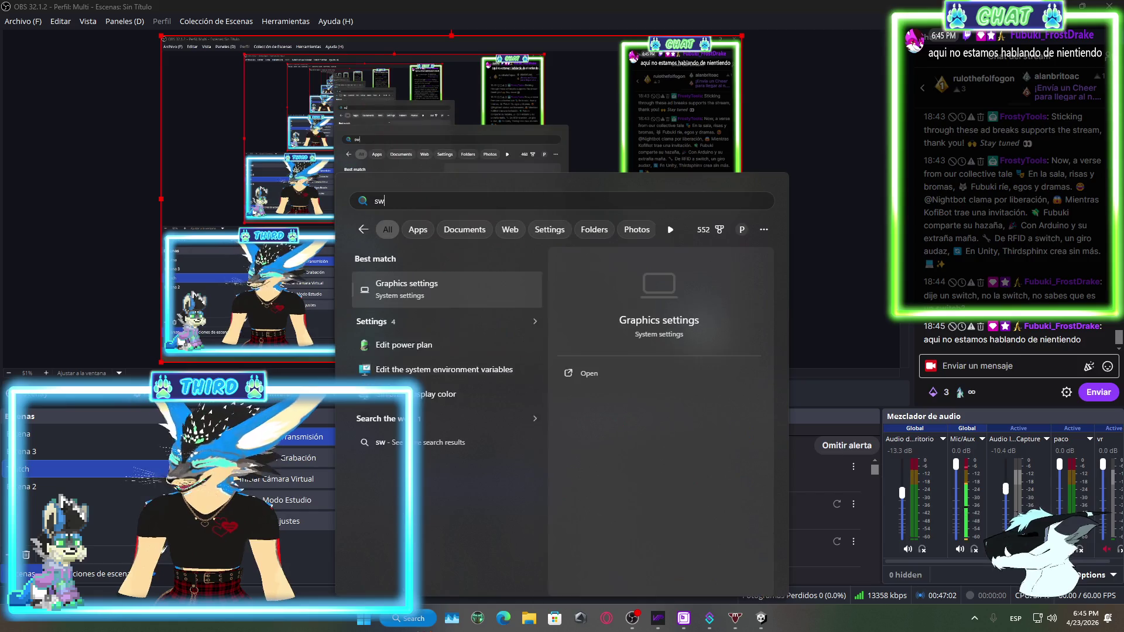
pyautogui.press('BackSpace')
pyautogui.write('+')
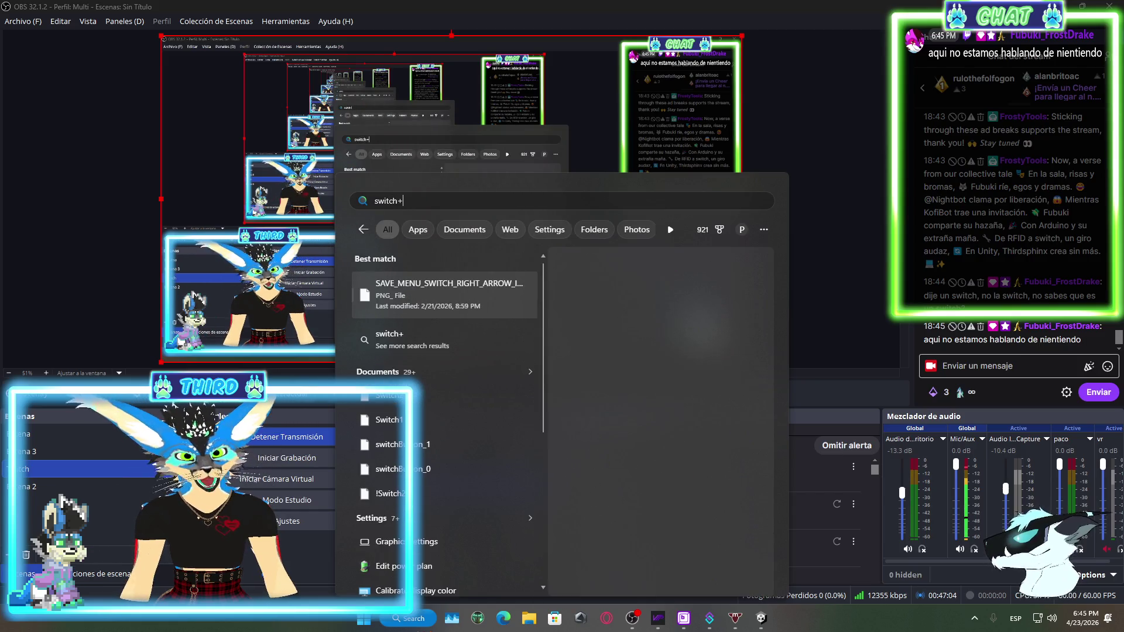
pyautogui.press('Return')
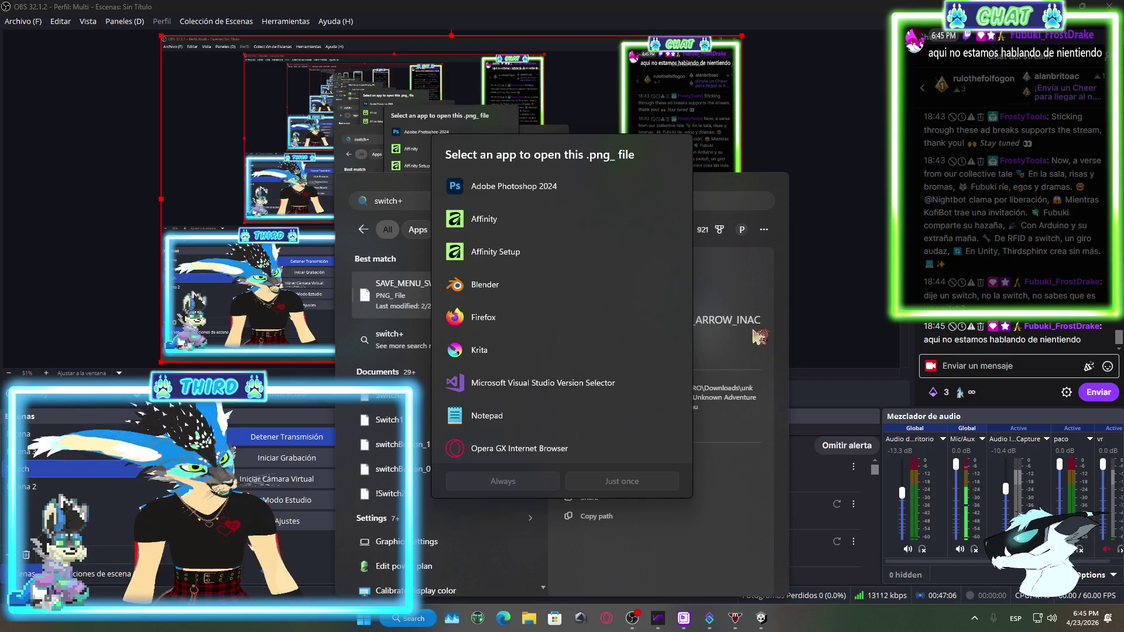
pyautogui.click(410, 233)
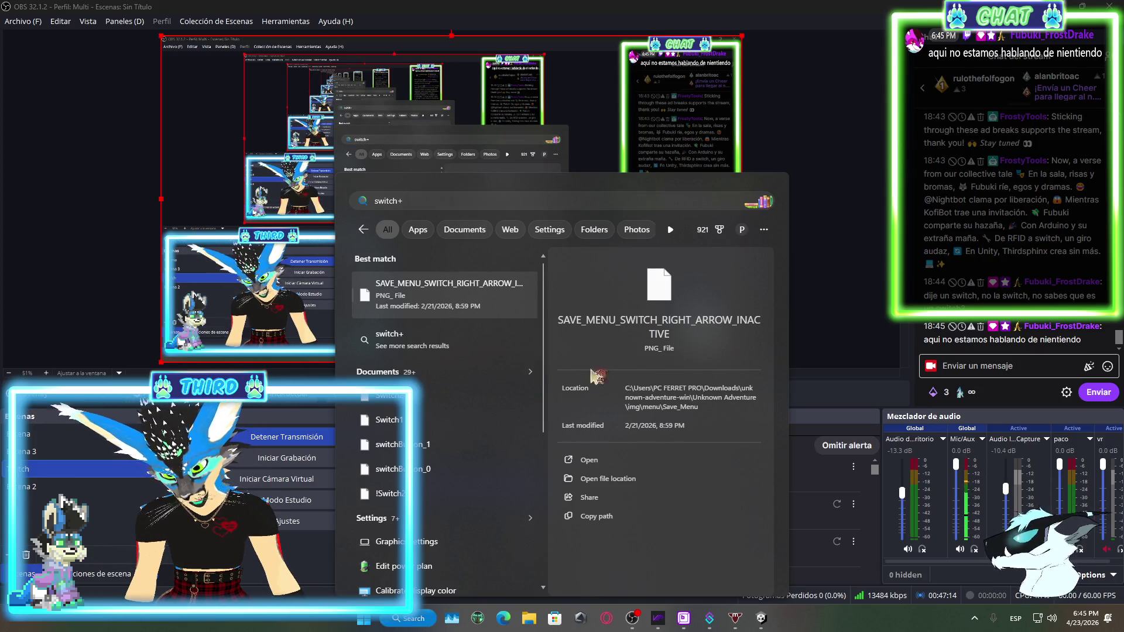
# Reopen Windows Search, retype 'switch', and filter the results to Web
pyautogui.click(426, 621)
pyautogui.click(426, 621)
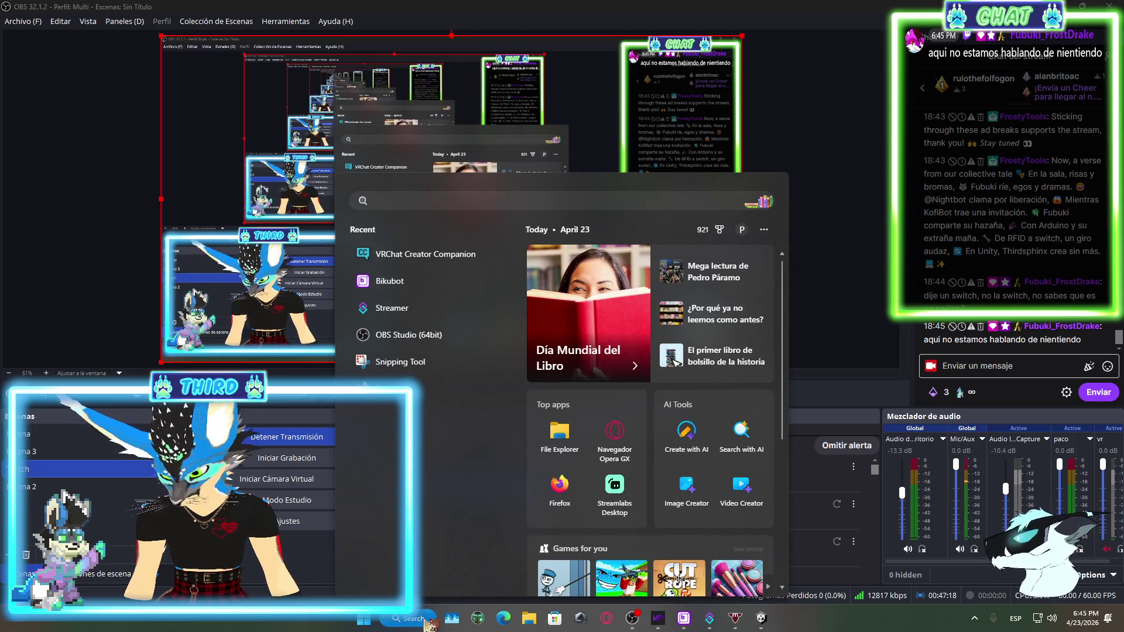
pyautogui.click(425, 621)
pyautogui.click(426, 621)
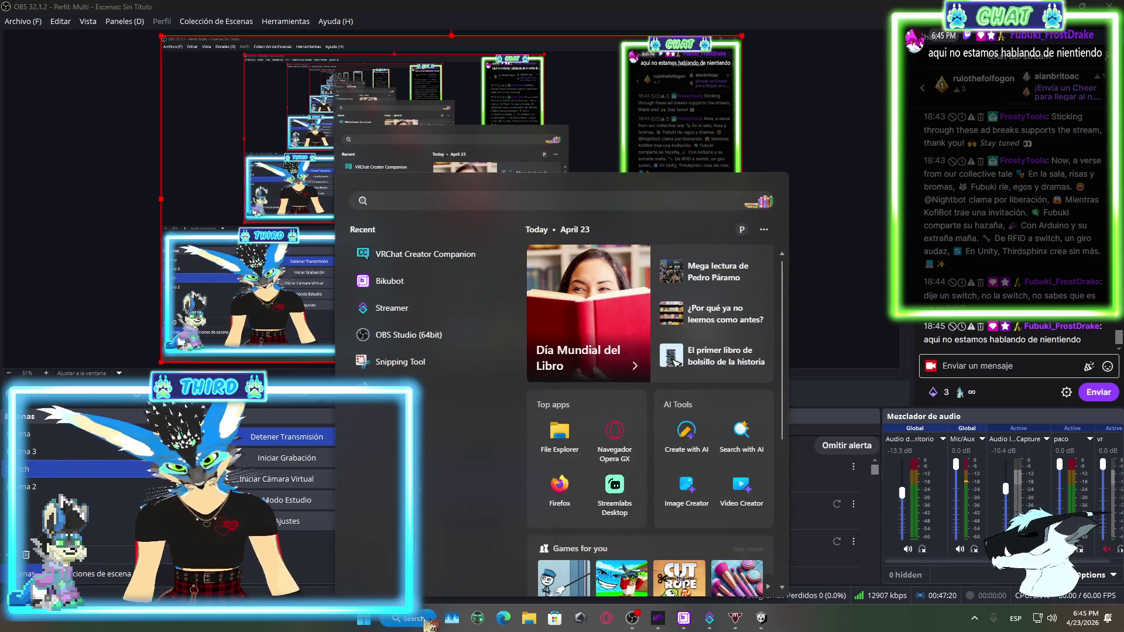
pyautogui.rightClick(483, 202)
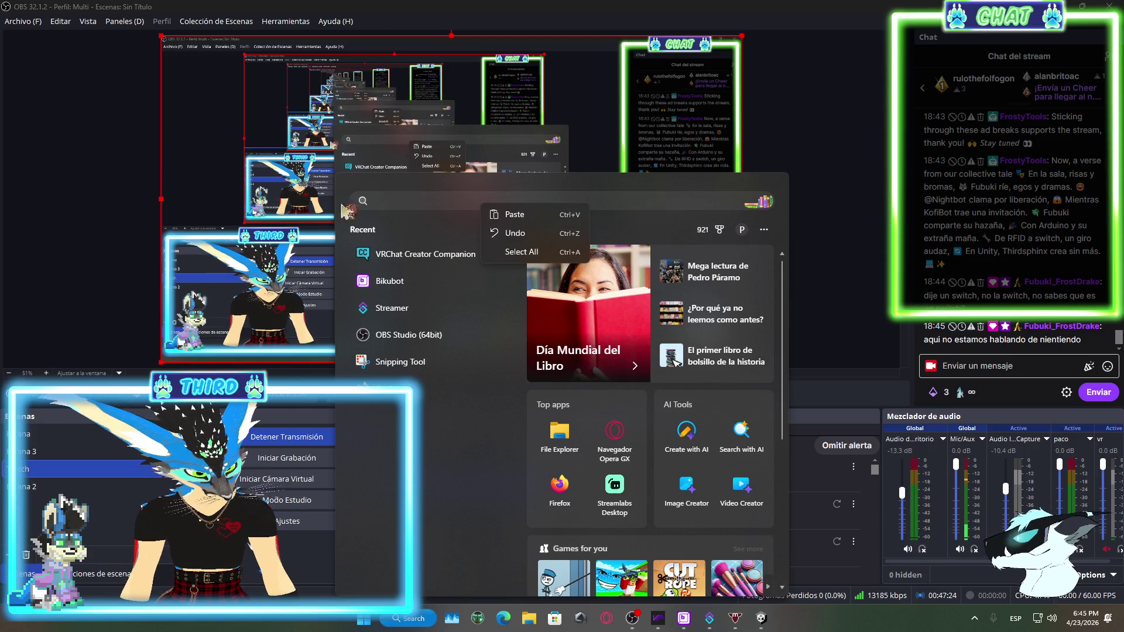
pyautogui.click(397, 201)
pyautogui.write('sw')
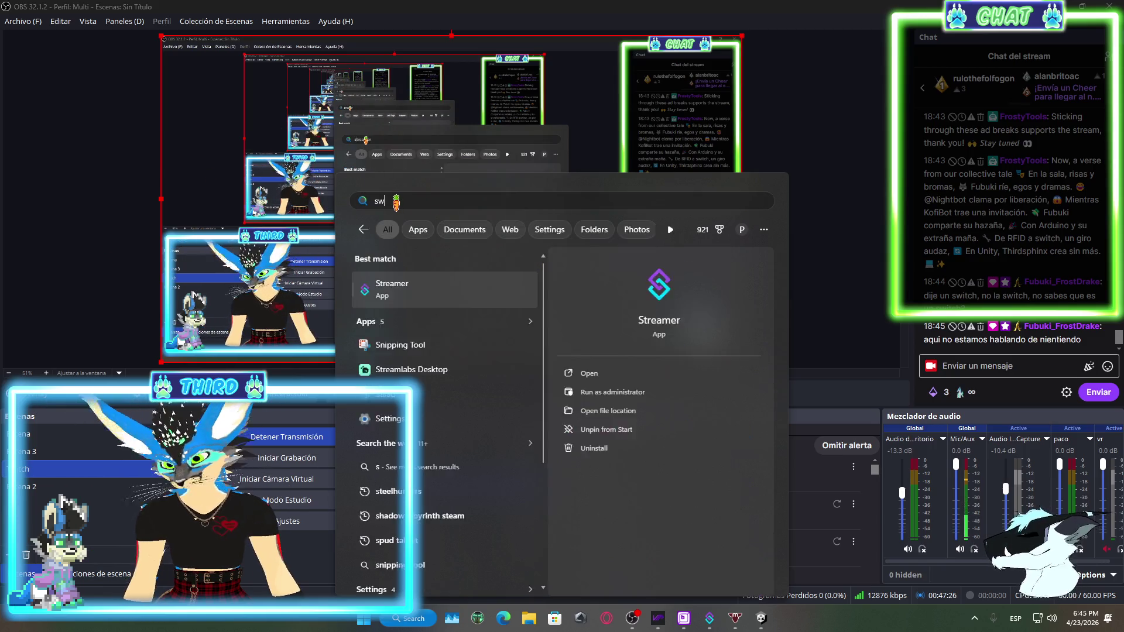
pyautogui.write('itc')
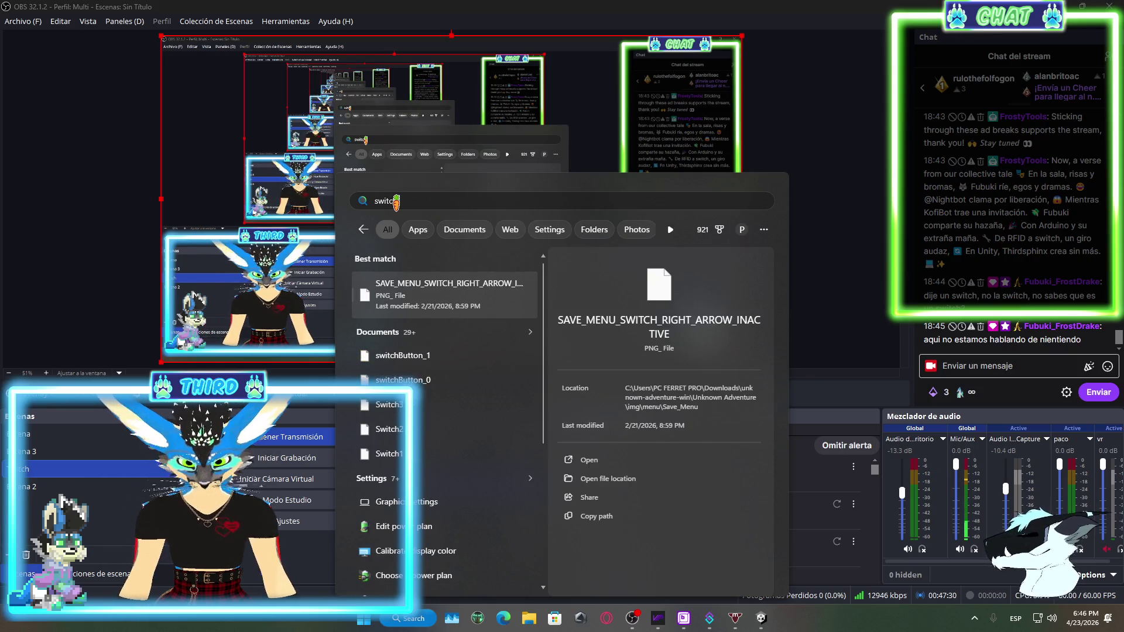
pyautogui.write('hj')
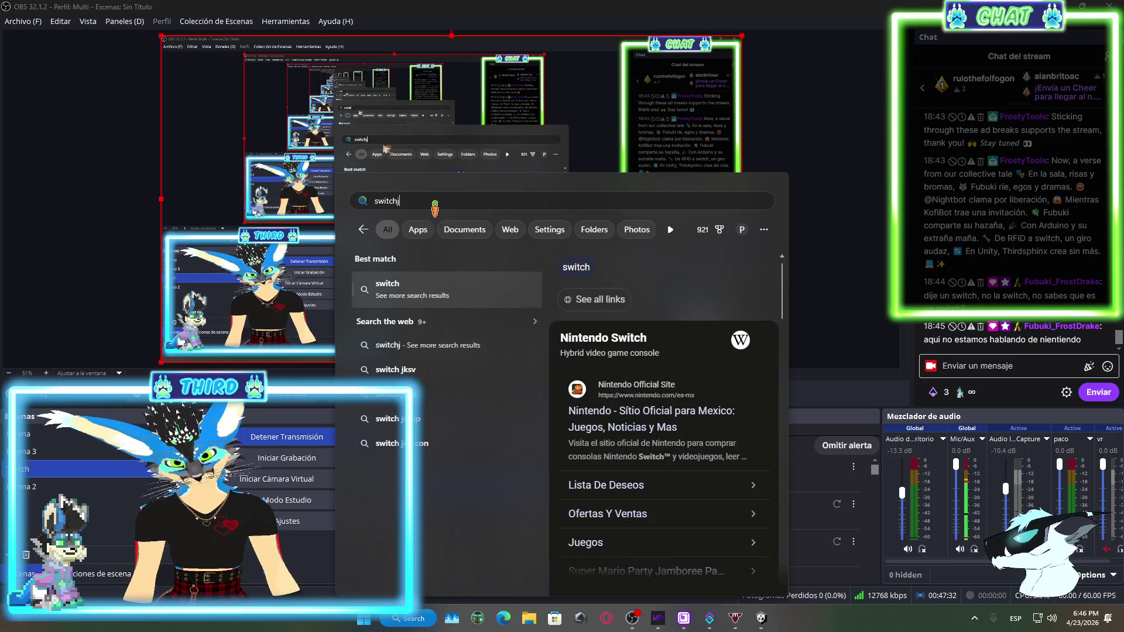
pyautogui.press('BackSpace')
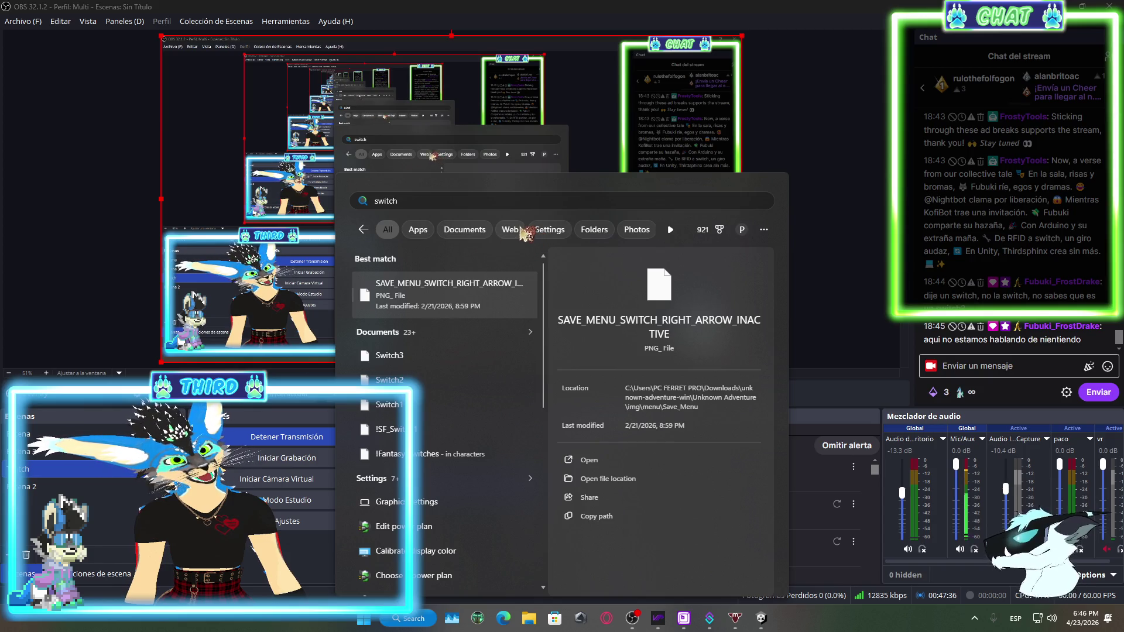
pyautogui.click(523, 231)
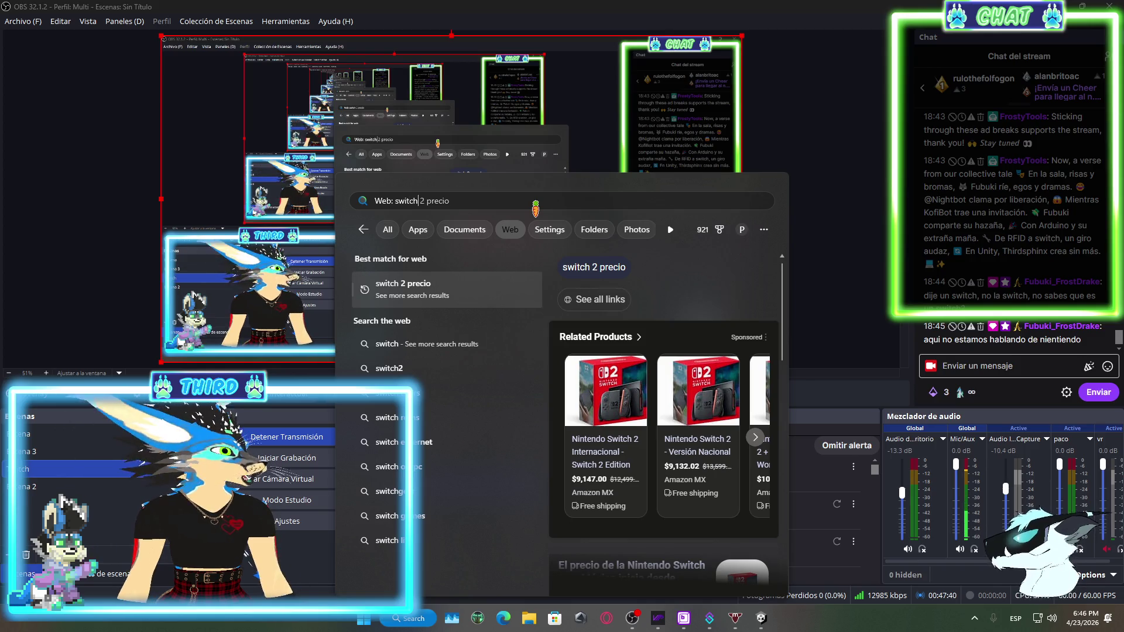
# Change the web query to 'switch arduino' and scroll through its results
pyautogui.press('Delete')
pyautogui.press('Delete')
pyautogui.press('Delete')
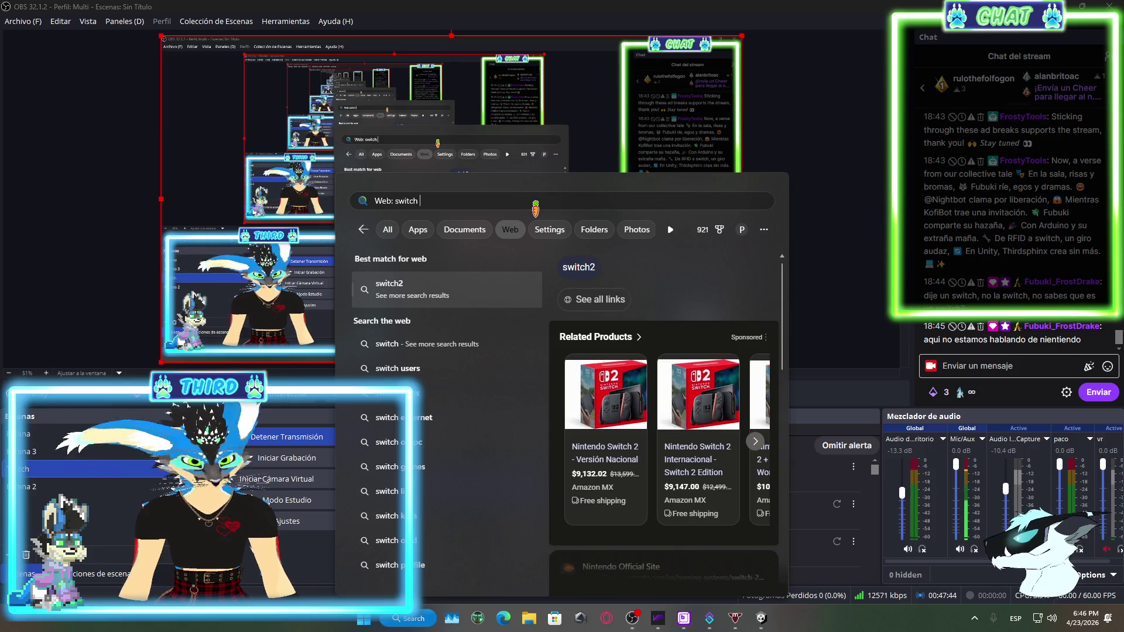
pyautogui.write('arduino')
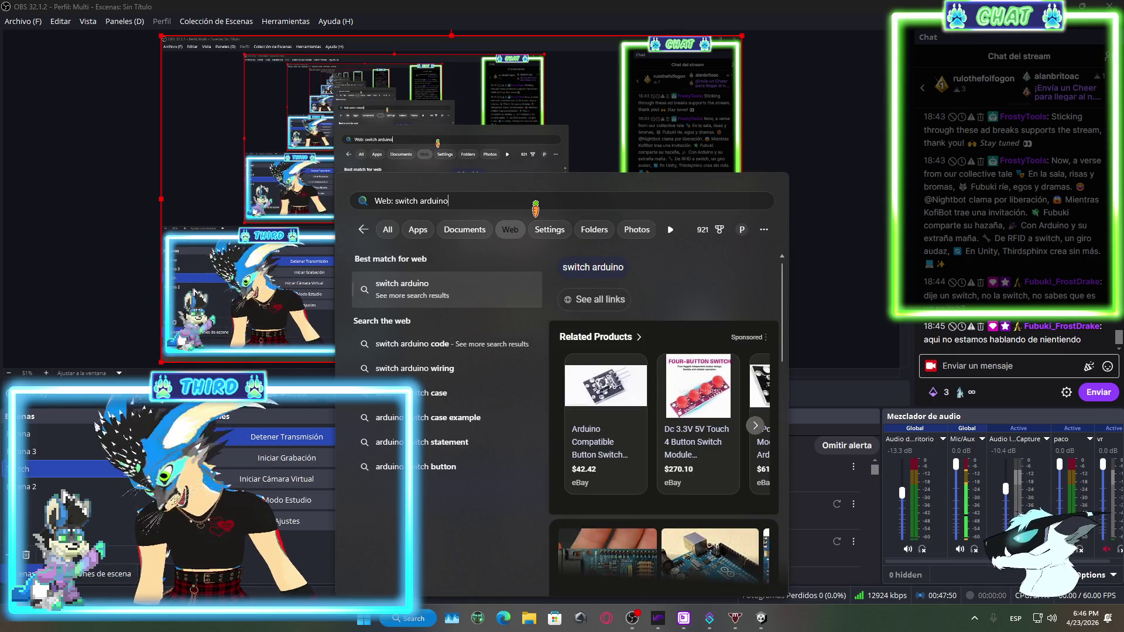
pyautogui.scroll(-5, 632, 357)
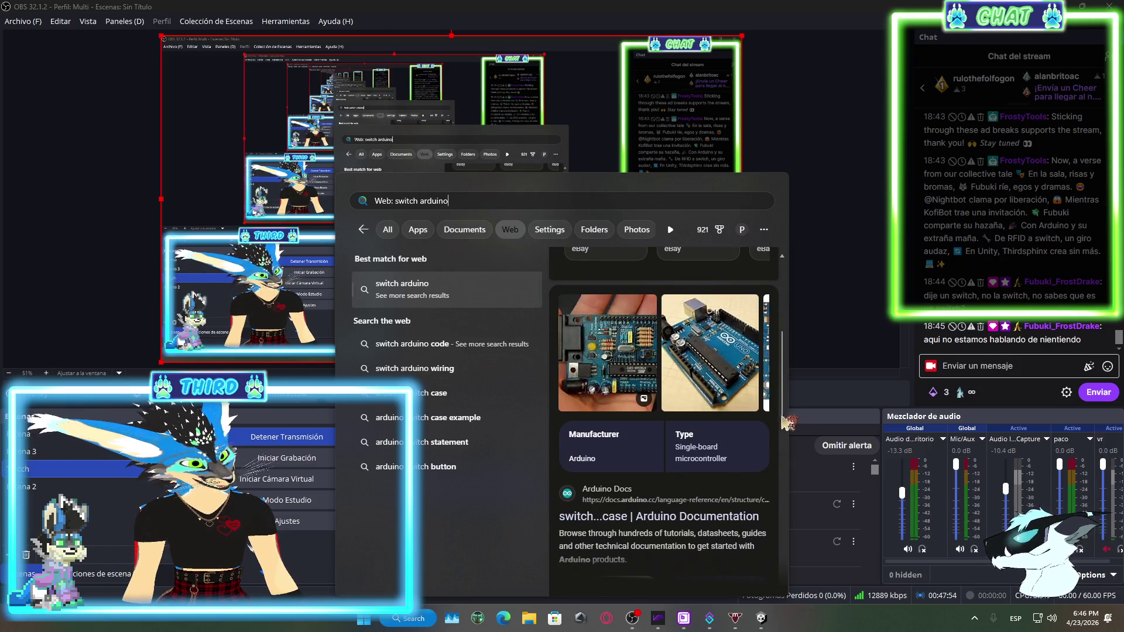
pyautogui.scroll(-5, 731, 463)
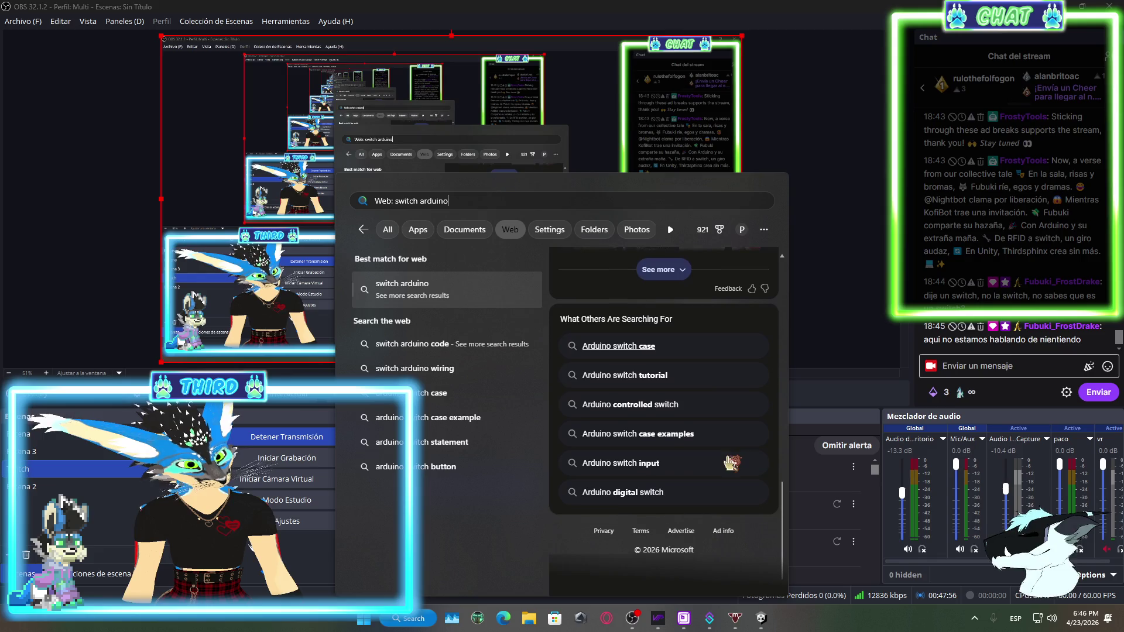
pyautogui.scroll(10, 732, 462)
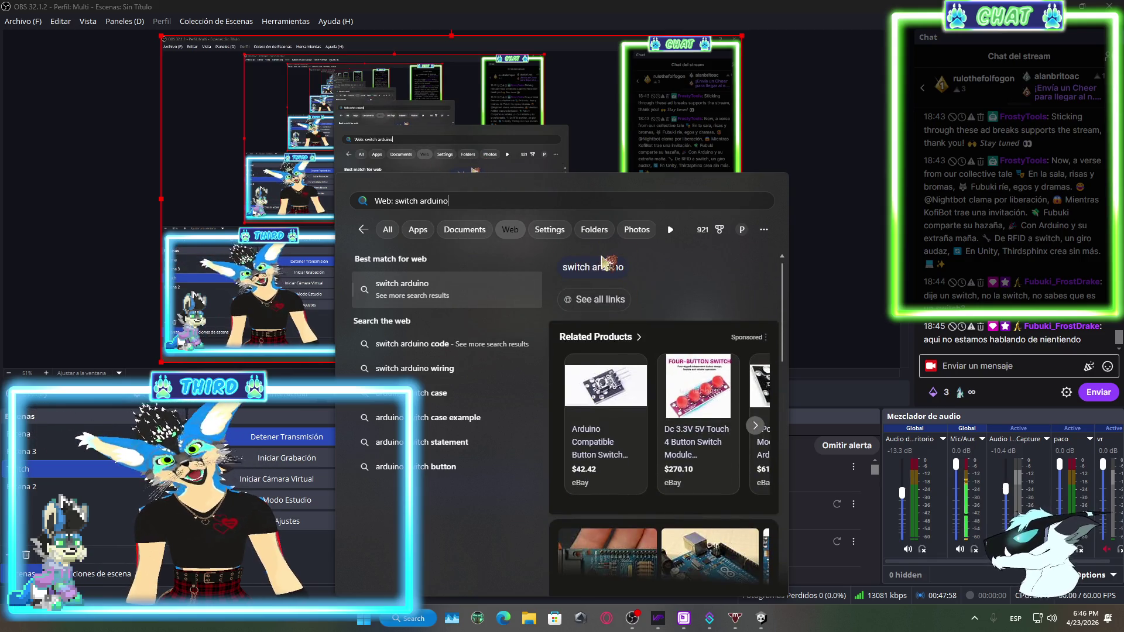
# Edit the query to 'switch rj45', scroll the web results, then close search
pyautogui.press('Left')
pyautogui.press('Left')
pyautogui.press('Left')
pyautogui.press('BackSpace')
pyautogui.press('BackSpace')
pyautogui.press('BackSpace')
pyautogui.press('Delete')
pyautogui.press('Delete')
pyautogui.press('Delete')
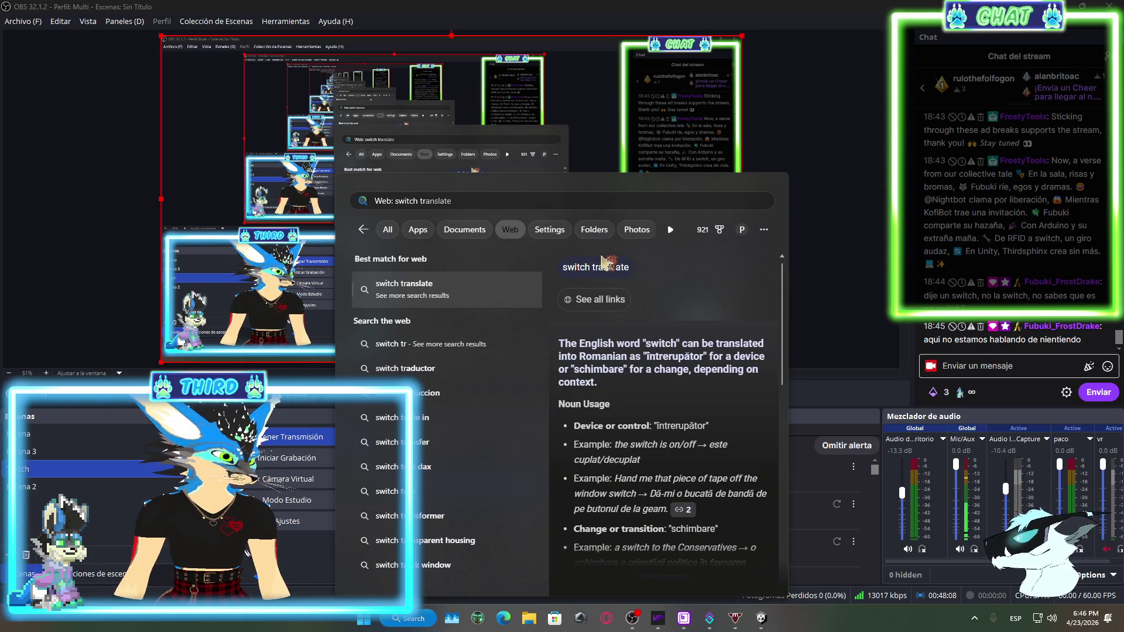
pyautogui.press('BackSpace')
pyautogui.press('BackSpace')
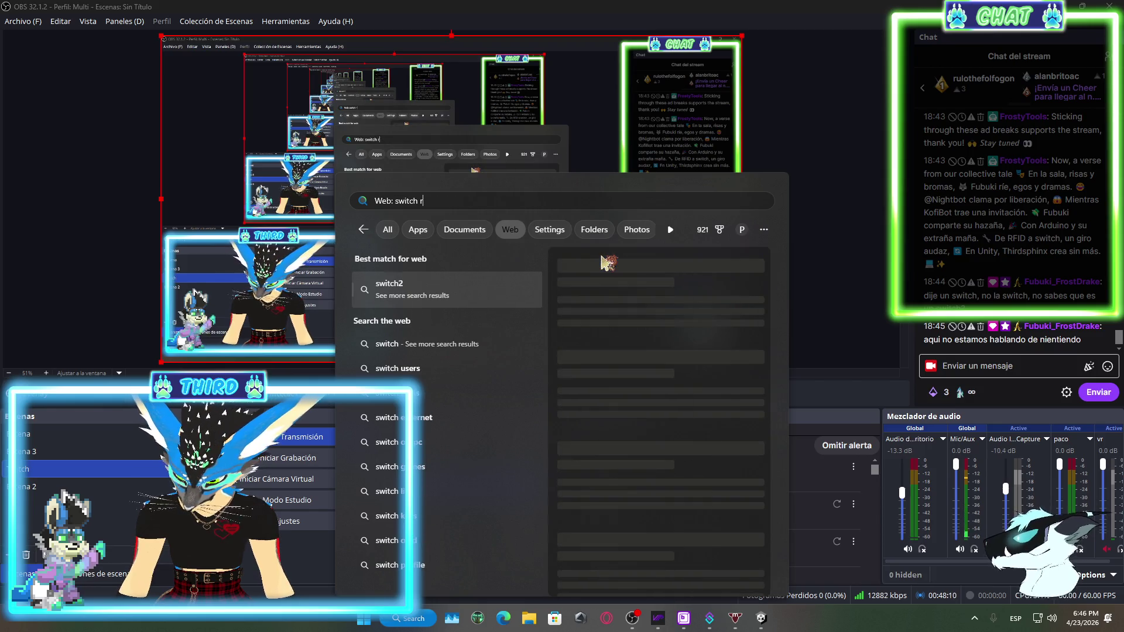
pyautogui.write('rl')
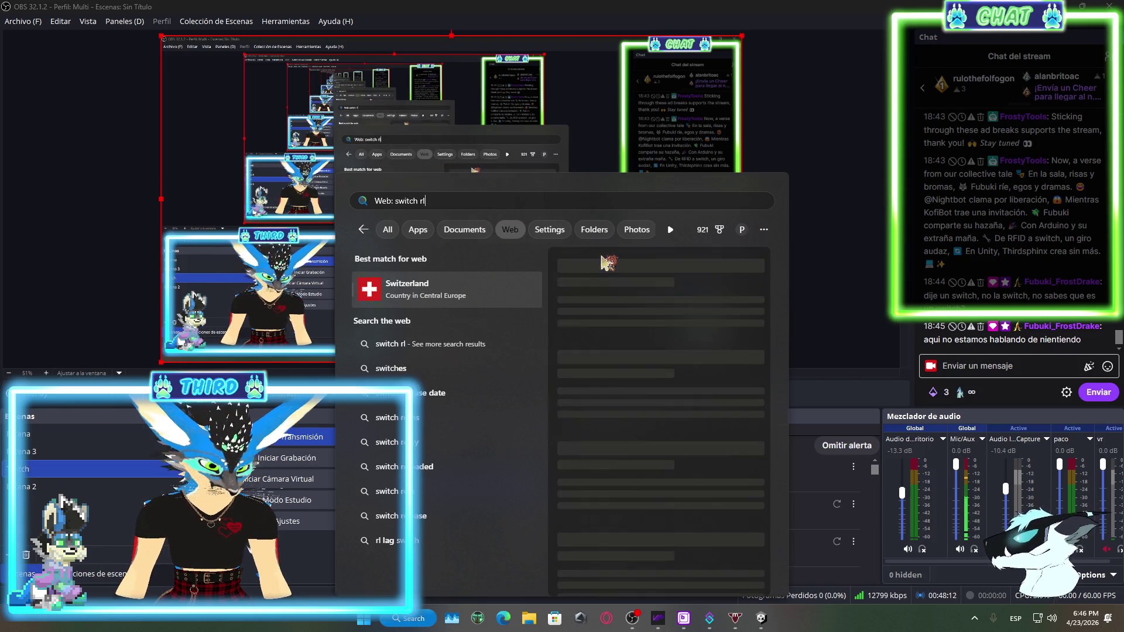
pyautogui.write('g')
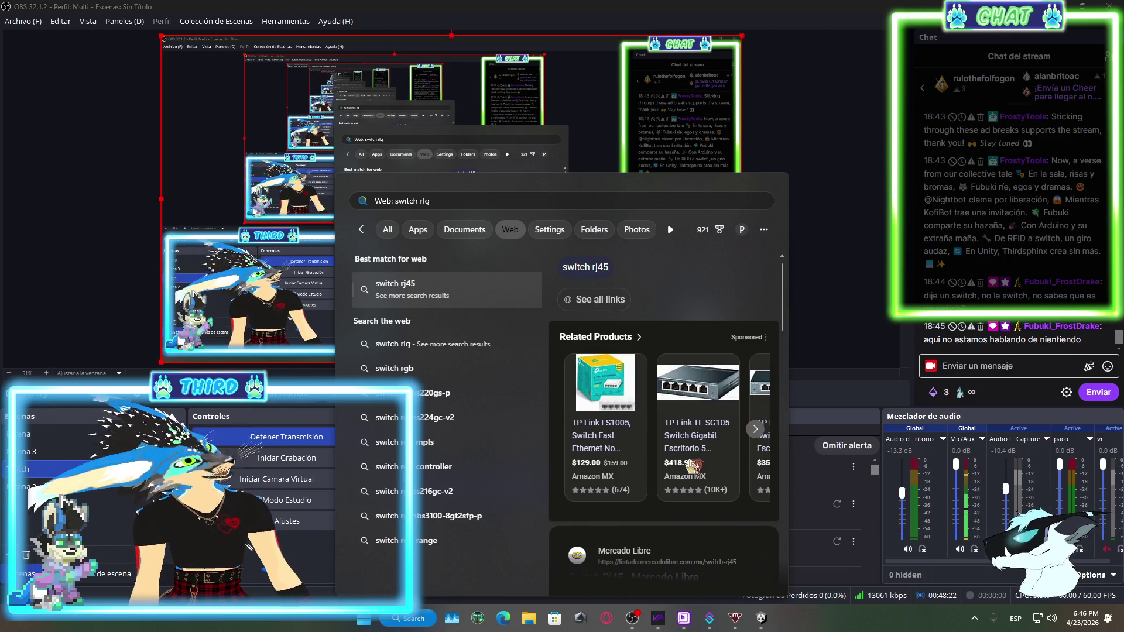
pyautogui.scroll(-5, 725, 365)
pyautogui.scroll(-8, 726, 366)
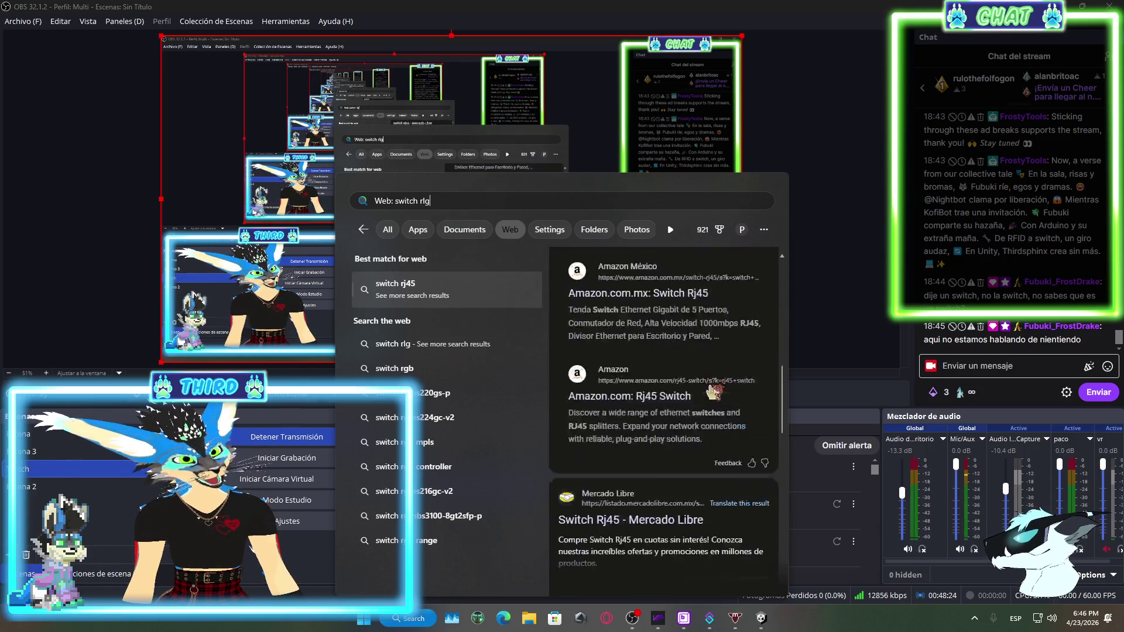
pyautogui.scroll(-4, 702, 397)
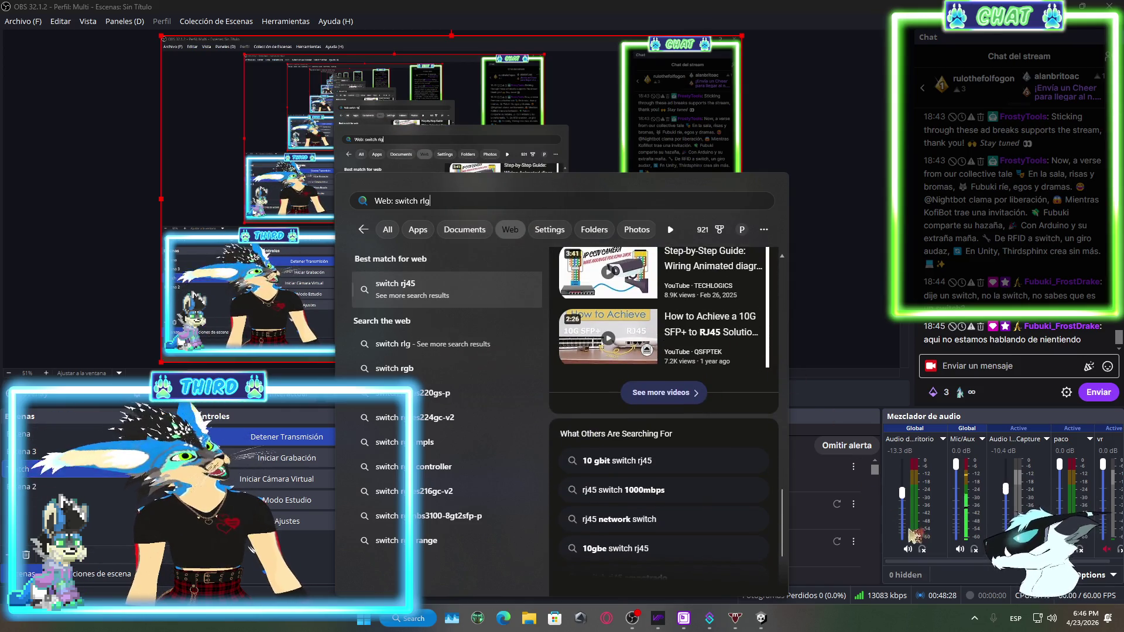
pyautogui.click(869, 569)
# Return to Unity and pan, zoom and orbit the scene view over the meeting room
pyautogui.moveTo(762, 621)
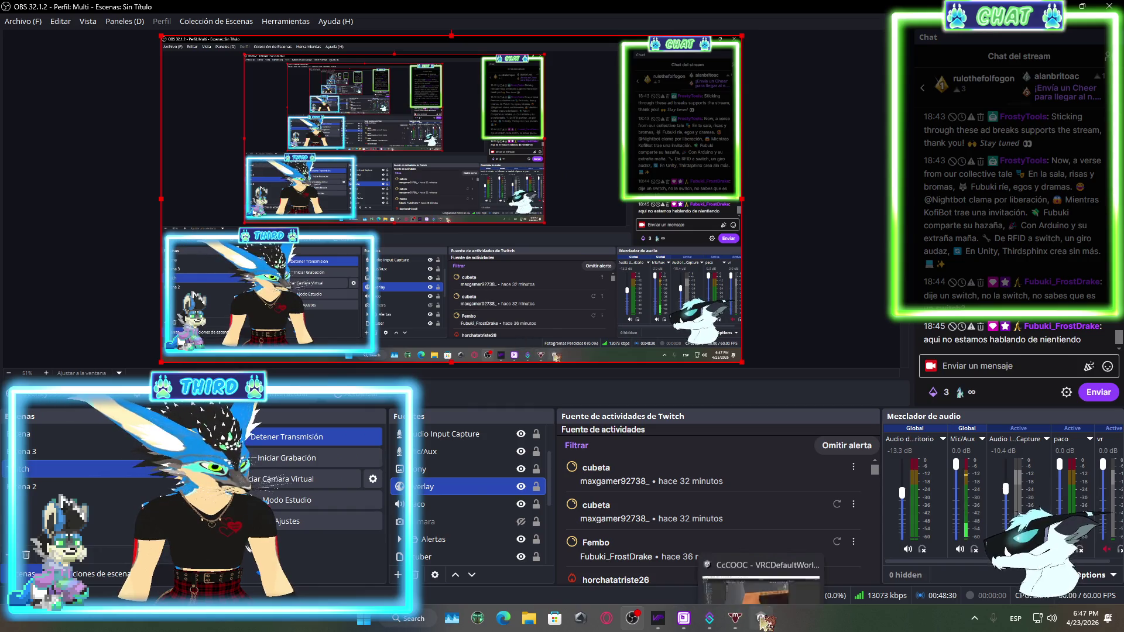
pyautogui.click(743, 566)
pyautogui.moveTo(625, 237)
pyautogui.mouseDown()
pyautogui.moveTo(494, 258)
pyautogui.moveTo(502, 230)
pyautogui.moveTo(410, 172)
pyautogui.moveTo(483, 181)
pyautogui.moveTo(537, 256)
pyautogui.mouseUp()
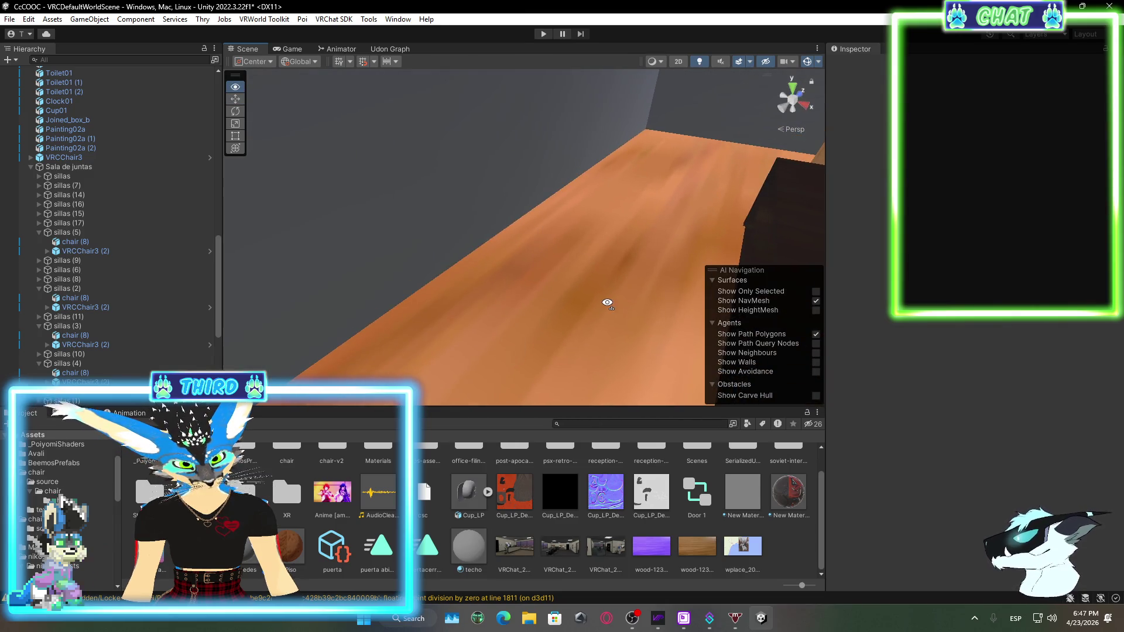
pyautogui.moveTo(607, 302); pyautogui.dragTo(490, 270)
pyautogui.scroll(-5, 490, 270)
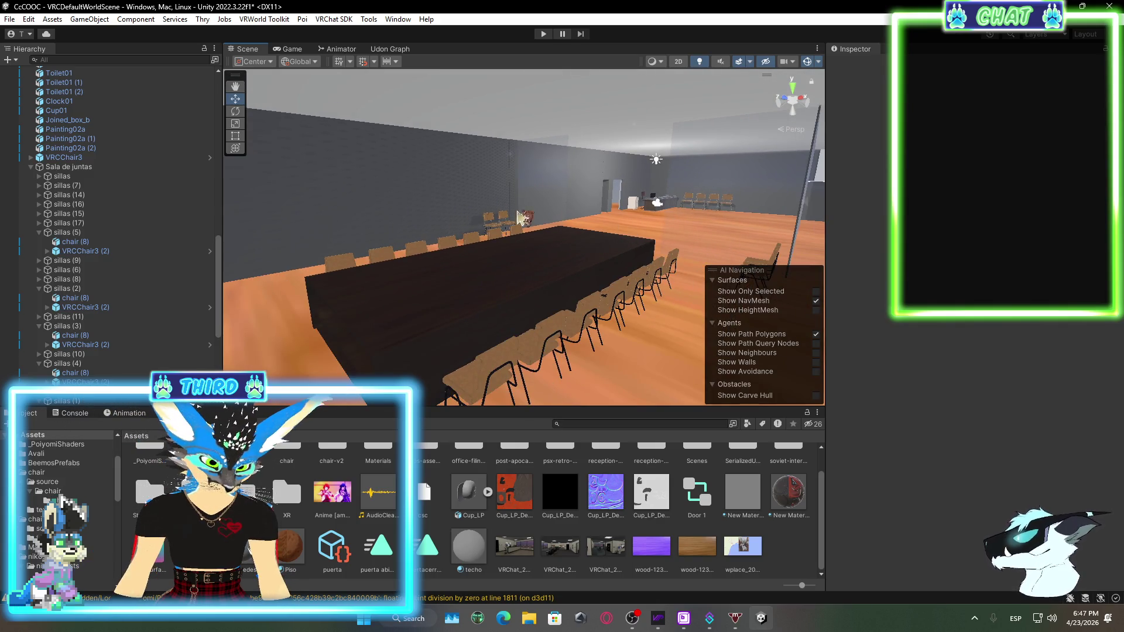
pyautogui.moveTo(644, 225)
pyautogui.mouseDown()
pyautogui.moveTo(507, 177)
pyautogui.moveTo(258, 161)
pyautogui.moveTo(466, 193)
pyautogui.moveTo(394, 193)
pyautogui.moveTo(363, 210)
pyautogui.mouseUp()
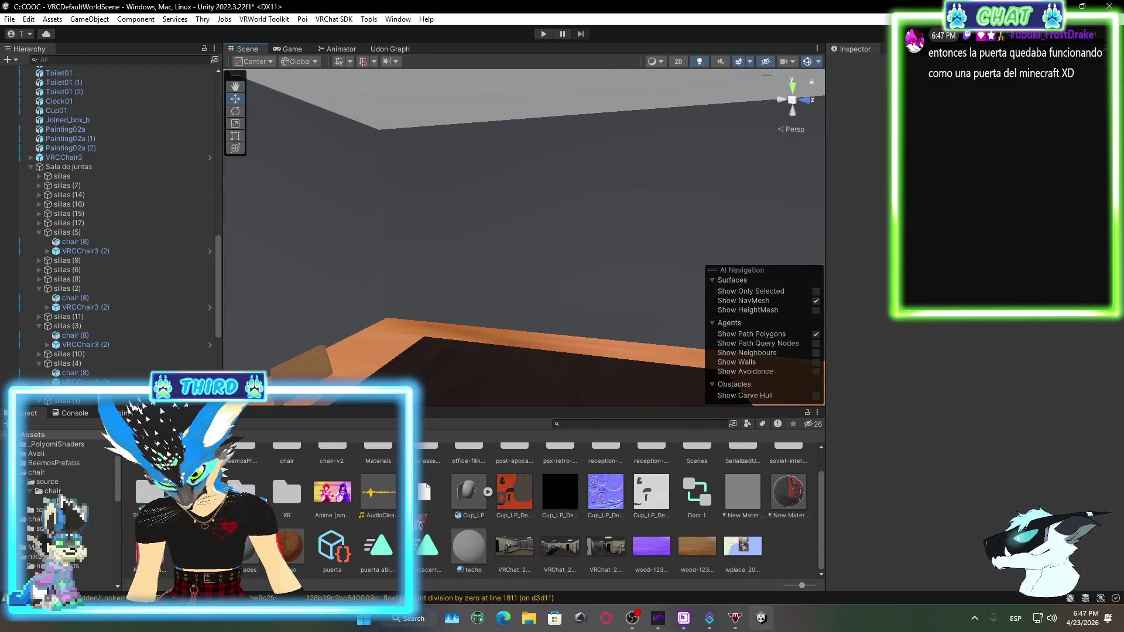
# Browse the project assets to the Couch model and drop it onto the meeting table
pyautogui.doubleClick(693, 441)
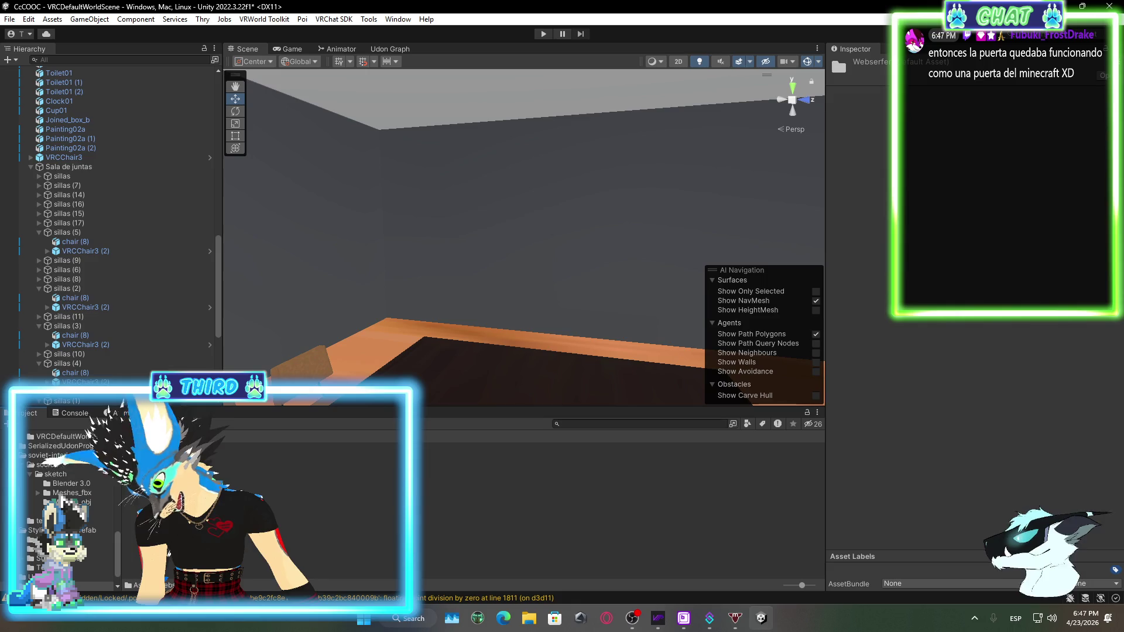
pyautogui.click(138, 491)
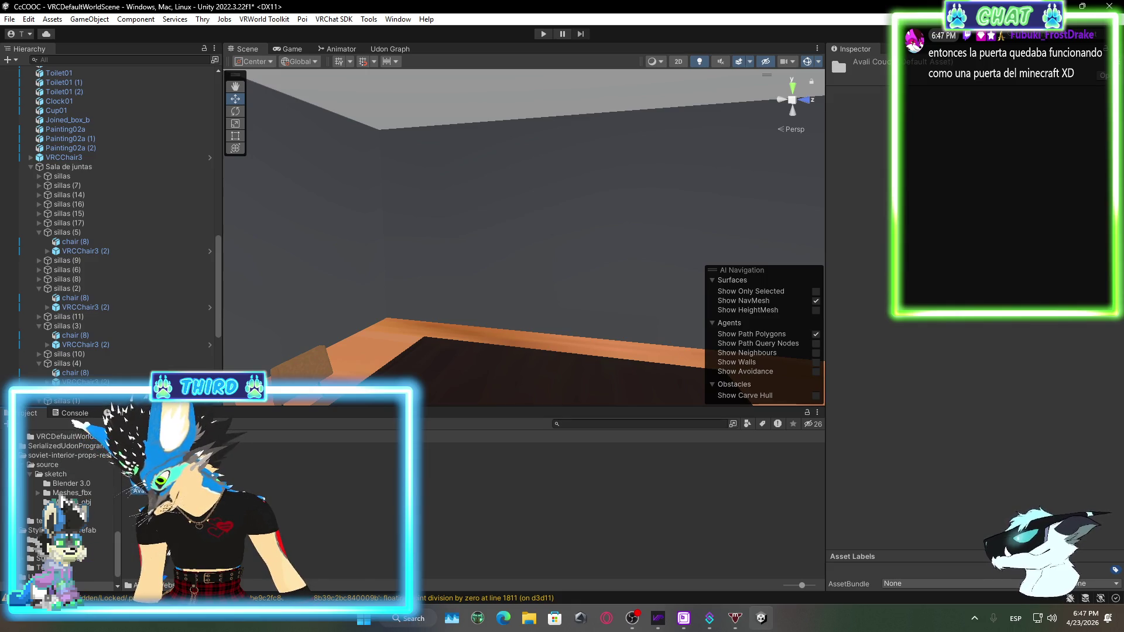
pyautogui.click(329, 442)
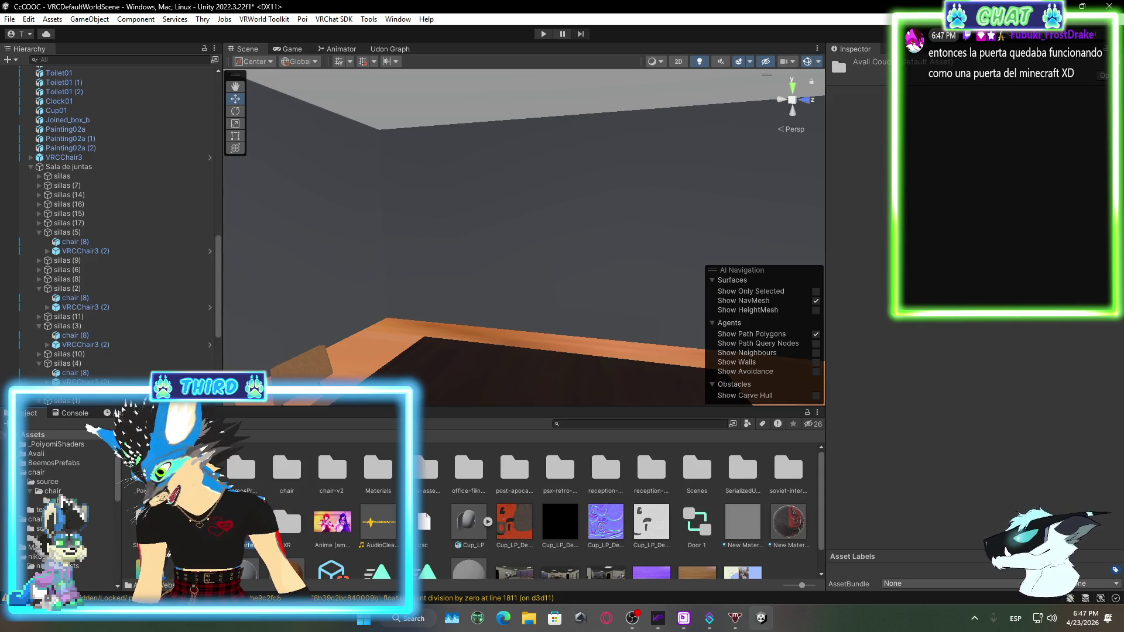
pyautogui.click(329, 441)
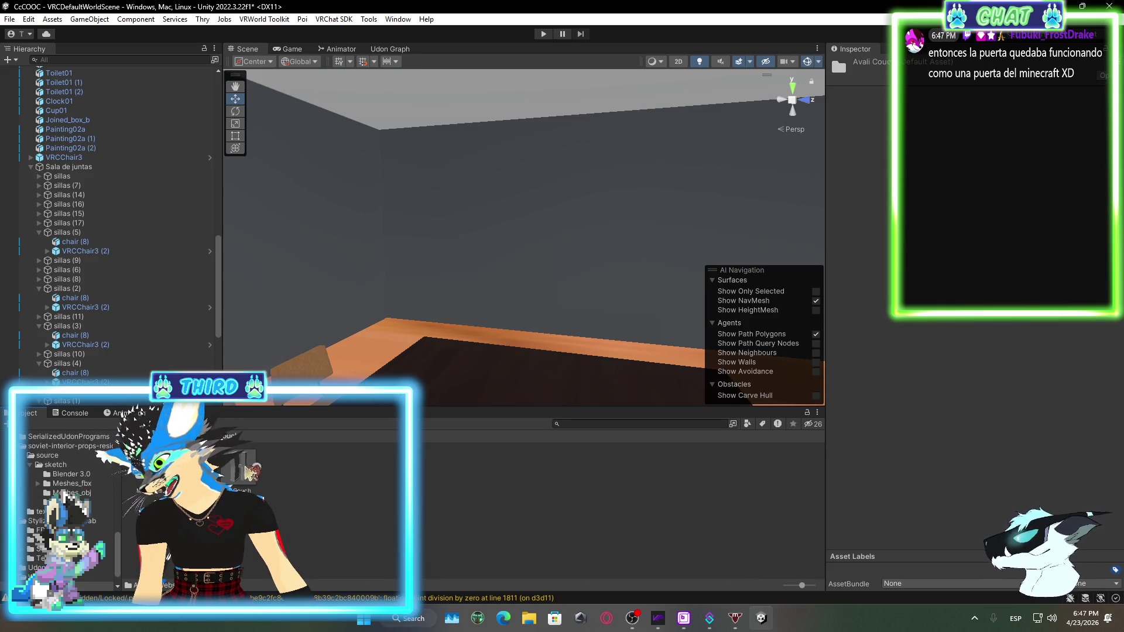
pyautogui.click(246, 469)
pyautogui.moveTo(558, 365); pyautogui.dragTo(511, 452)
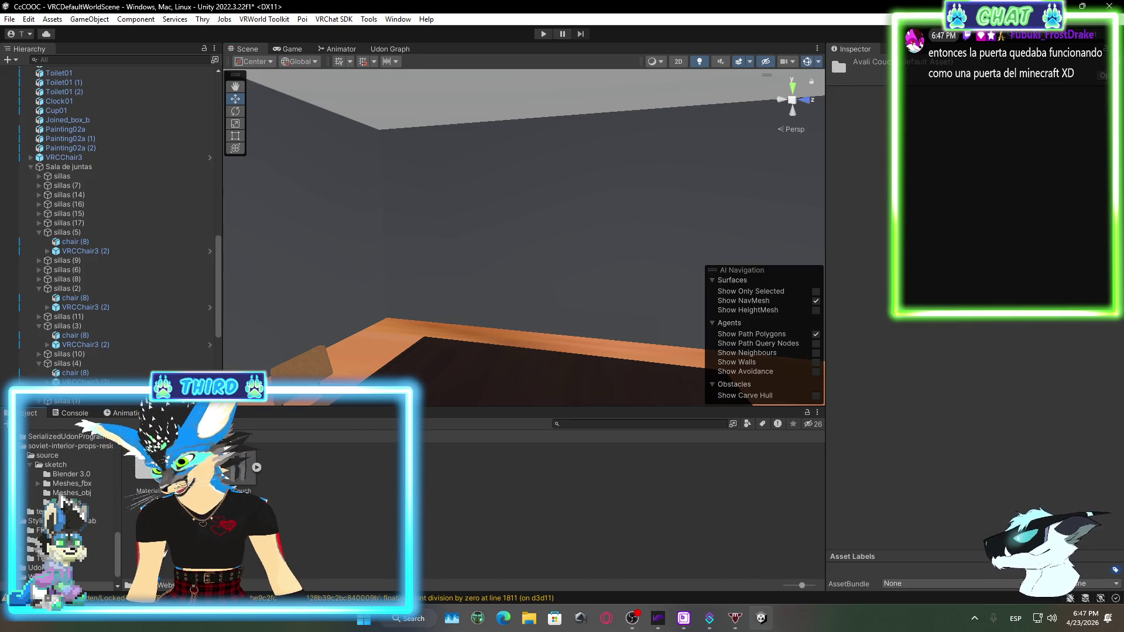
pyautogui.moveTo(256, 473); pyautogui.dragTo(573, 355)
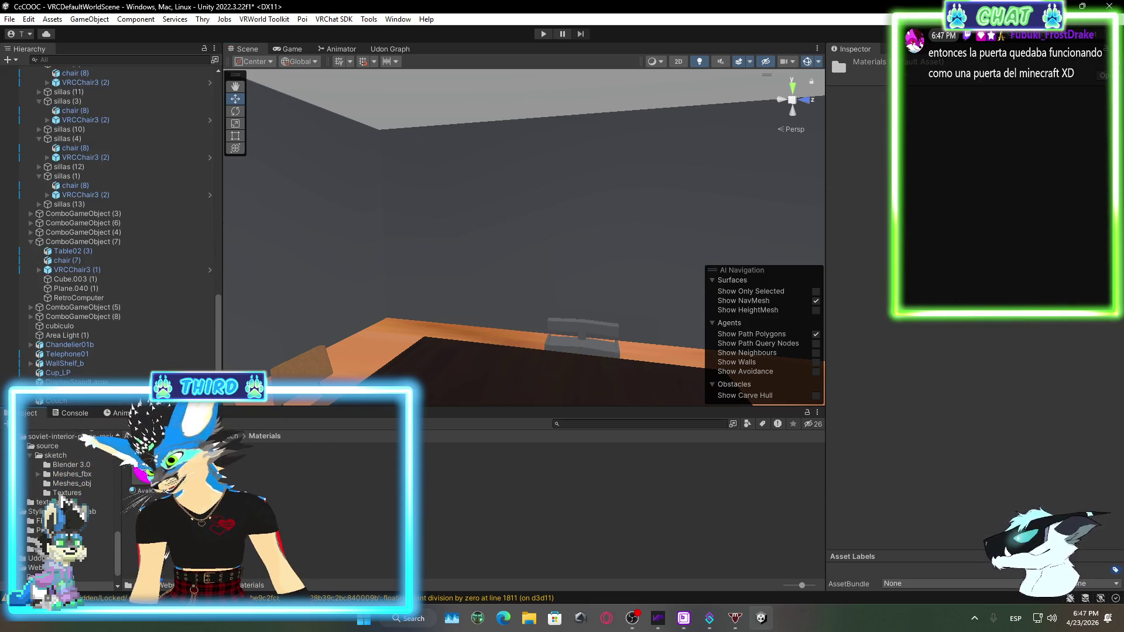
# Set the AvaliCouchFrame material's shader to Poiyomi 8.1 Toon
pyautogui.click(143, 491)
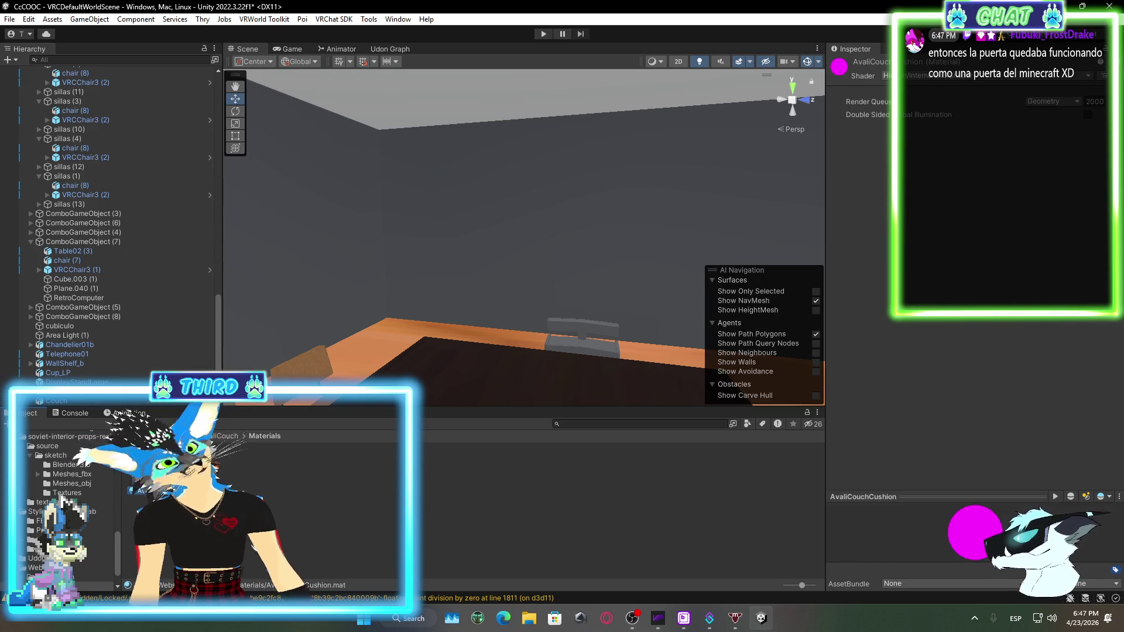
pyautogui.moveTo(143, 490); pyautogui.dragTo(585, 237)
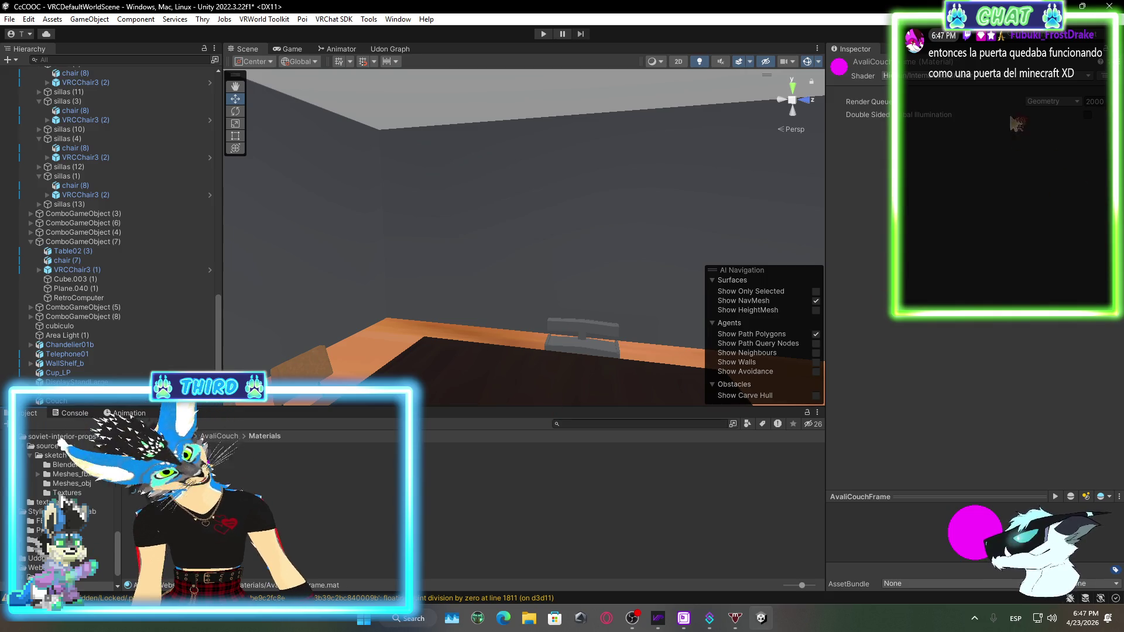
pyautogui.click(978, 77)
pyautogui.click(941, 115)
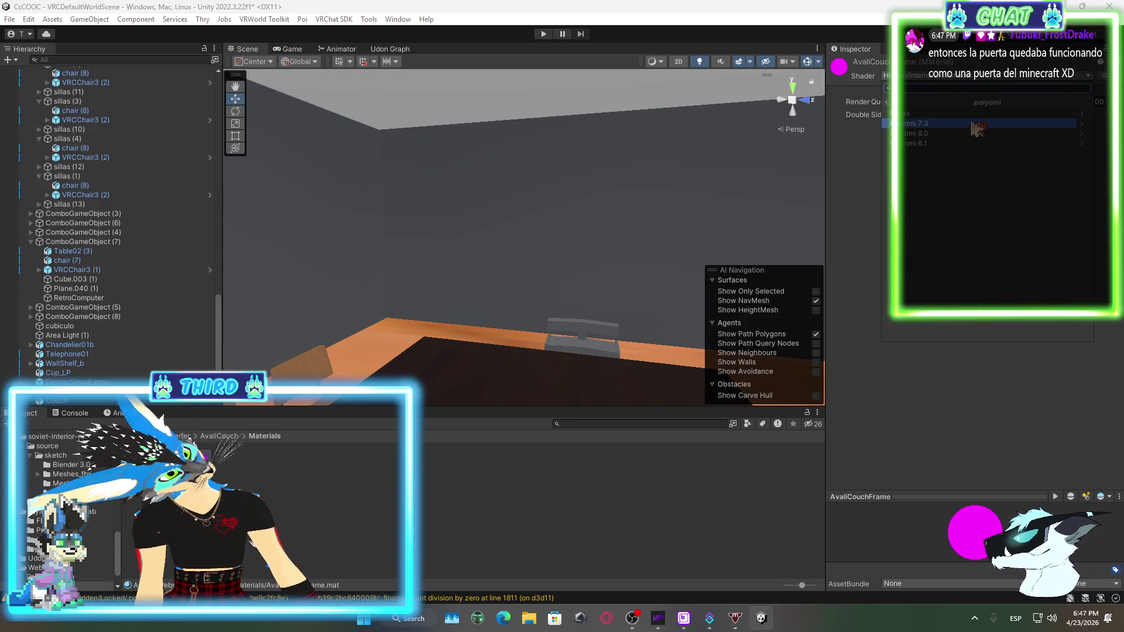
pyautogui.click(943, 134)
pyautogui.click(945, 115)
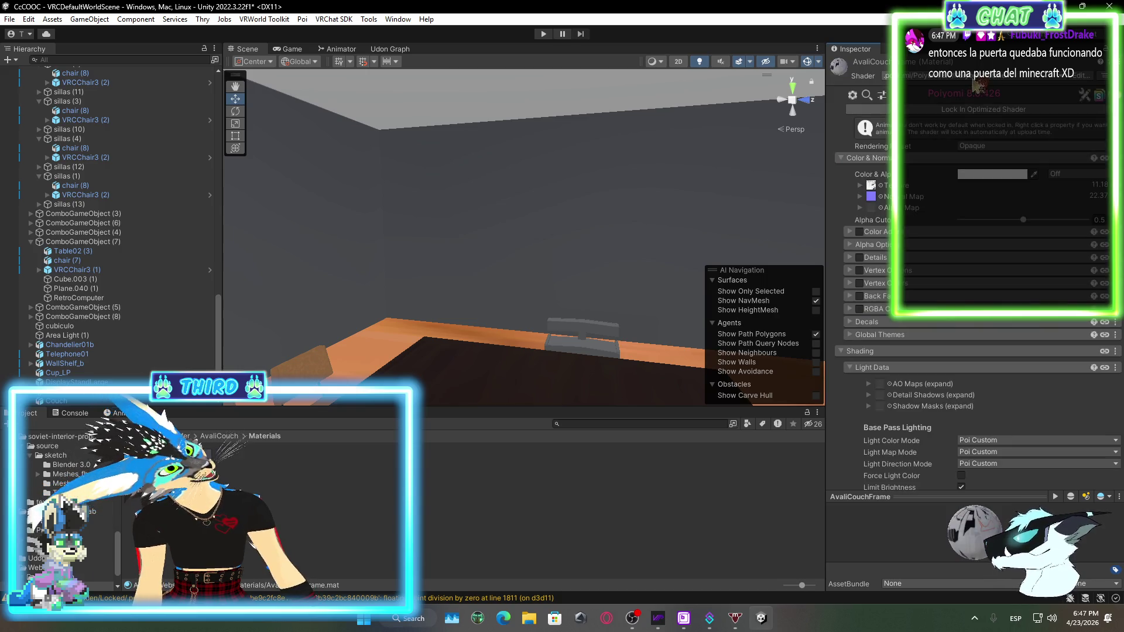
pyautogui.click(966, 77)
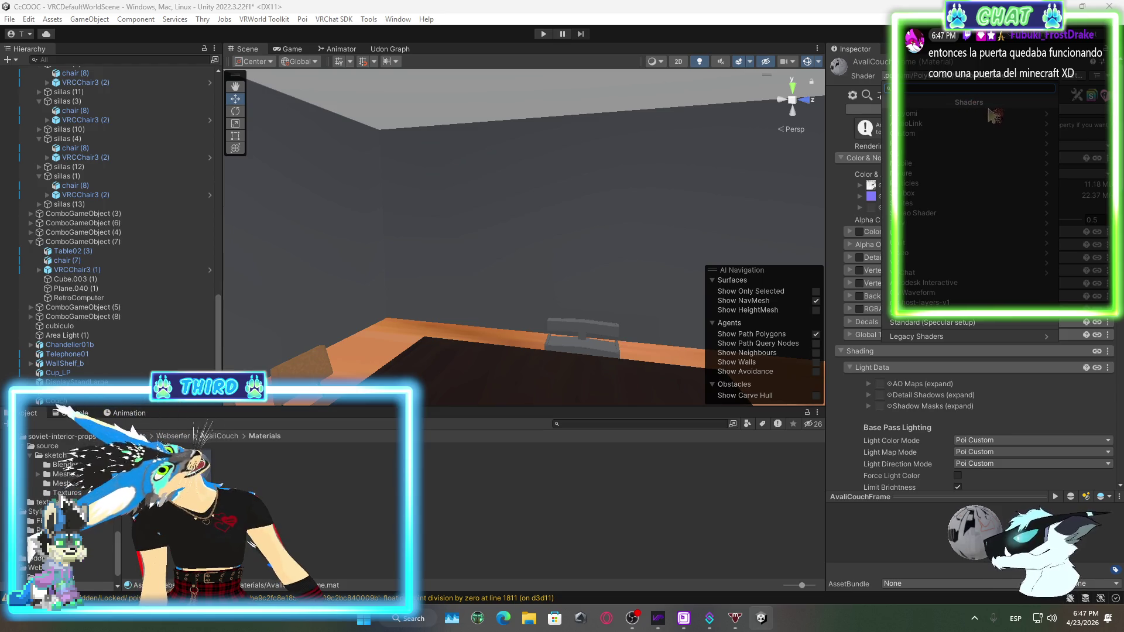
pyautogui.click(1047, 115)
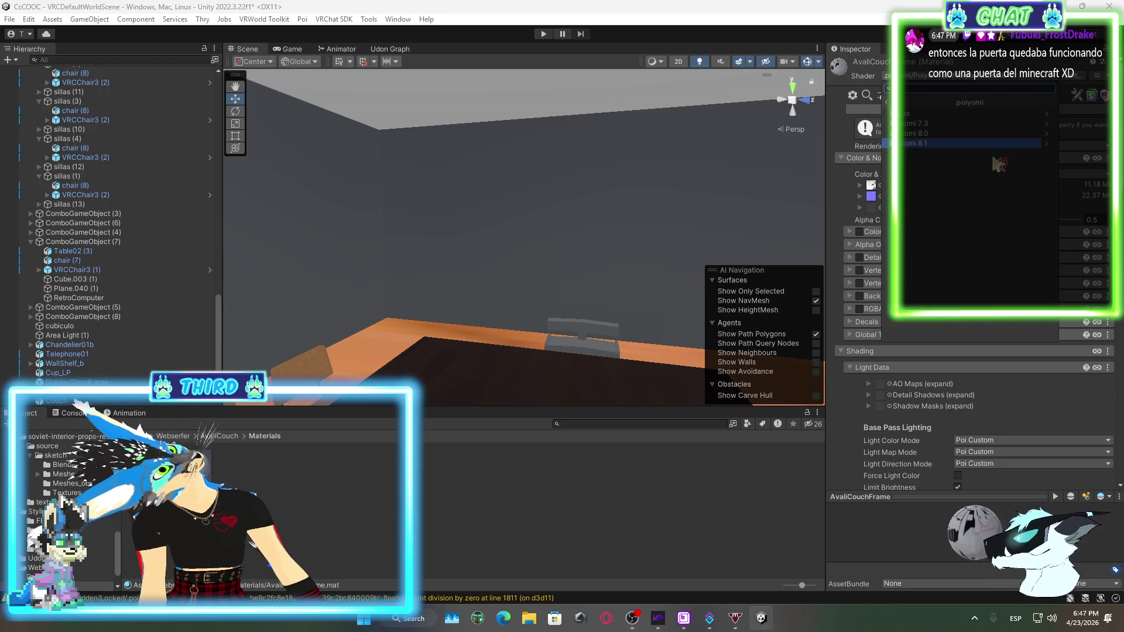
pyautogui.click(948, 144)
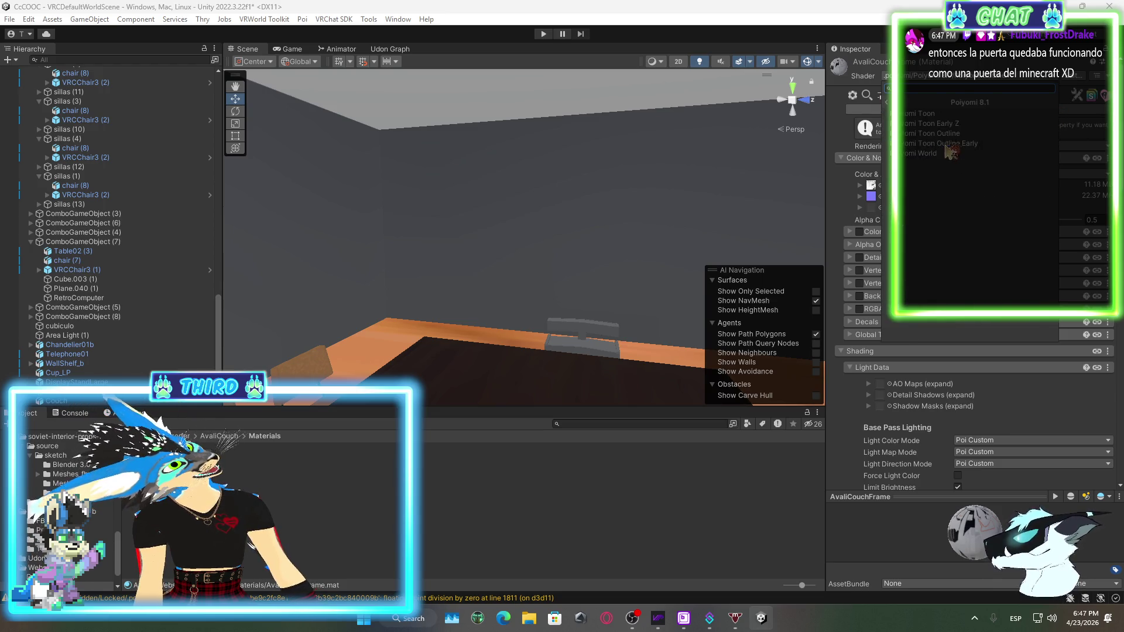
pyautogui.click(951, 114)
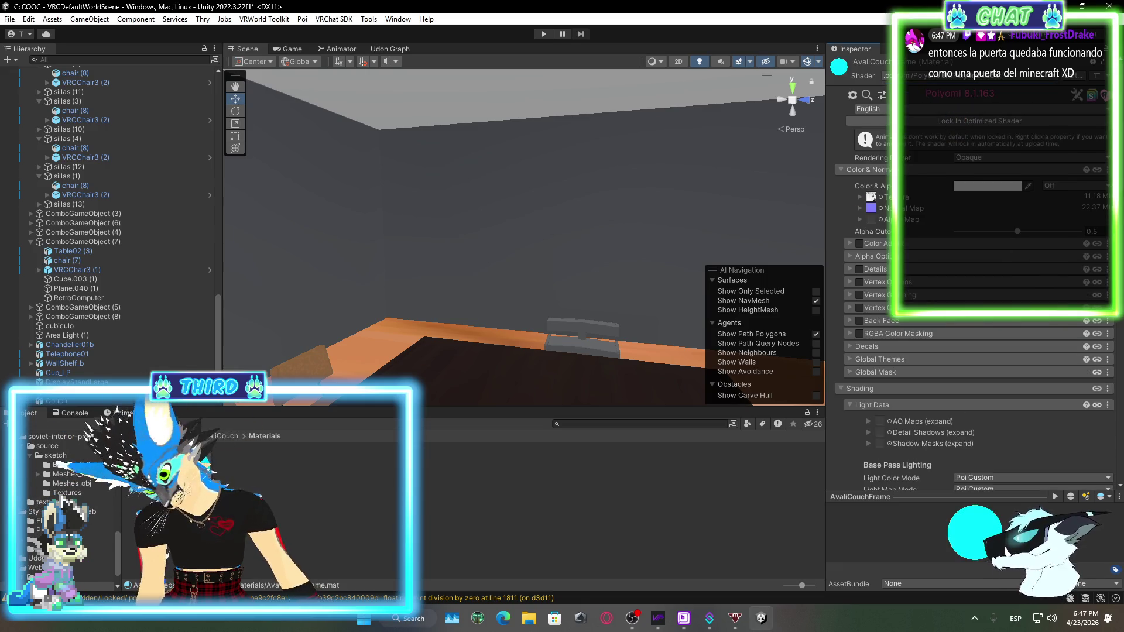
# Give the AvaliCouchCushion material the Poiyomi 8.1 Toon shader too, then select the placed couch
pyautogui.click(147, 468)
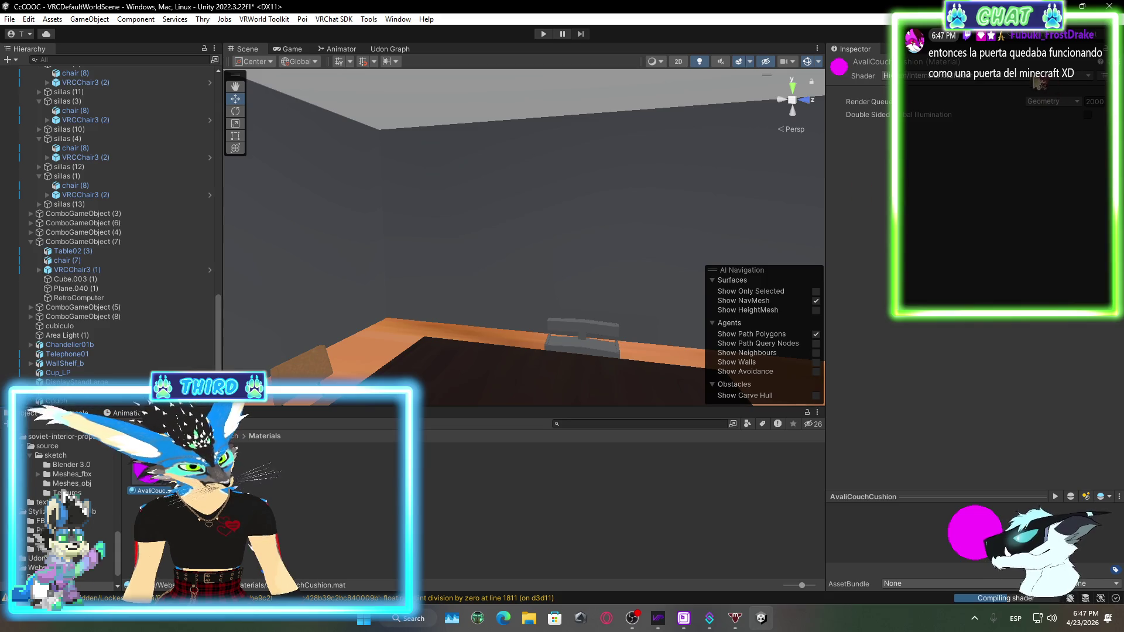
pyautogui.click(948, 75)
pyautogui.click(948, 114)
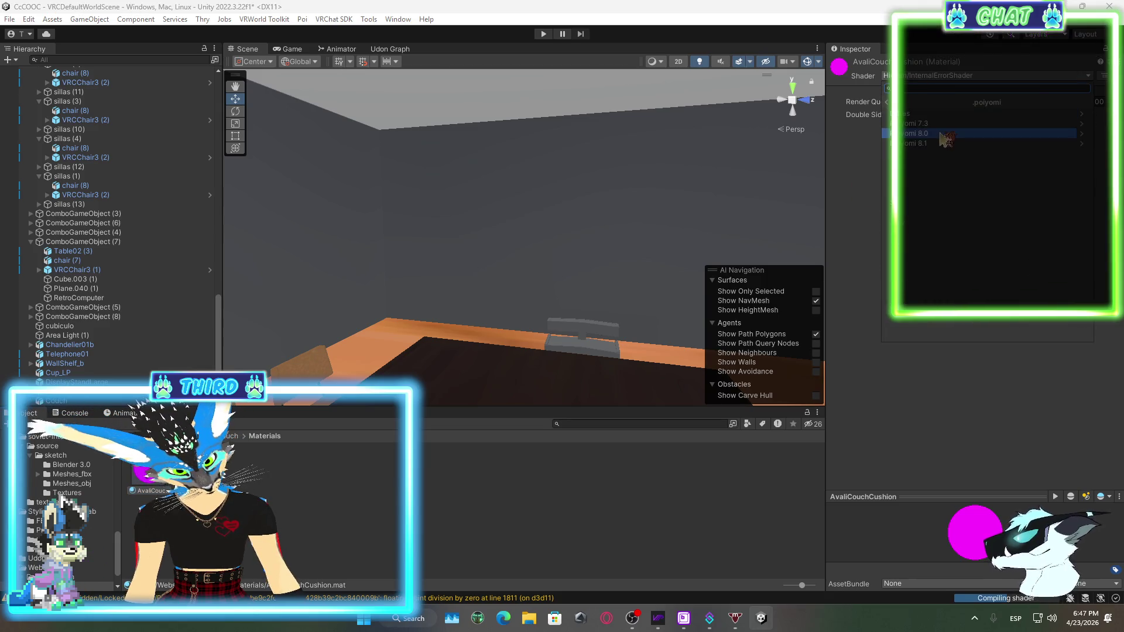
pyautogui.click(925, 143)
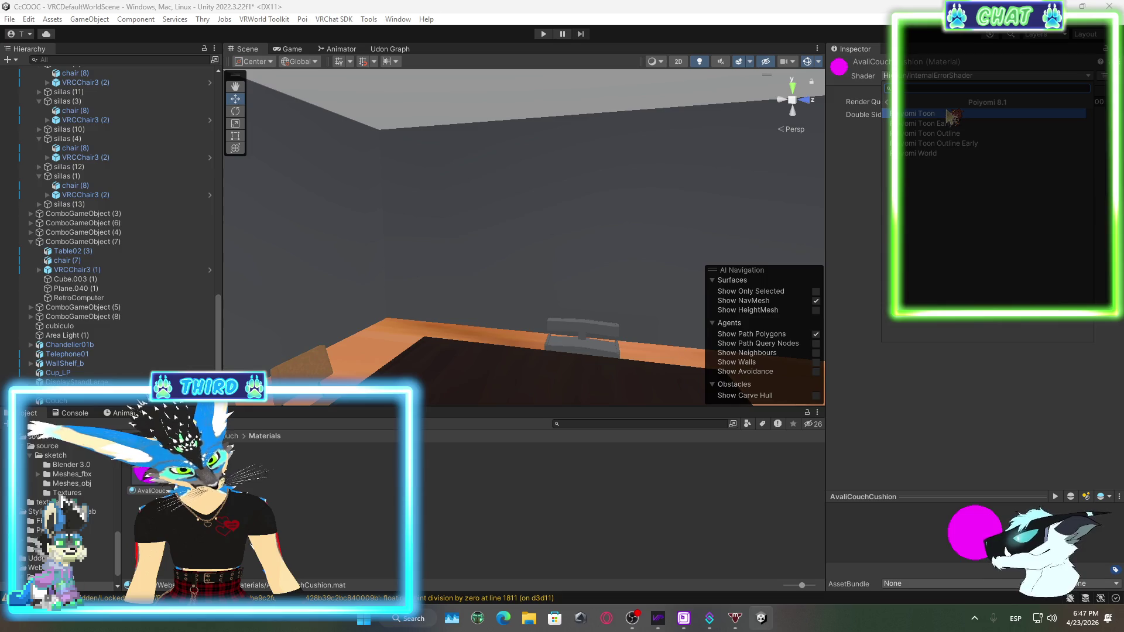
pyautogui.click(925, 113)
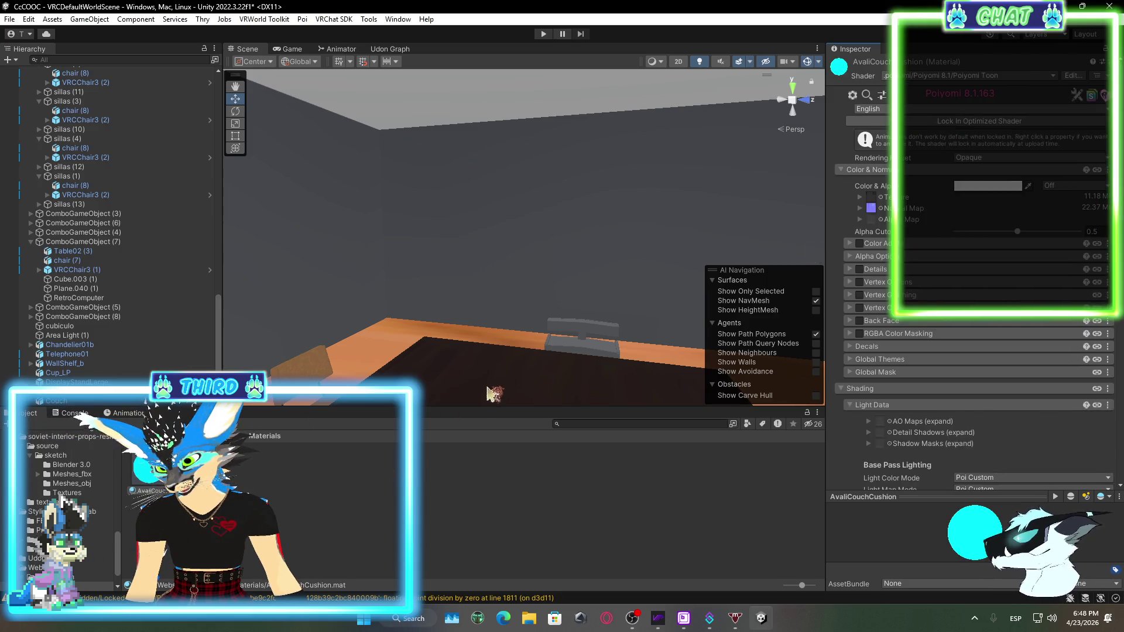
pyautogui.click(587, 348)
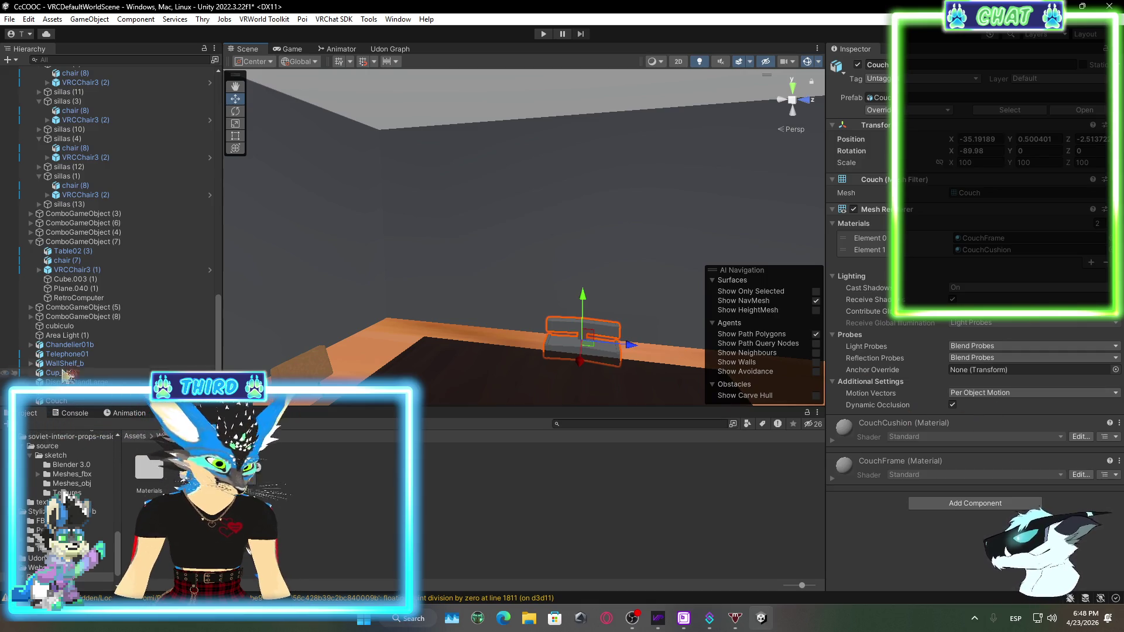
# Delete the Couch object from the scene via the Hierarchy
pyautogui.rightClick(82, 400)
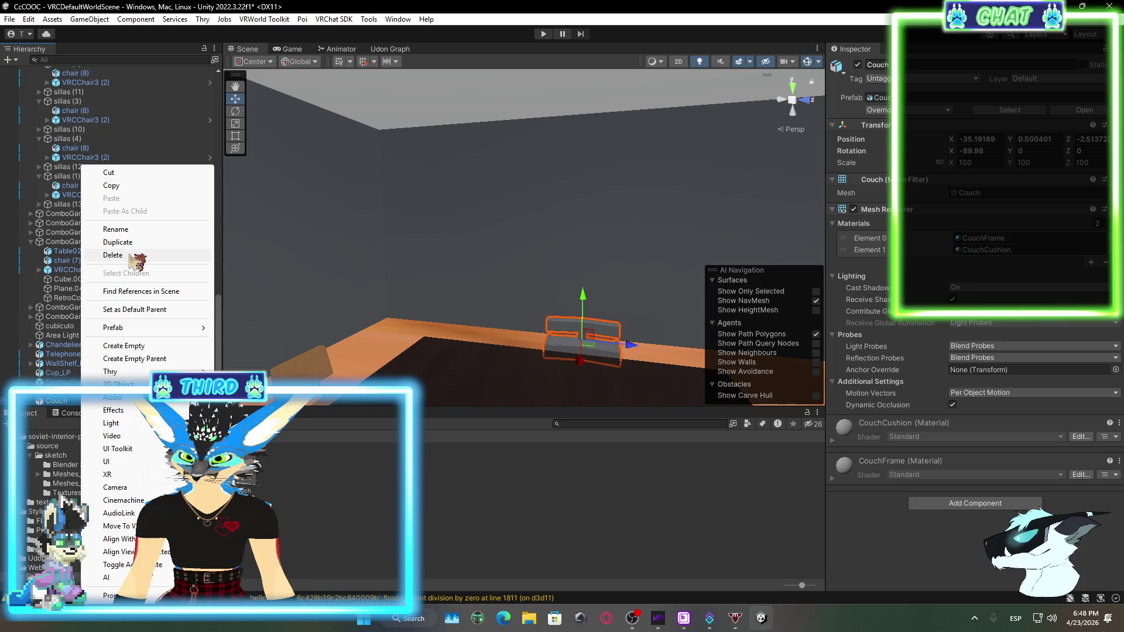
pyautogui.click(139, 255)
pyautogui.moveTo(170, 475)
pyautogui.mouseDown()
pyautogui.moveTo(328, 398)
pyautogui.moveTo(460, 357)
pyautogui.mouseUp()
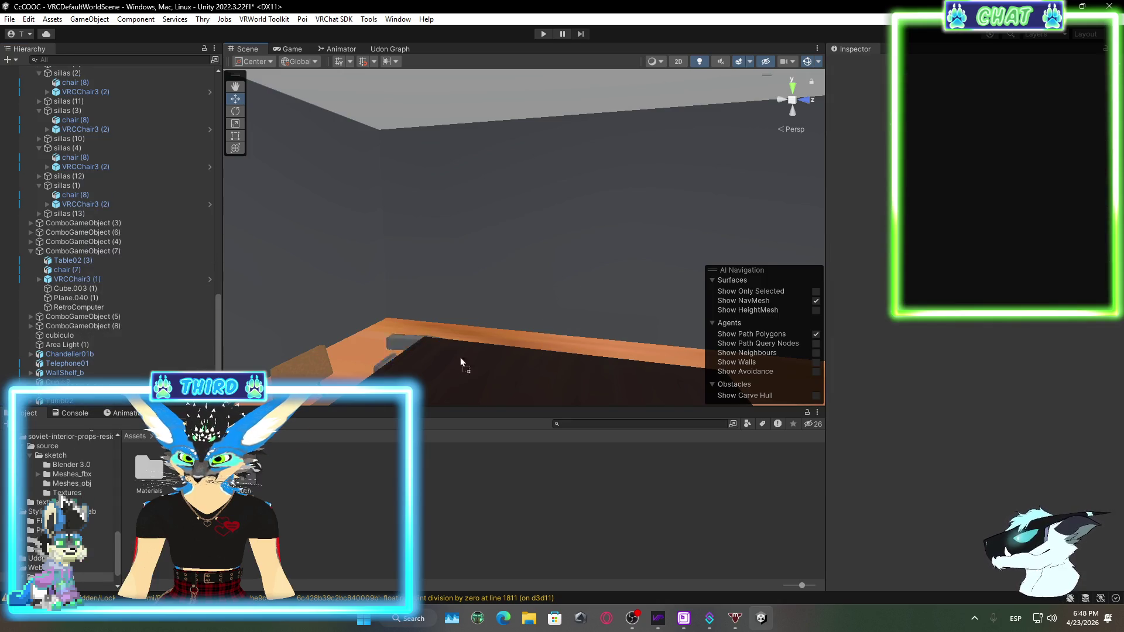
pyautogui.moveTo(455, 515); pyautogui.dragTo(456, 515)
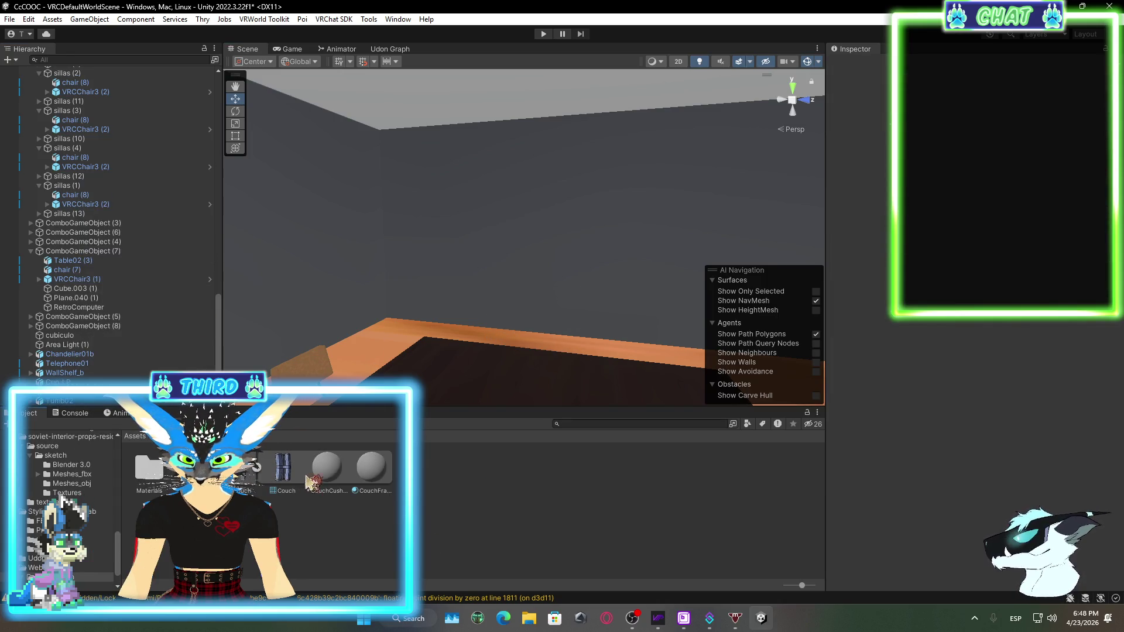
# Extract the Couch model's materials into the AvaliCouch folder and open the Materials folder
pyautogui.click(252, 471)
pyautogui.click(1022, 170)
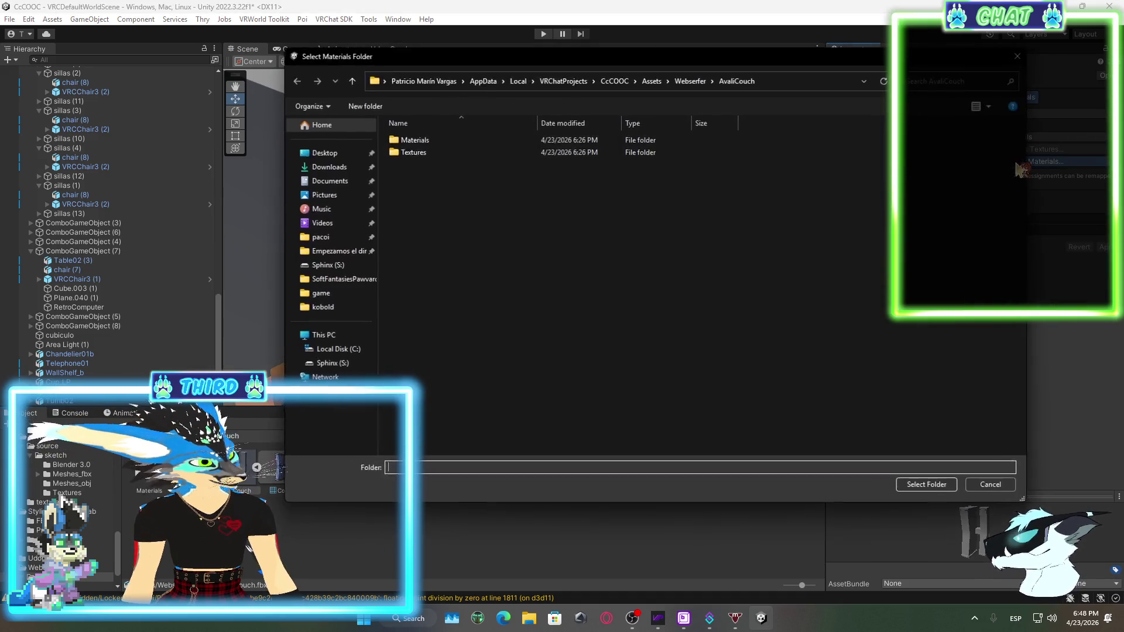
pyautogui.click(932, 487)
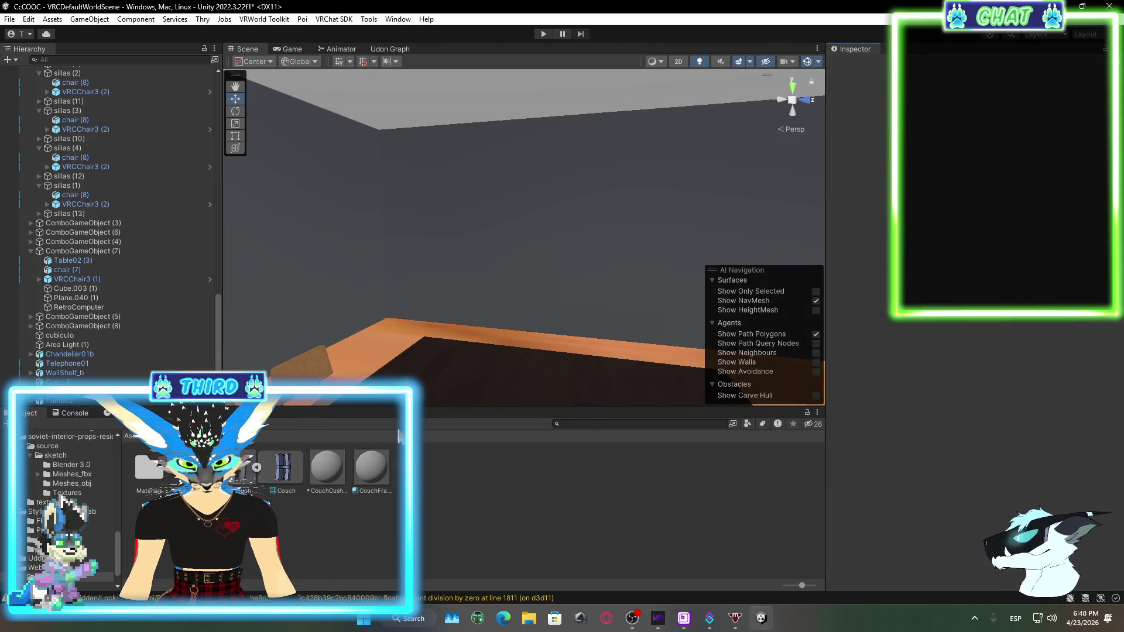
pyautogui.doubleClick(157, 475)
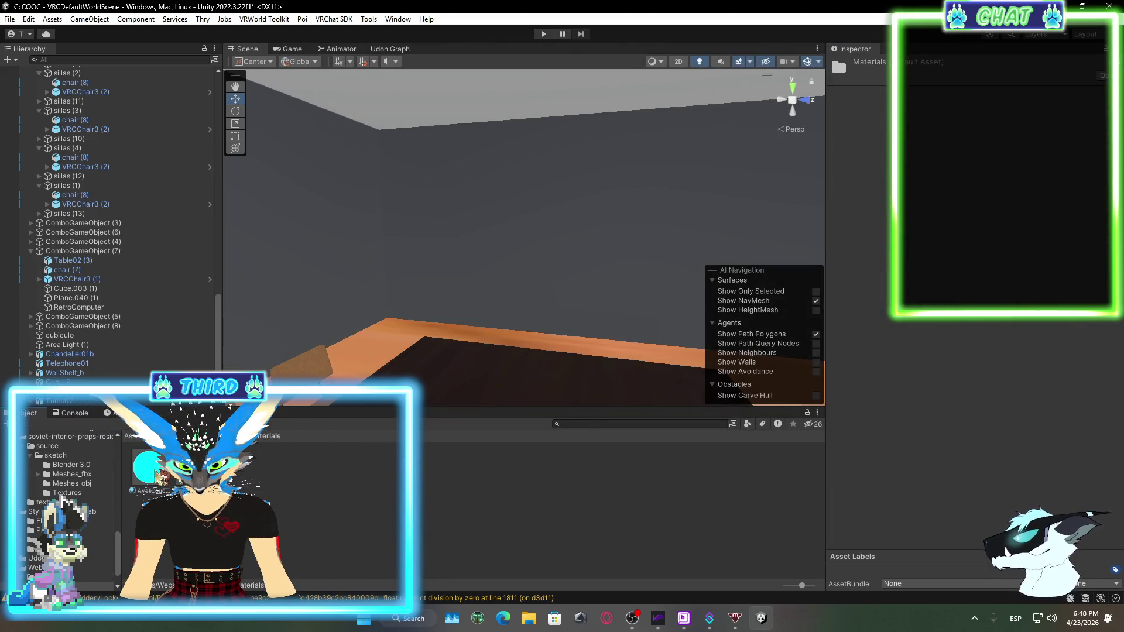
pyautogui.click(146, 471)
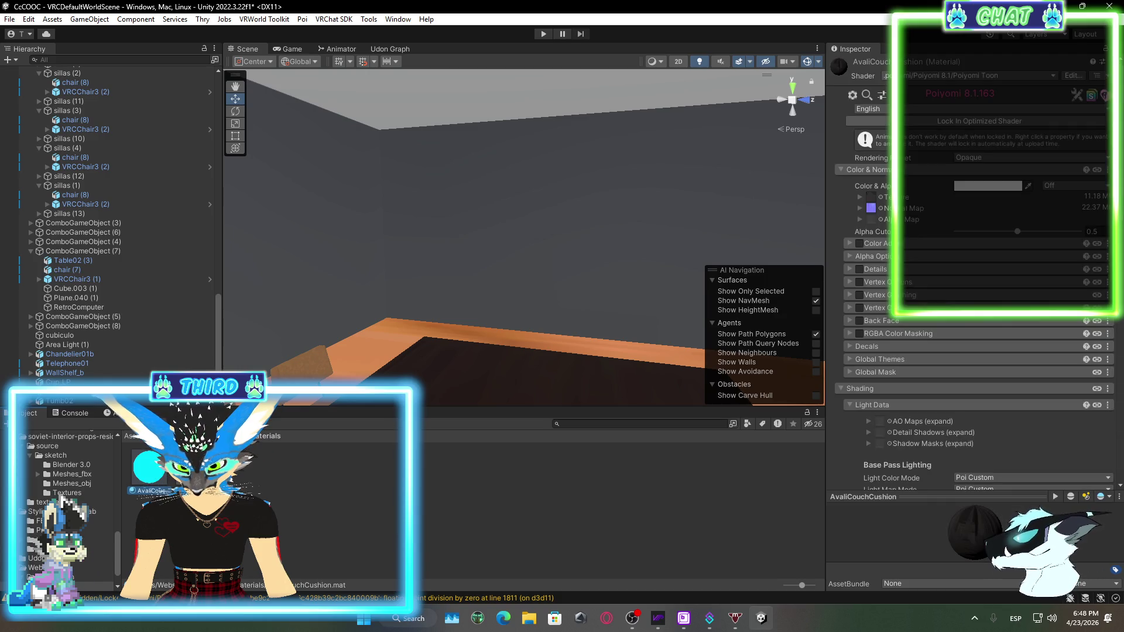
pyautogui.click(216, 436)
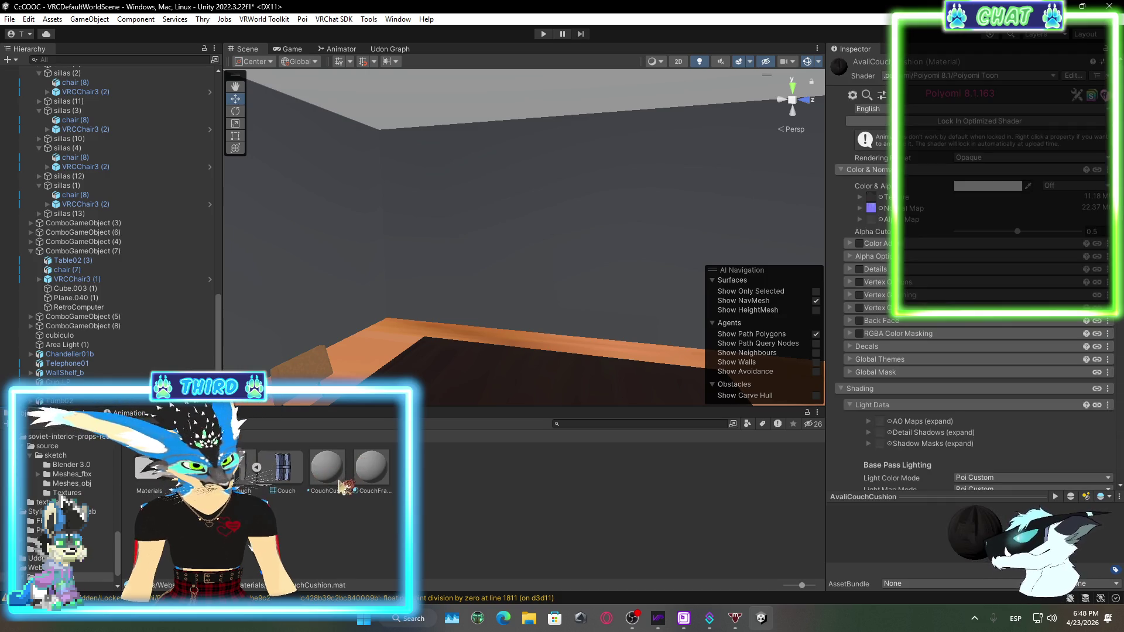
# Inspect the extracted CouchCushion material, then switch over to OBS Studio
pyautogui.click(339, 483)
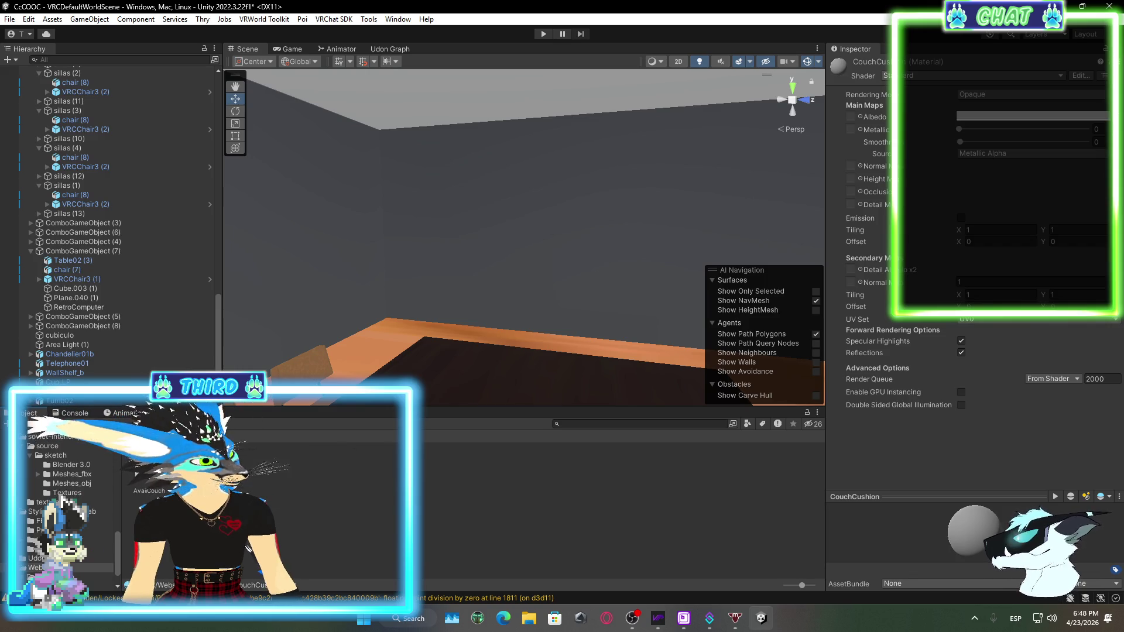
pyautogui.keyDown('ctrl'); pyautogui.click(339, 476); pyautogui.keyUp('ctrl')
pyautogui.click(339, 475)
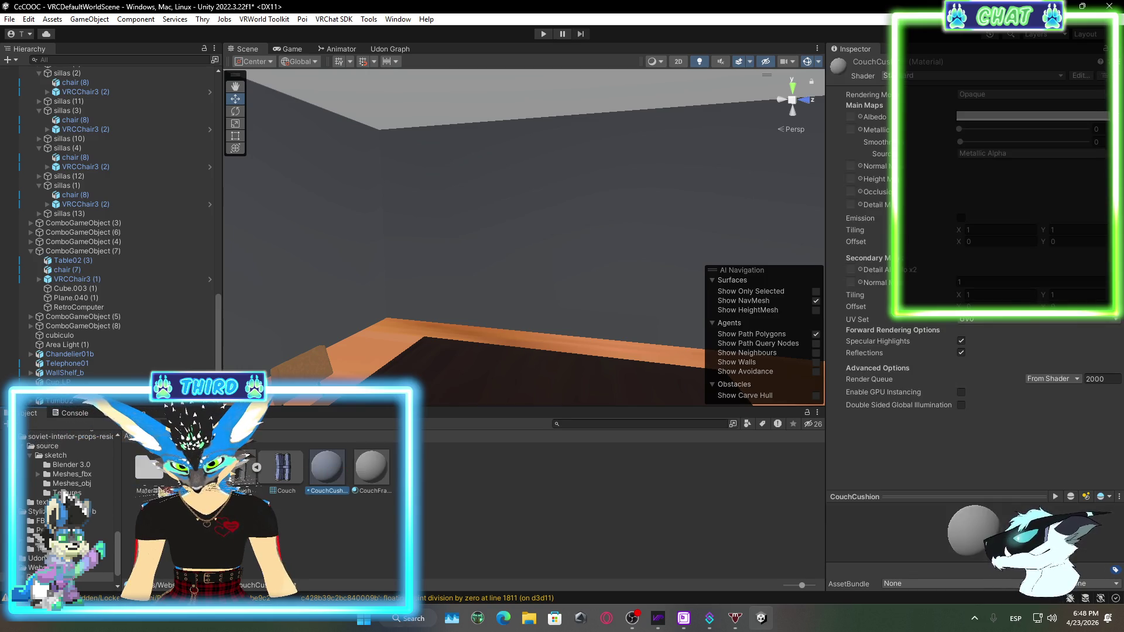
pyautogui.doubleClick(150, 468)
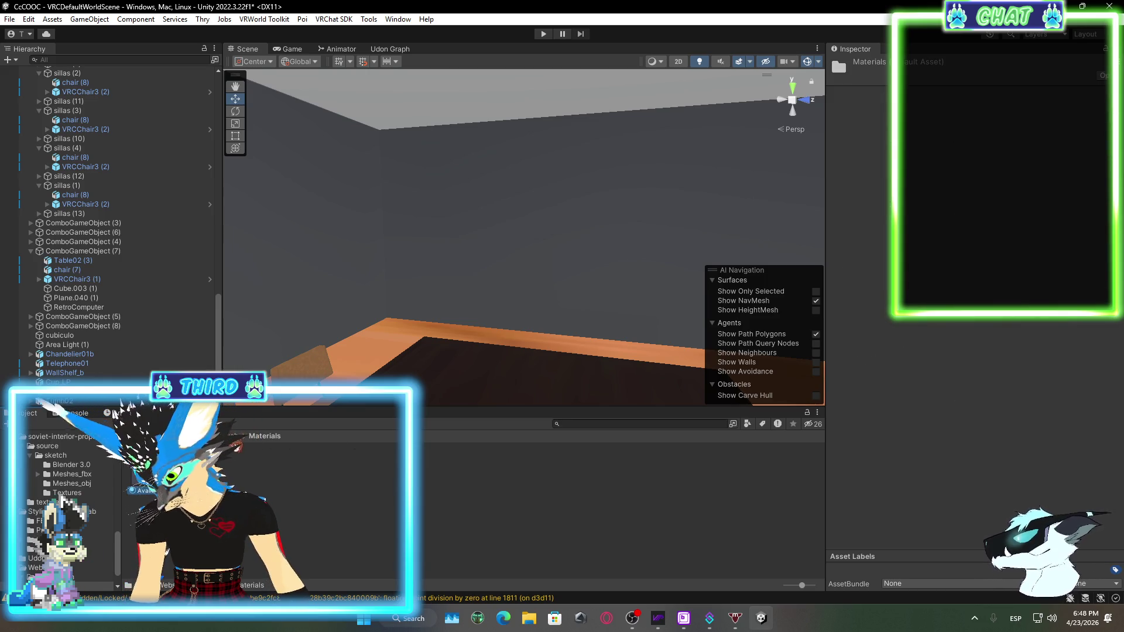
pyautogui.click(229, 436)
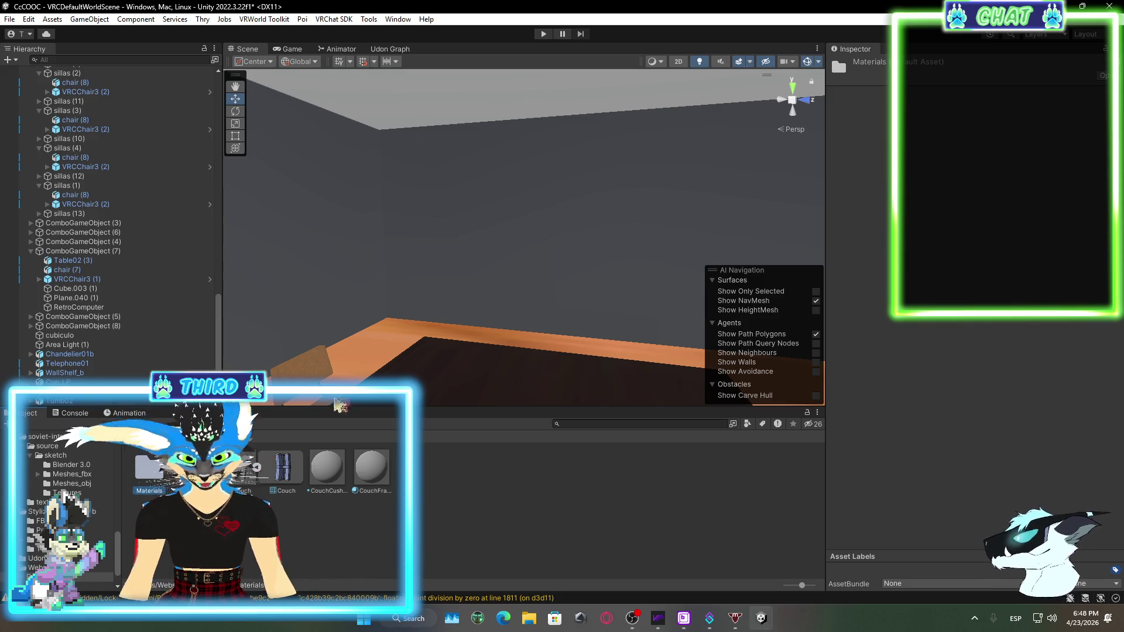
pyautogui.click(632, 618)
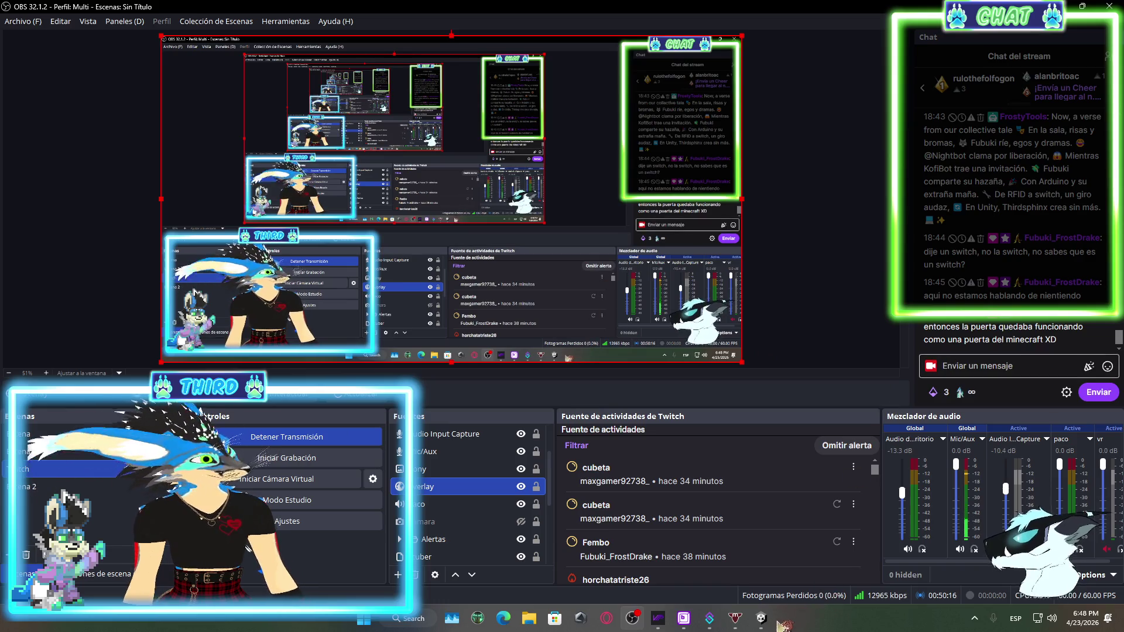
# Alt+Tab back to Unity, where the Couch's extracted Materials folder is open
pyautogui.hotkey('alt', 'Tab')
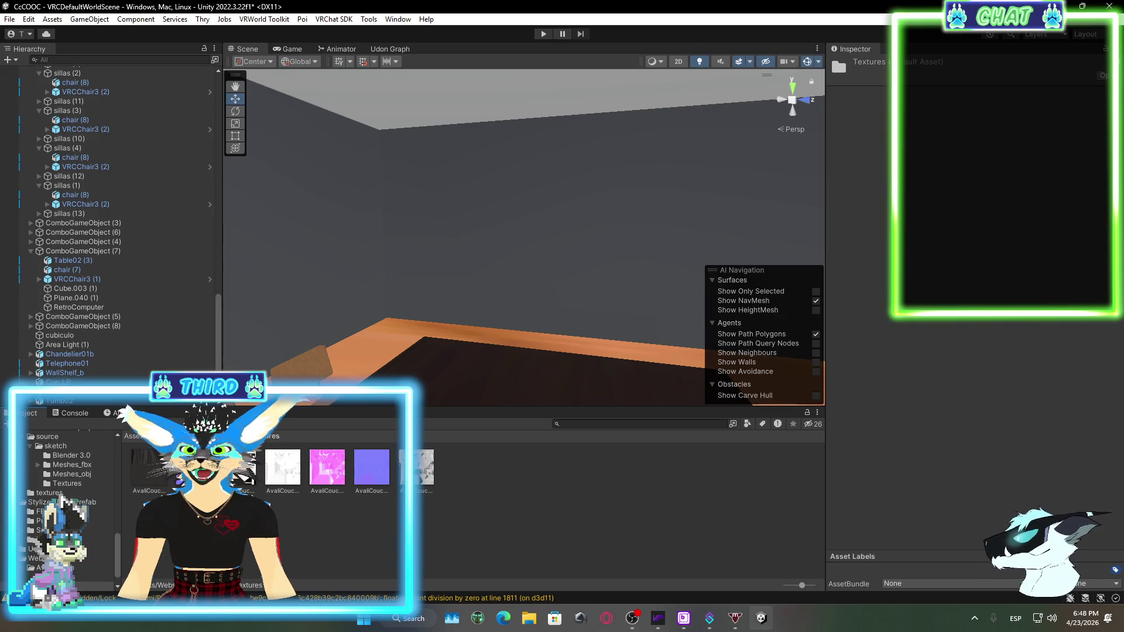
pyautogui.scroll(-1, 70, 497)
# Drag the AvaliCouchCushion and AvaliCouchFrame materials onto the couch on the table and select it
pyautogui.doubleClick(159, 473)
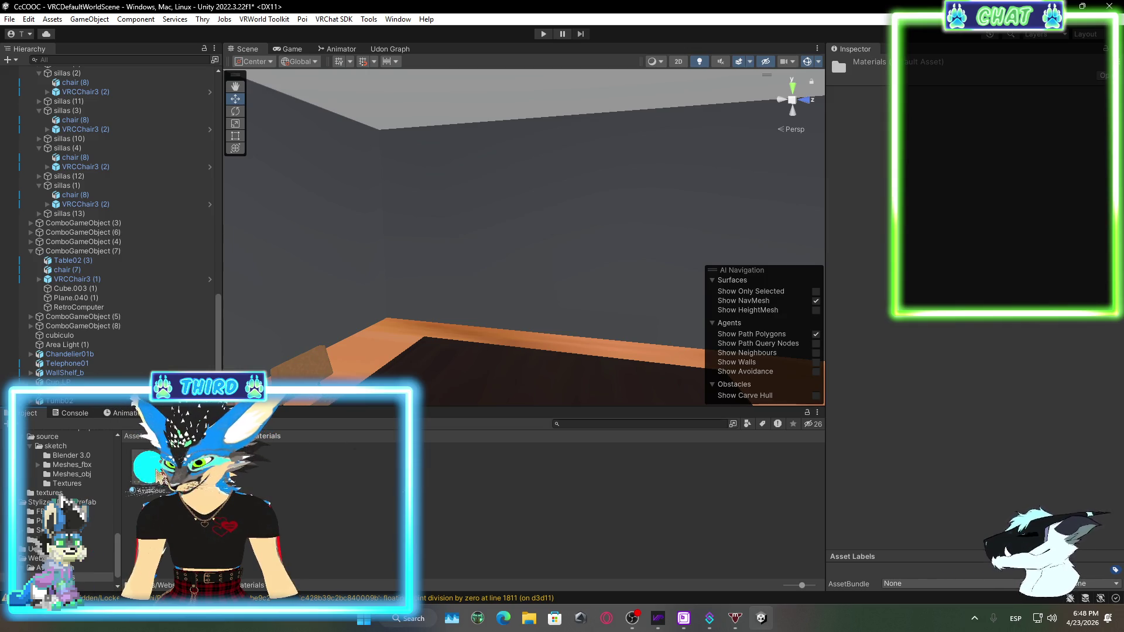
pyautogui.click(237, 435)
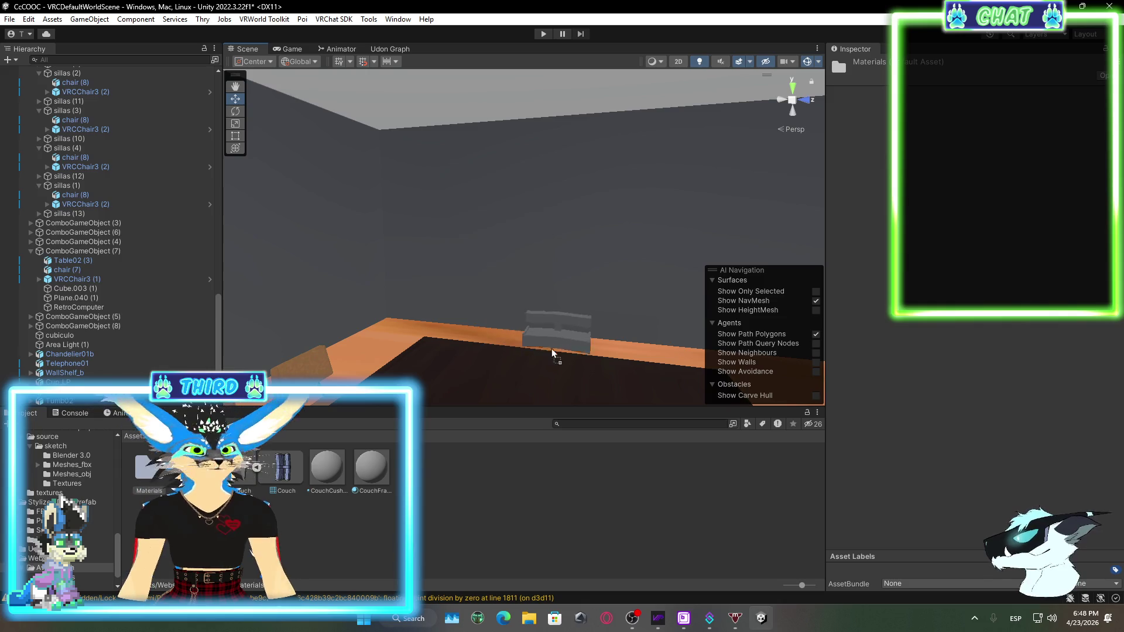
pyautogui.click(554, 353)
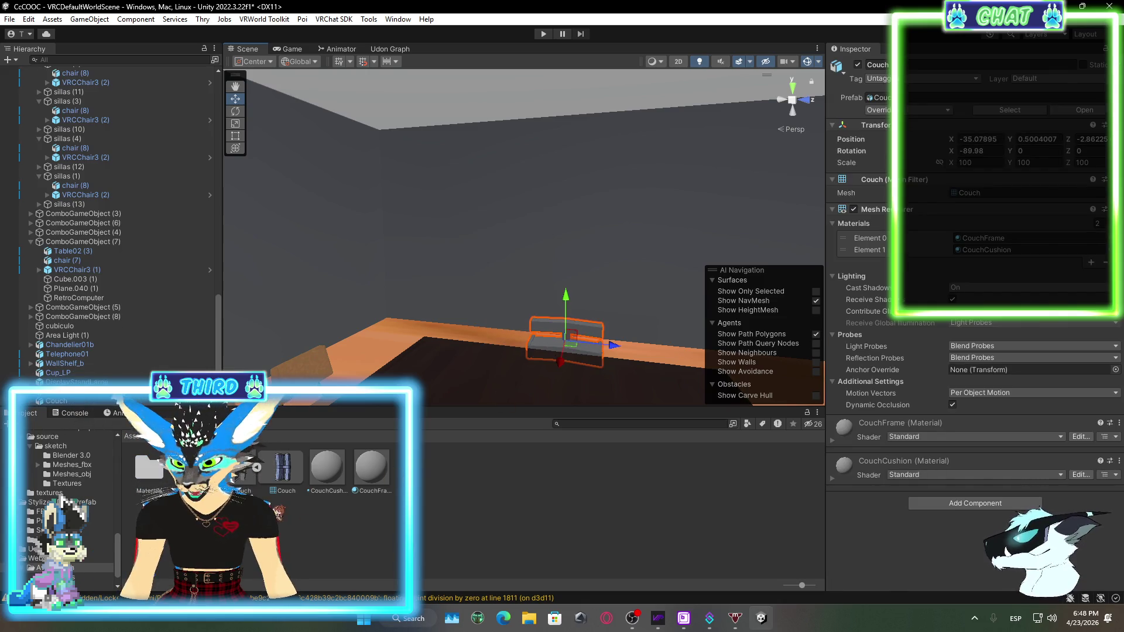
pyautogui.doubleClick(154, 474)
pyautogui.moveTo(151, 474)
pyautogui.mouseDown()
pyautogui.moveTo(585, 372)
pyautogui.moveTo(583, 353)
pyautogui.mouseUp()
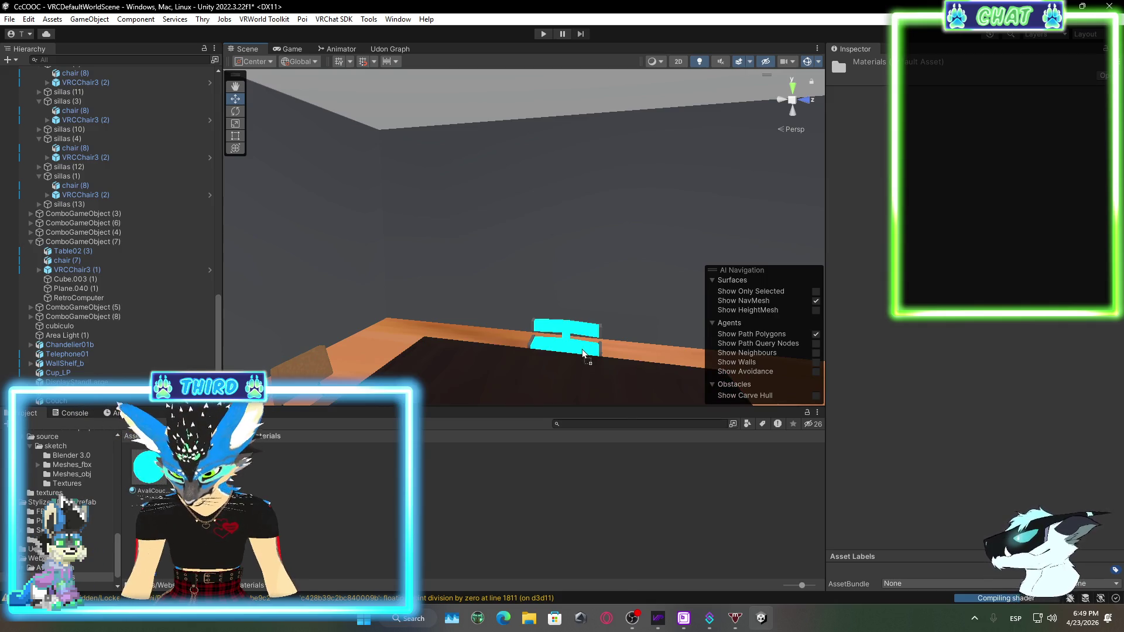
pyautogui.click(150, 474)
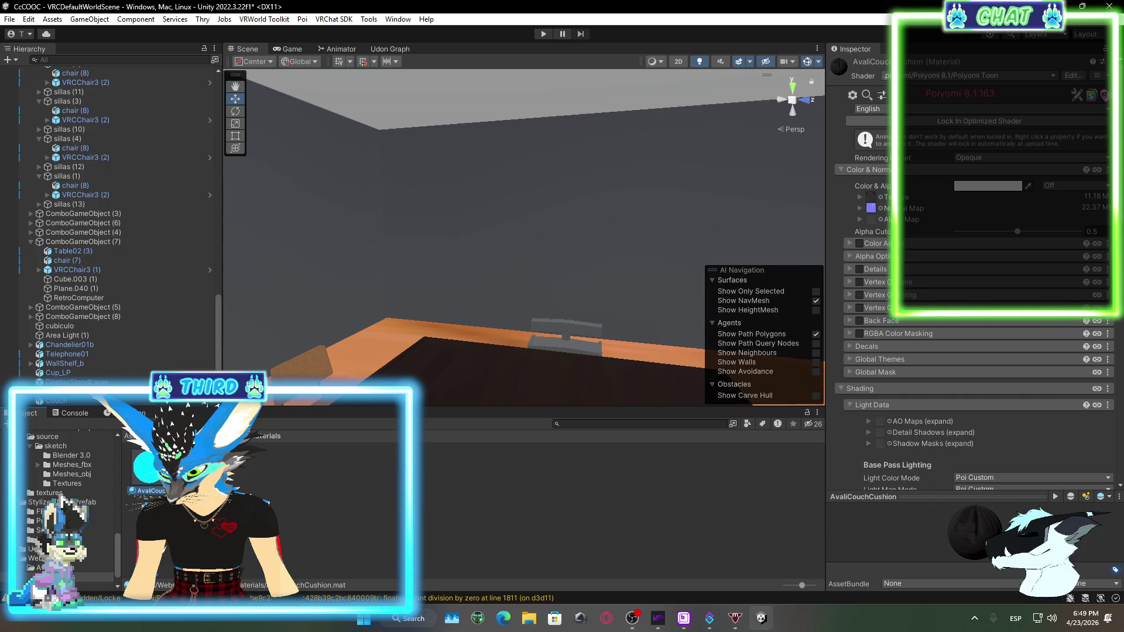
pyautogui.moveTo(193, 474)
pyautogui.mouseDown()
pyautogui.moveTo(258, 413)
pyautogui.moveTo(514, 386)
pyautogui.moveTo(533, 343)
pyautogui.moveTo(573, 347)
pyautogui.mouseUp()
pyautogui.moveTo(447, 383)
pyautogui.mouseDown()
pyautogui.moveTo(494, 401)
pyautogui.moveTo(380, 410)
pyautogui.mouseUp()
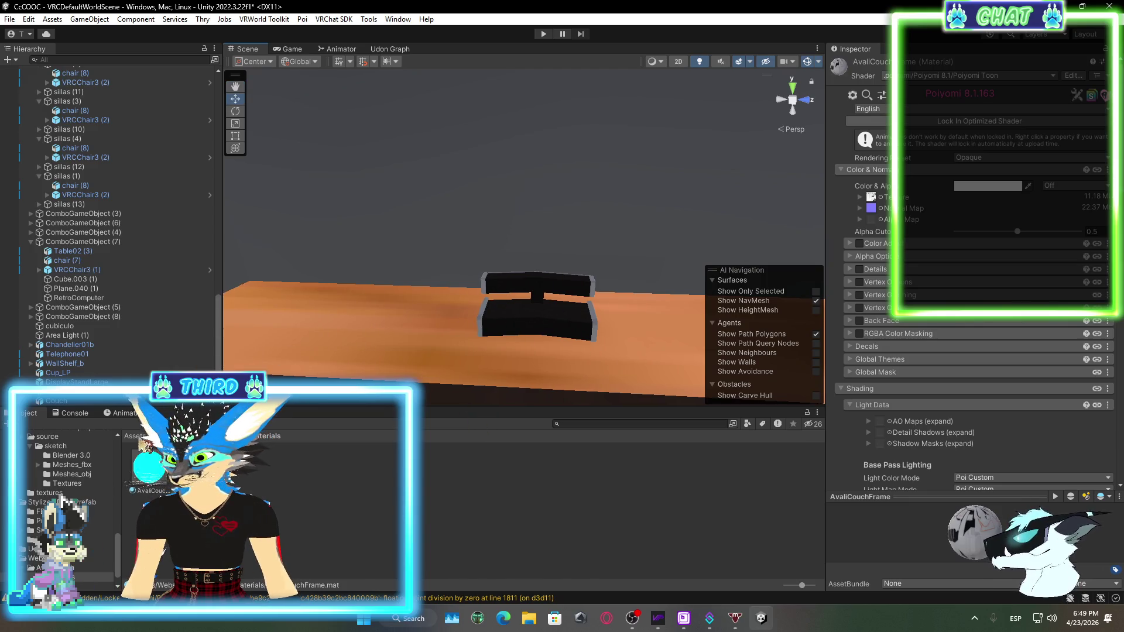
pyautogui.click(141, 438)
pyautogui.click(545, 328)
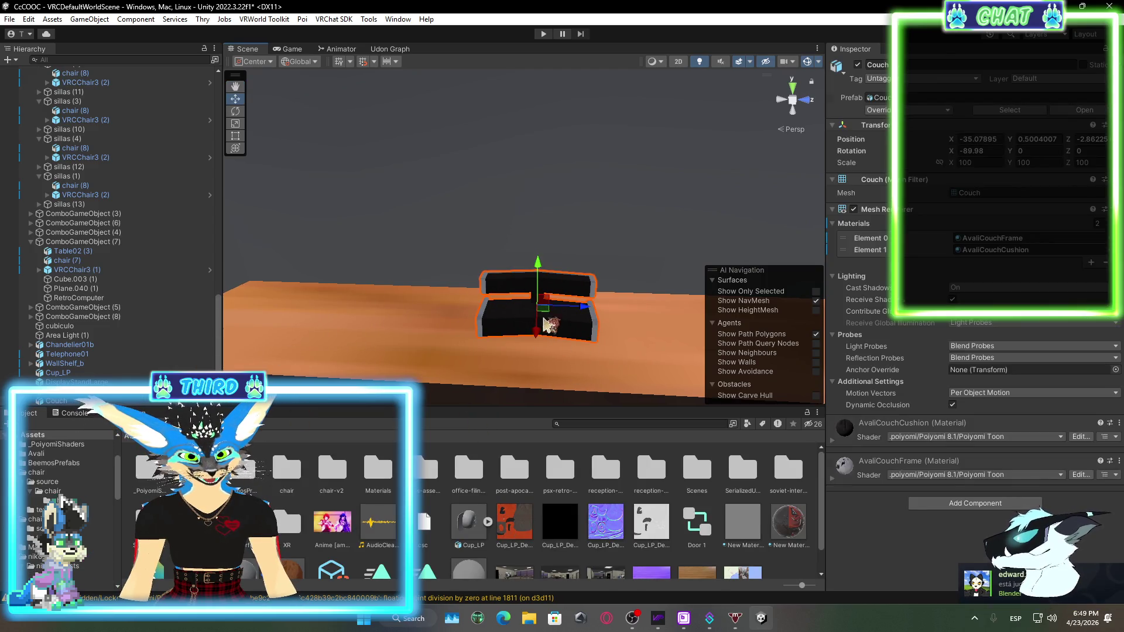
# Shift the couch along X, scale it to about 233, raise it slightly, and frame it
pyautogui.moveTo(547, 324)
pyautogui.mouseDown()
pyautogui.moveTo(526, 363)
pyautogui.moveTo(650, 389)
pyautogui.moveTo(524, 295)
pyautogui.moveTo(473, 297)
pyautogui.mouseUp()
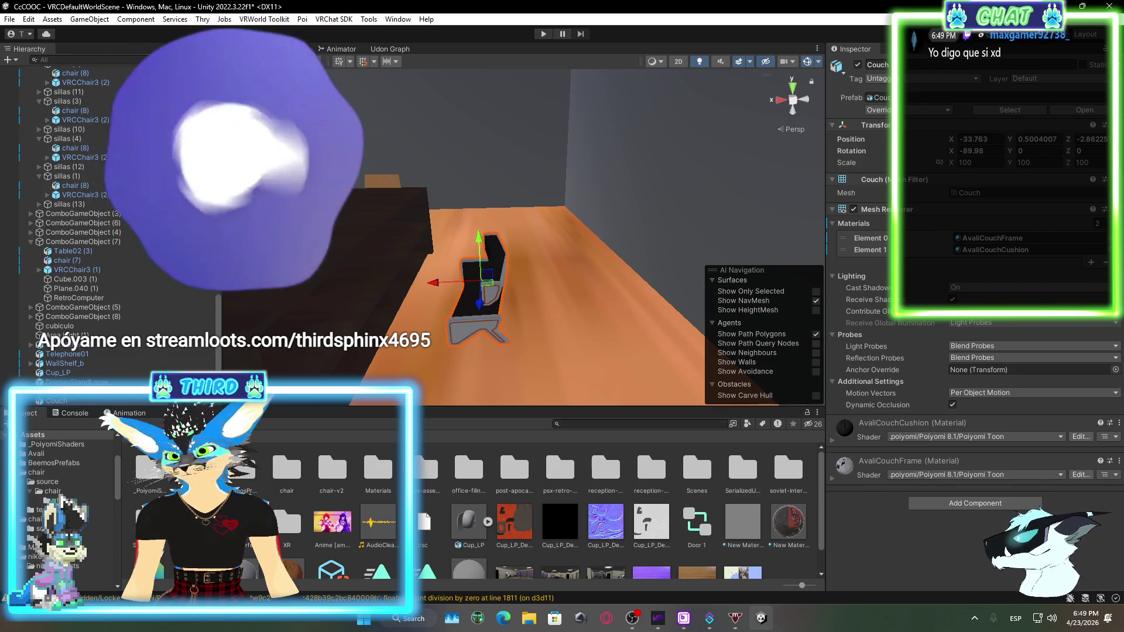
pyautogui.press('r')
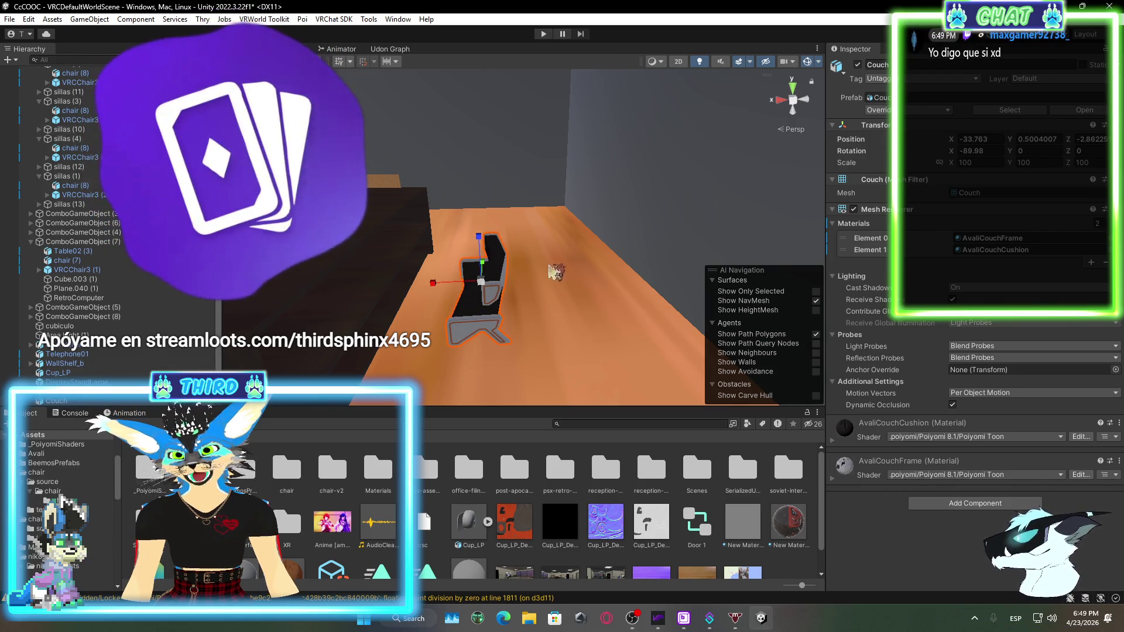
pyautogui.moveTo(481, 281)
pyautogui.mouseDown()
pyautogui.moveTo(601, 268)
pyautogui.moveTo(564, 279)
pyautogui.moveTo(464, 251)
pyautogui.moveTo(591, 272)
pyautogui.mouseUp()
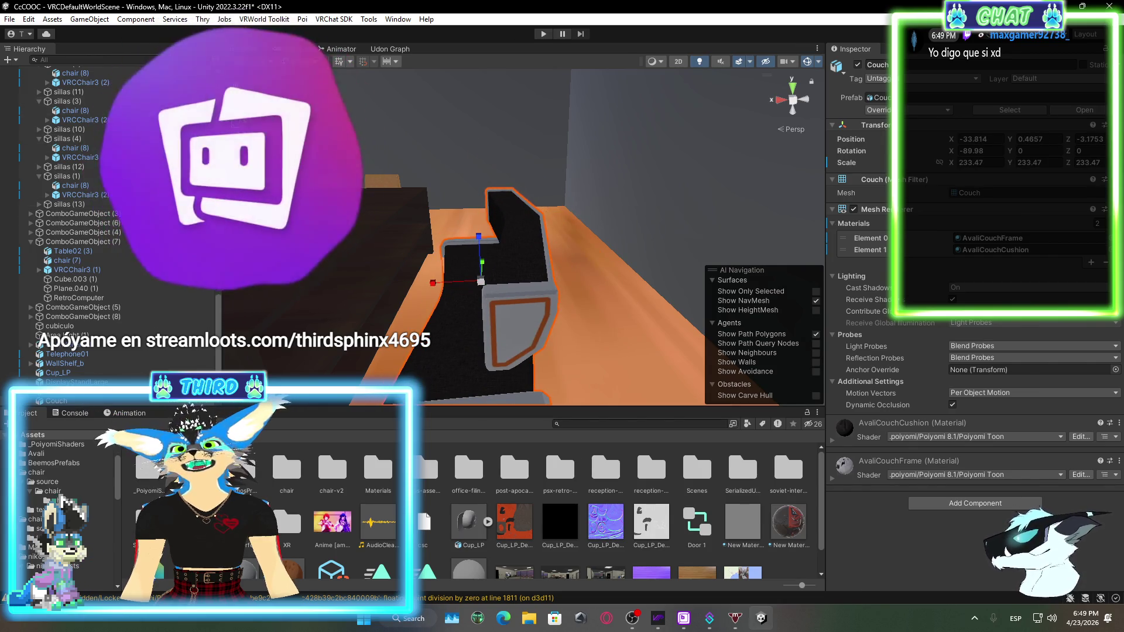
pyautogui.press('w')
pyautogui.moveTo(490, 237); pyautogui.dragTo(492, 202)
pyautogui.moveTo(492, 202)
pyautogui.mouseDown()
pyautogui.moveTo(506, 263)
pyautogui.moveTo(232, 273)
pyautogui.moveTo(252, 273)
pyautogui.mouseUp()
pyautogui.press('f')
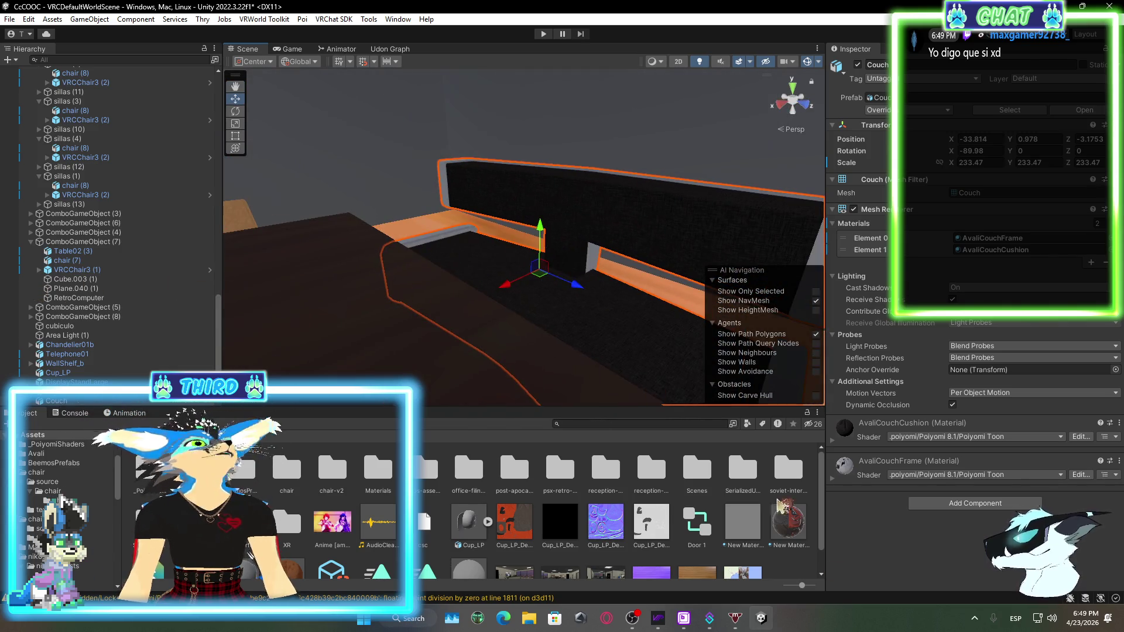
pyautogui.hotkey('alt', 'Tab')
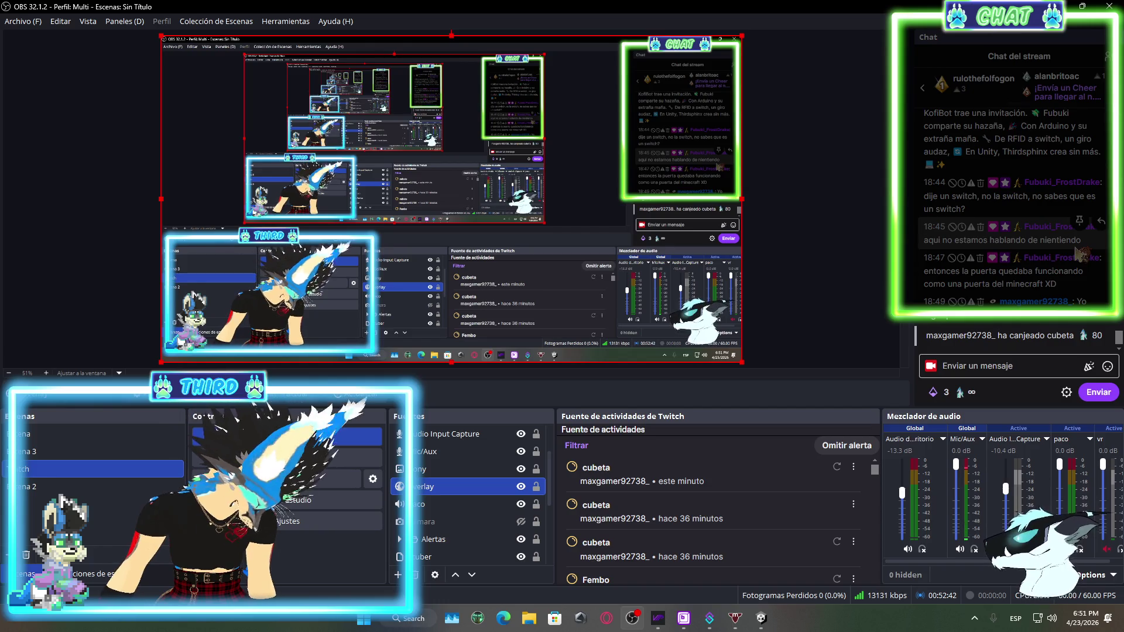
pyautogui.click(1106, 56)
pyautogui.scroll(-5, 1075, 208)
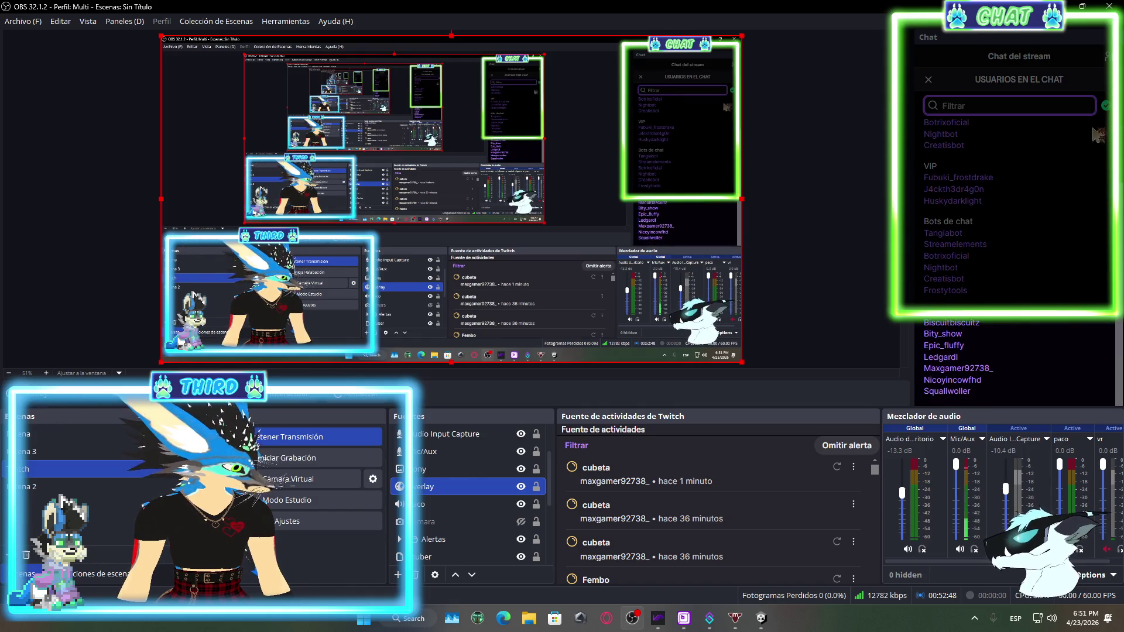
pyautogui.click(1106, 56)
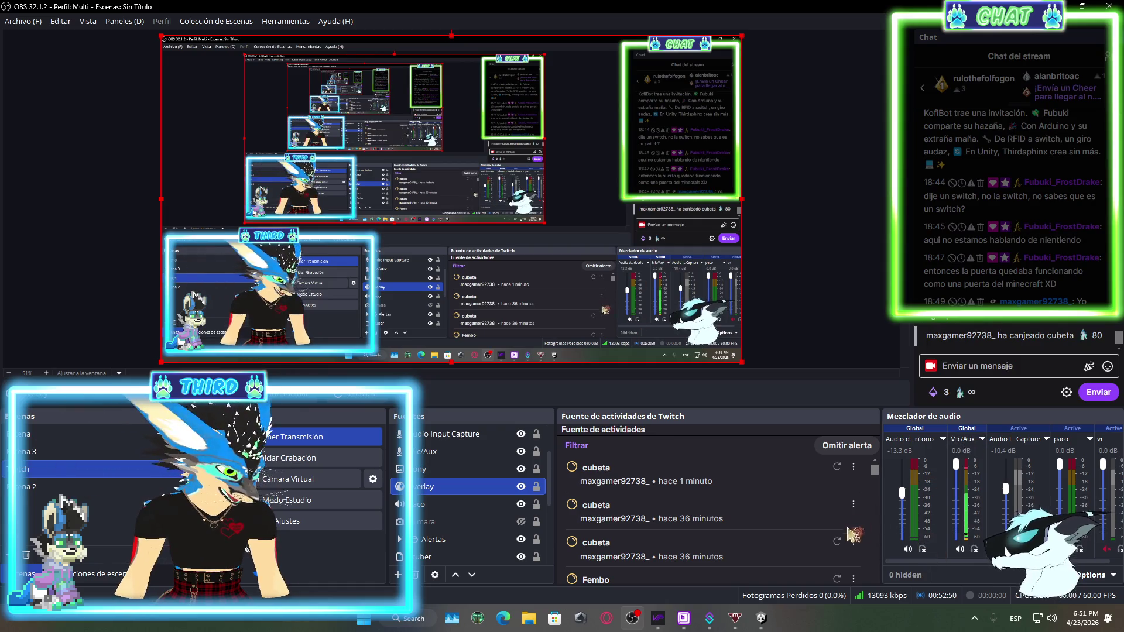
# Launch Firefox from Windows Search by typing 'f'
pyautogui.press('super')
pyautogui.write('f')
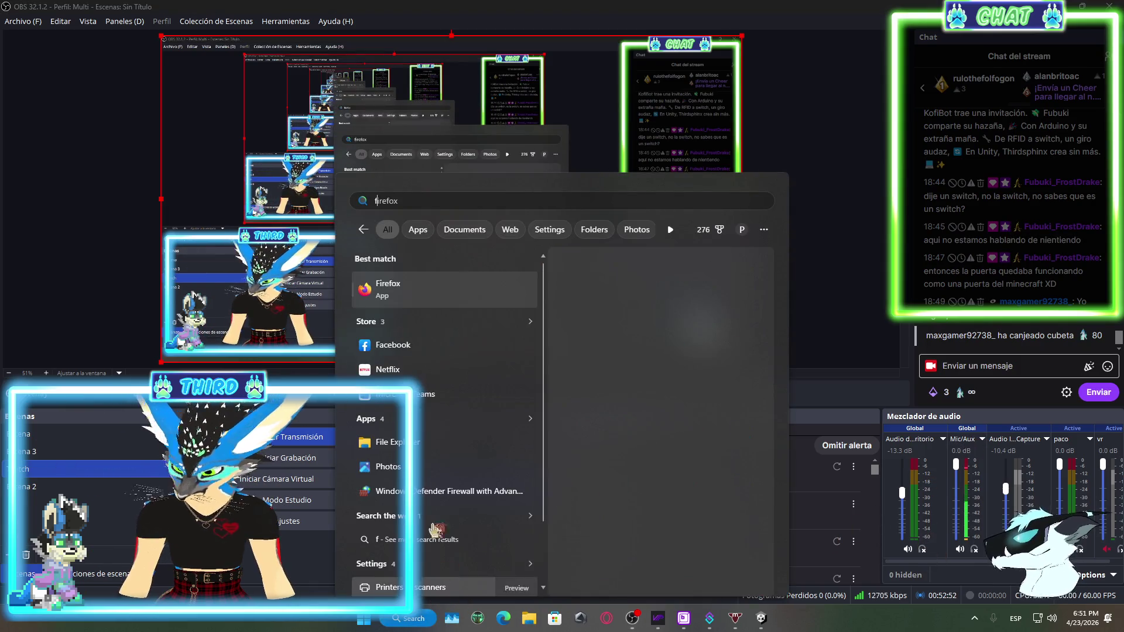
pyautogui.click(434, 290)
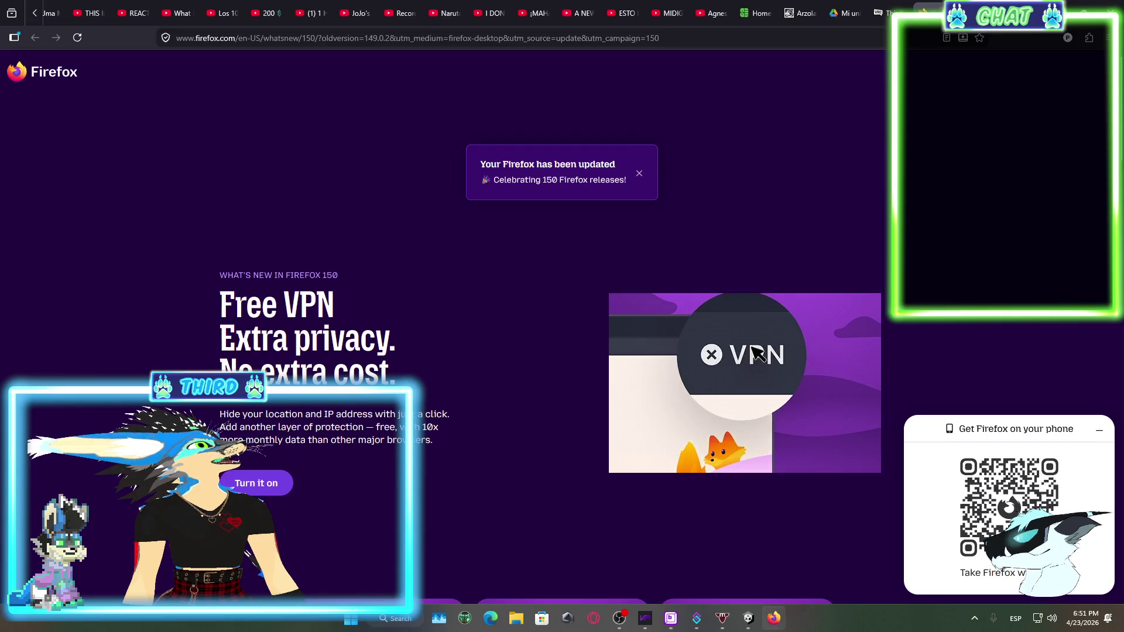
# In a new Firefox tab, search Google for 'sketchfab' and go to the Sketchfab site
pyautogui.click(937, 13)
pyautogui.hotkey('ctrl', 't')
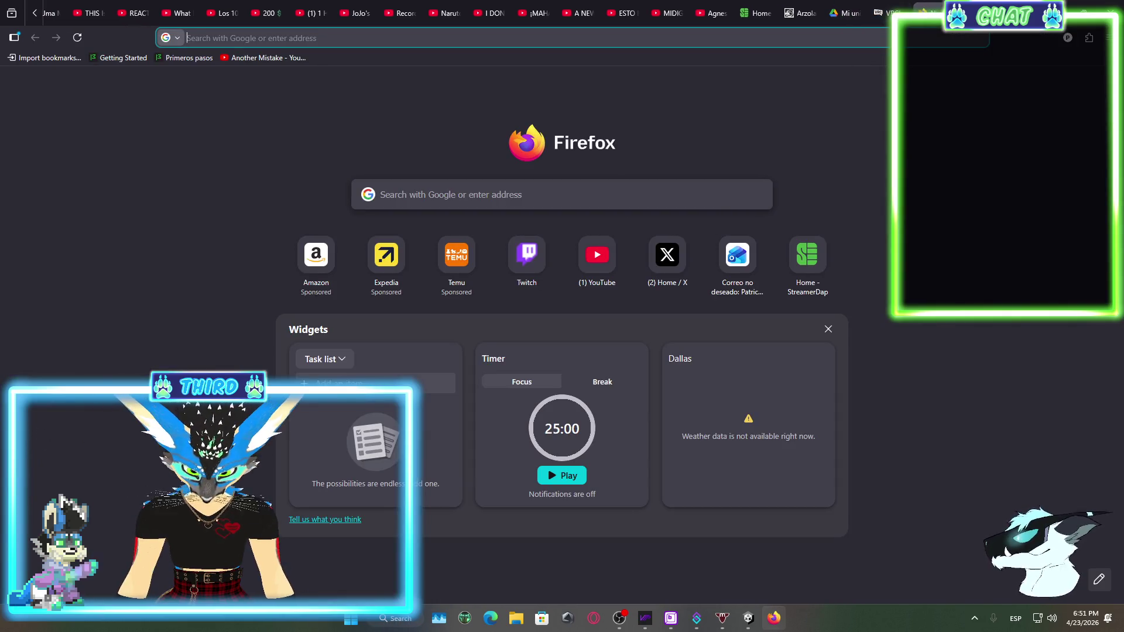
pyautogui.write('ske')
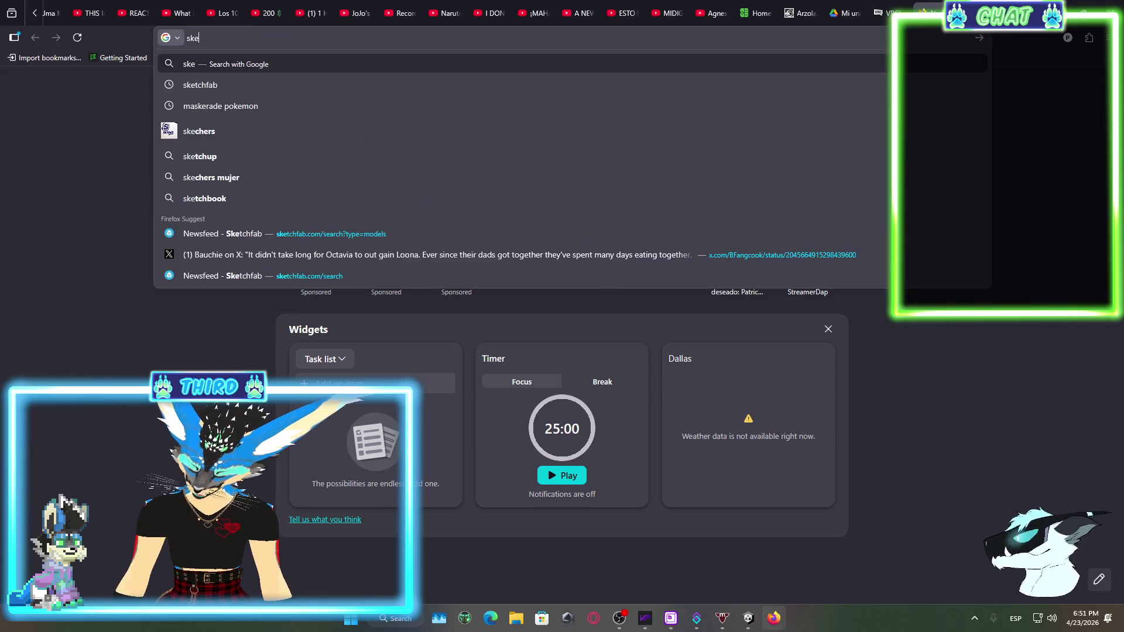
pyautogui.write('tchfab')
pyautogui.press('Return')
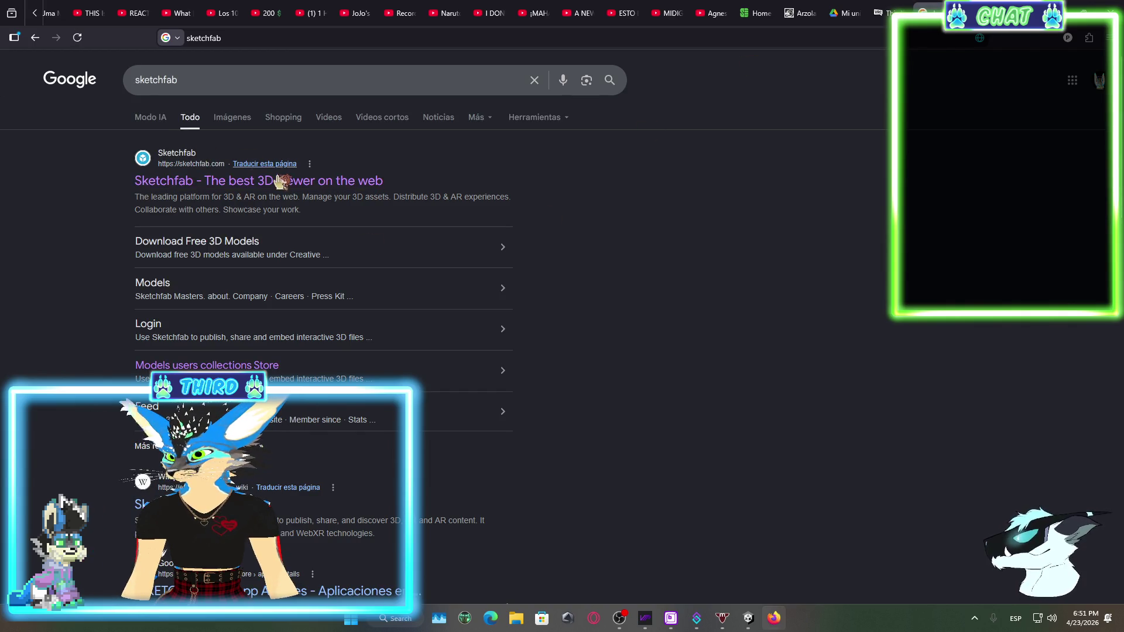
pyautogui.click(289, 182)
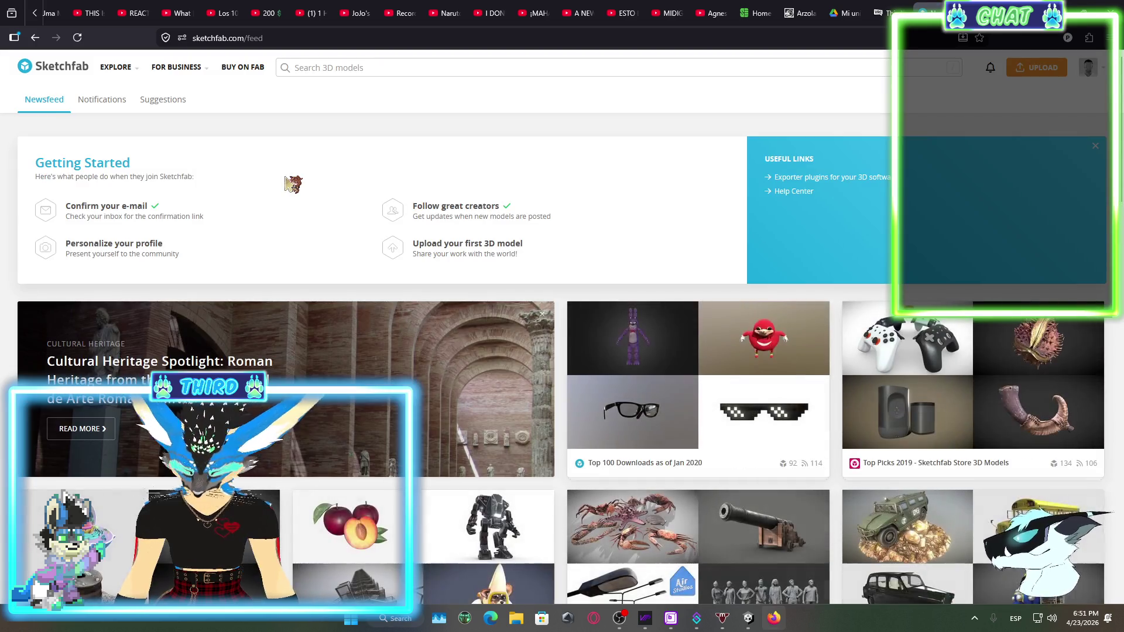
# Search Sketchfab models for 'Chair', replacing the initial 'ejecutive cha' query
pyautogui.click(419, 68)
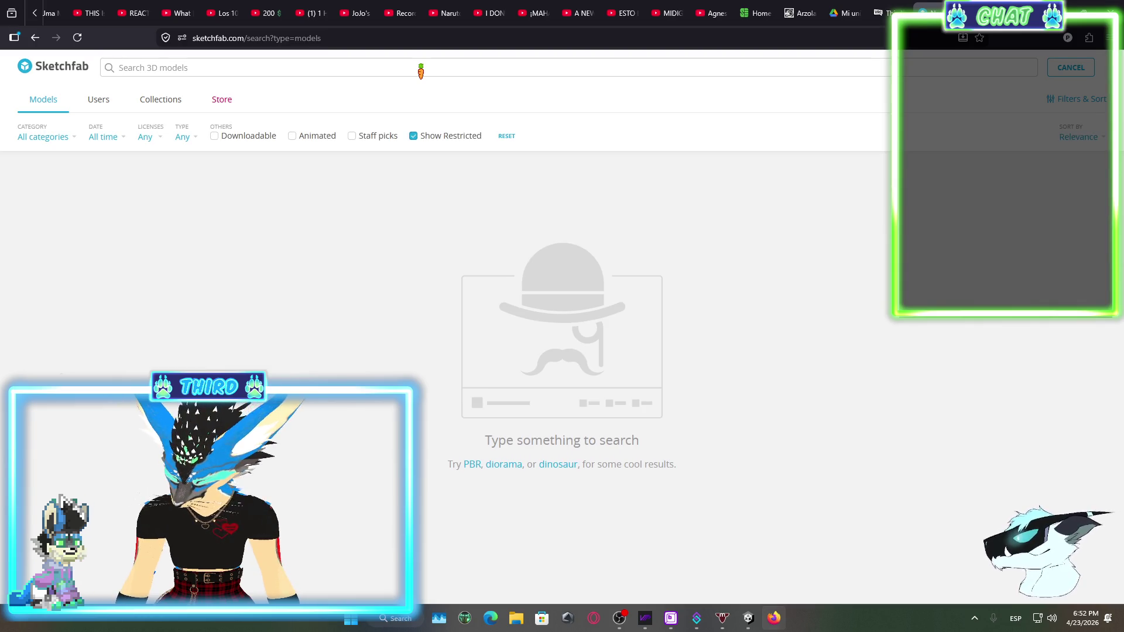
pyautogui.write('e')
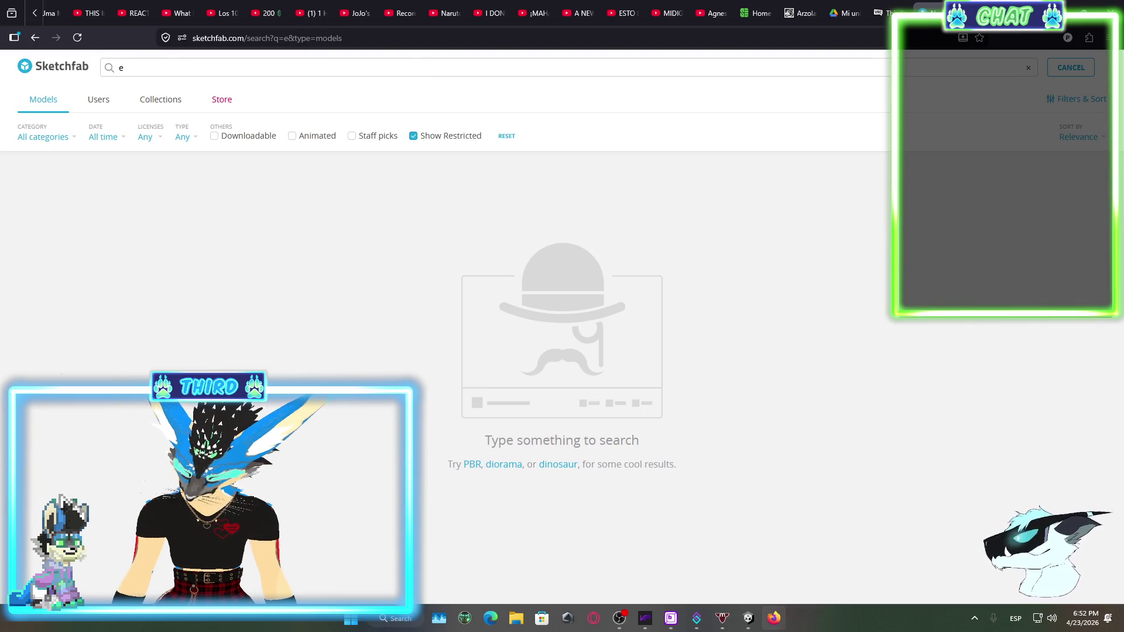
pyautogui.write('jecutive ch')
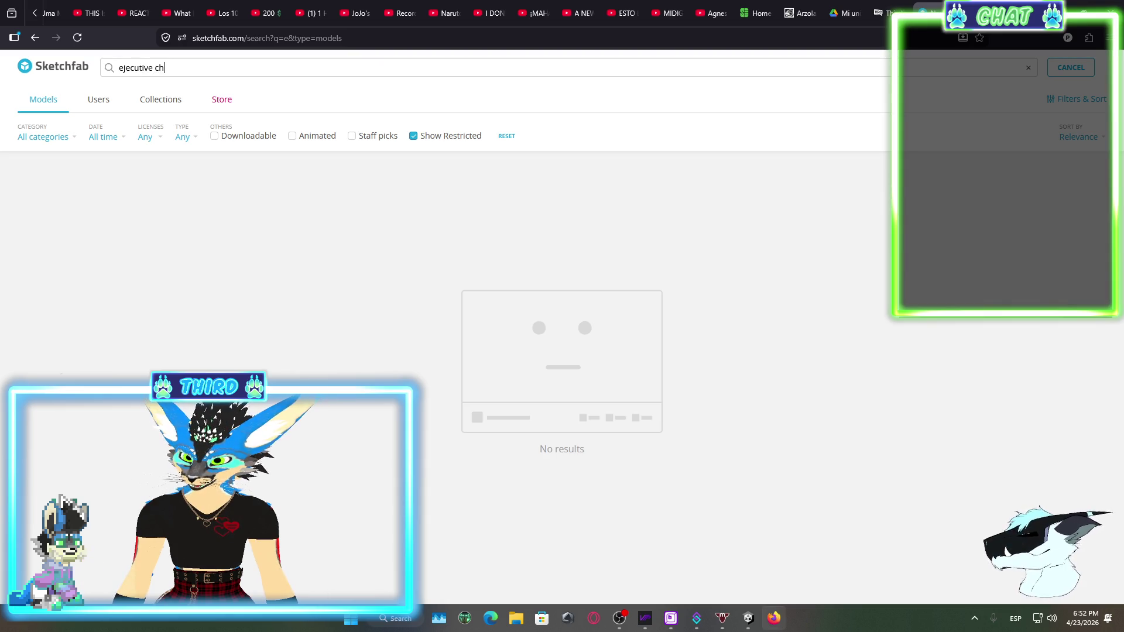
pyautogui.write('air')
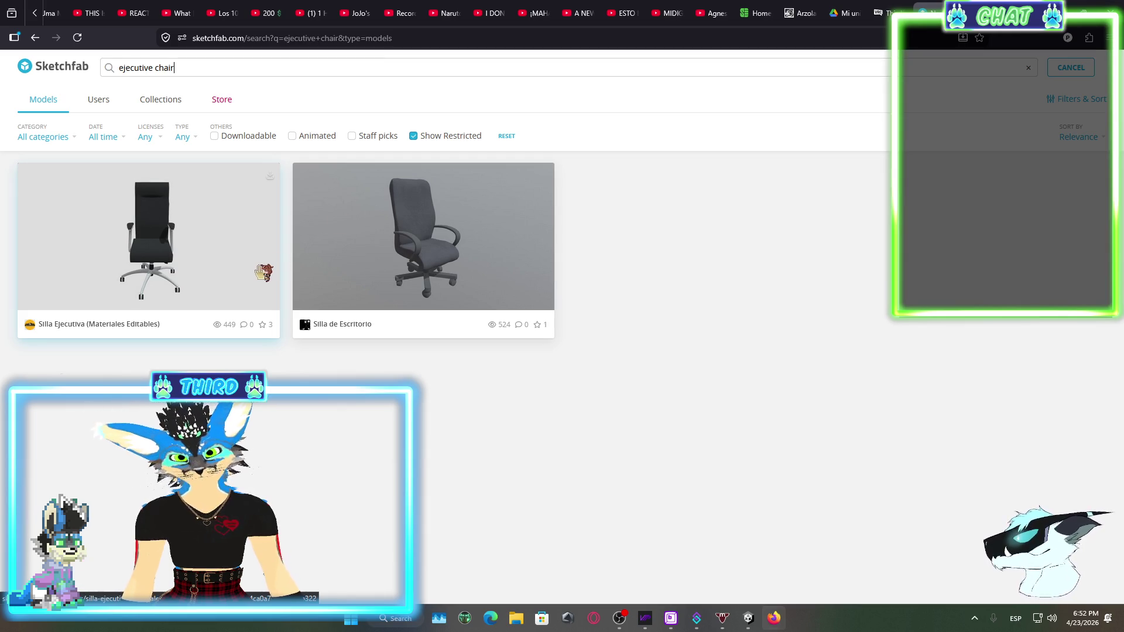
pyautogui.moveTo(158, 67); pyautogui.dragTo(151, 67)
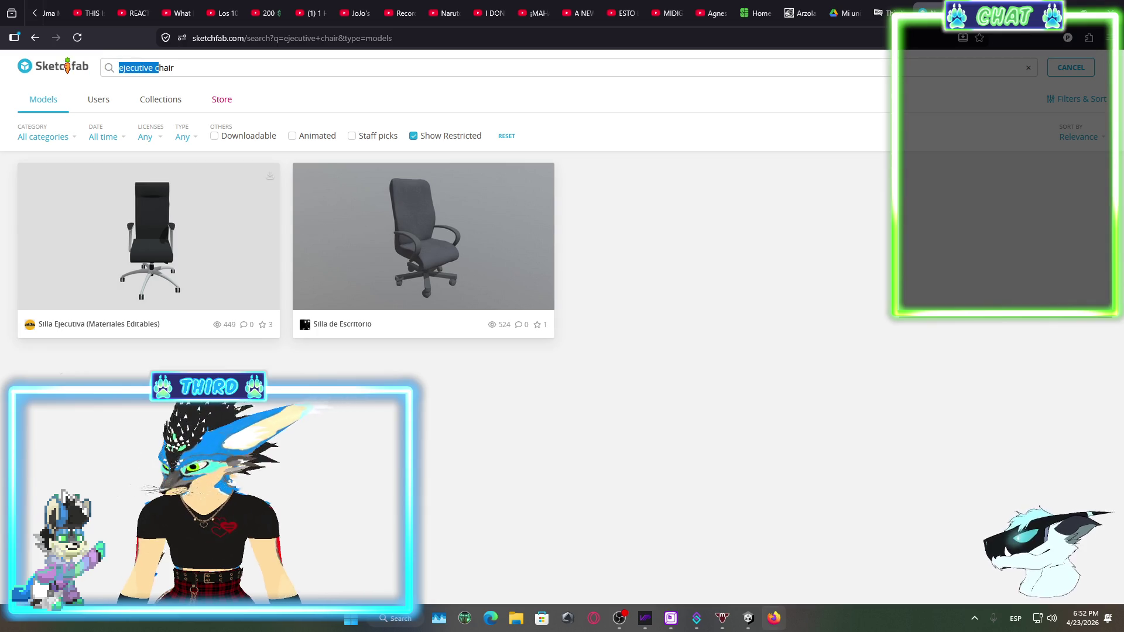
pyautogui.press('Return')
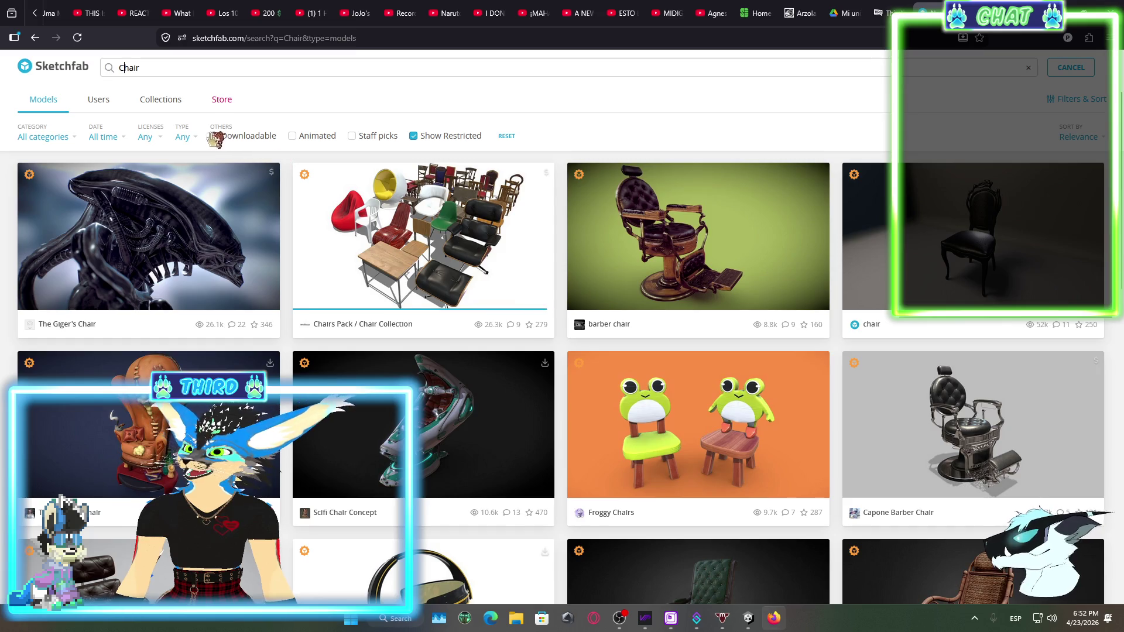
# Filter the Chair results to CC0, Free Standard and Standard licences, sorted by Most liked
pyautogui.click(167, 139)
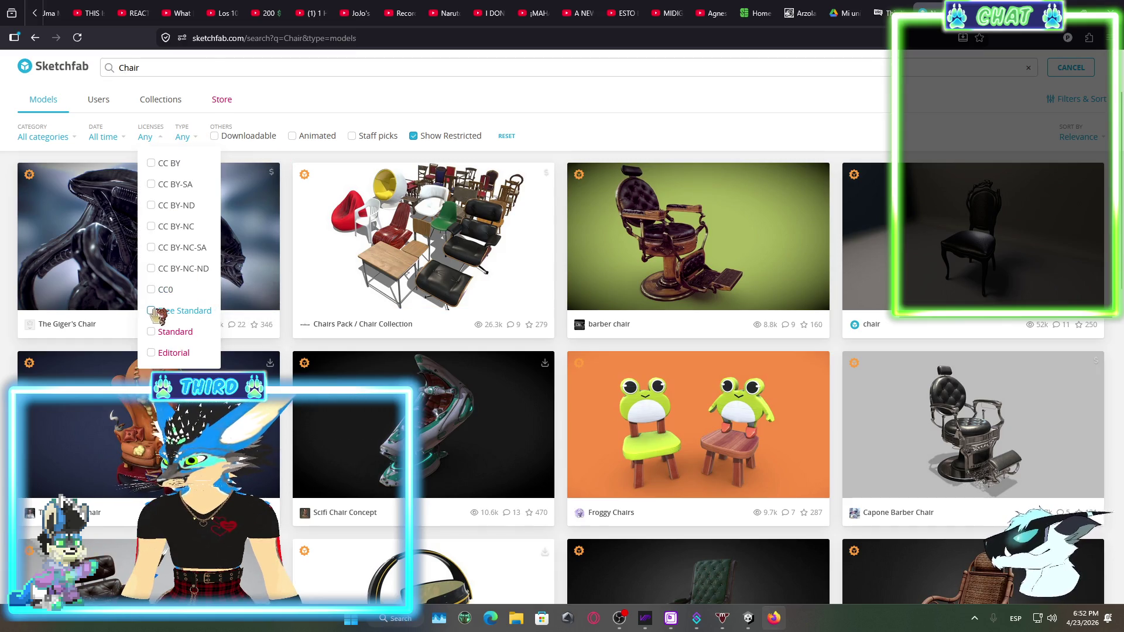
pyautogui.click(152, 311)
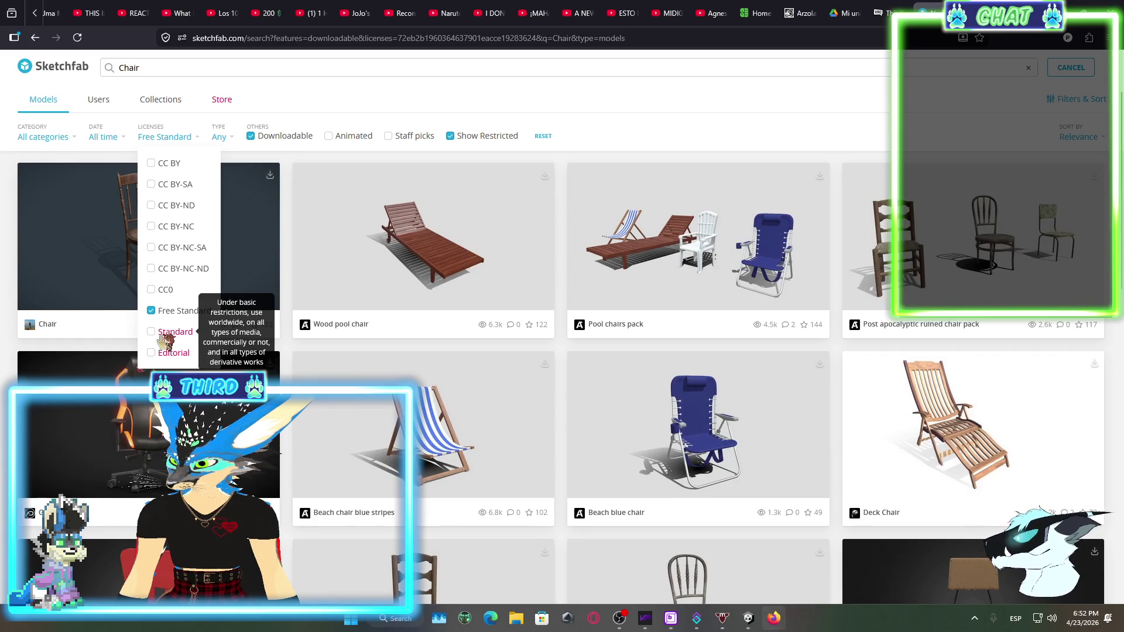
pyautogui.click(154, 333)
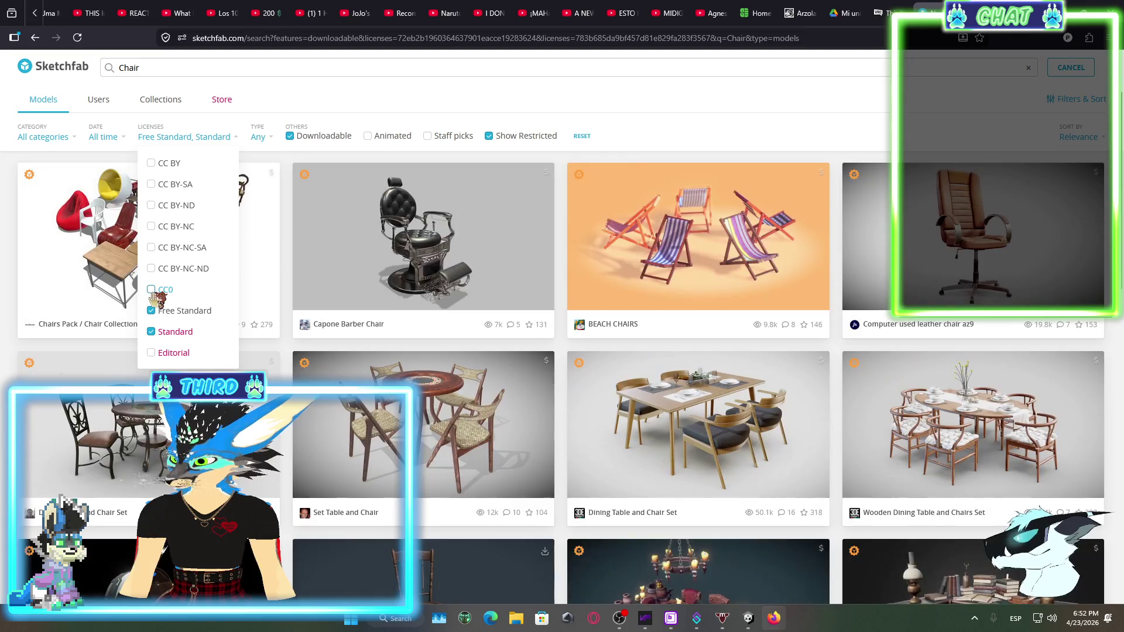
pyautogui.click(169, 290)
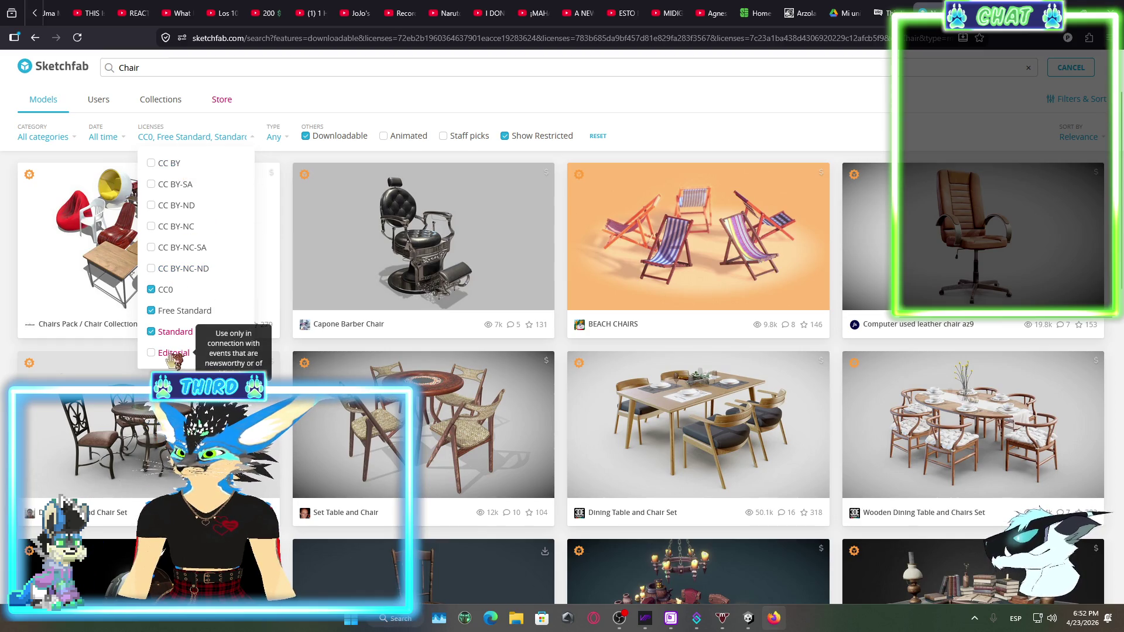
pyautogui.click(381, 107)
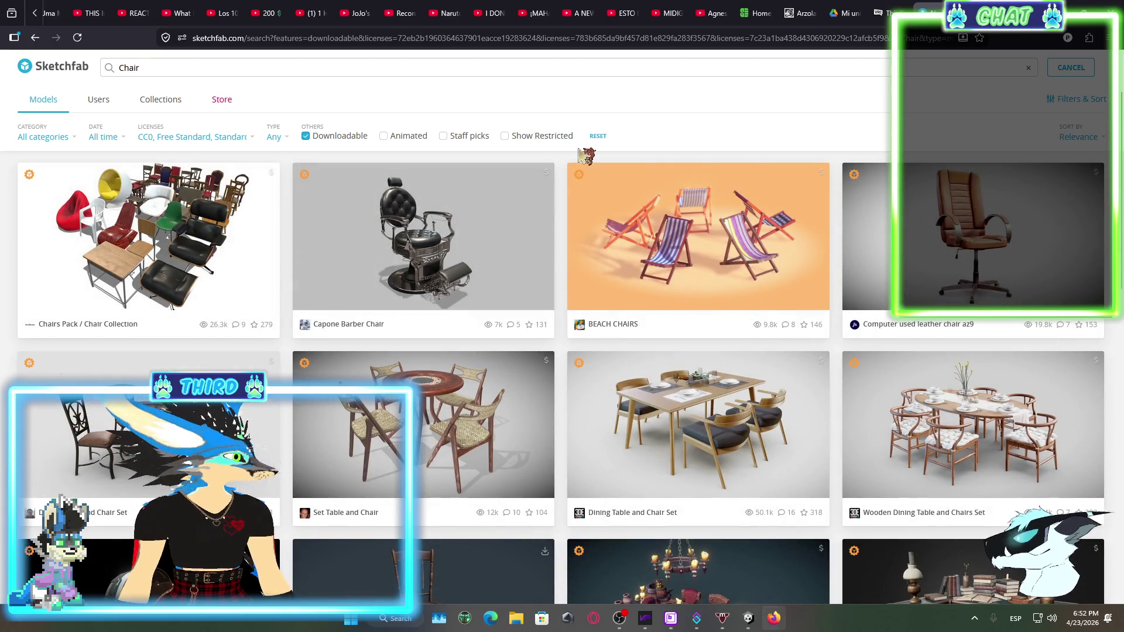
pyautogui.click(1082, 137)
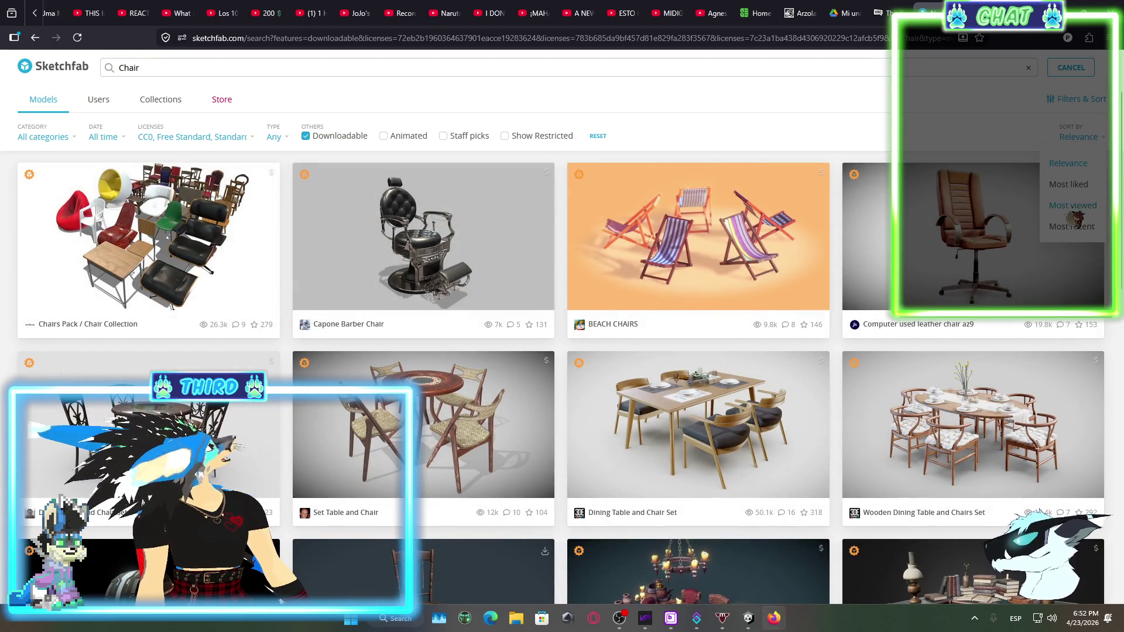
pyautogui.click(1089, 186)
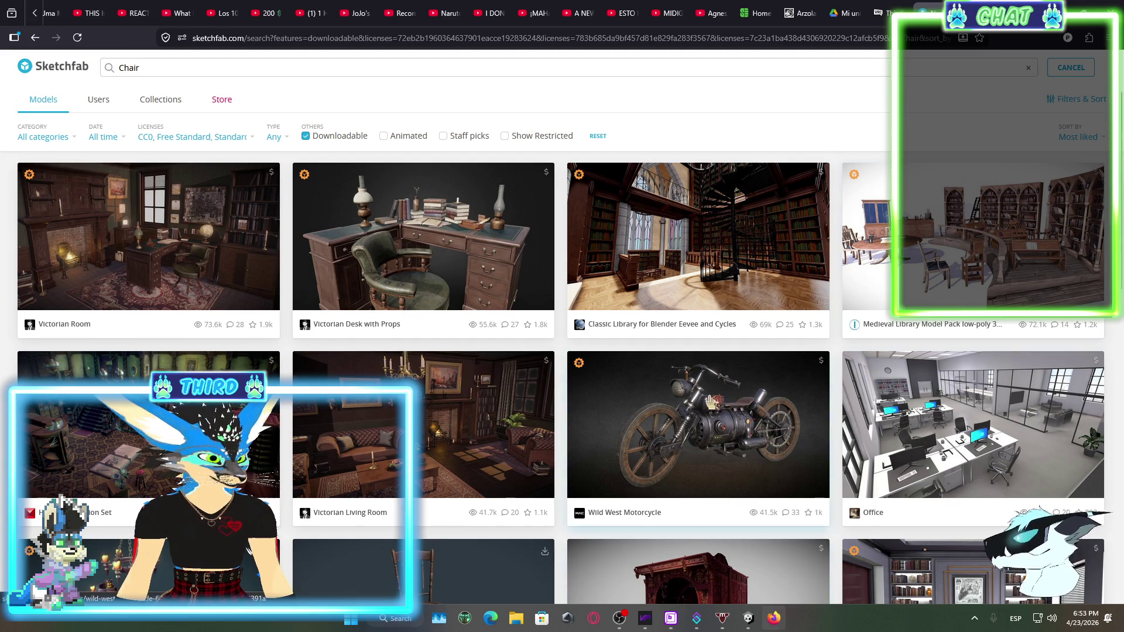
# Scroll down through the downloadable Chair result cards looking for an office chair
pyautogui.scroll(-5, 807, 325)
pyautogui.scroll(-5, 807, 325)
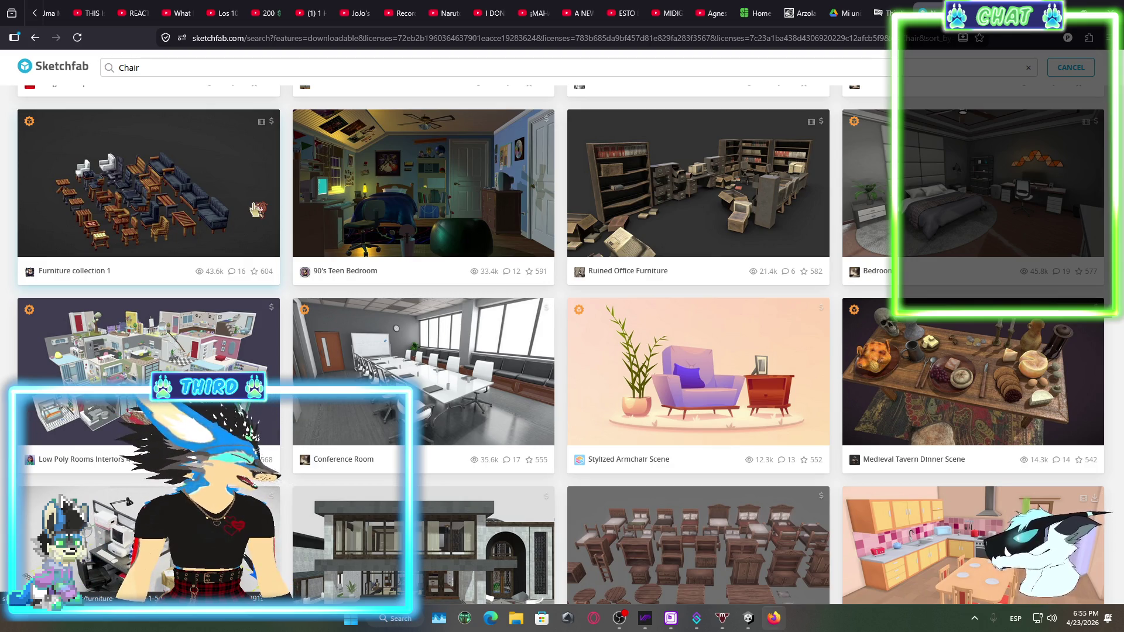
pyautogui.scroll(-5, 258, 199)
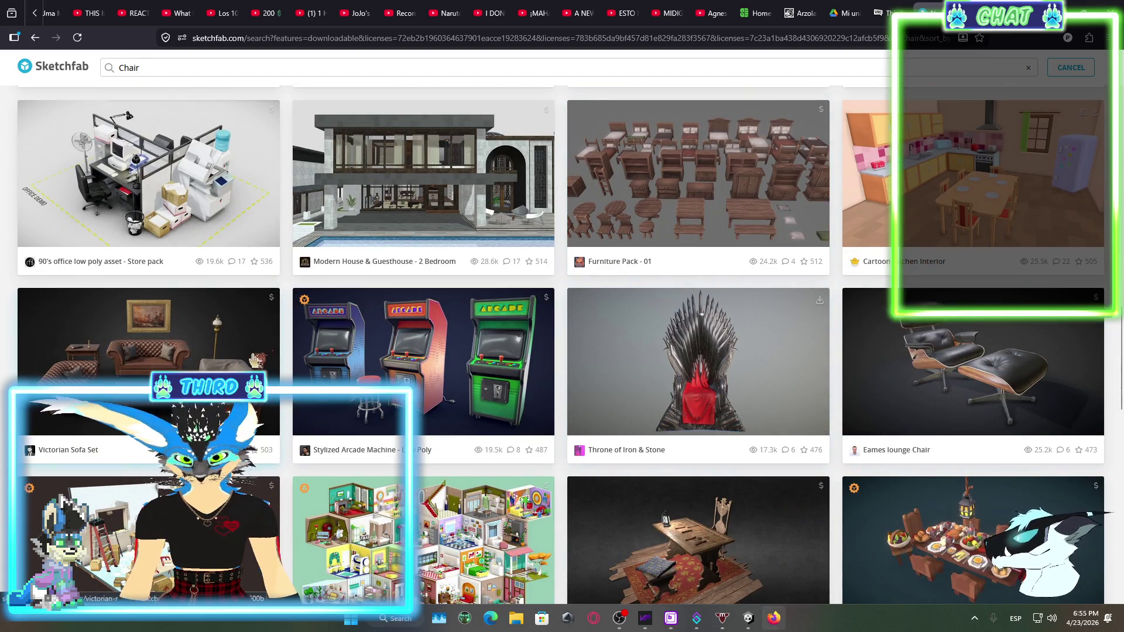
pyautogui.scroll(-1, 549, 377)
pyautogui.scroll(-2, 549, 377)
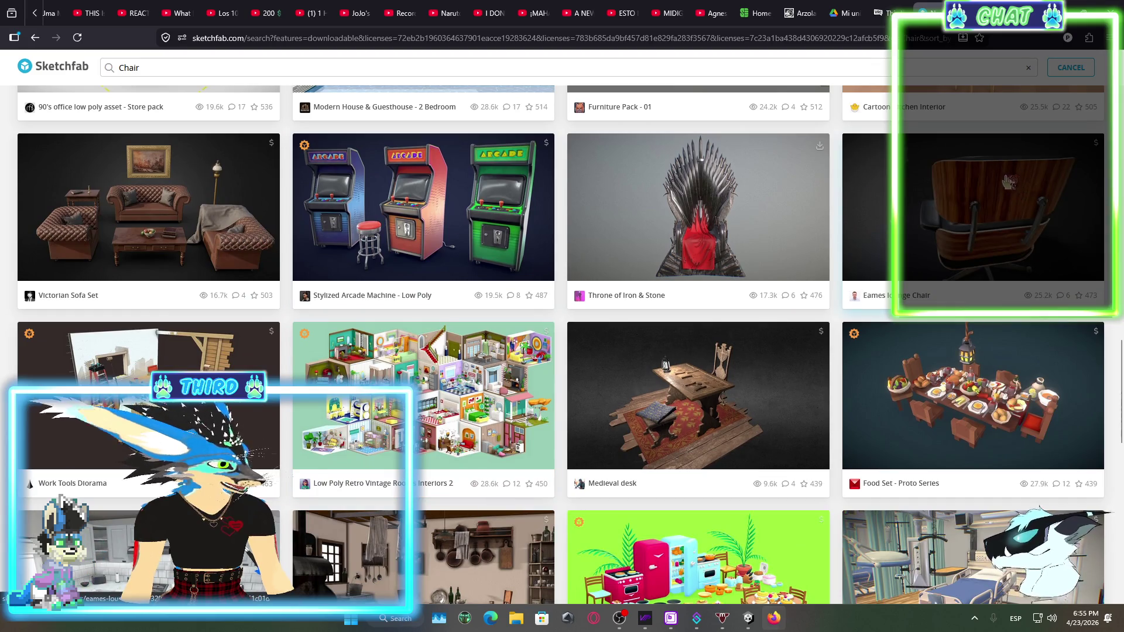
pyautogui.scroll(-3, 955, 203)
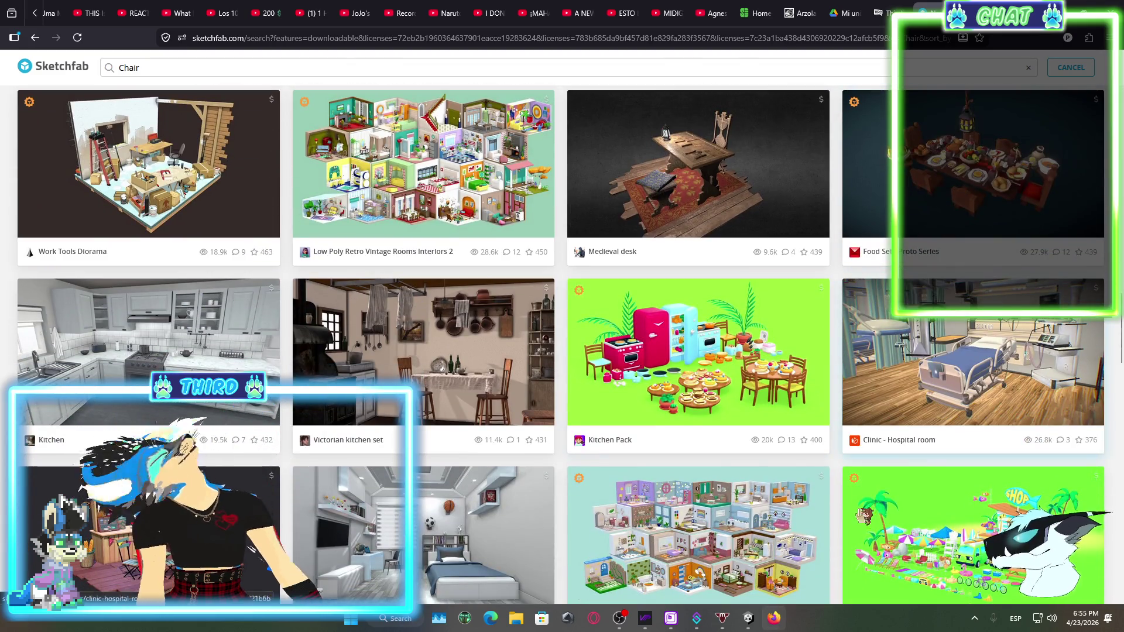
pyautogui.scroll(-3, 701, 444)
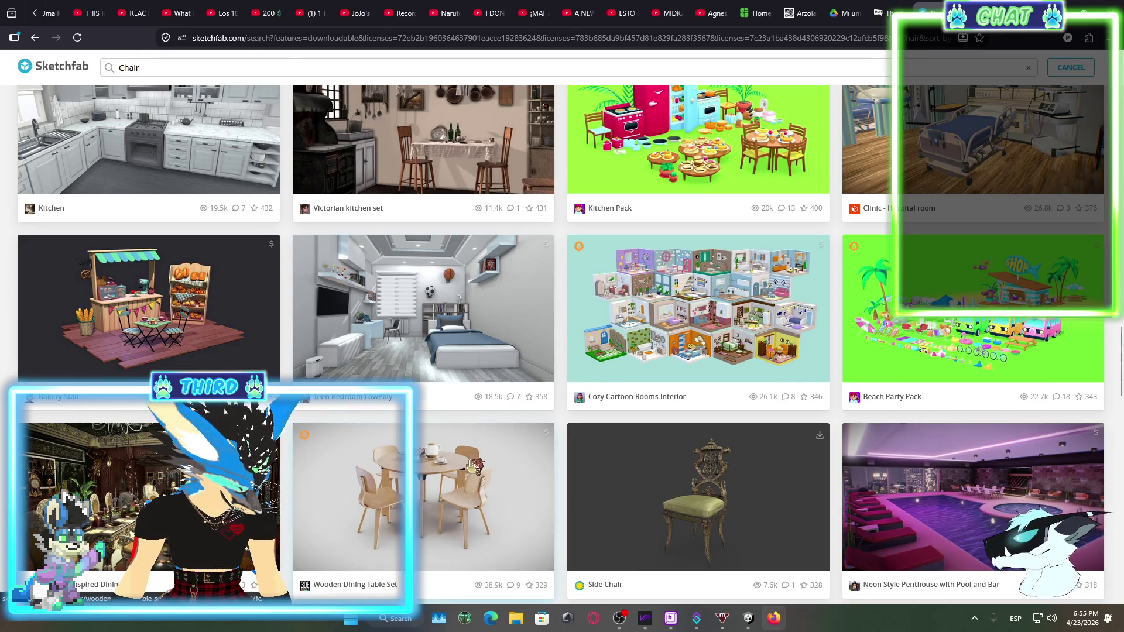
pyautogui.scroll(-2, 650, 392)
pyautogui.scroll(-2, 650, 392)
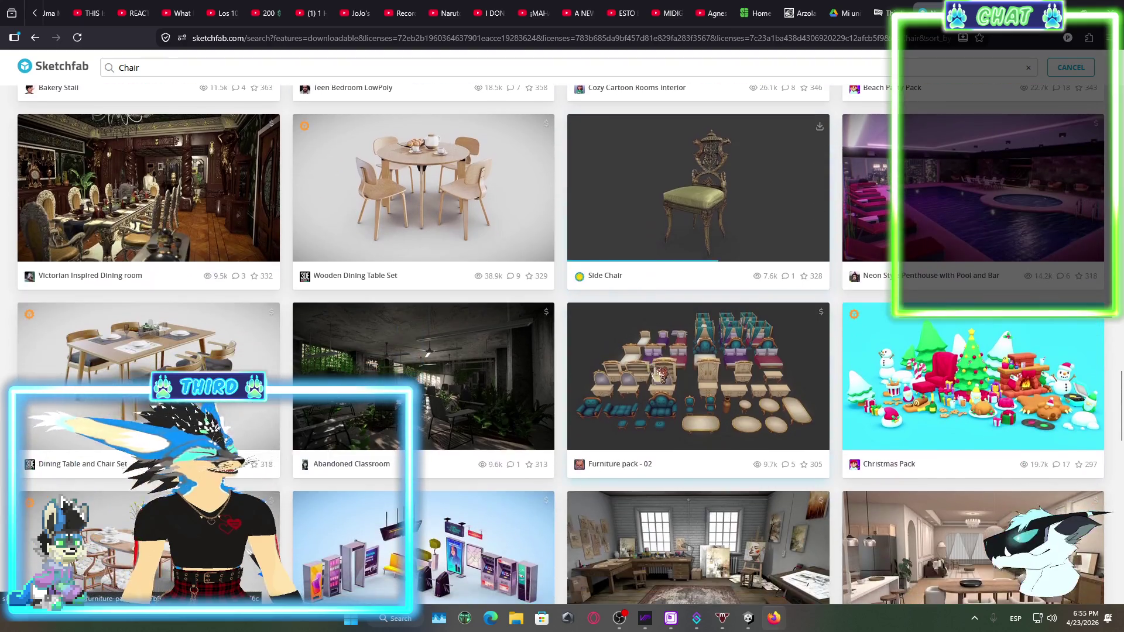
pyautogui.scroll(-2, 606, 362)
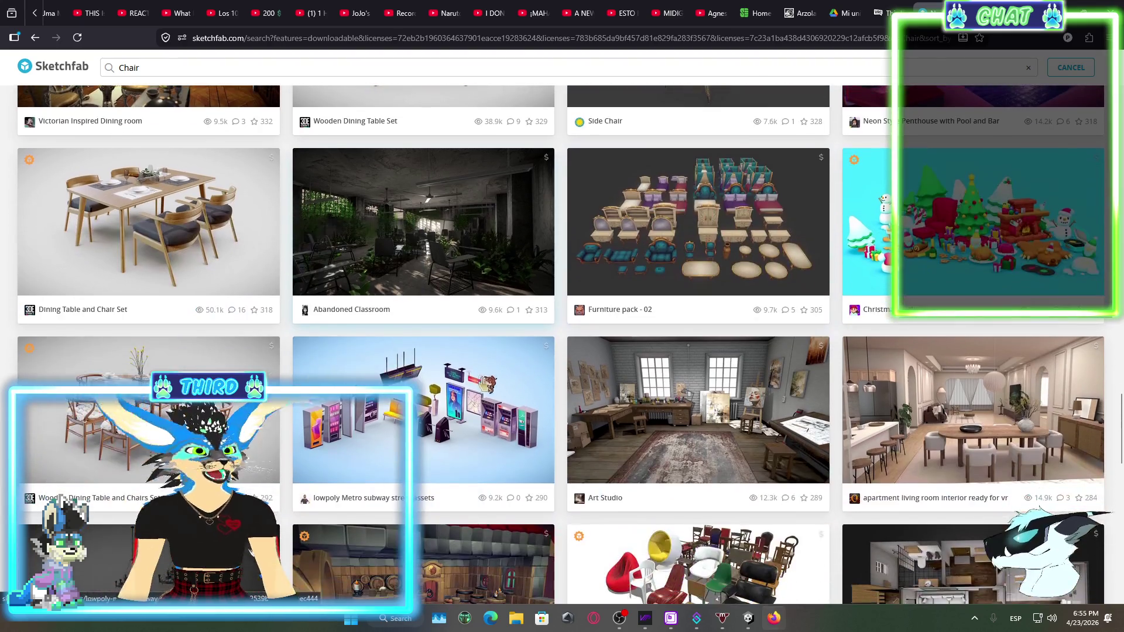
pyautogui.scroll(-2, 723, 295)
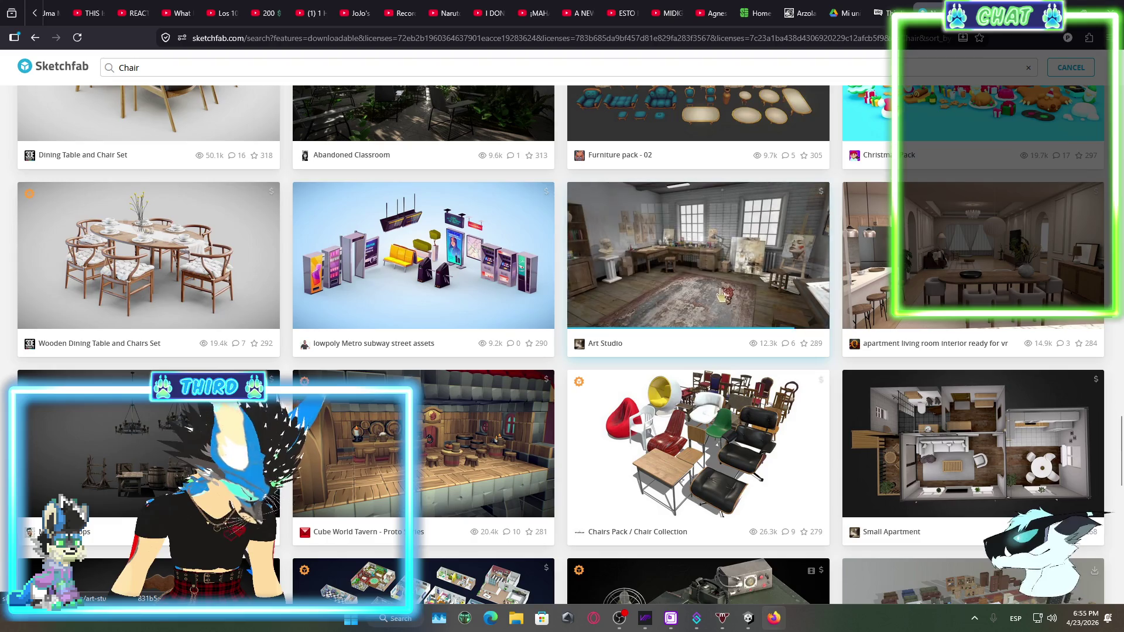
pyautogui.scroll(-2, 722, 294)
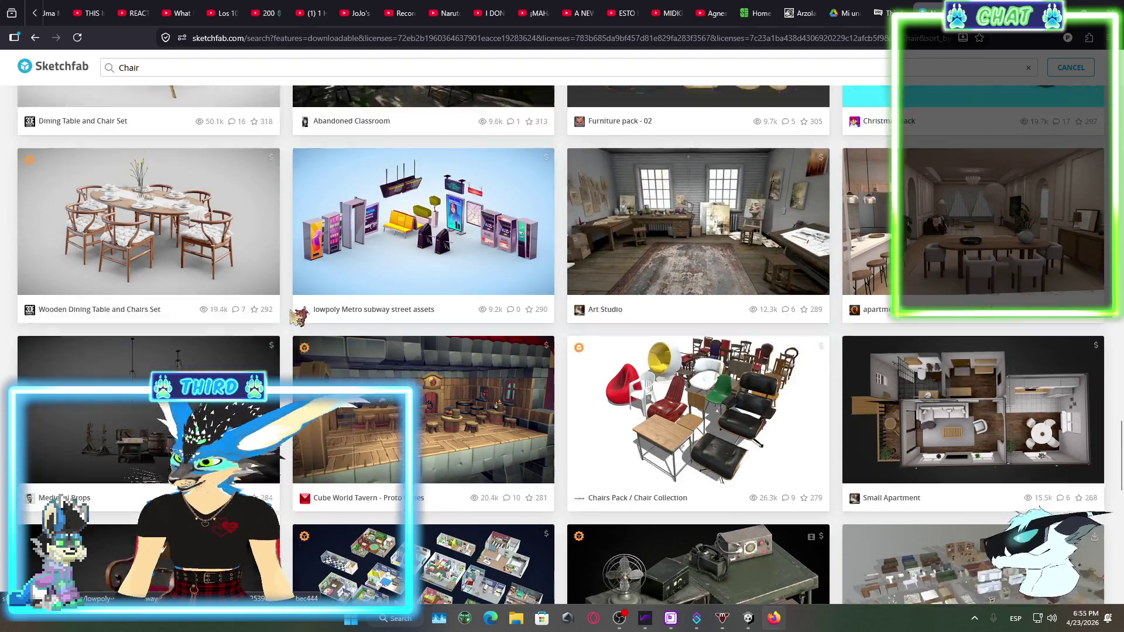
pyautogui.scroll(-3, 860, 331)
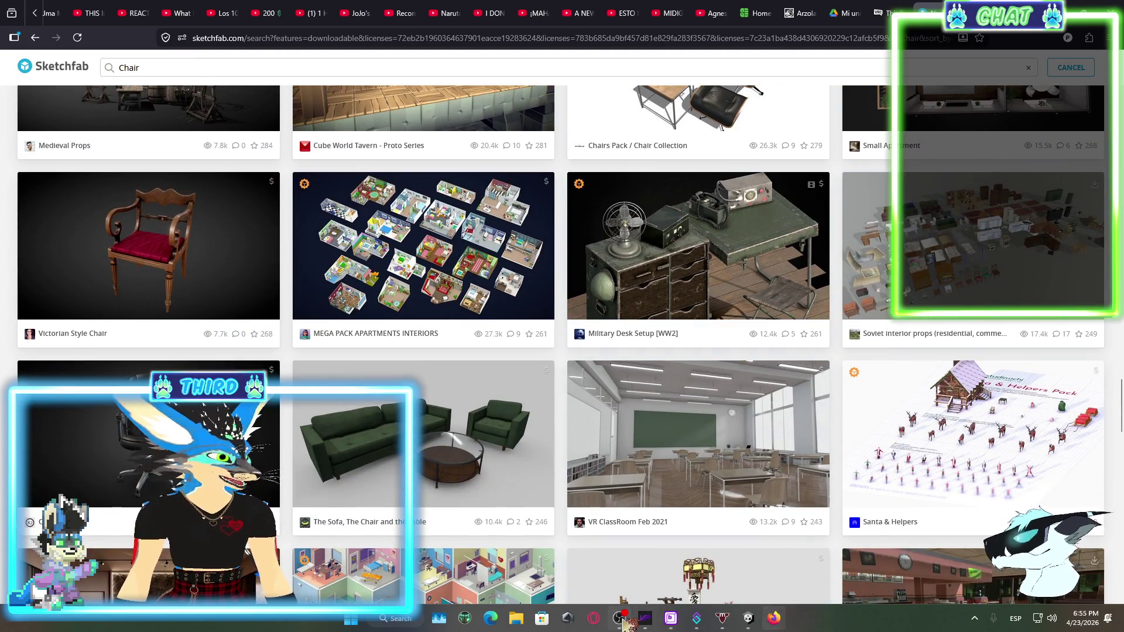
pyautogui.click(671, 616)
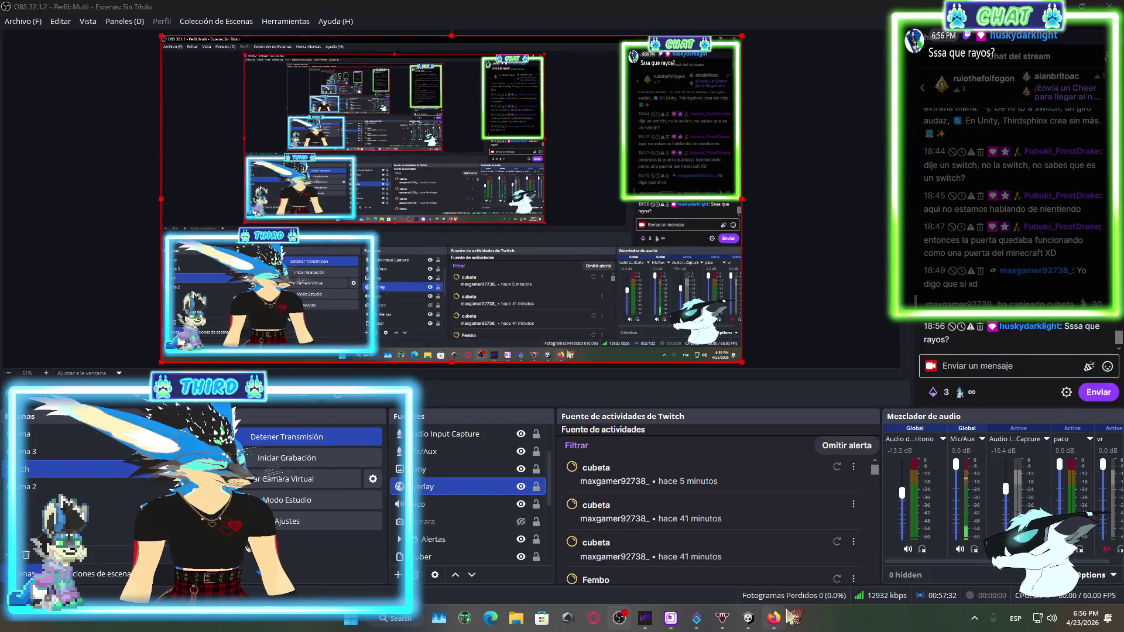
pyautogui.hotkey('alt', 'Tab')
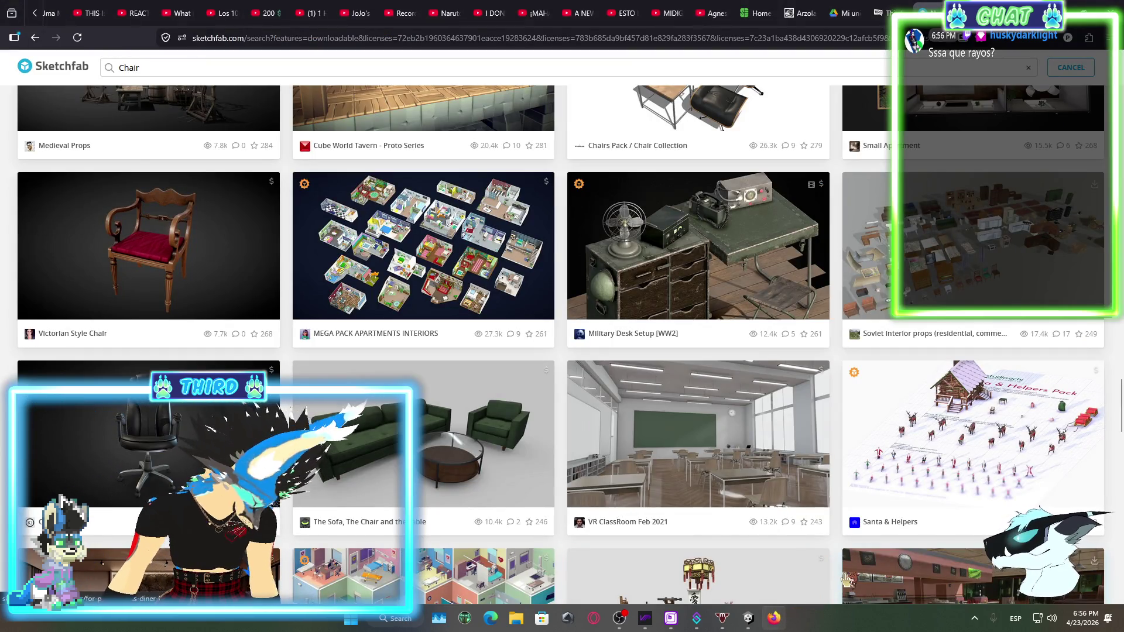
pyautogui.scroll(-1, 636, 389)
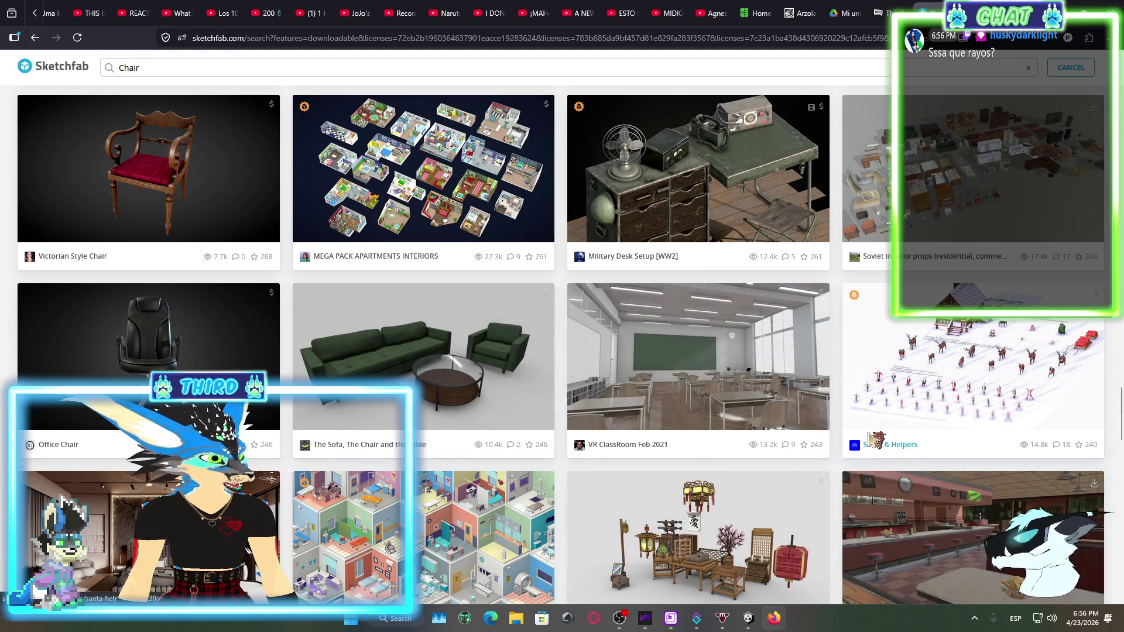
pyautogui.scroll(-12, 761, 380)
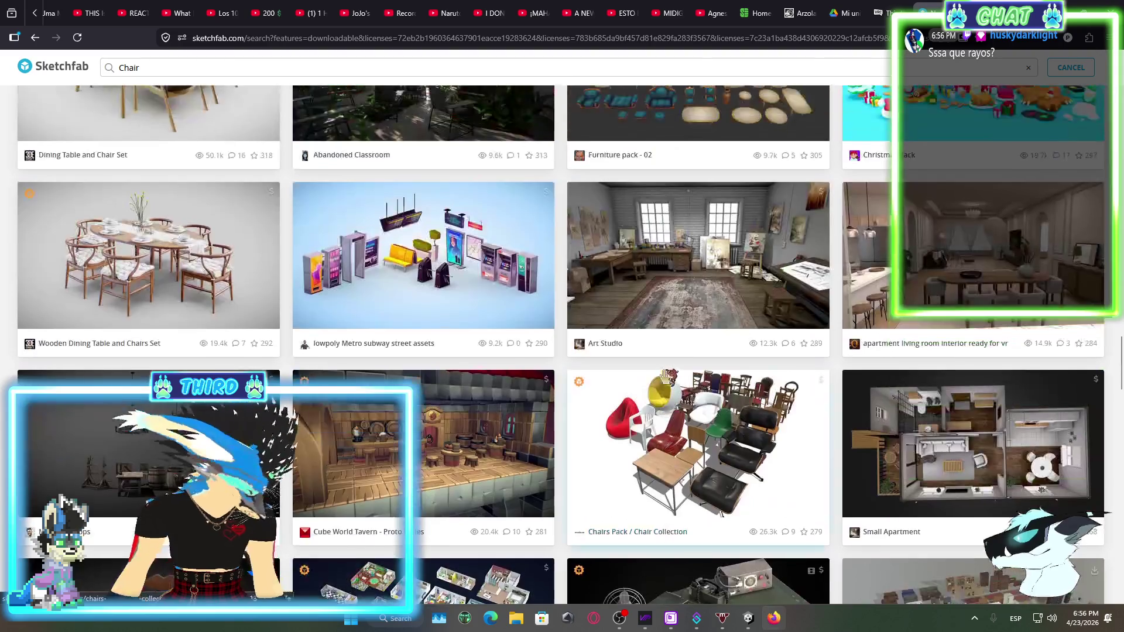
pyautogui.scroll(-15, 667, 377)
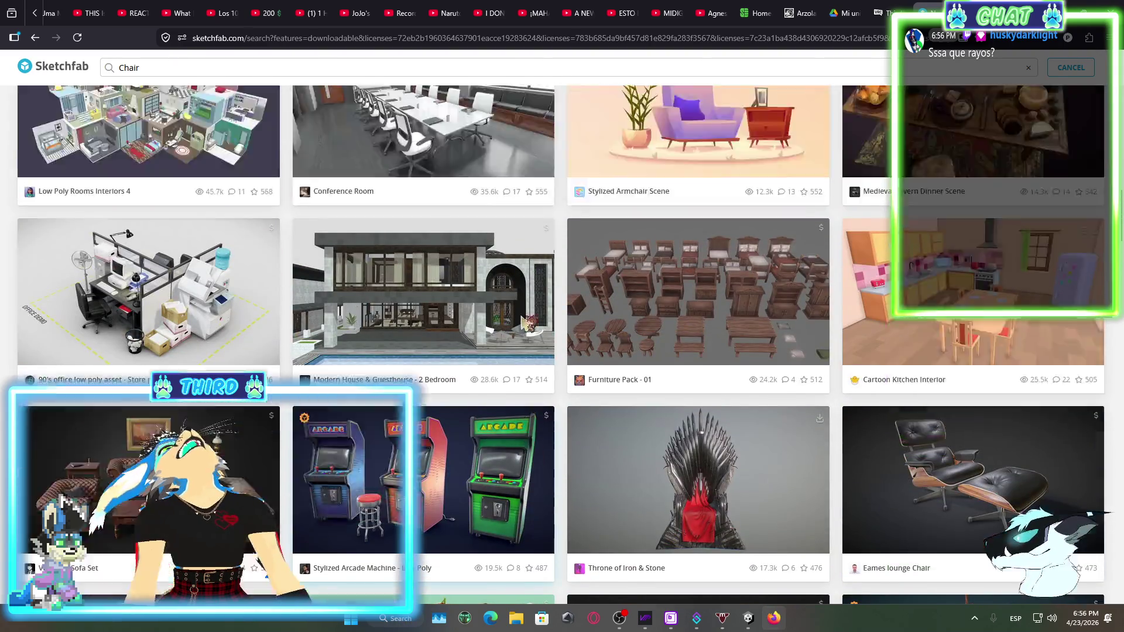
pyautogui.scroll(5, 579, 298)
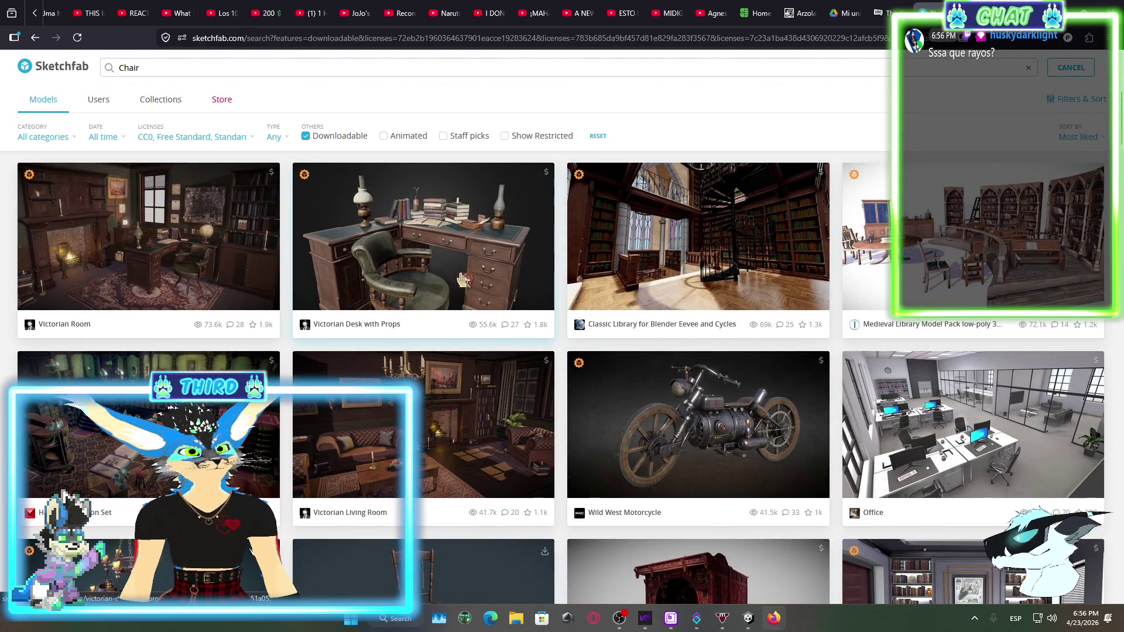
pyautogui.scroll(-1, 234, 205)
pyautogui.scroll(1, 234, 205)
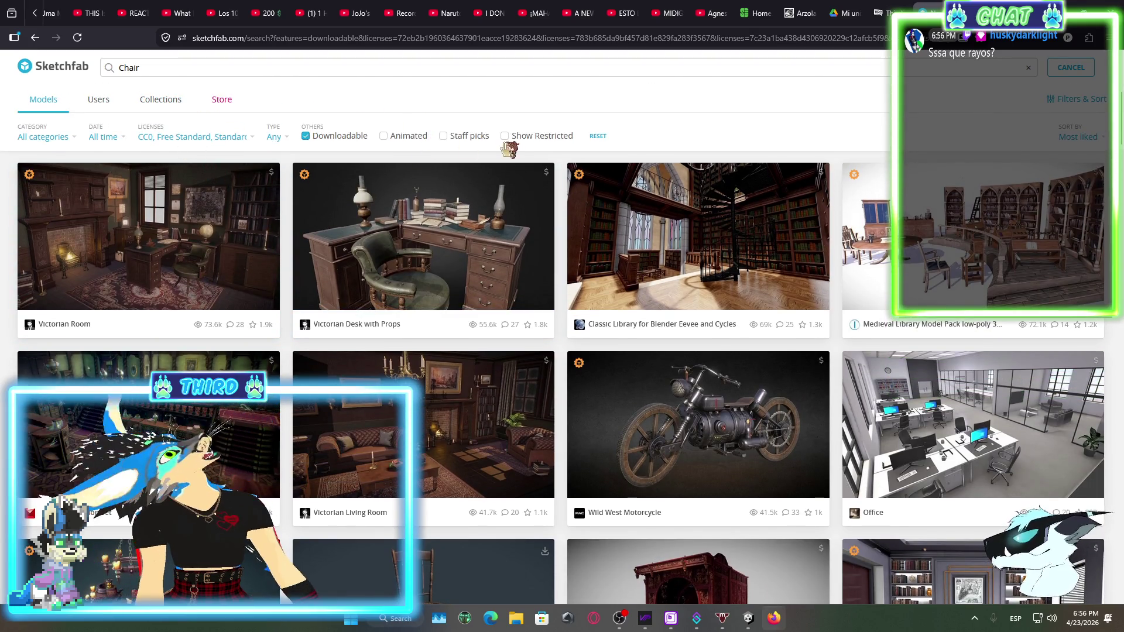
pyautogui.scroll(-1, 1088, 103)
pyautogui.click(1089, 100)
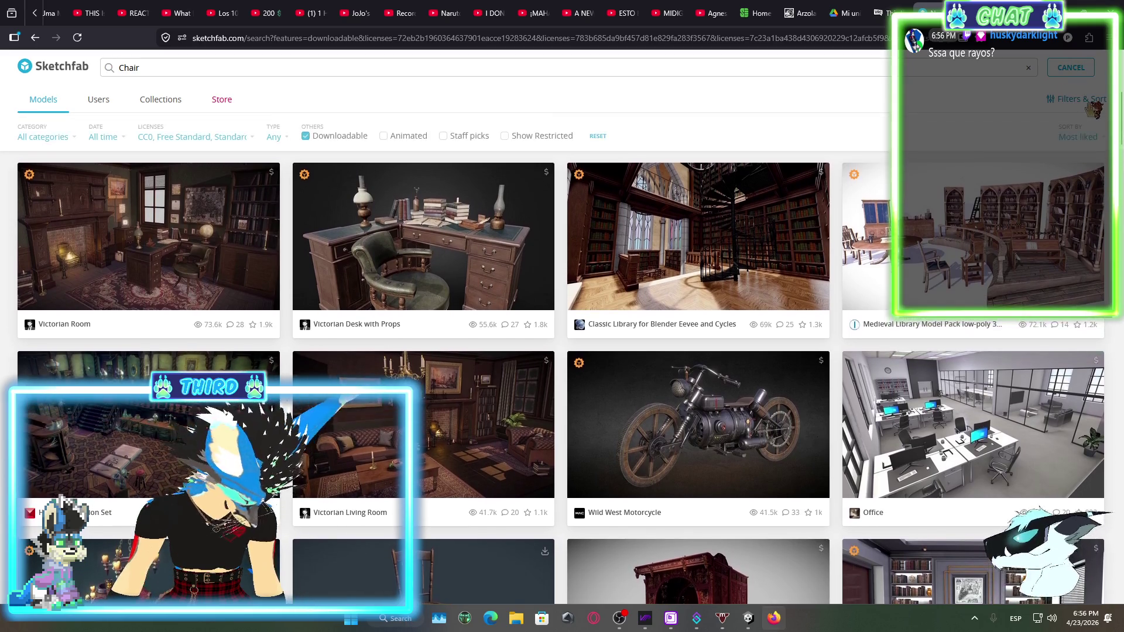
pyautogui.click(109, 138)
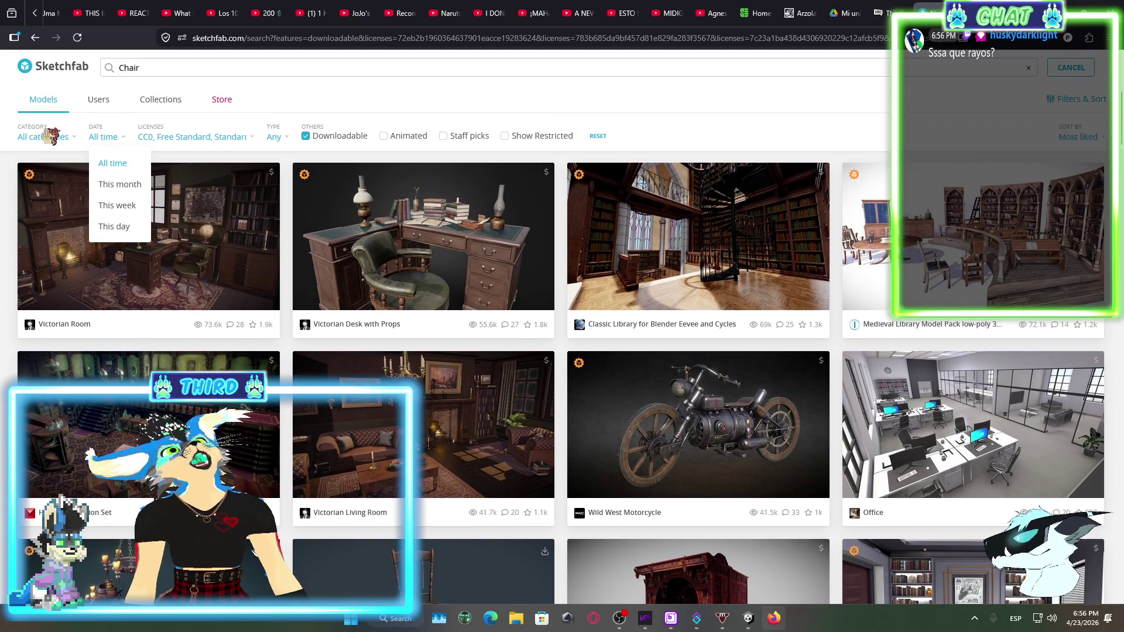
pyautogui.click(62, 137)
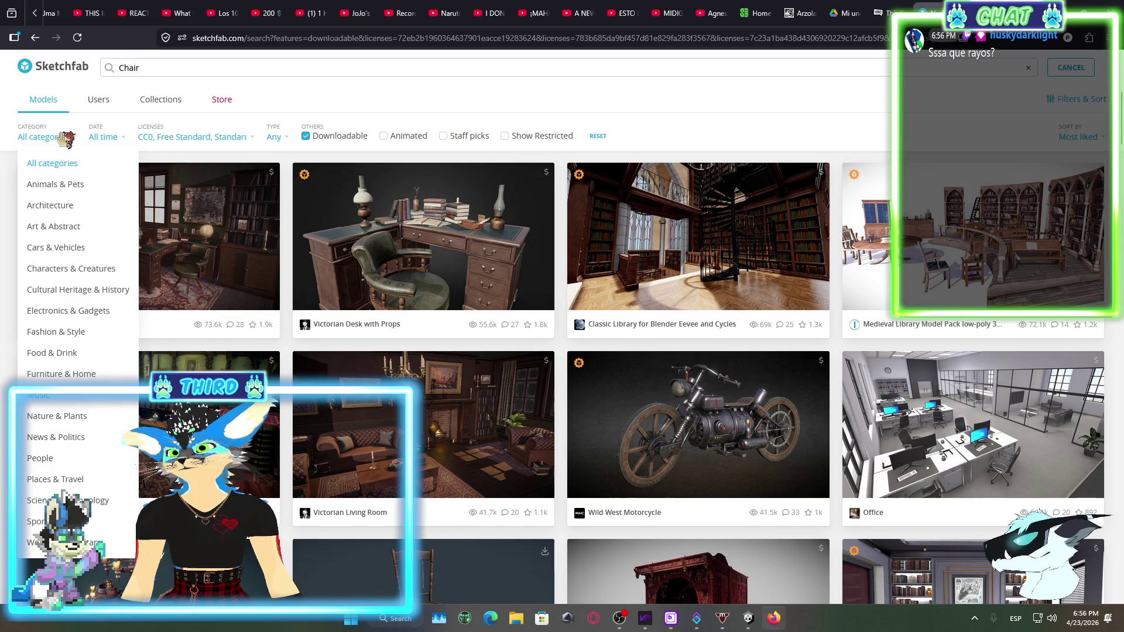
pyautogui.click(285, 140)
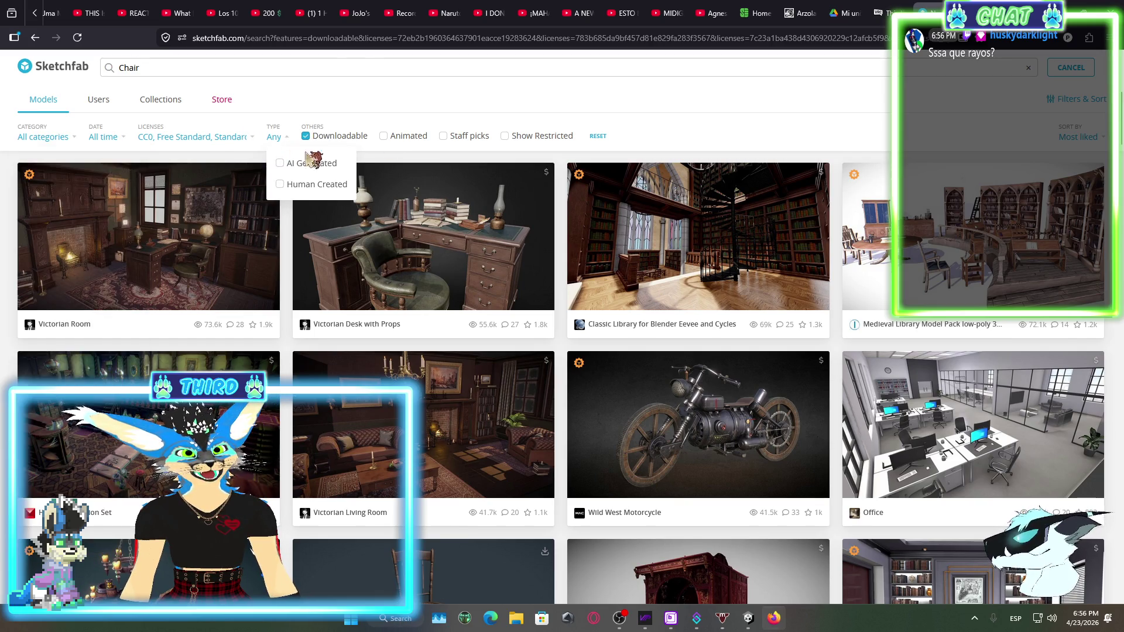
pyautogui.click(667, 141)
pyautogui.scroll(-10, 687, 185)
pyautogui.scroll(-15, 762, 270)
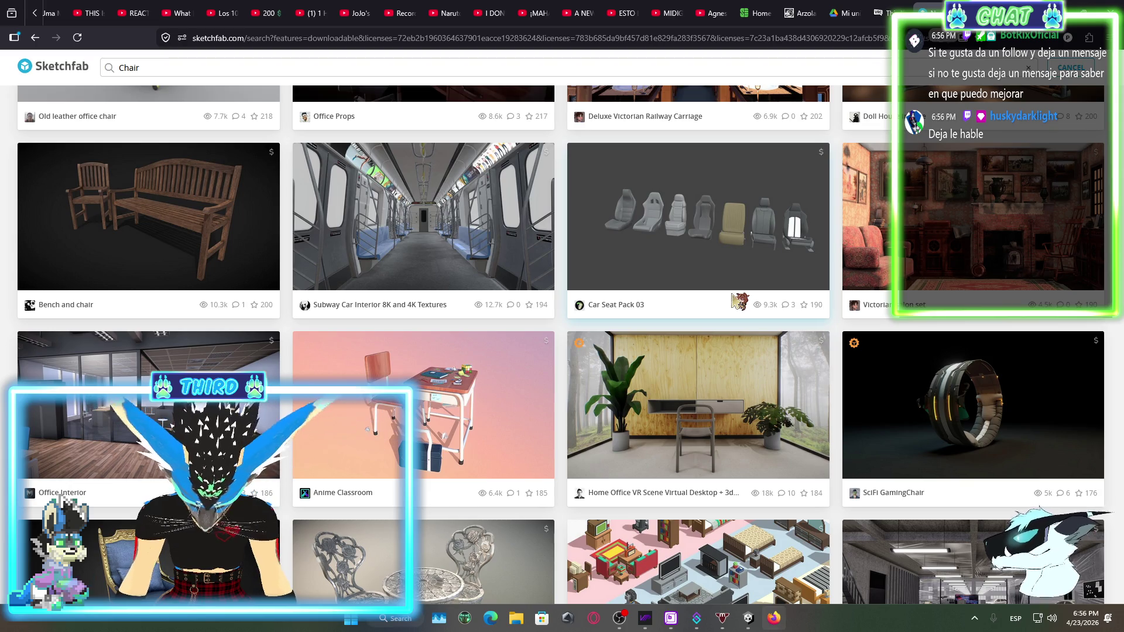
pyautogui.scroll(-3, 707, 355)
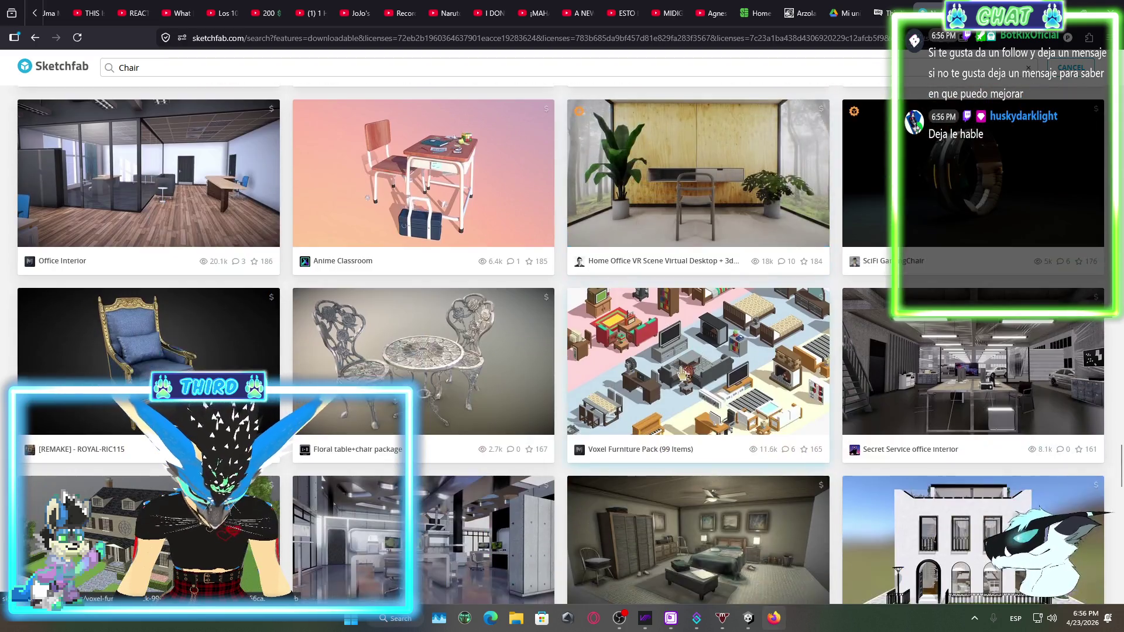
pyautogui.scroll(-2, 682, 373)
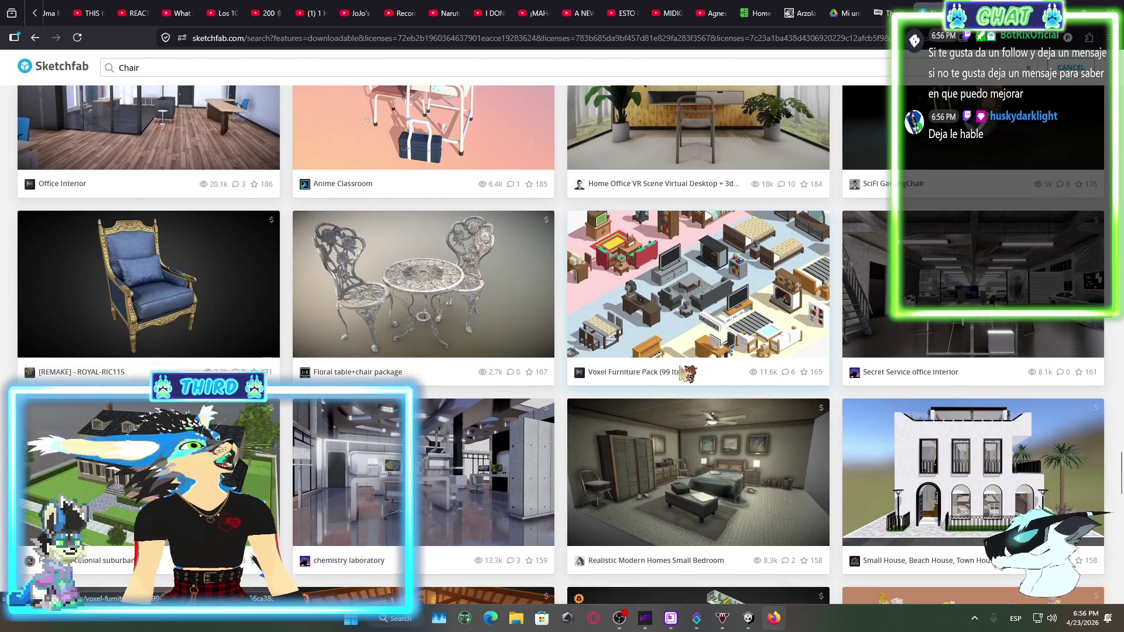
pyautogui.scroll(-5, 805, 372)
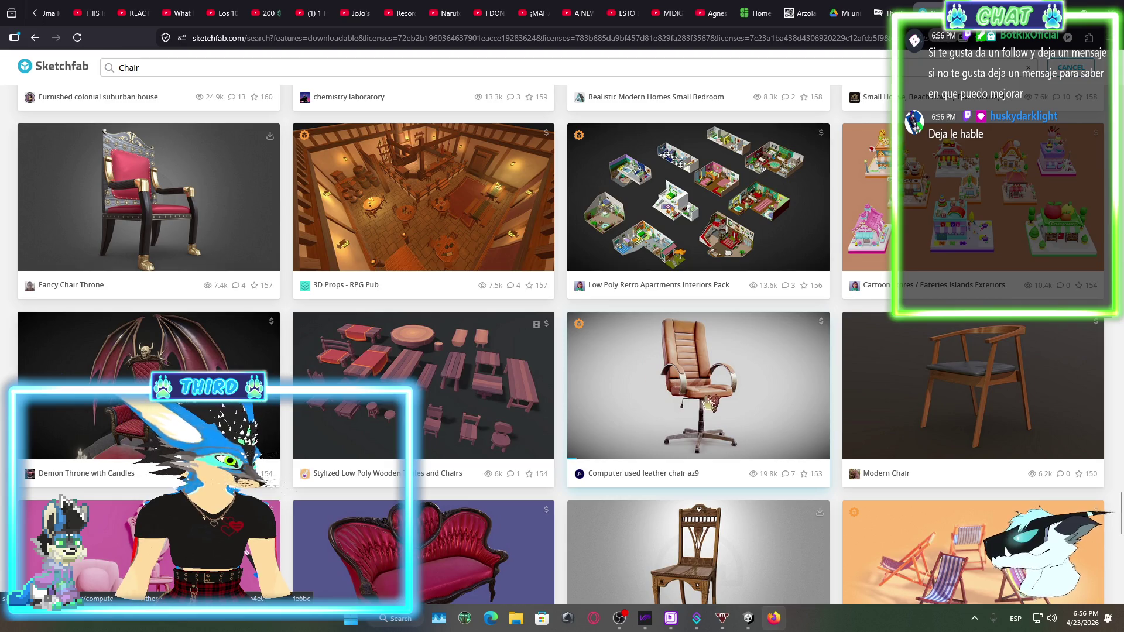
pyautogui.scroll(-5, 706, 403)
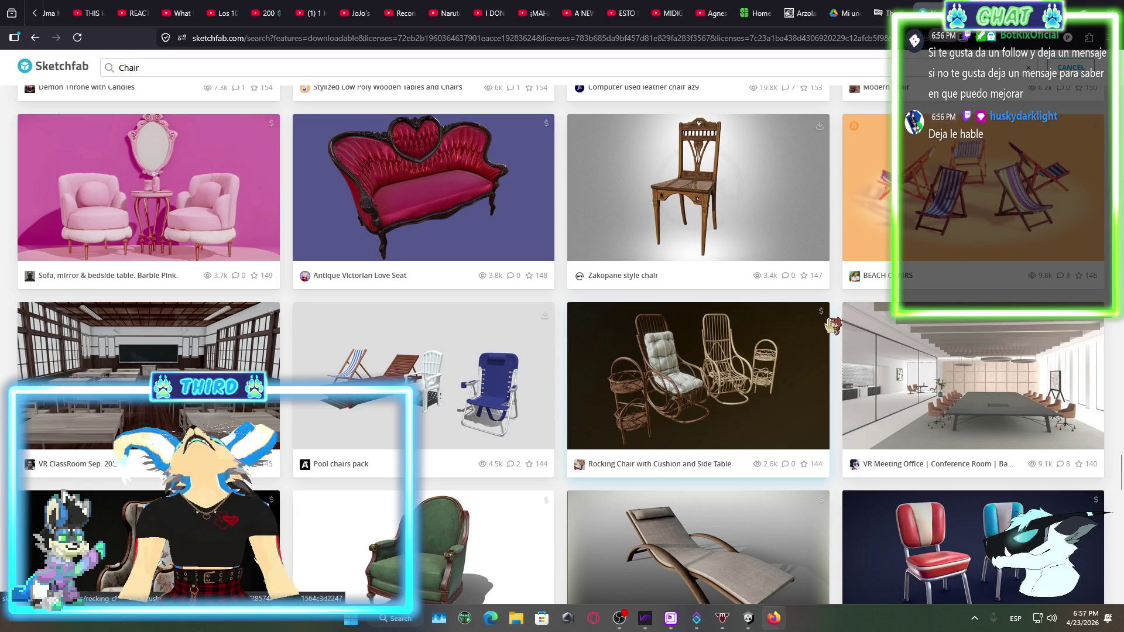
pyautogui.scroll(-4, 710, 375)
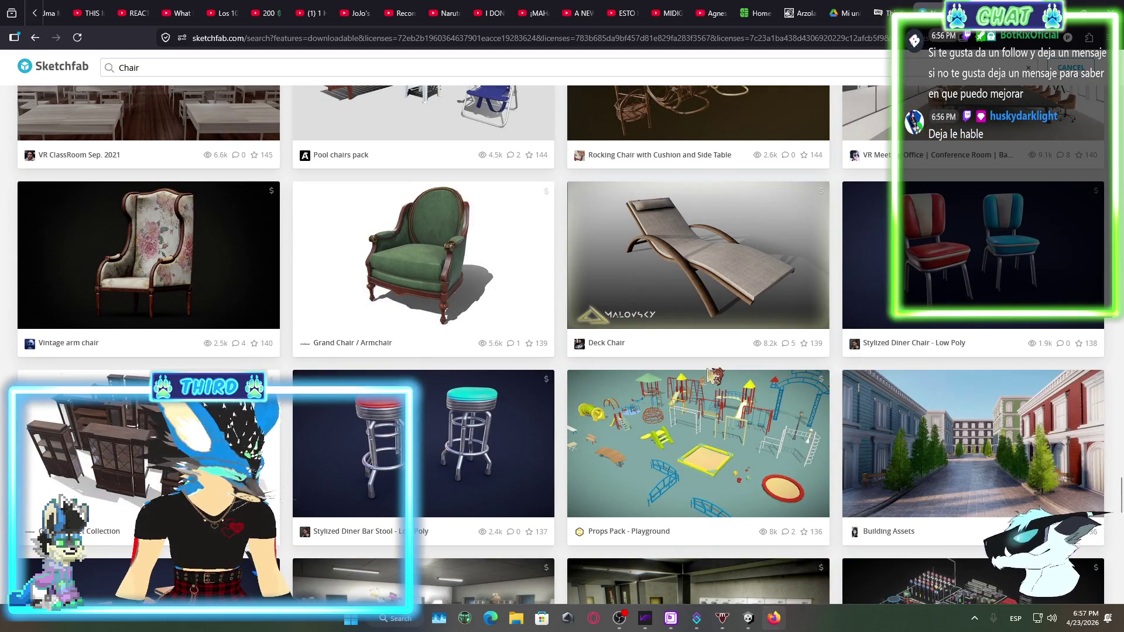
pyautogui.click(634, 620)
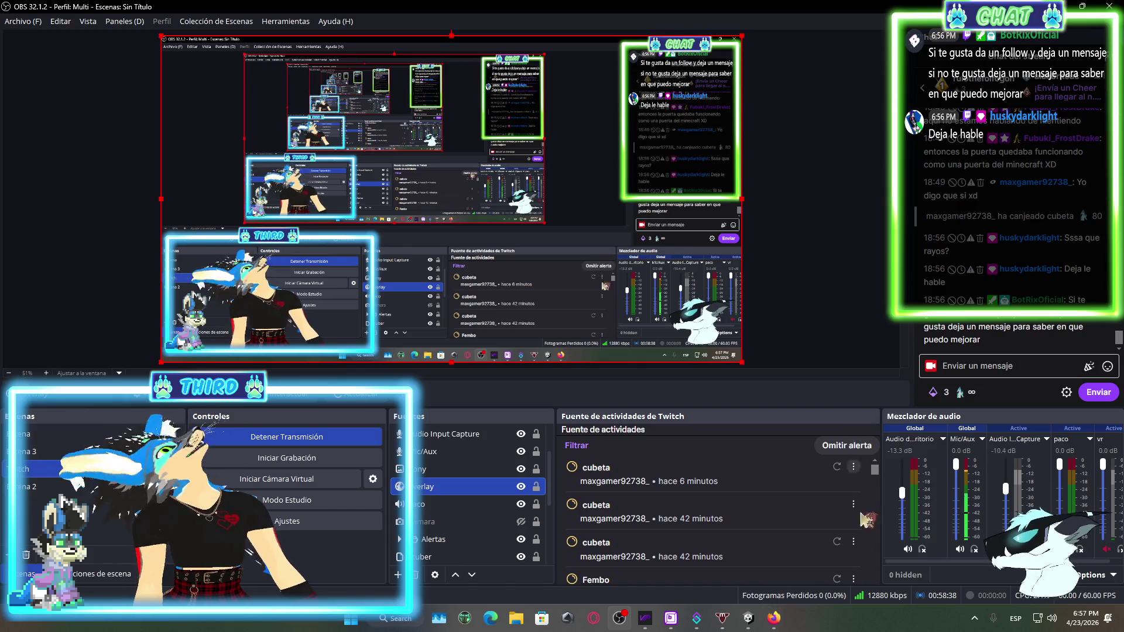
pyautogui.click(776, 617)
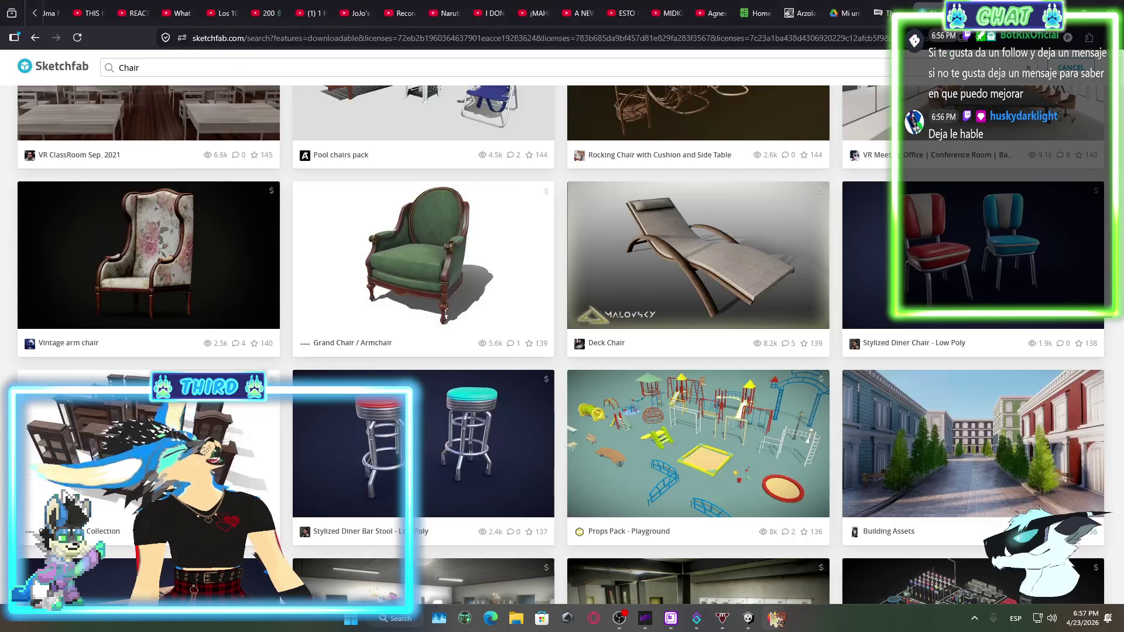
pyautogui.scroll(-2, 830, 355)
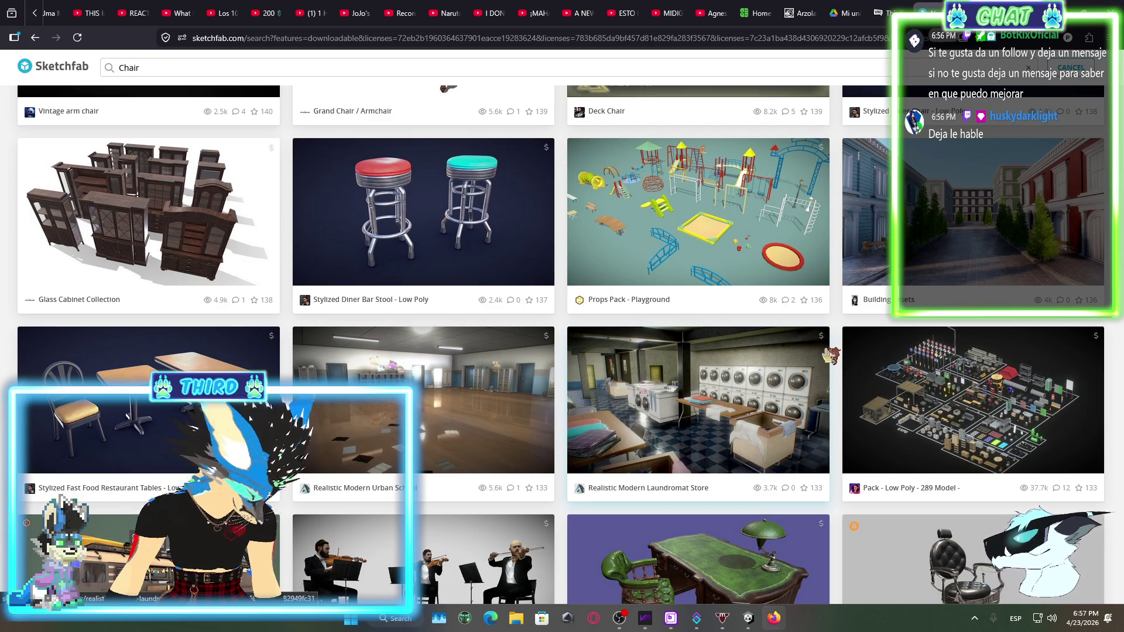
pyautogui.scroll(-3, 390, 278)
pyautogui.scroll(-2, 414, 253)
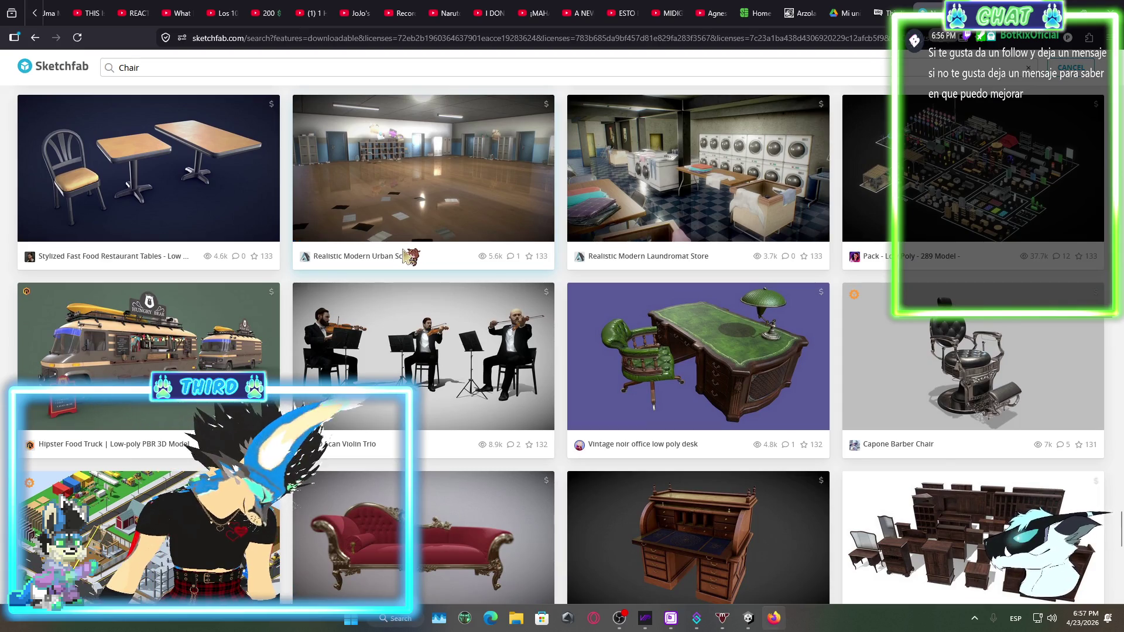
pyautogui.scroll(-5, 410, 293)
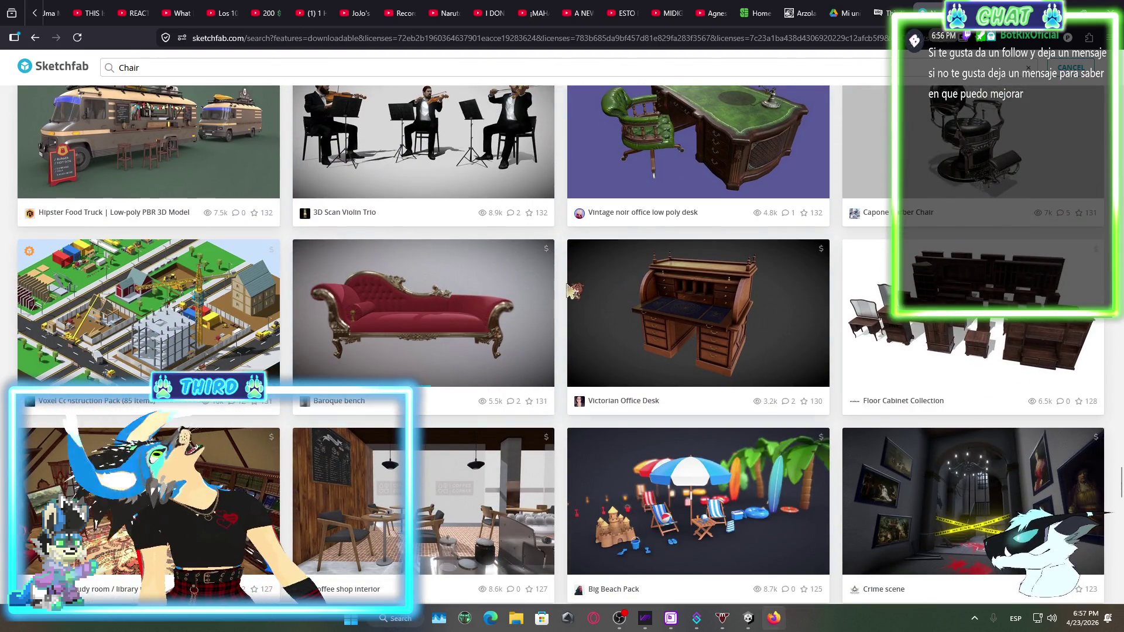
pyautogui.scroll(-3, 576, 290)
pyautogui.scroll(-7, 748, 282)
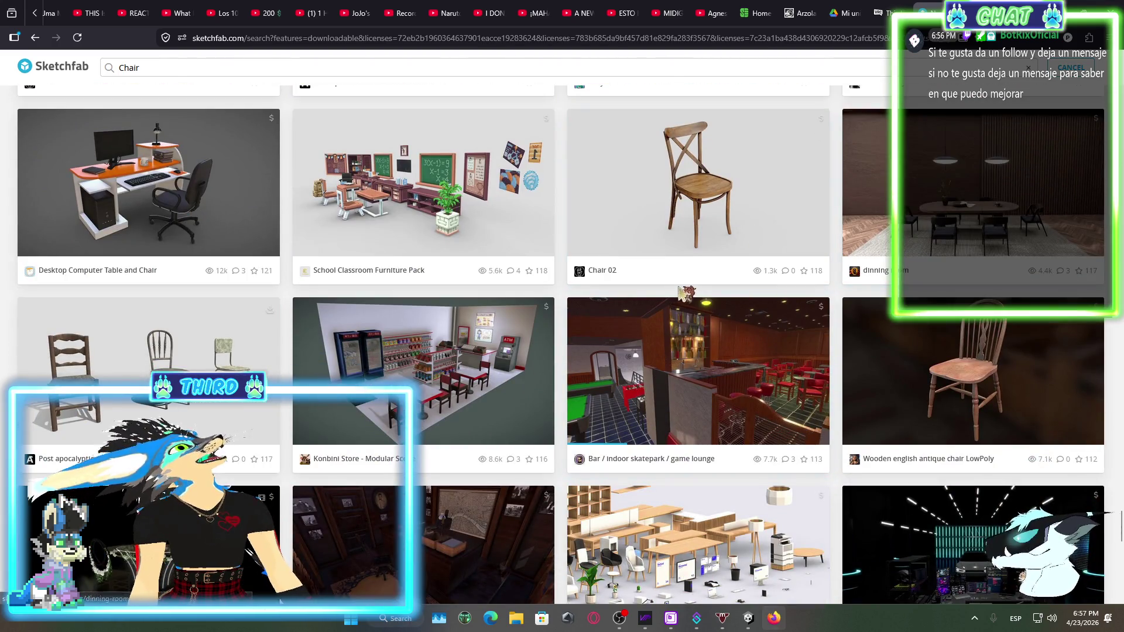
pyautogui.scroll(-4, 687, 294)
pyautogui.scroll(-9, 881, 266)
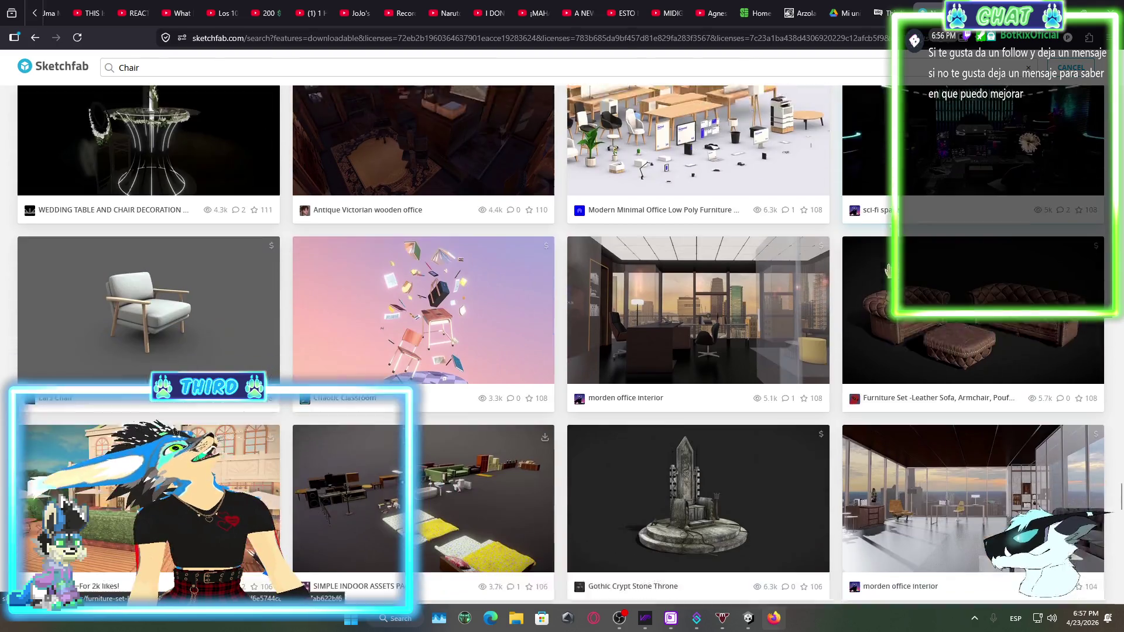
pyautogui.scroll(-1, 880, 267)
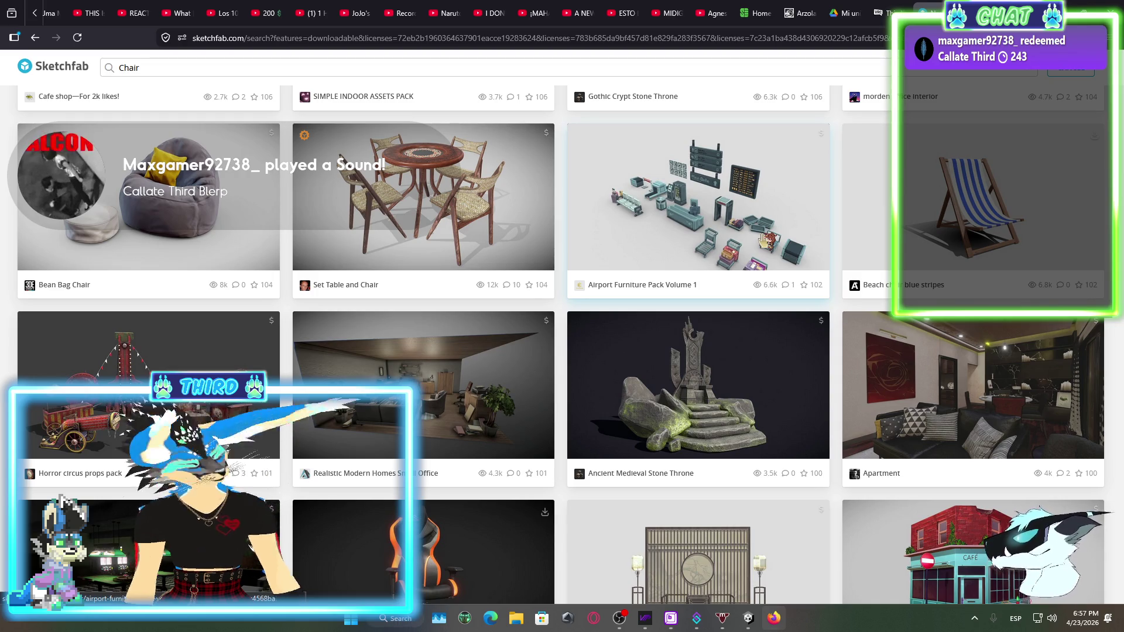
pyautogui.click(618, 617)
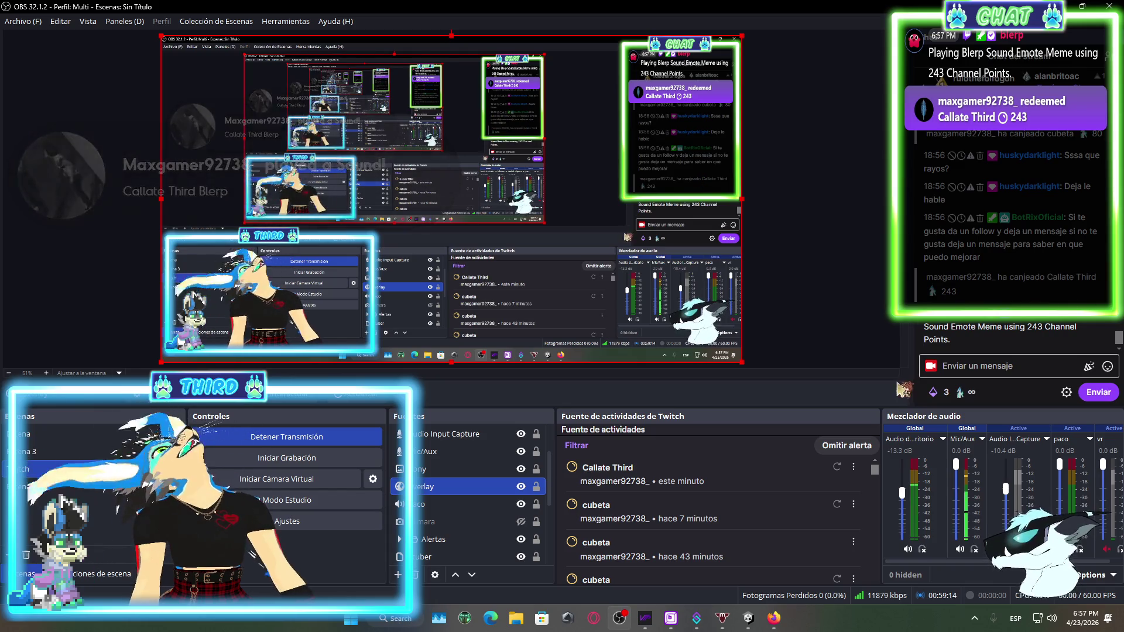
pyautogui.hotkey('alt', 'Tab')
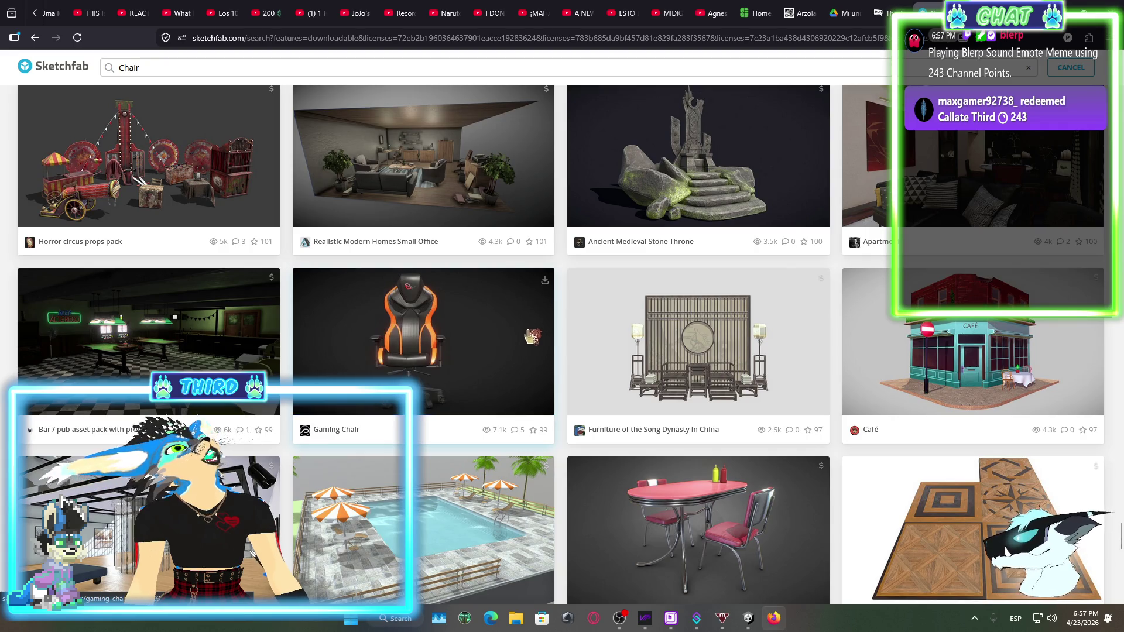
pyautogui.scroll(-12, 700, 346)
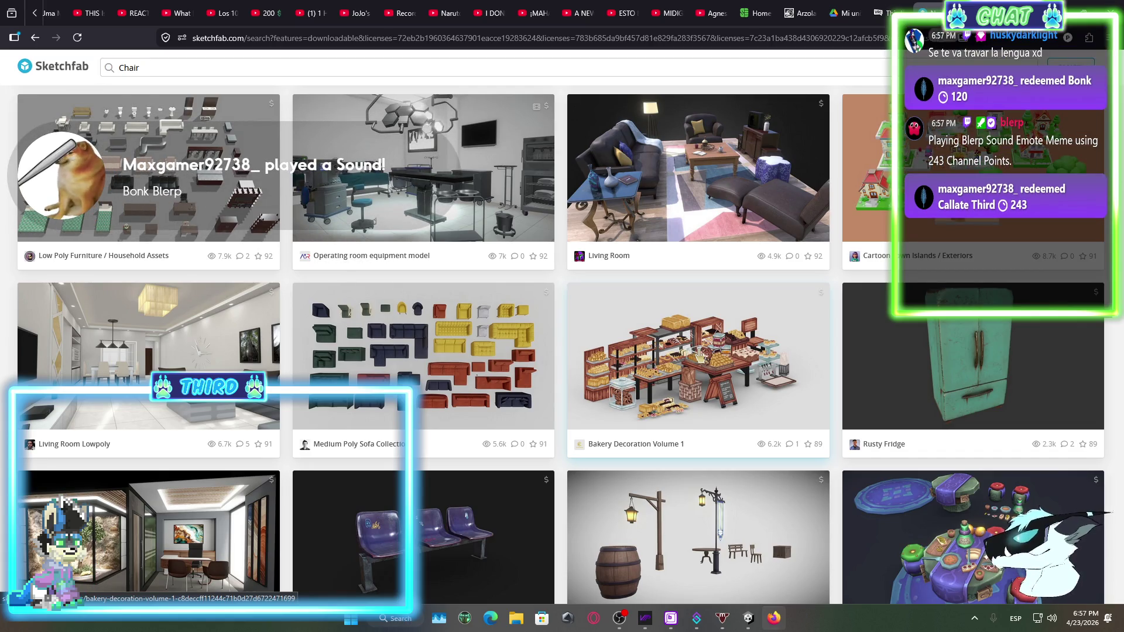
pyautogui.scroll(-5, 700, 354)
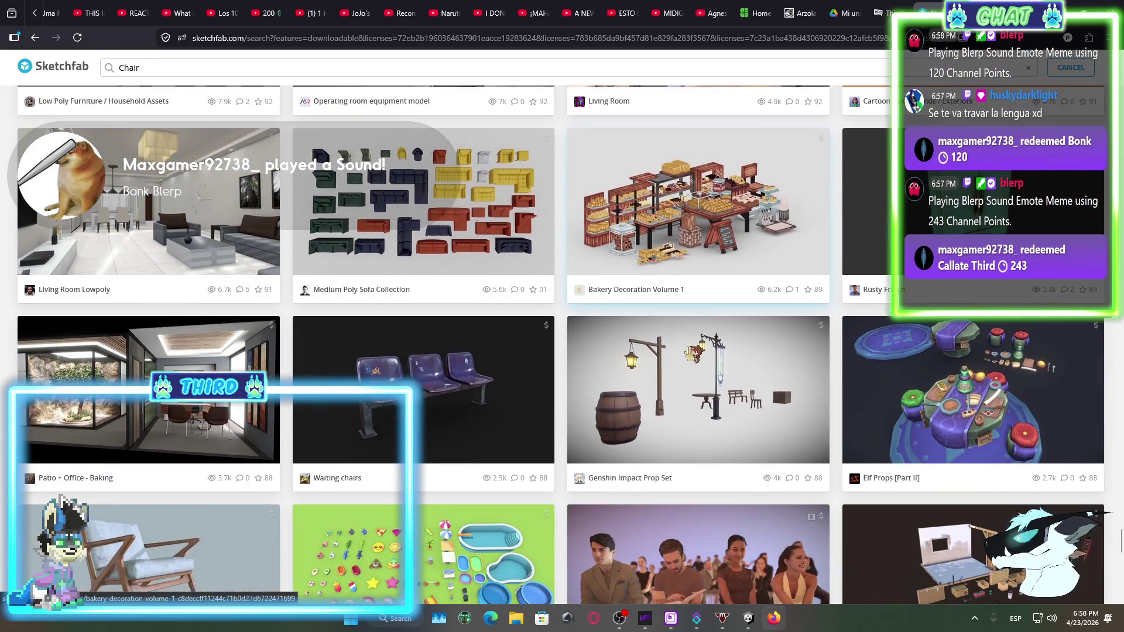
pyautogui.scroll(-1, 691, 353)
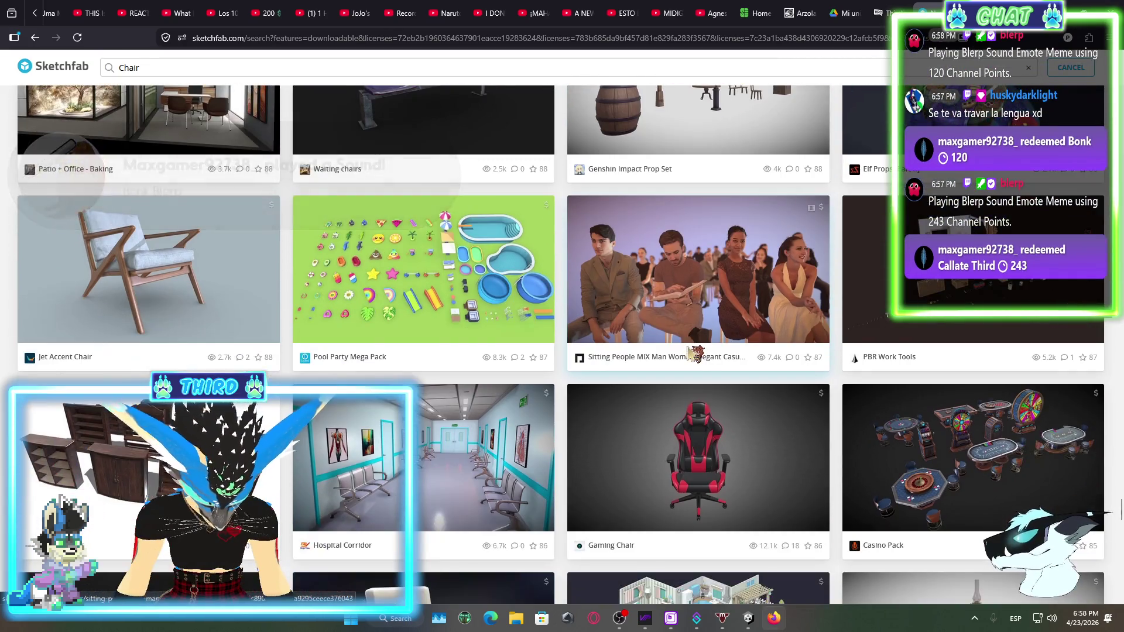
pyautogui.scroll(-3, 694, 353)
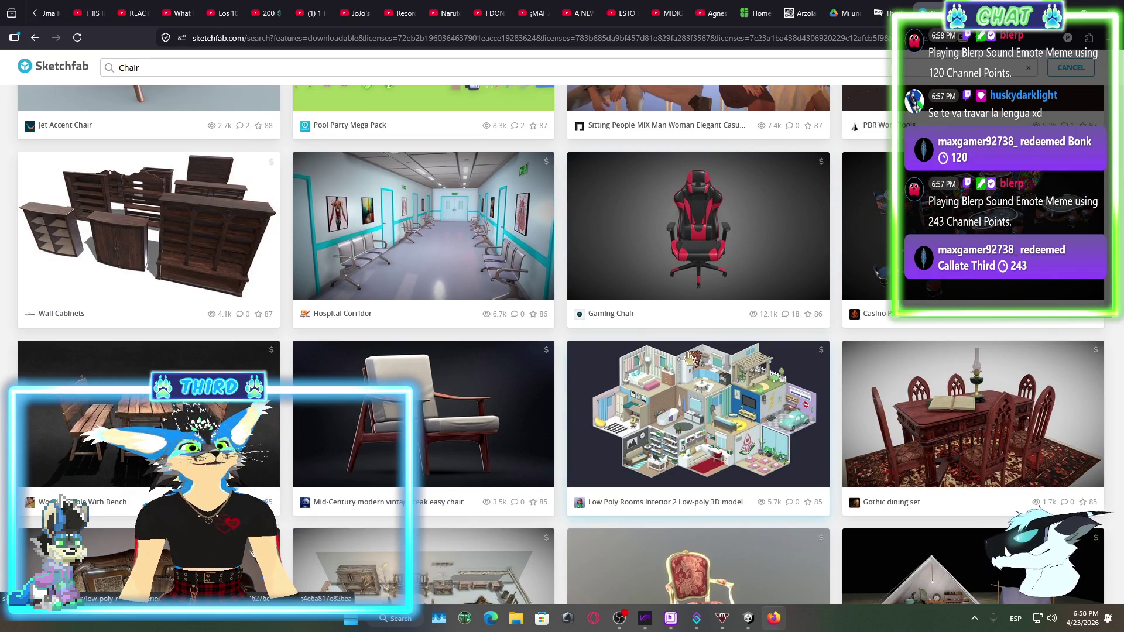
pyautogui.scroll(-4, 691, 357)
pyautogui.scroll(-5, 467, 393)
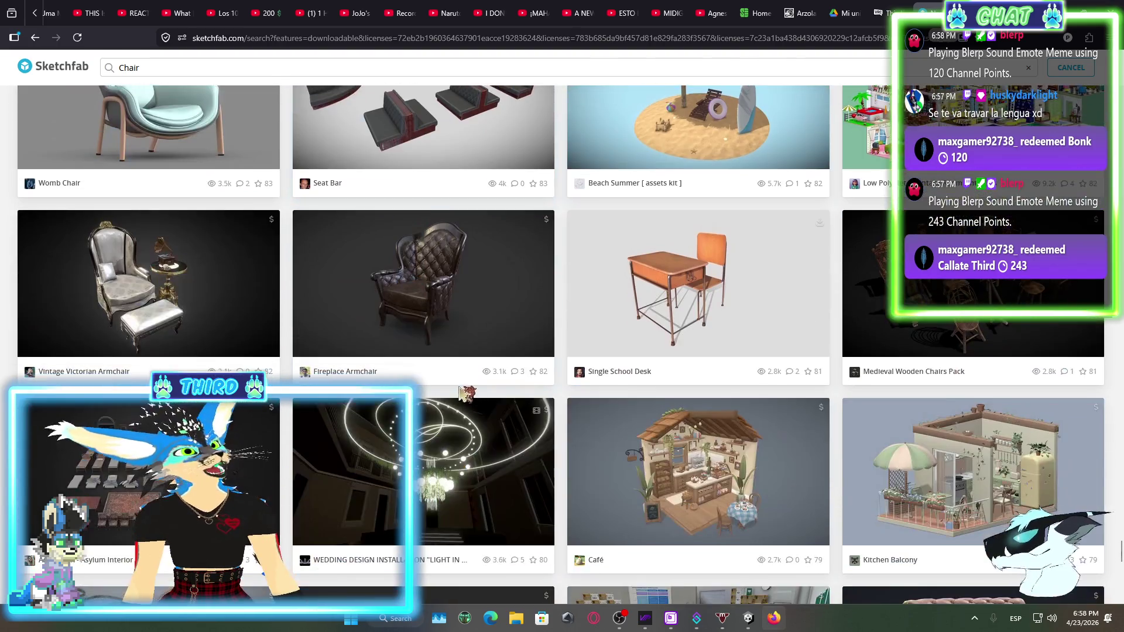
pyautogui.scroll(-3, 499, 361)
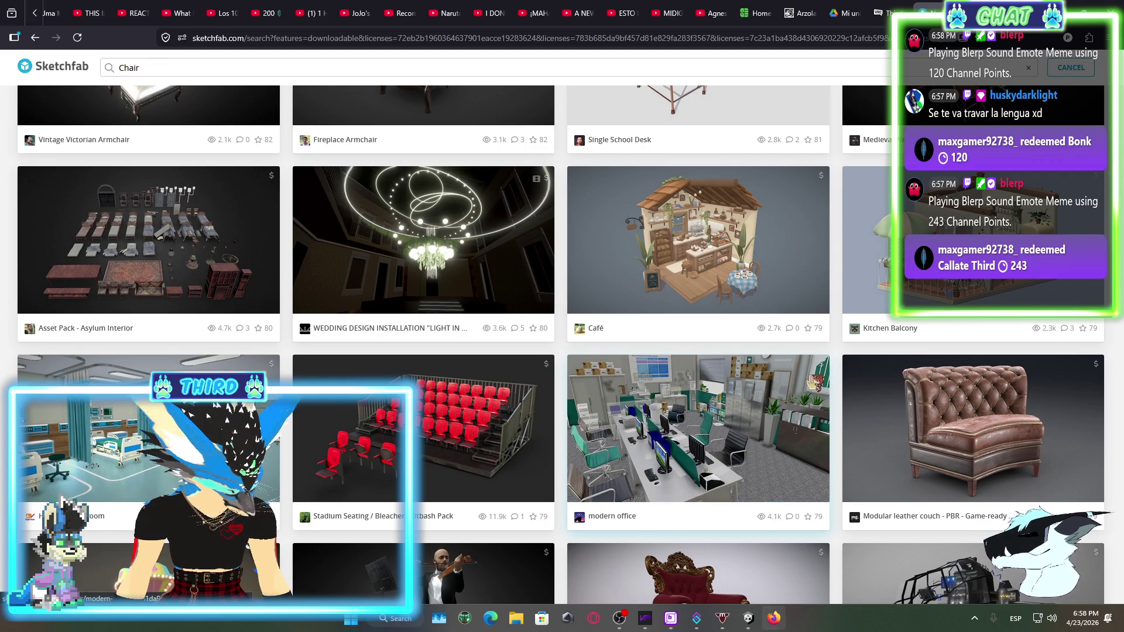
pyautogui.scroll(-7, 811, 381)
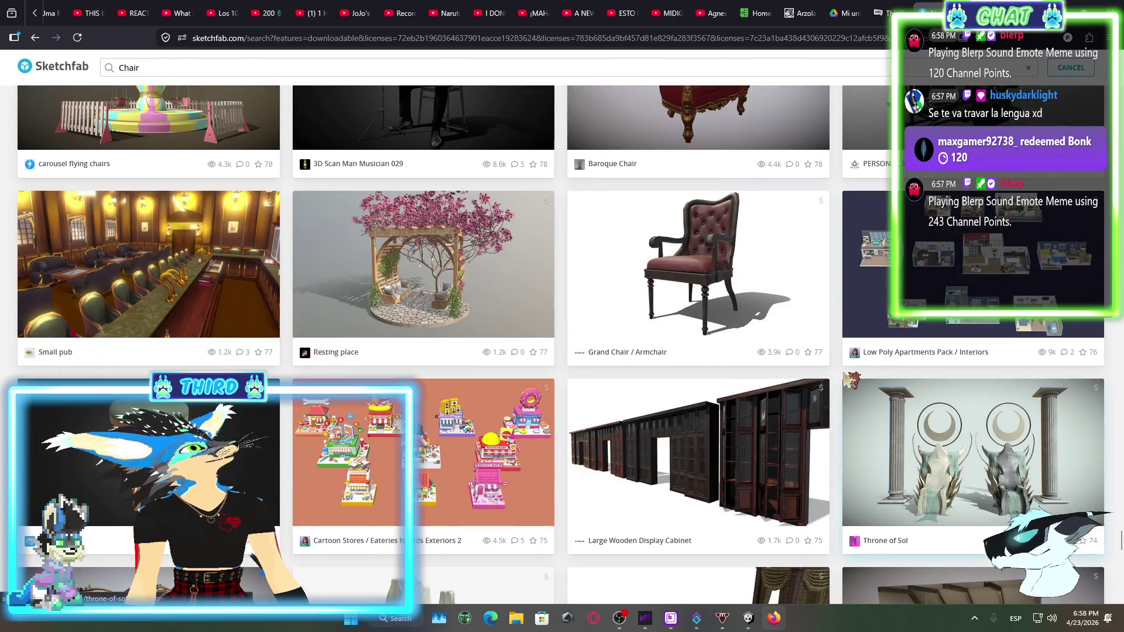
pyautogui.scroll(-3, 755, 301)
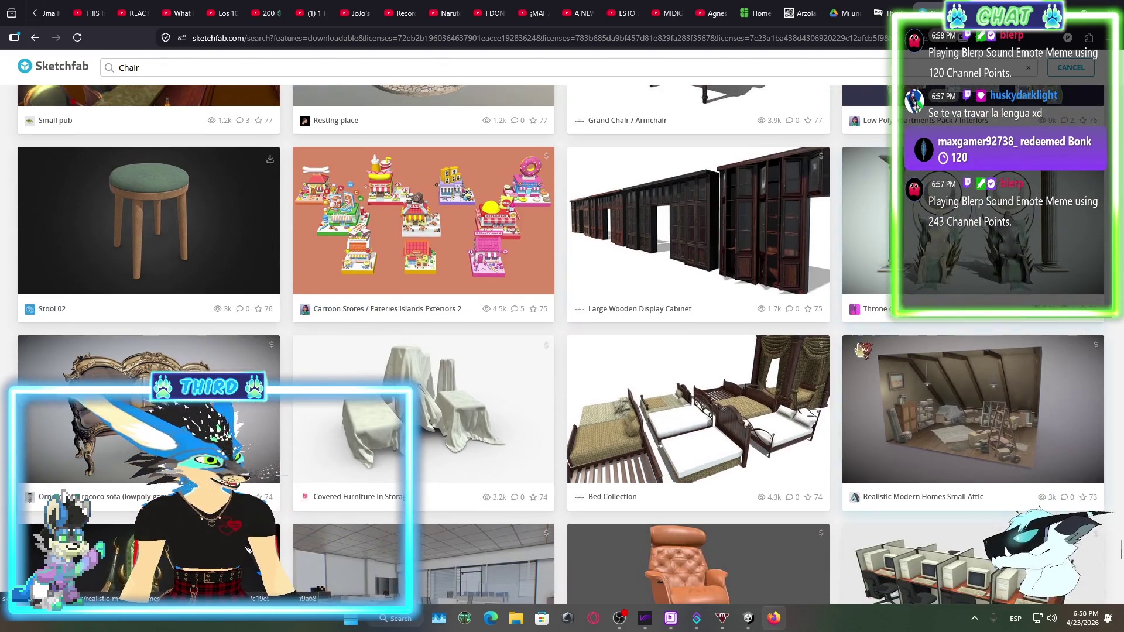
pyautogui.scroll(3, 849, 269)
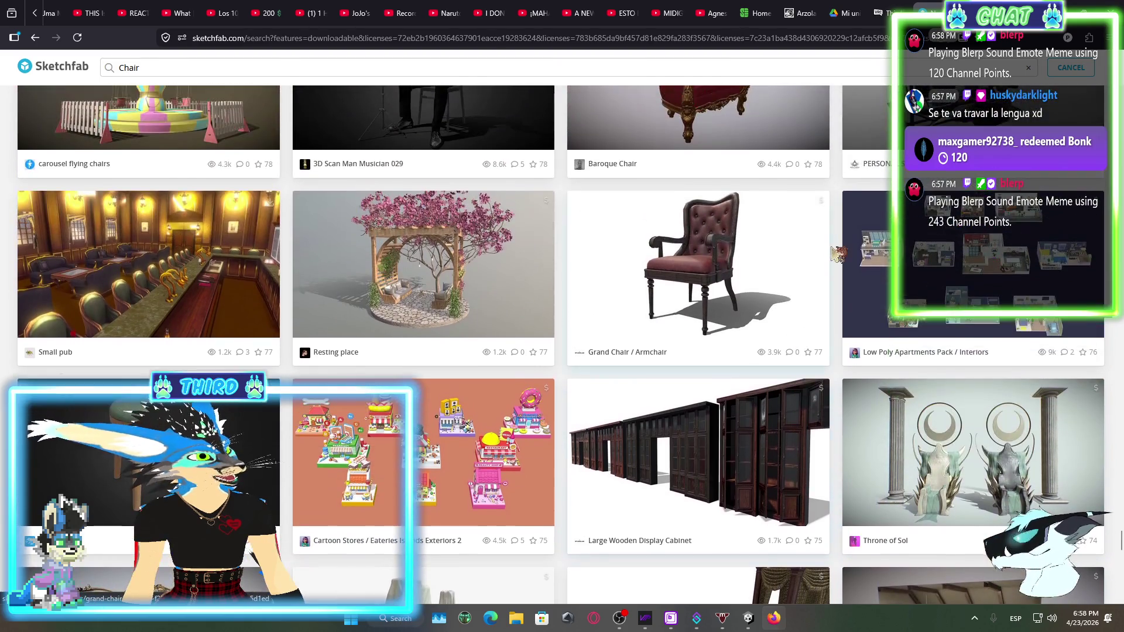
pyautogui.scroll(-11, 462, 514)
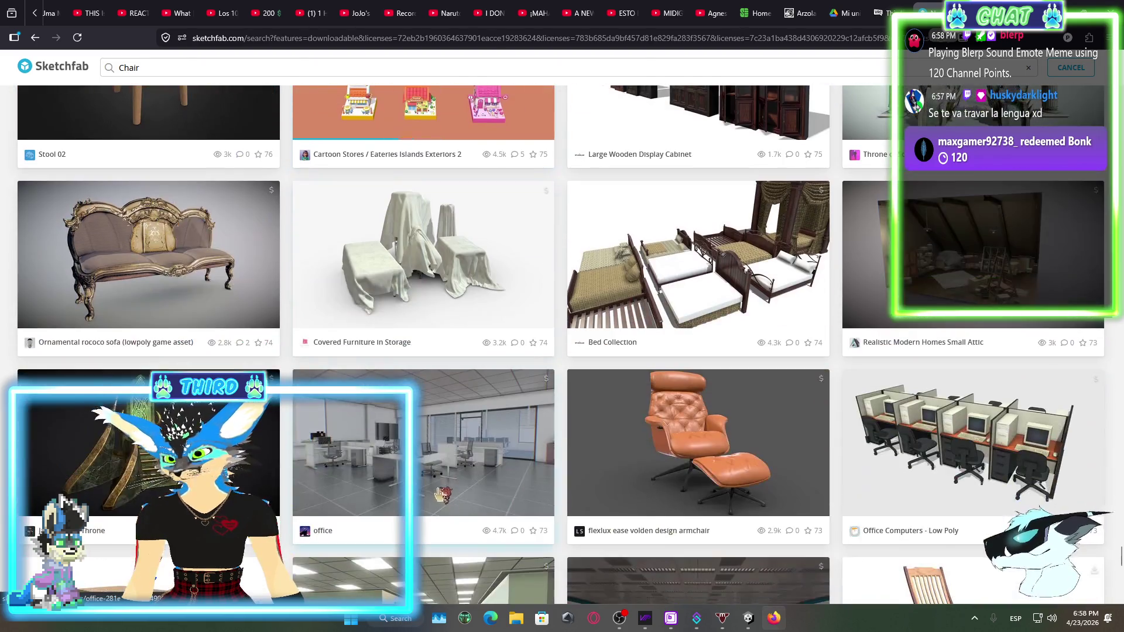
pyautogui.scroll(-4, 481, 543)
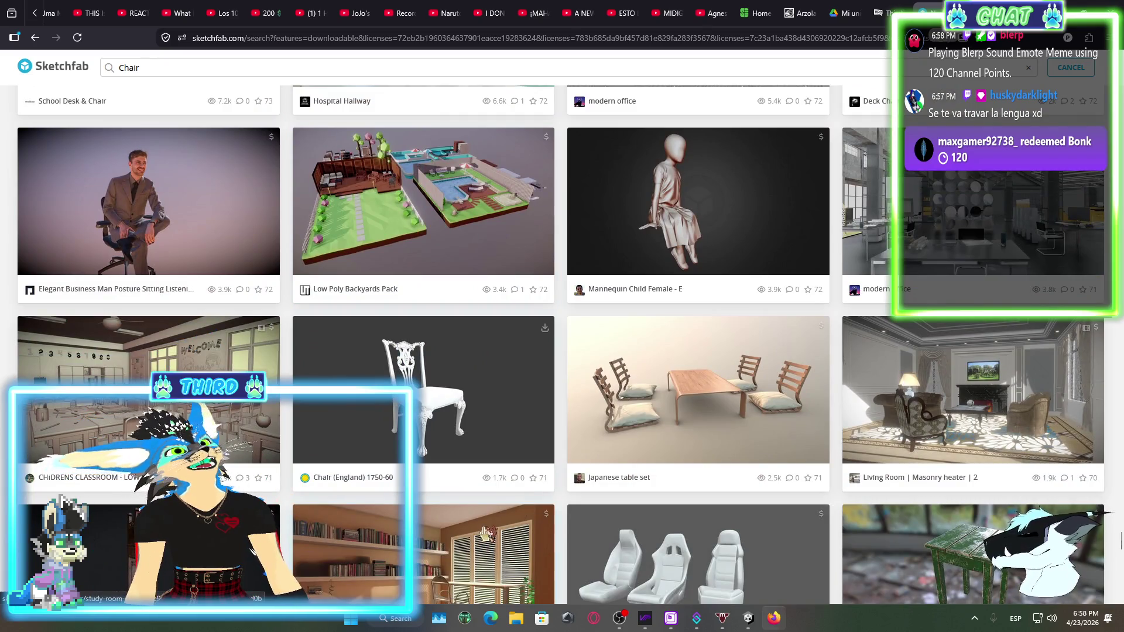
pyautogui.scroll(-4, 566, 381)
pyautogui.scroll(-4, 549, 346)
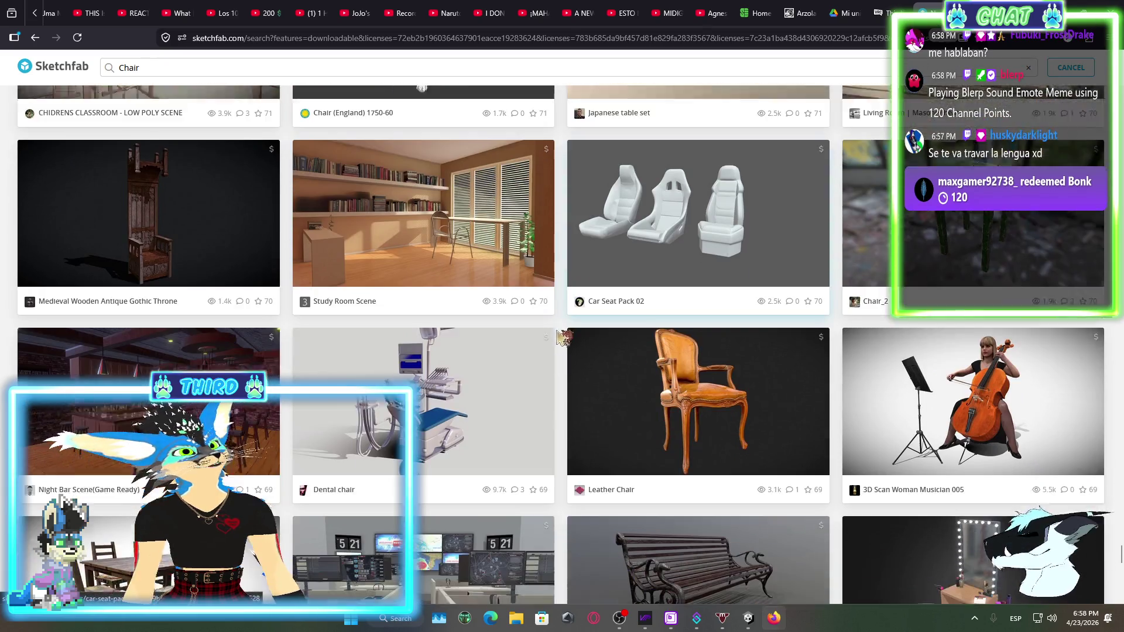
pyautogui.scroll(-4, 364, 403)
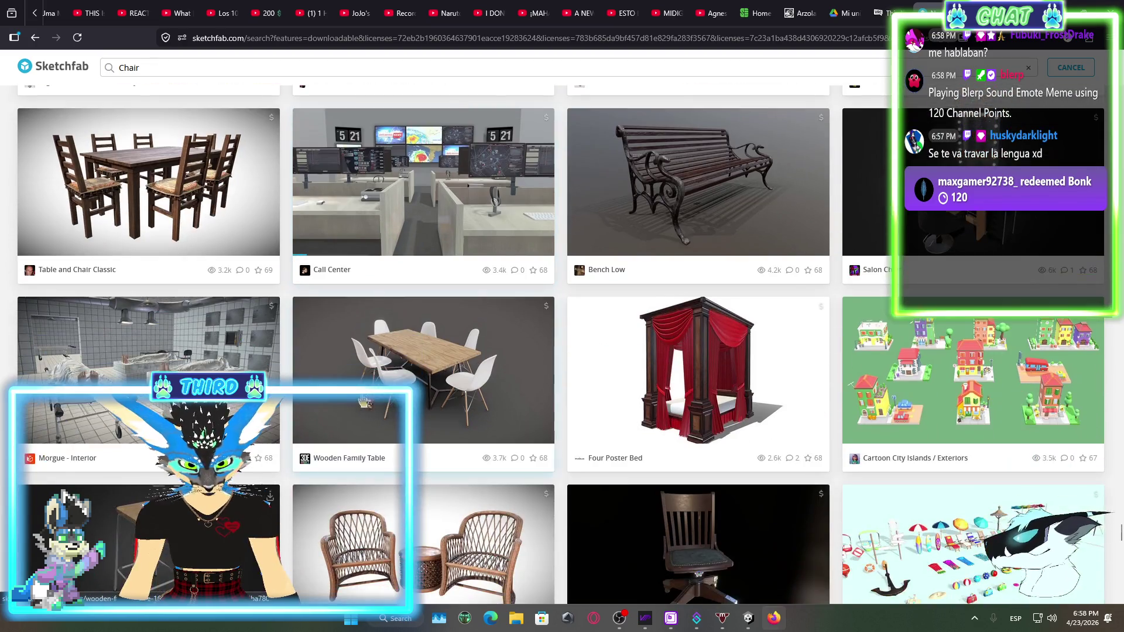
pyautogui.scroll(-2, 365, 403)
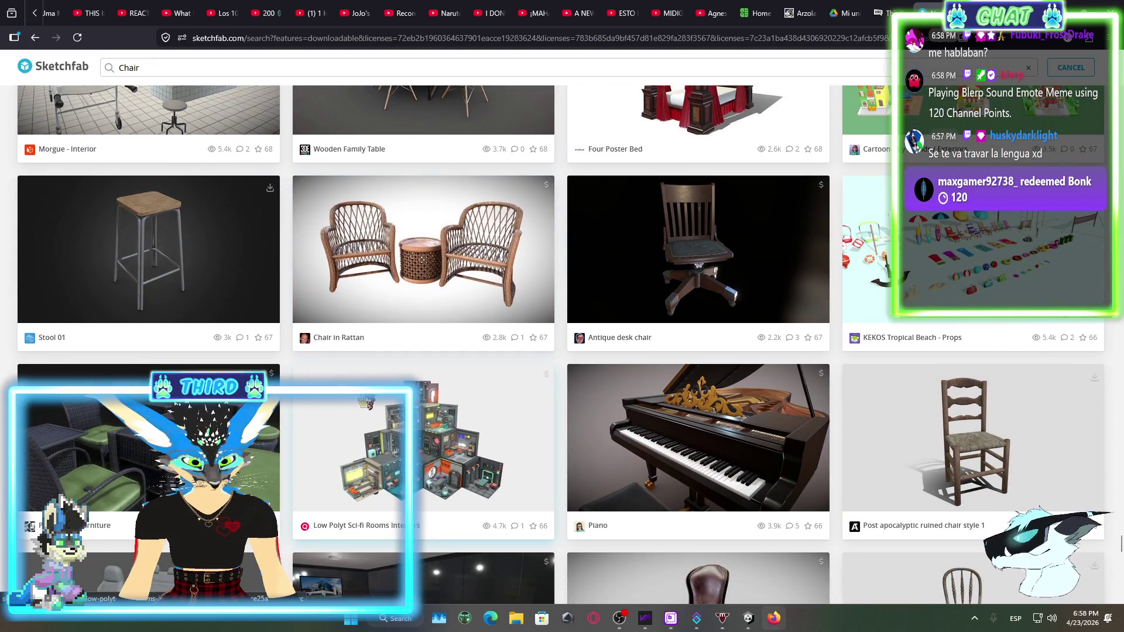
pyautogui.scroll(-4, 365, 402)
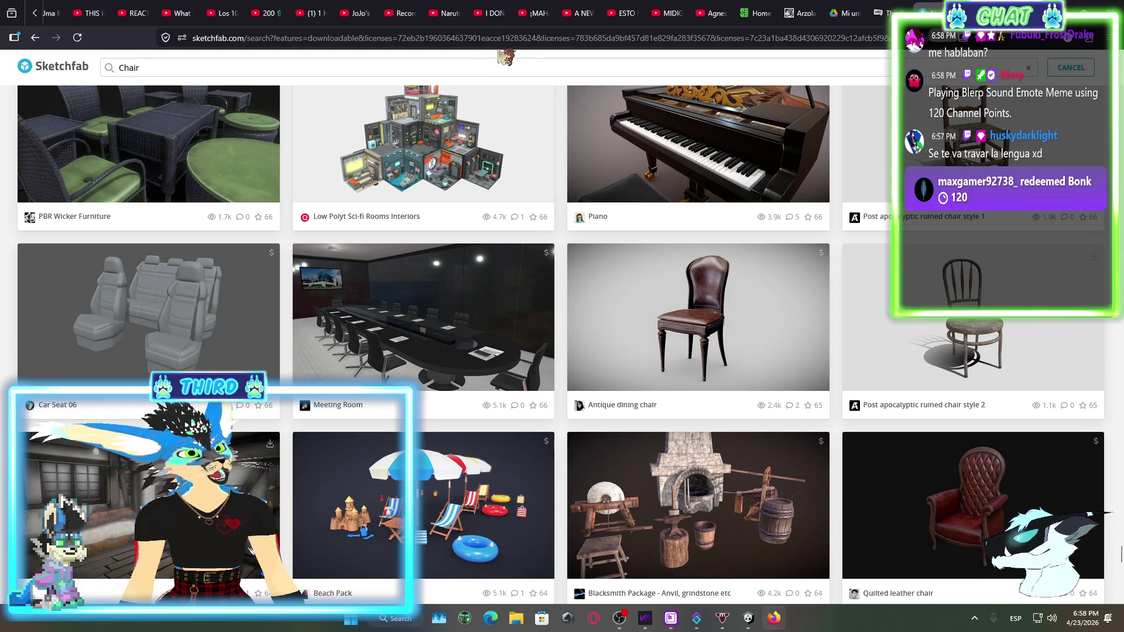
# Search Google for 'chaird 3d mo' and open Free3D's free chair models page
pyautogui.click(506, 38)
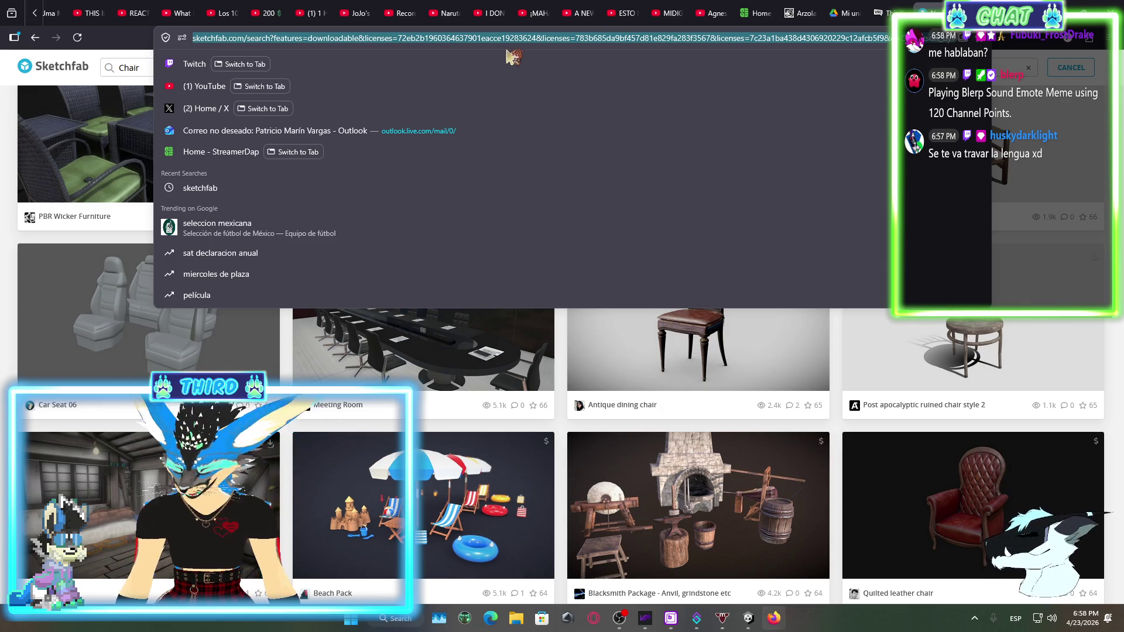
pyautogui.write('cha')
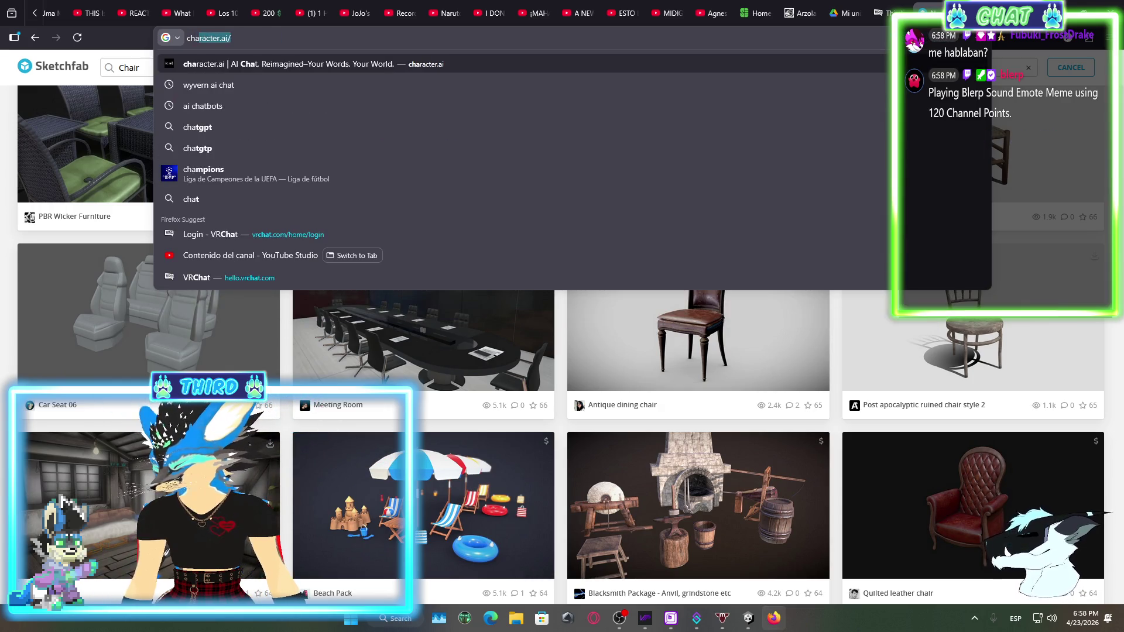
pyautogui.write('ird 3d model')
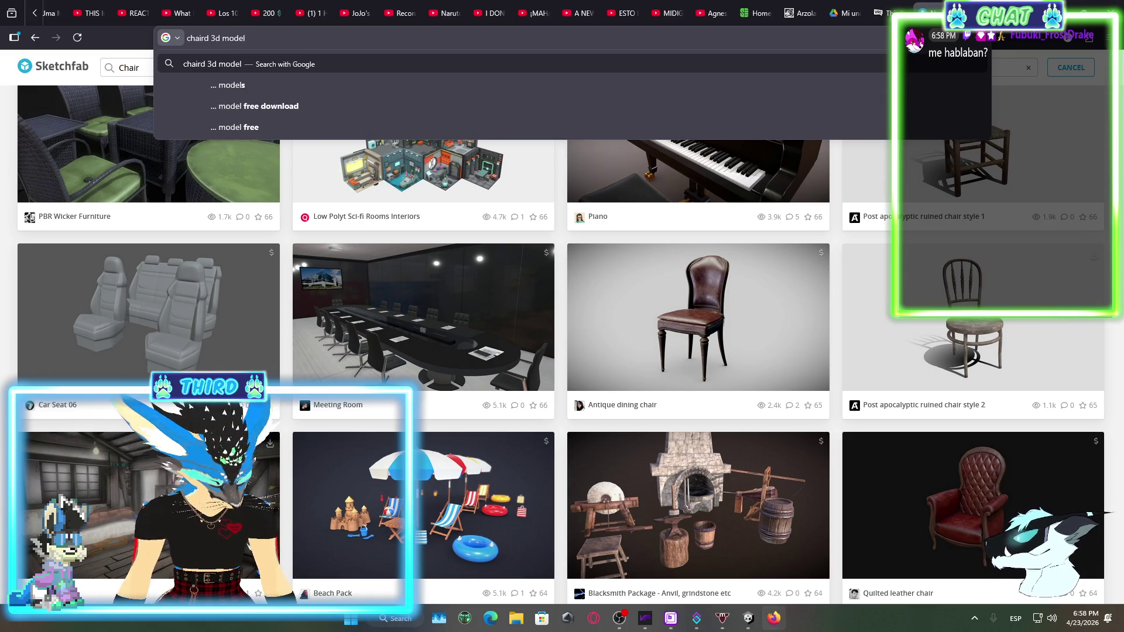
pyautogui.press('Return')
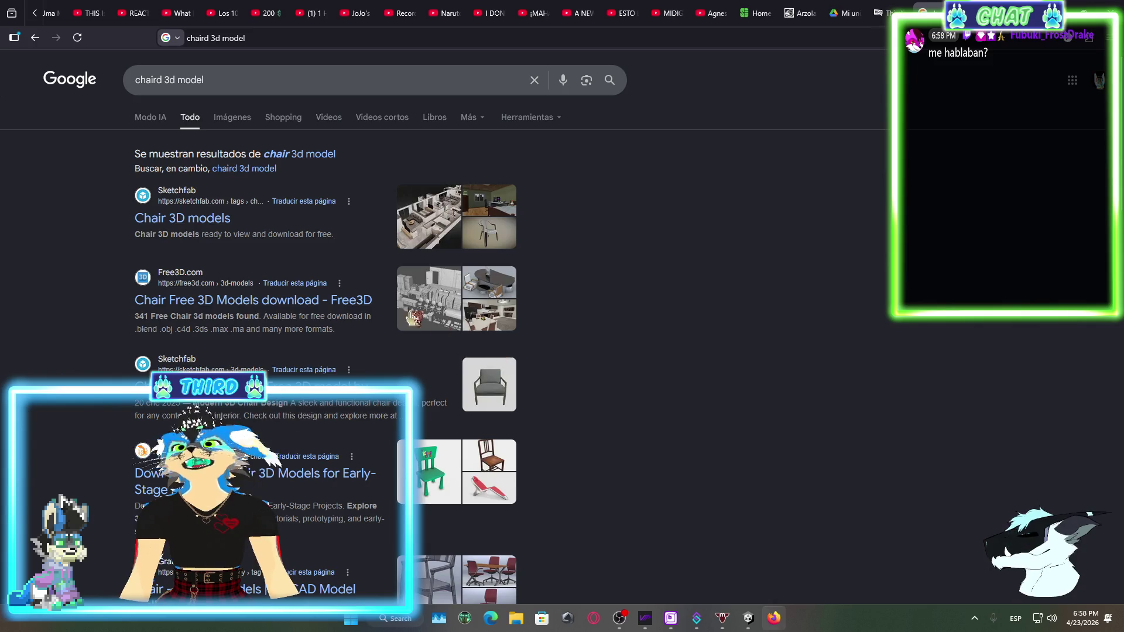
pyautogui.click(244, 293)
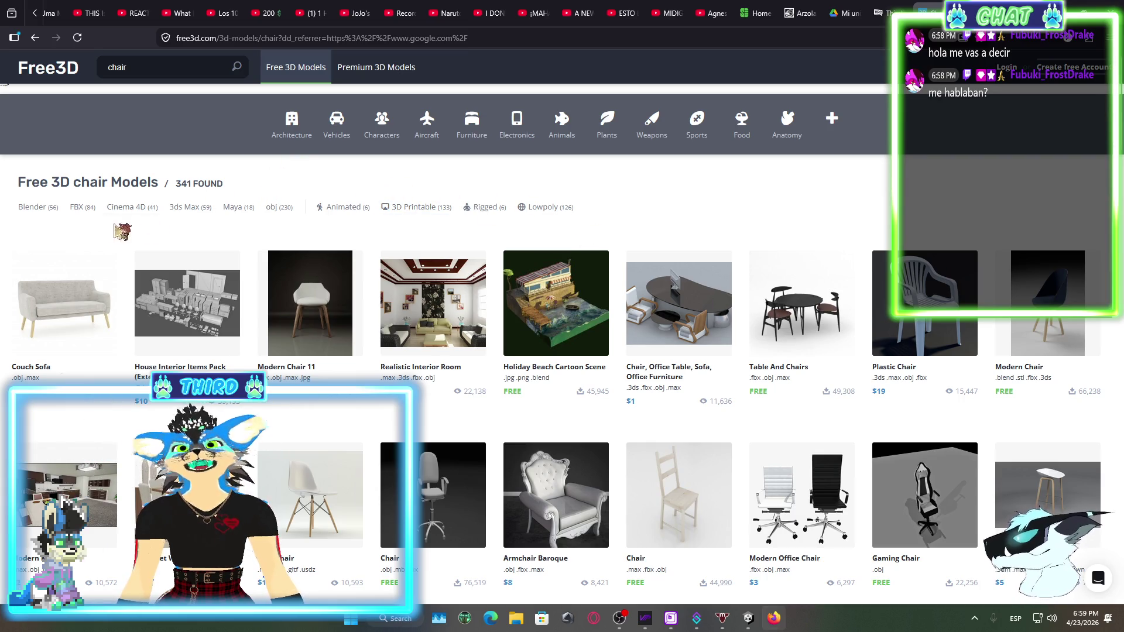
# Scroll down through Free3D's 341 chair models, then back up to the top
pyautogui.scroll(-2, 135, 310)
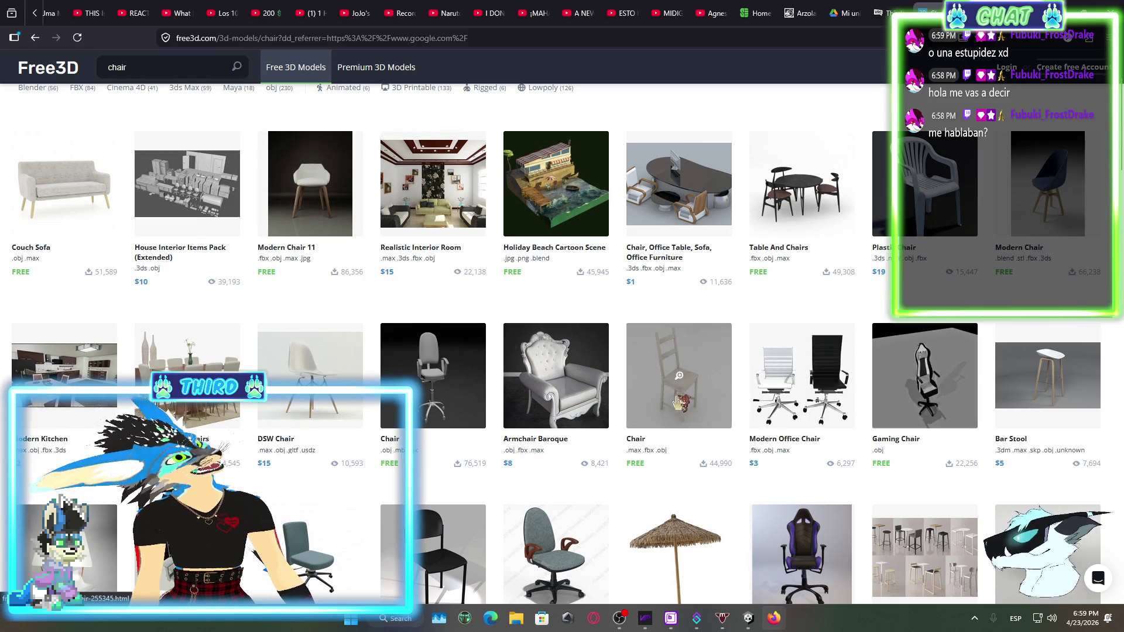
pyautogui.scroll(-2, 683, 403)
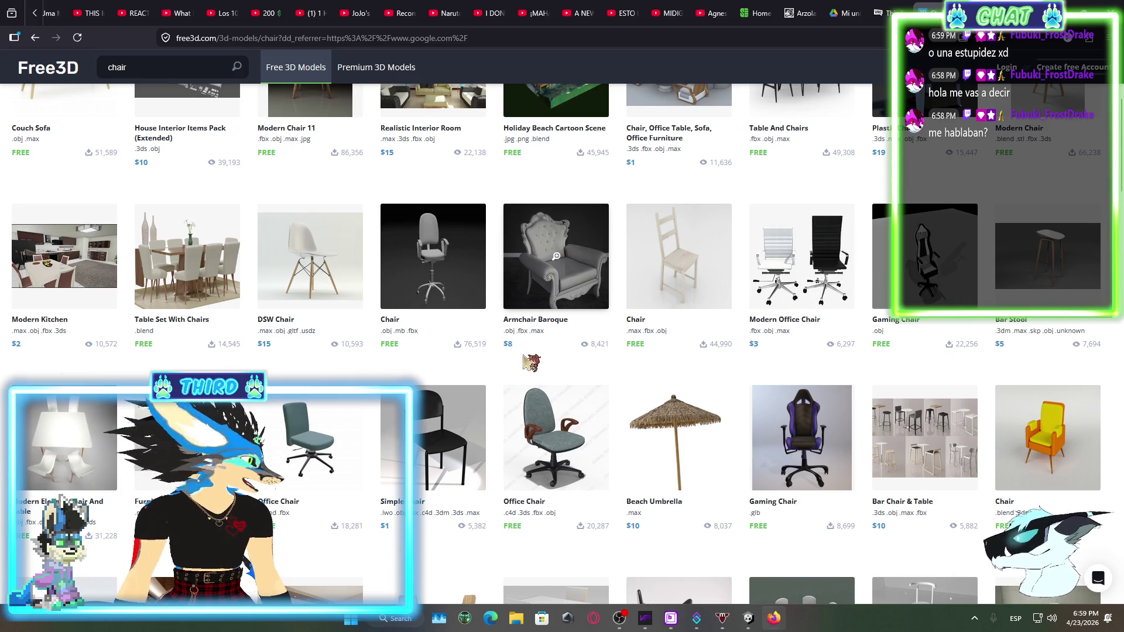
pyautogui.scroll(-2, 525, 361)
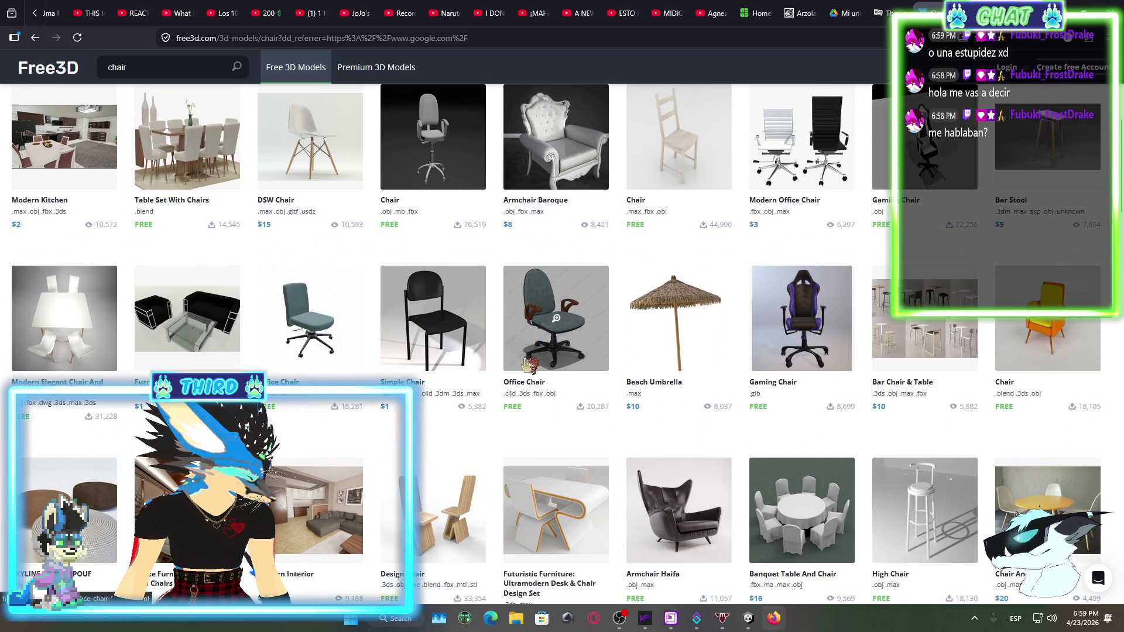
pyautogui.scroll(-7, 529, 364)
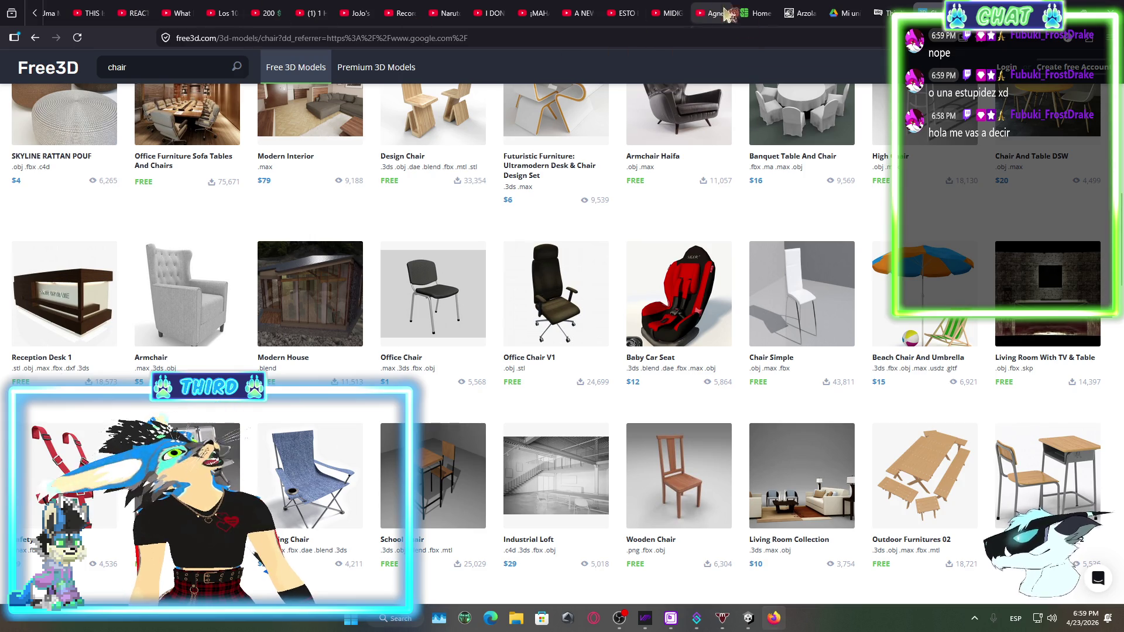
pyautogui.scroll(-2, 793, 410)
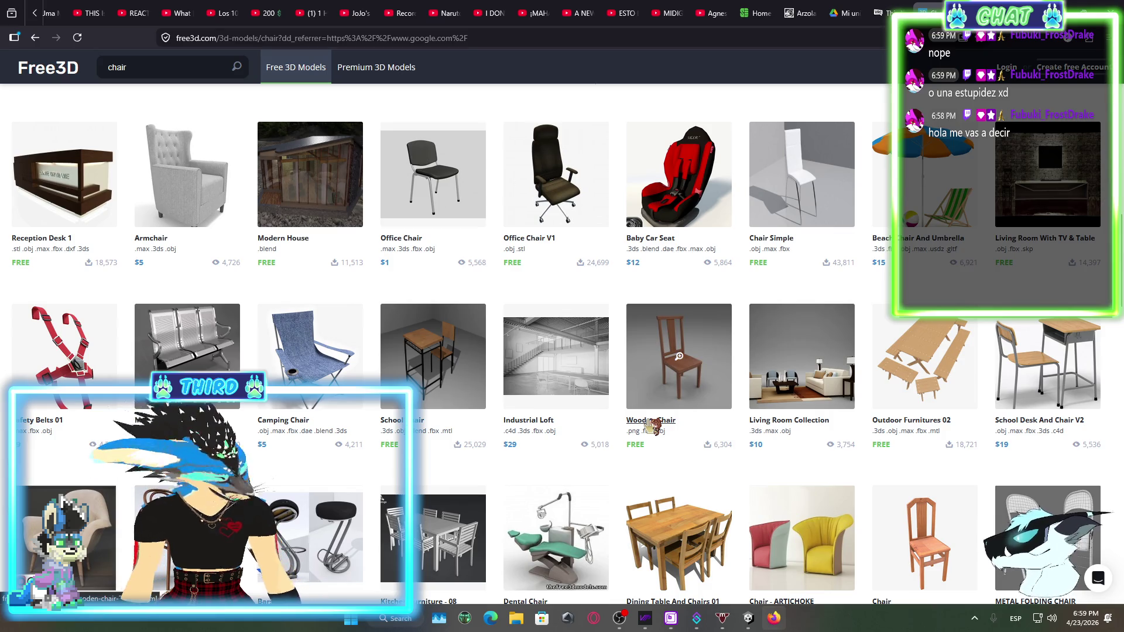
pyautogui.scroll(-2, 802, 480)
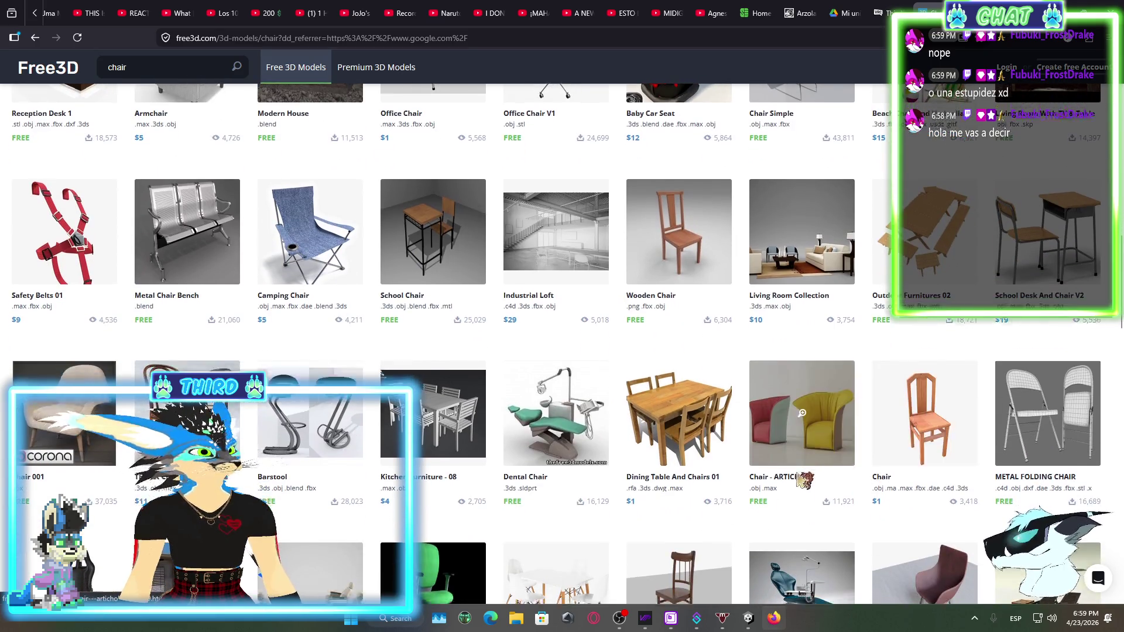
pyautogui.scroll(-3, 802, 479)
pyautogui.scroll(-5, 621, 452)
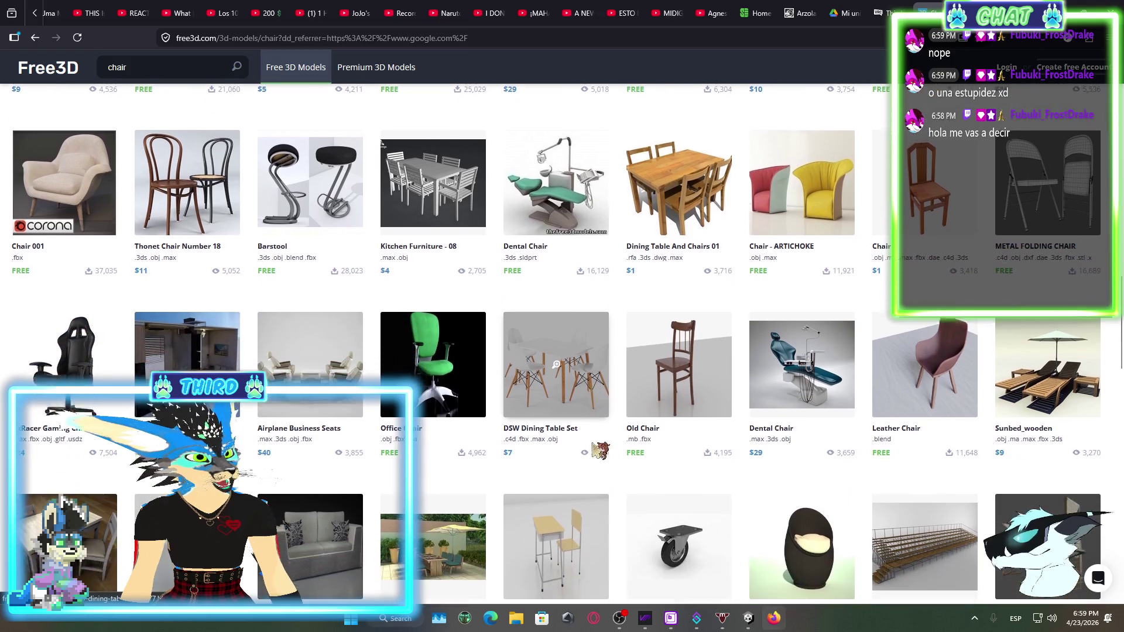
pyautogui.scroll(-3, 563, 480)
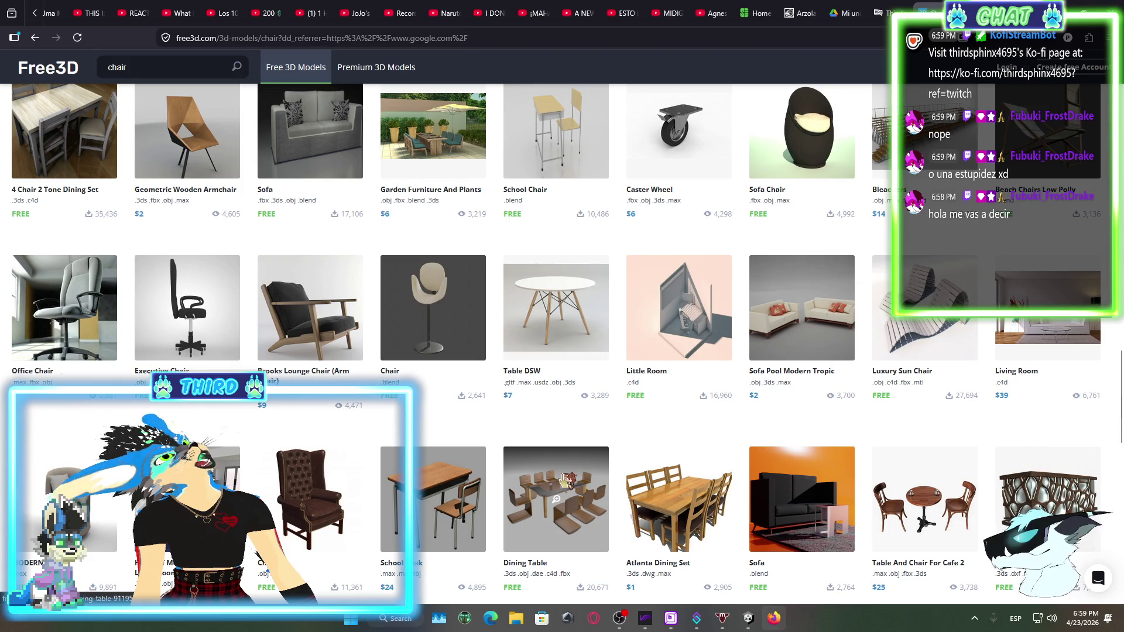
pyautogui.scroll(-2, 564, 480)
pyautogui.scroll(-2, 564, 480)
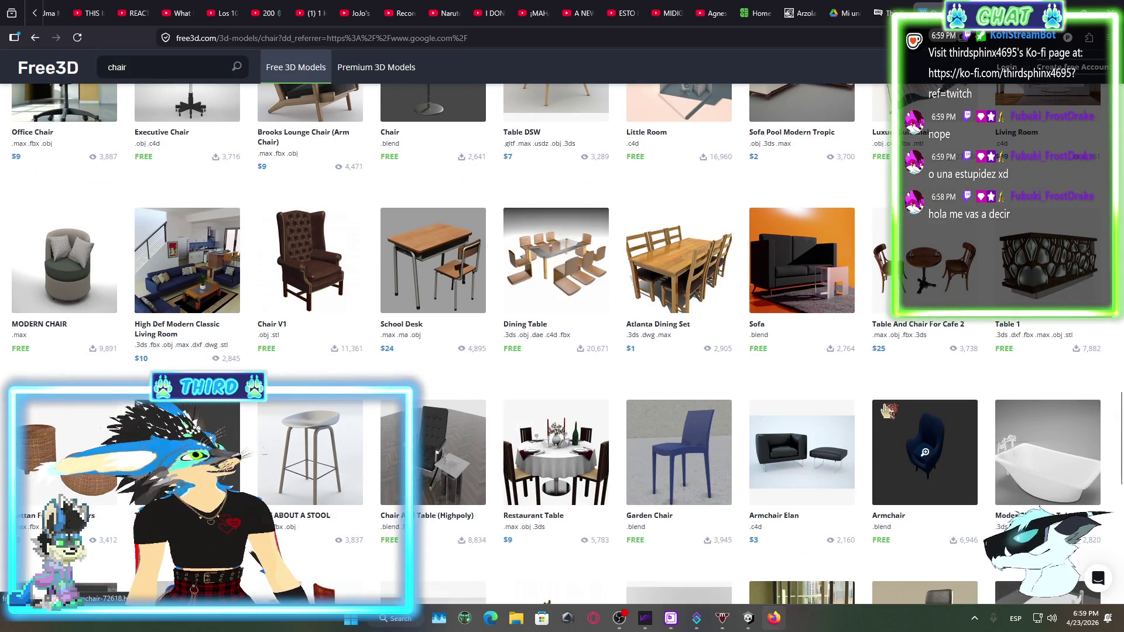
pyautogui.scroll(-6, 887, 409)
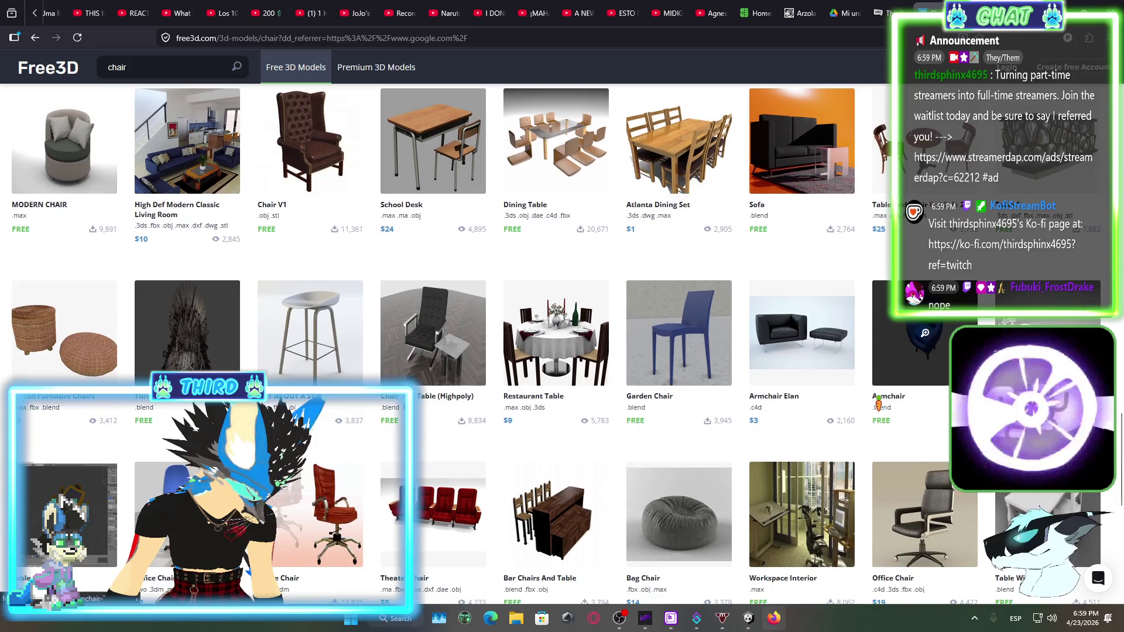
pyautogui.scroll(-5, 878, 408)
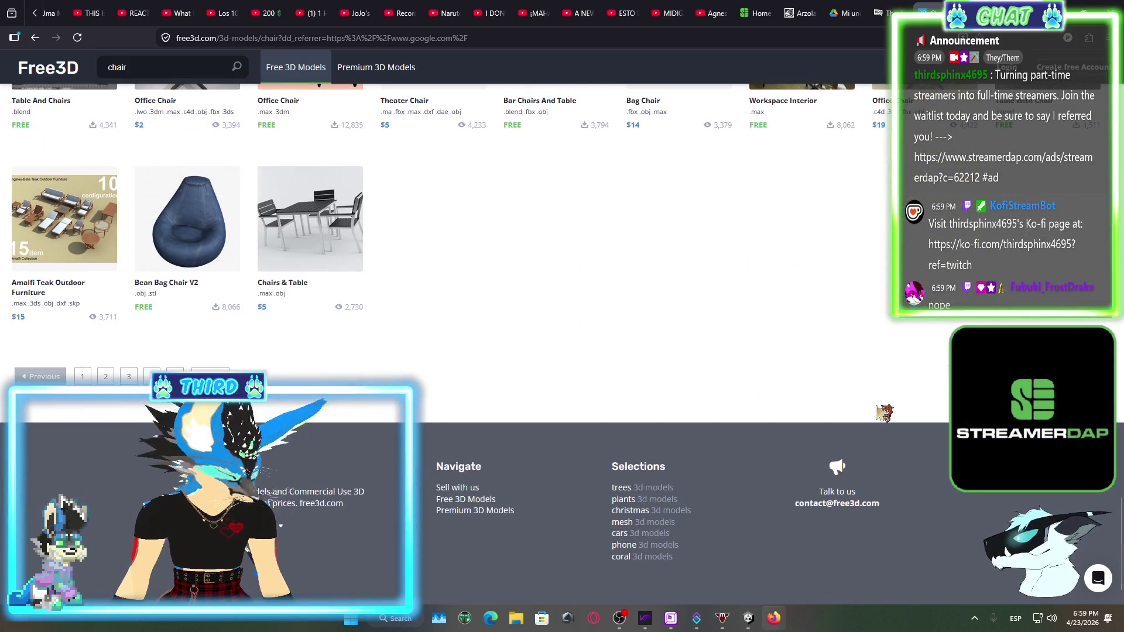
pyautogui.scroll(4, 878, 408)
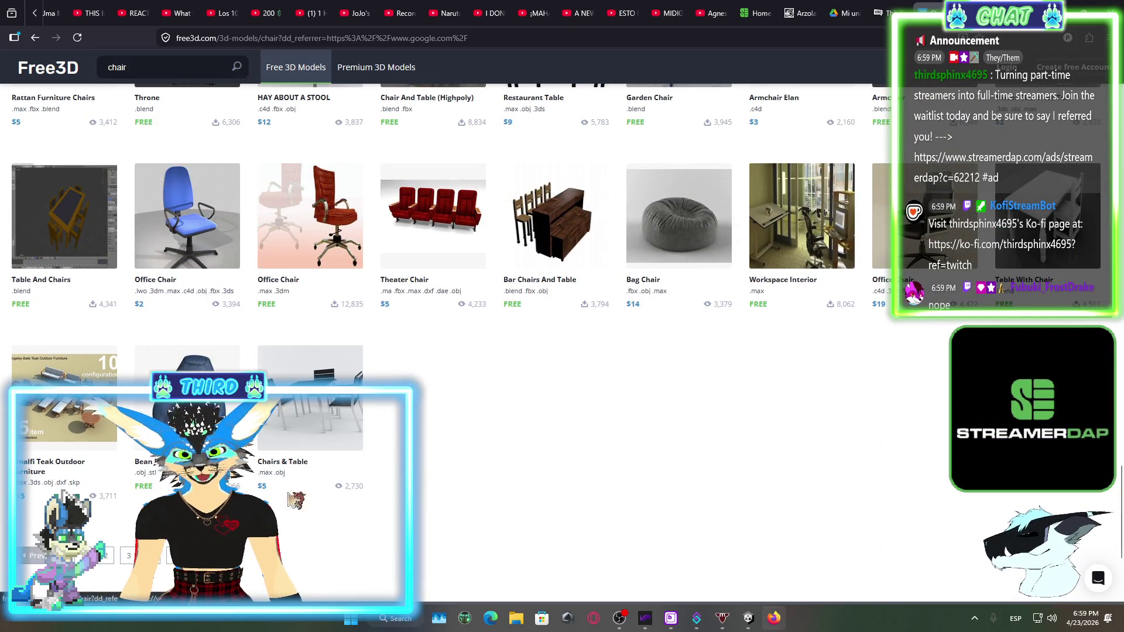
pyautogui.scroll(3, 460, 351)
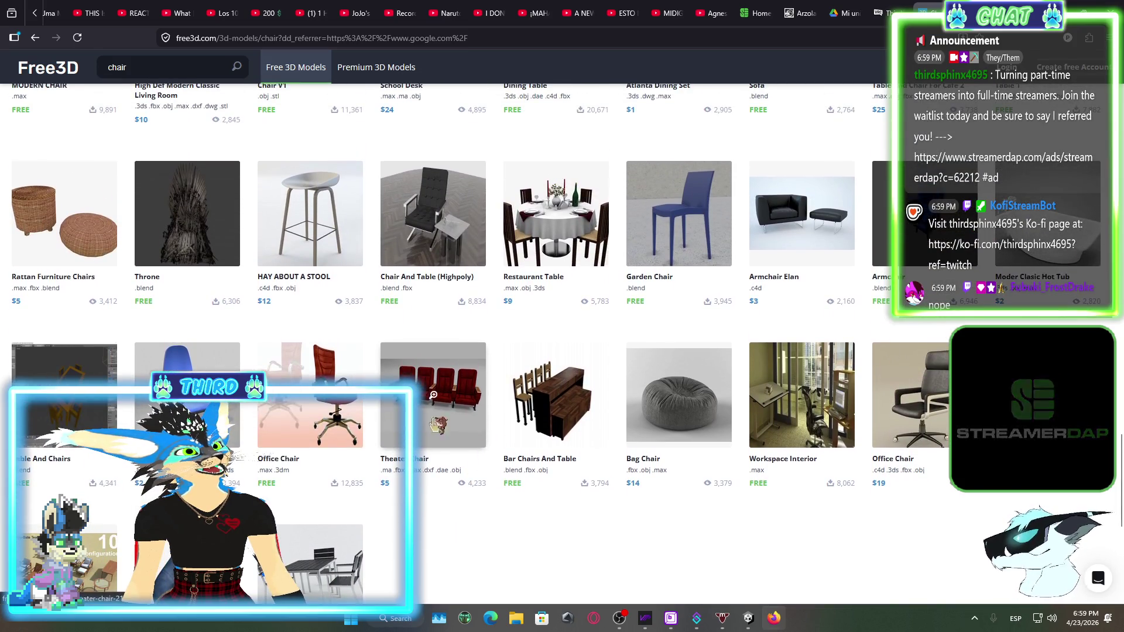
pyautogui.scroll(1, 644, 564)
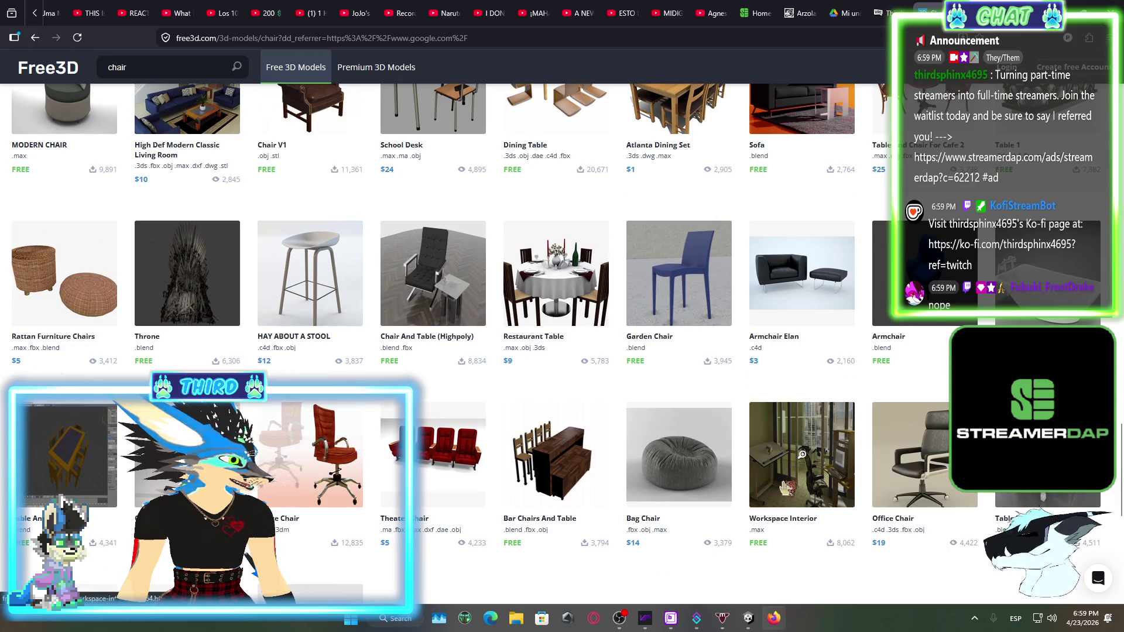
pyautogui.scroll(7, 784, 486)
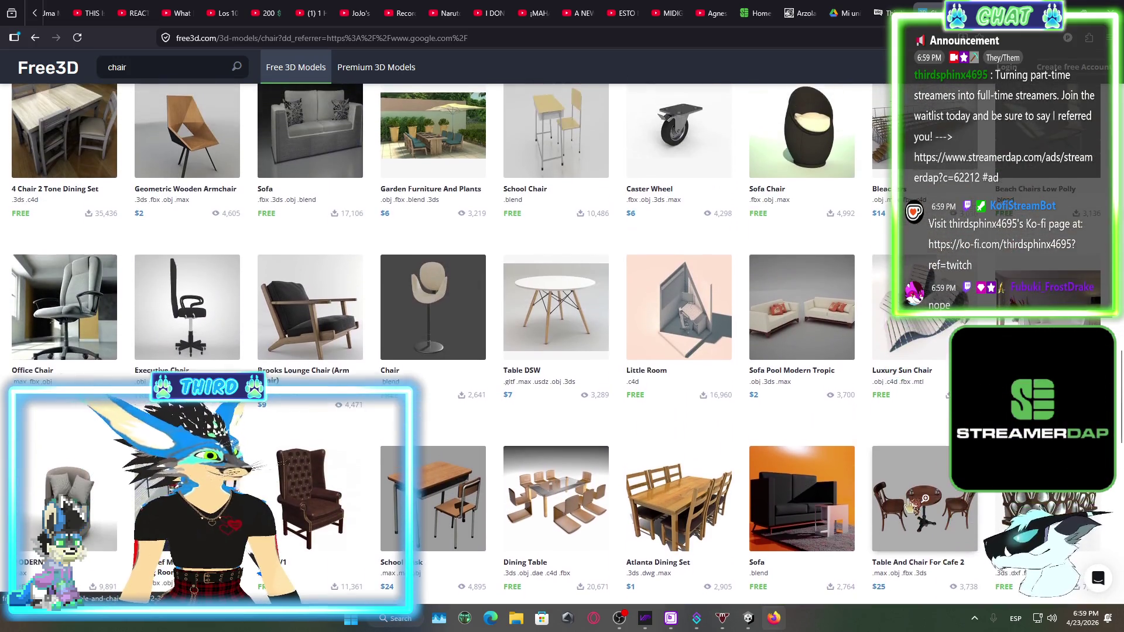
pyautogui.scroll(15, 910, 505)
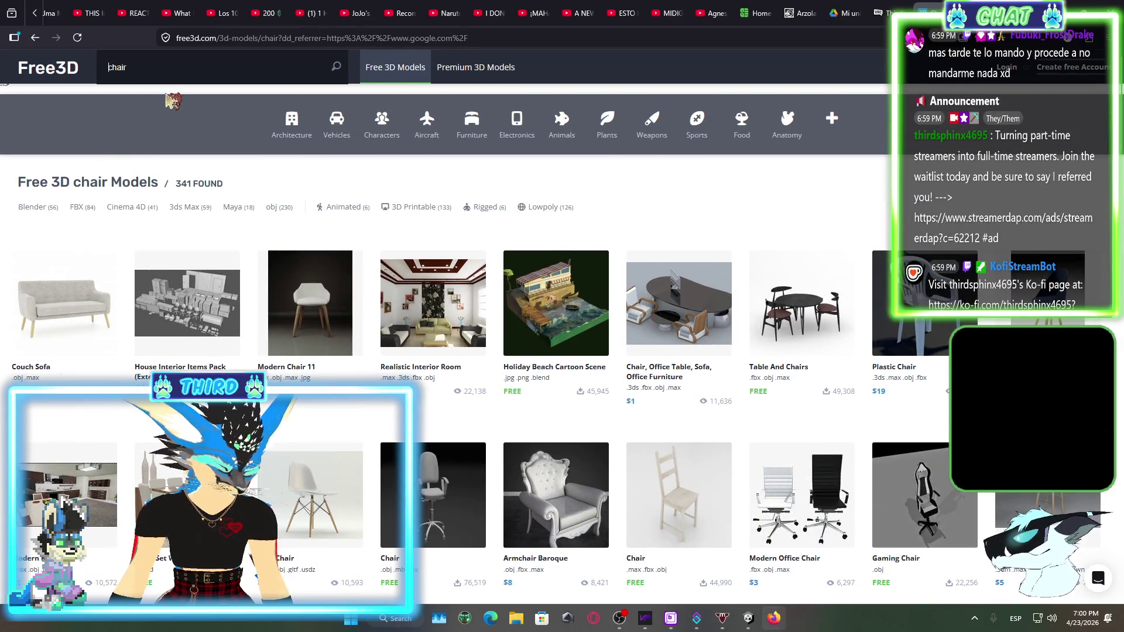
# Search Free3D for 'office chair', review Office Chair V1's specs, then return to the 22 results
pyautogui.write('office')
pyautogui.press('Return')
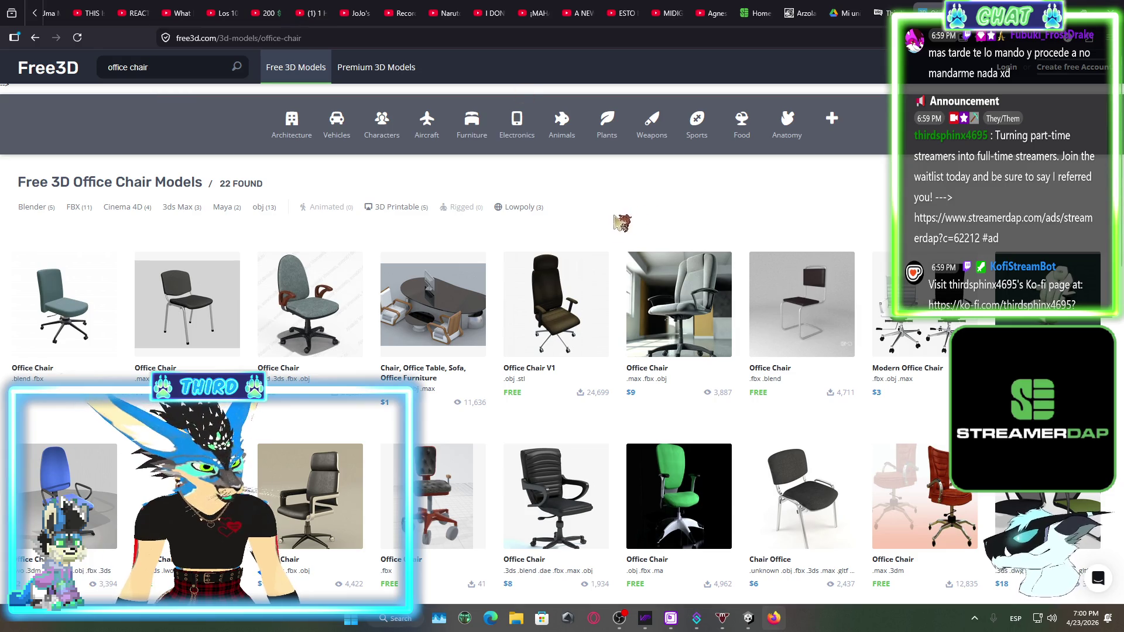
pyautogui.click(556, 304)
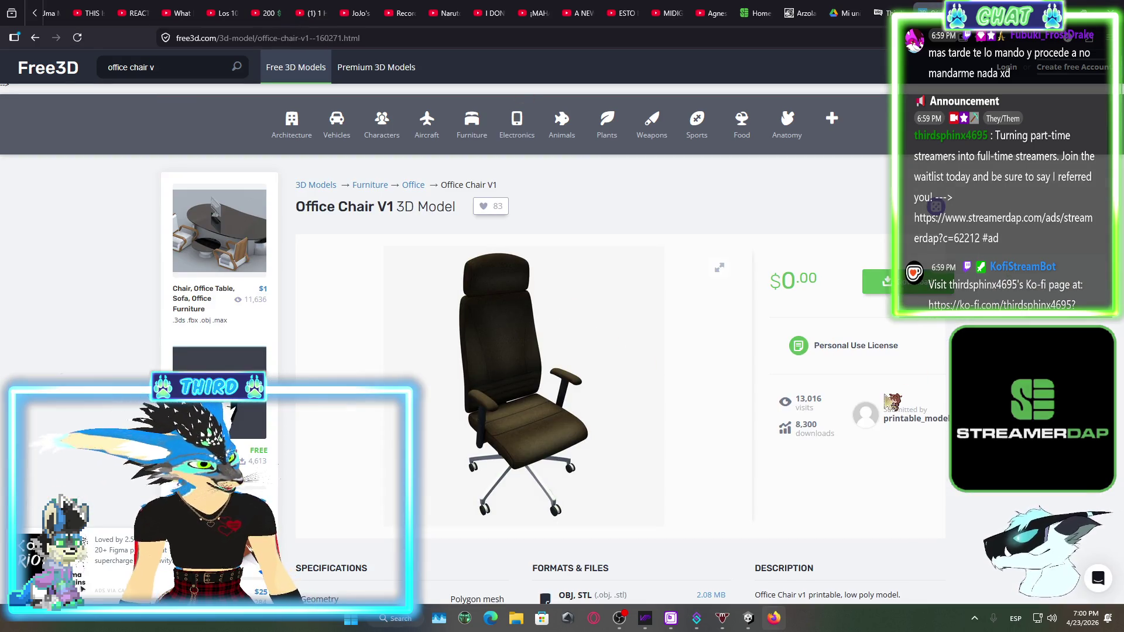
pyautogui.scroll(-1, 889, 402)
pyautogui.scroll(-3, 666, 344)
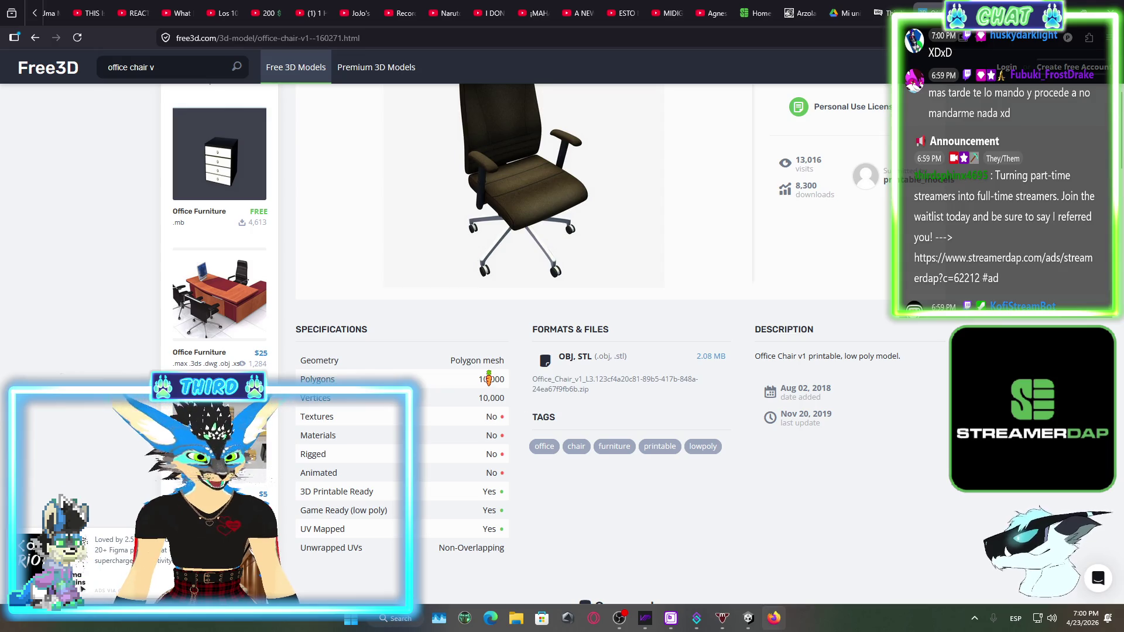
pyautogui.hotkey('alt', 'Left')
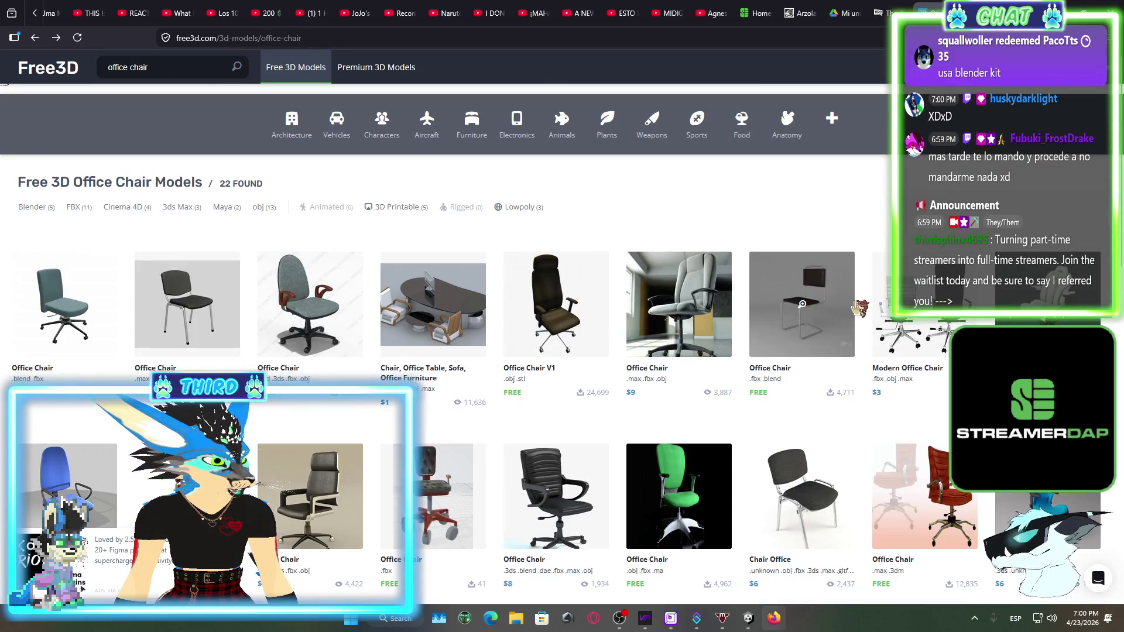
pyautogui.scroll(-1, 875, 383)
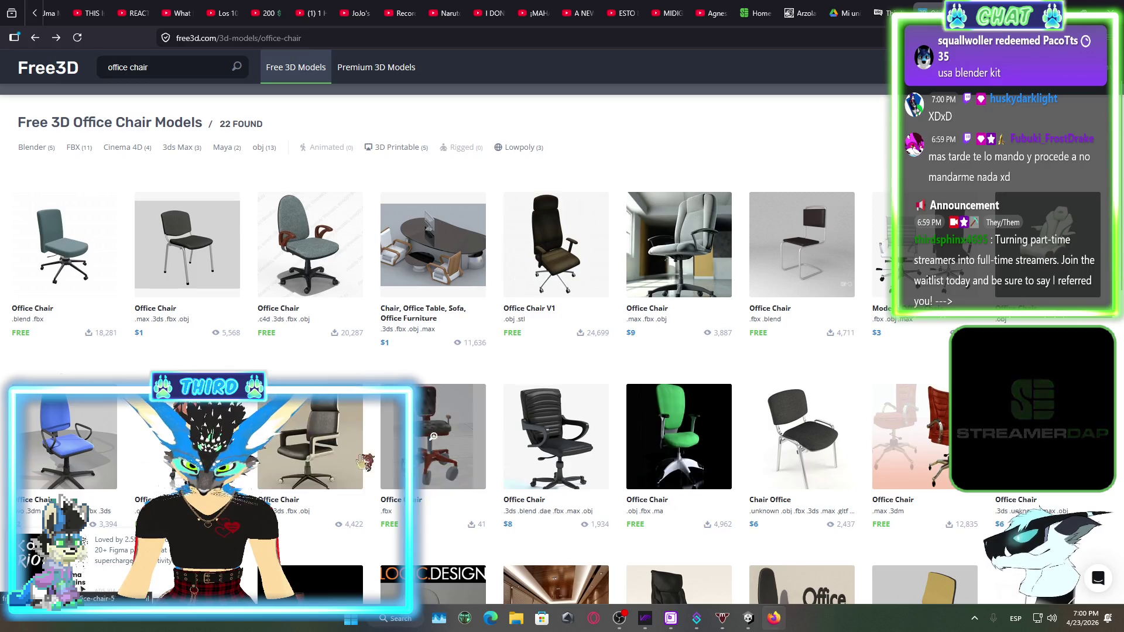
pyautogui.scroll(-2, 126, 504)
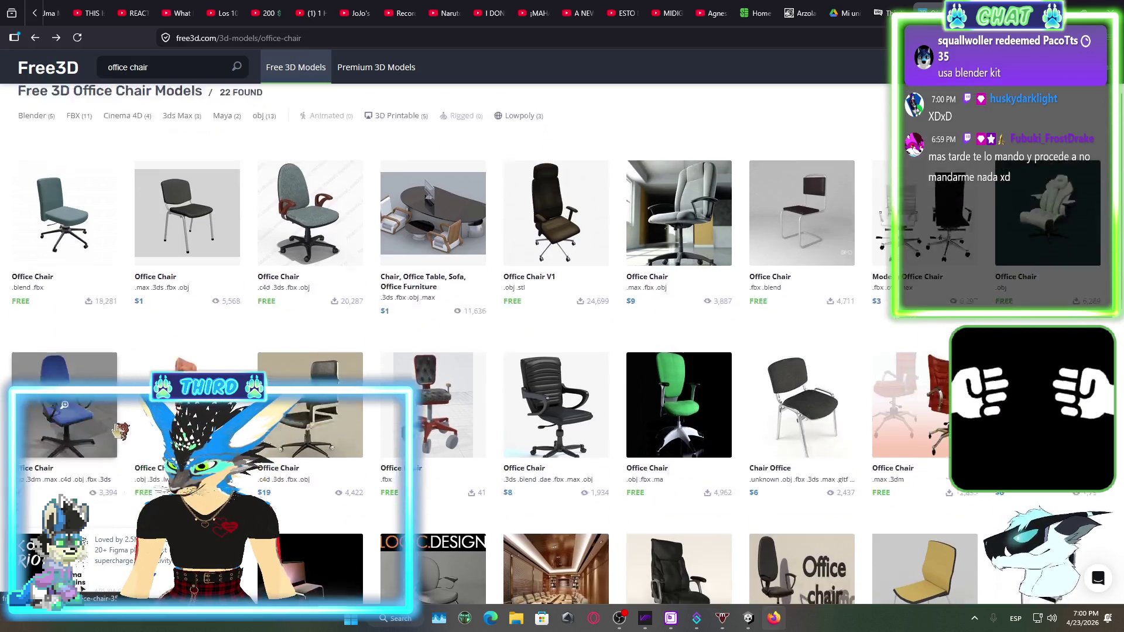
# Open the grey Office Chair model page and look over its details
pyautogui.scroll(2, 188, 309)
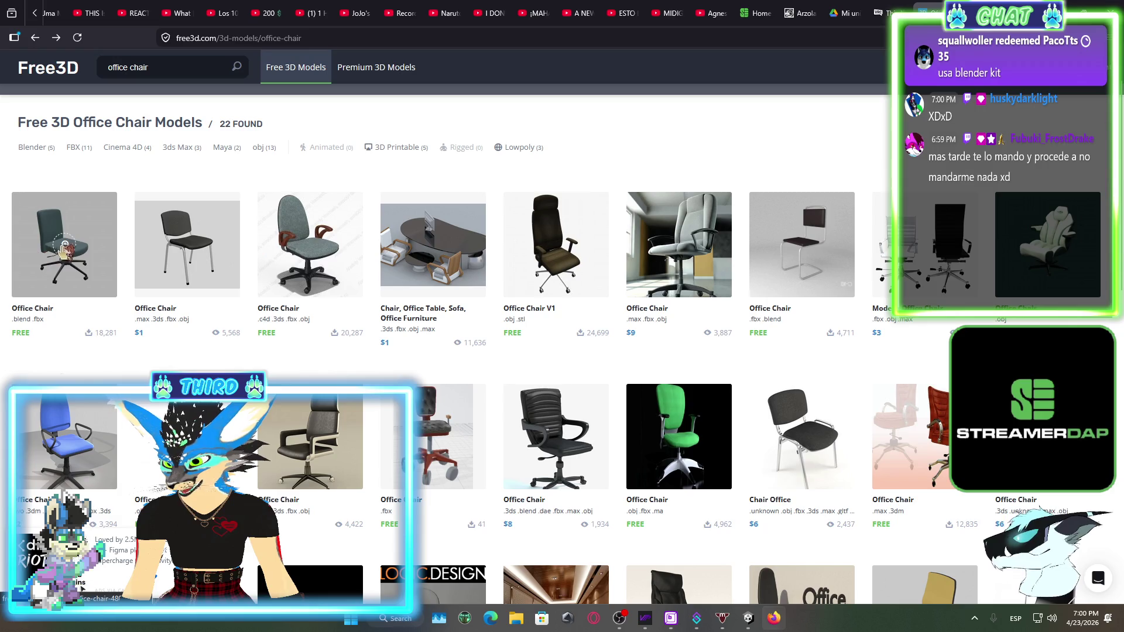
pyautogui.click(316, 246)
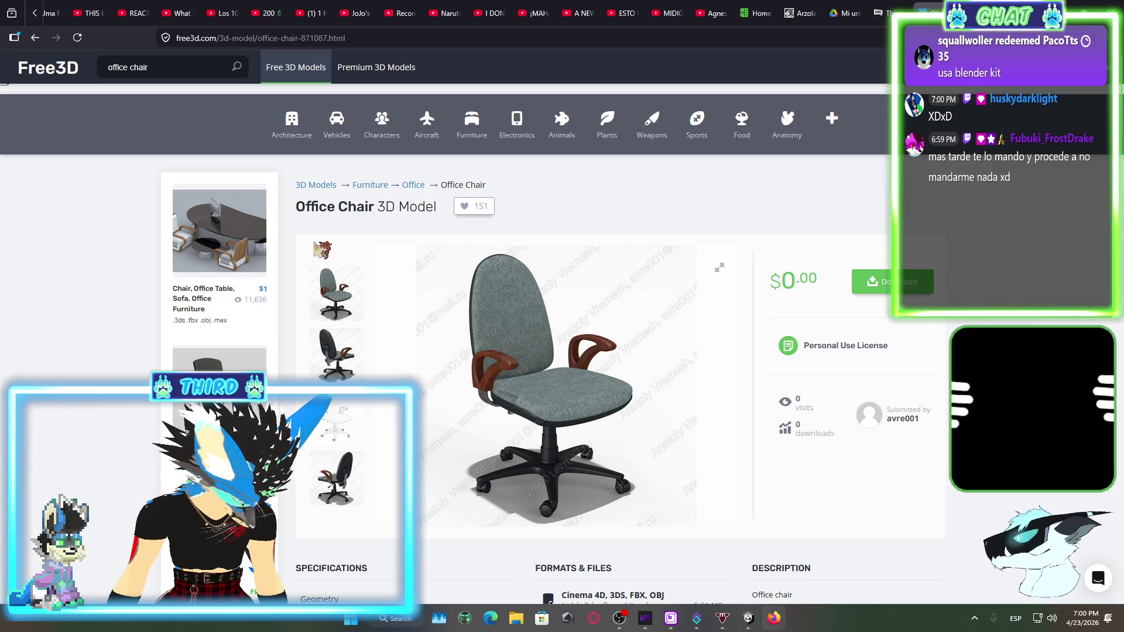
pyautogui.scroll(-1, 731, 291)
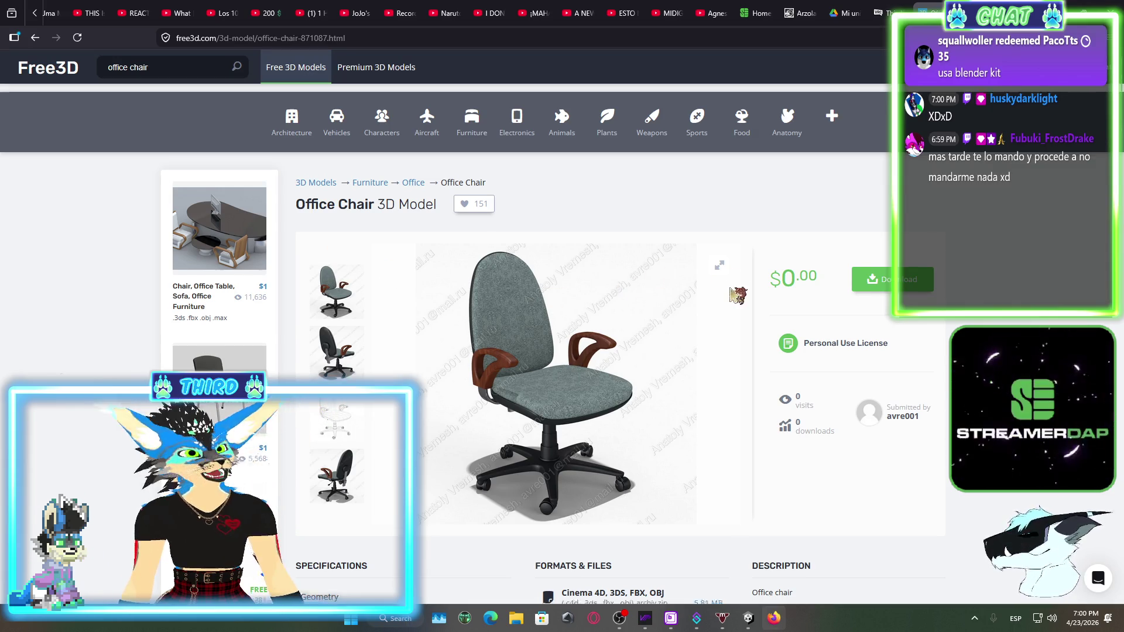
pyautogui.scroll(-3, 730, 289)
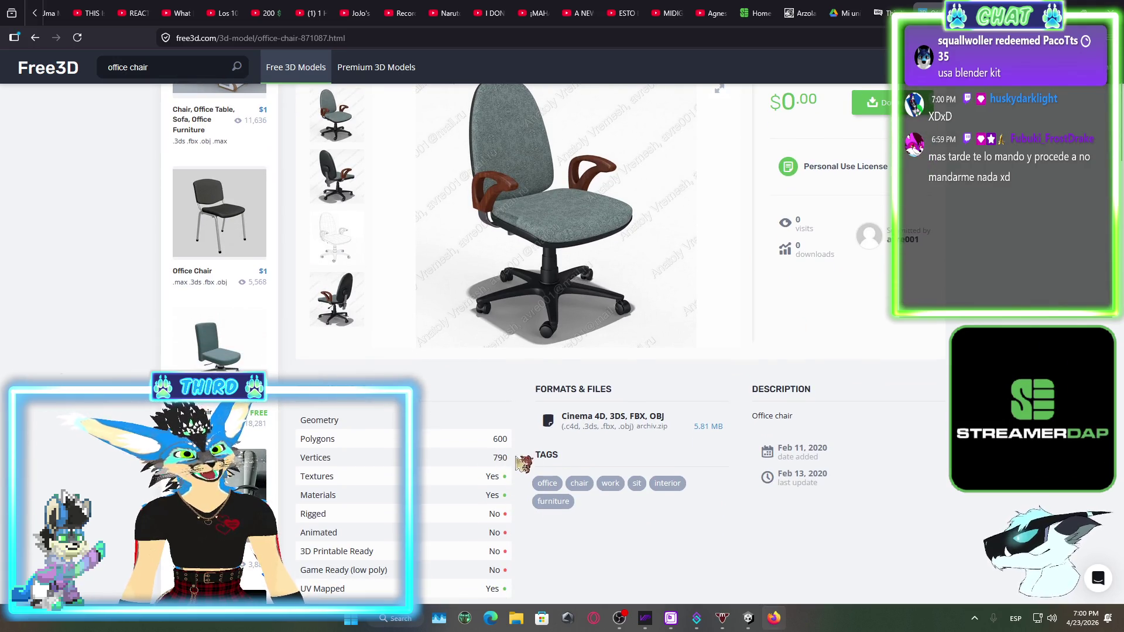
pyautogui.scroll(-2, 436, 436)
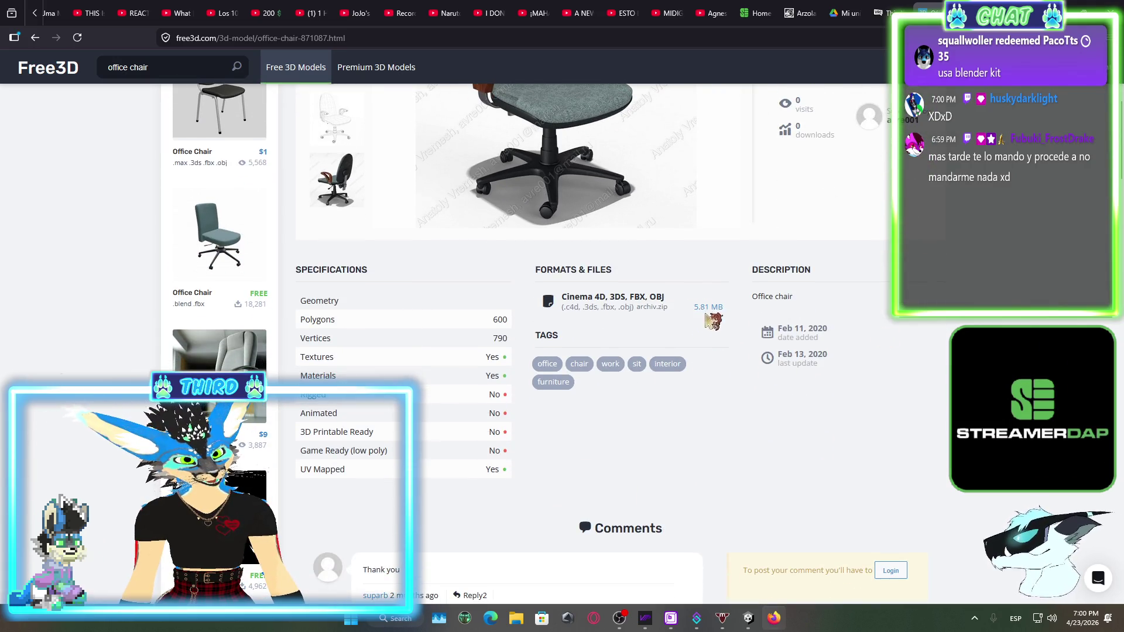
pyautogui.scroll(4, 702, 322)
# Download and save the 65-archiv.zip file, then close the Available Files list
pyautogui.click(884, 233)
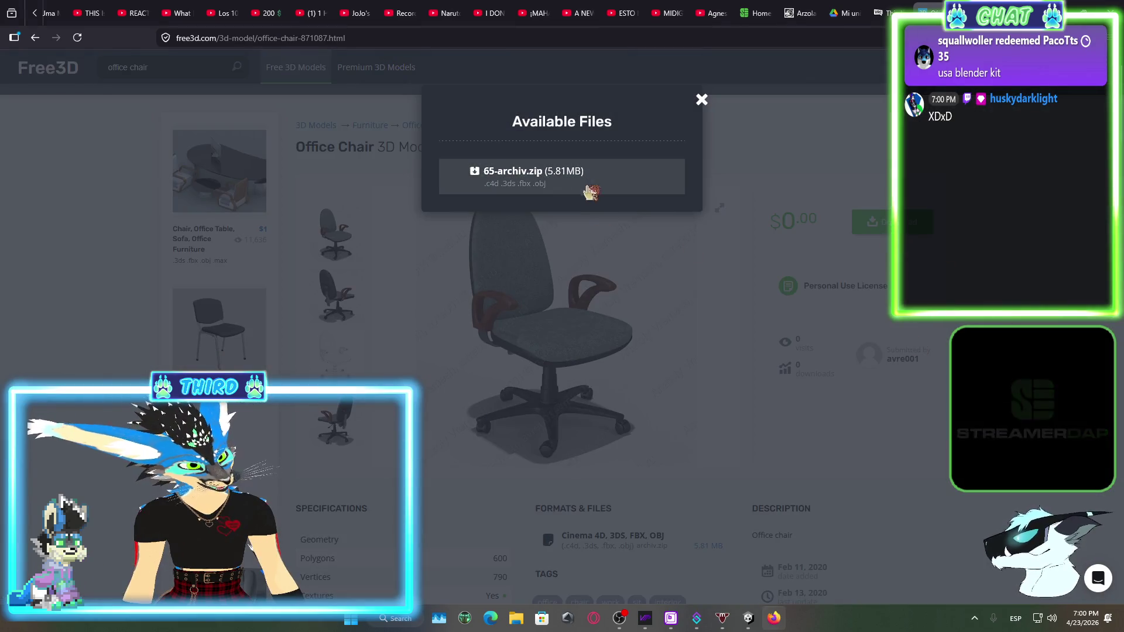
pyautogui.click(544, 180)
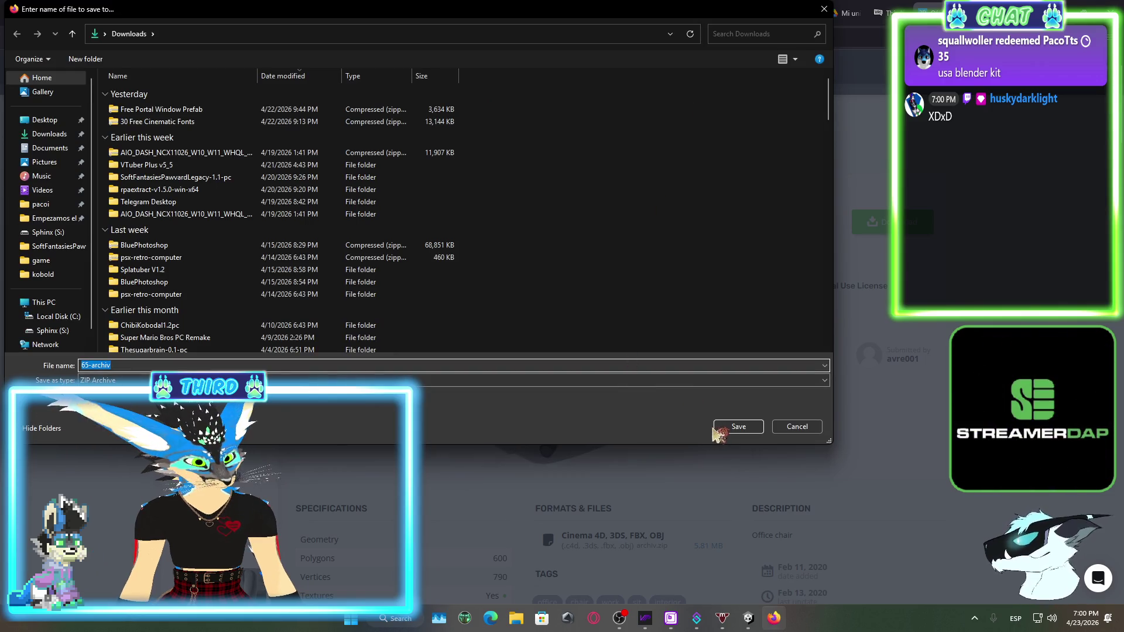
pyautogui.click(714, 430)
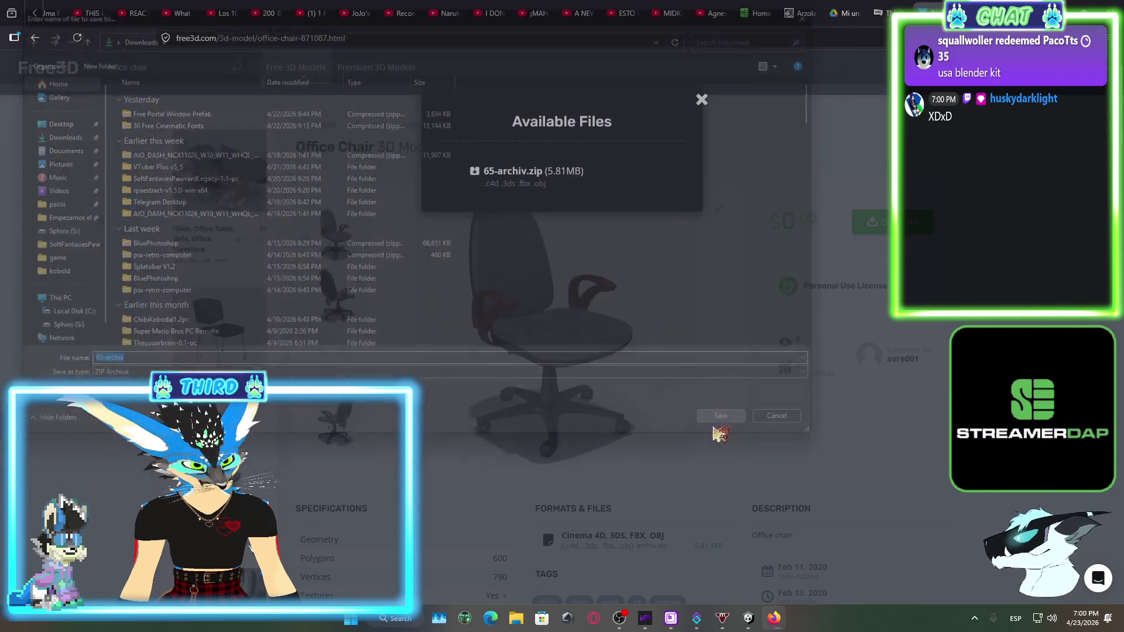
pyautogui.scroll(-5, 672, 394)
pyautogui.click(702, 104)
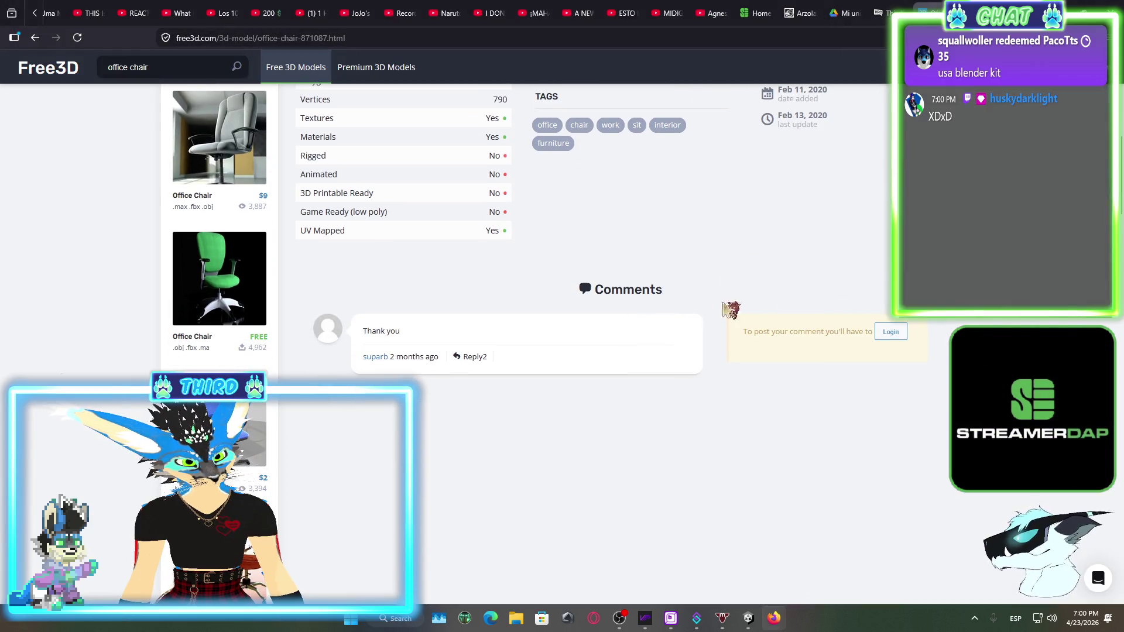
pyautogui.scroll(10, 637, 289)
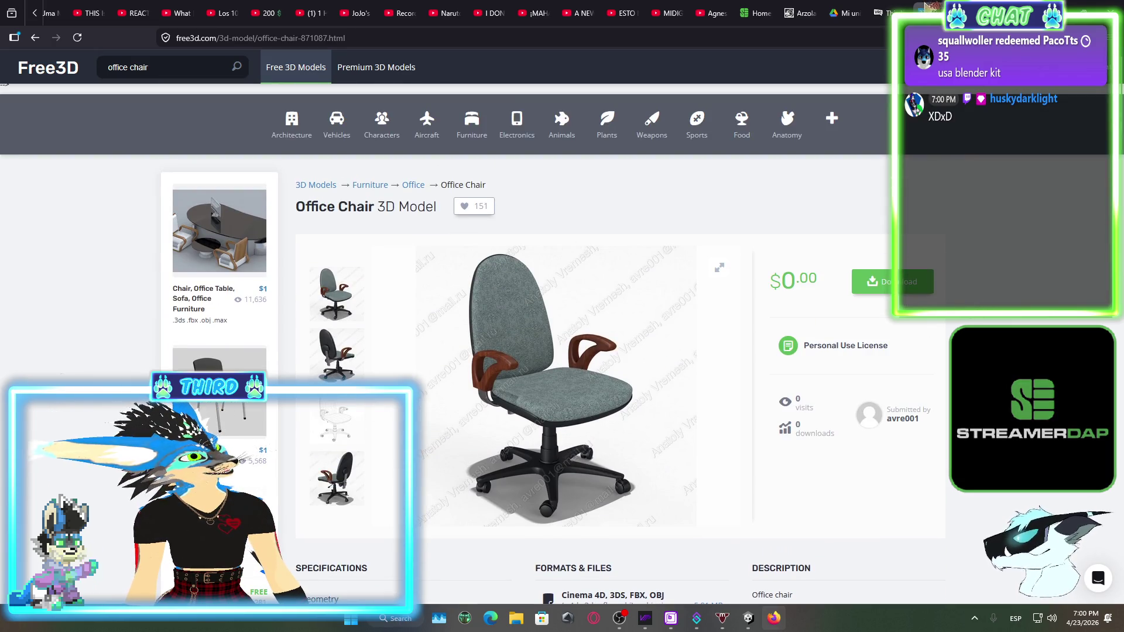
pyautogui.hotkey('ctrl', 'Tab')
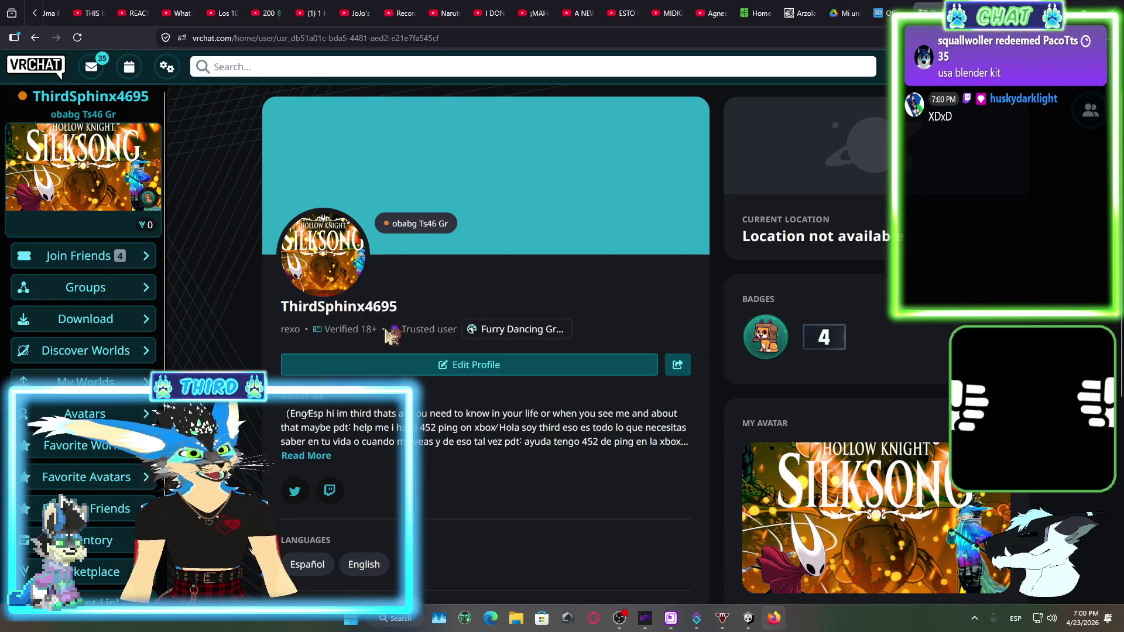
# Scroll through the VRChat group announcements, then bring OBS and the Unity editor forward
pyautogui.scroll(-10, 228, 217)
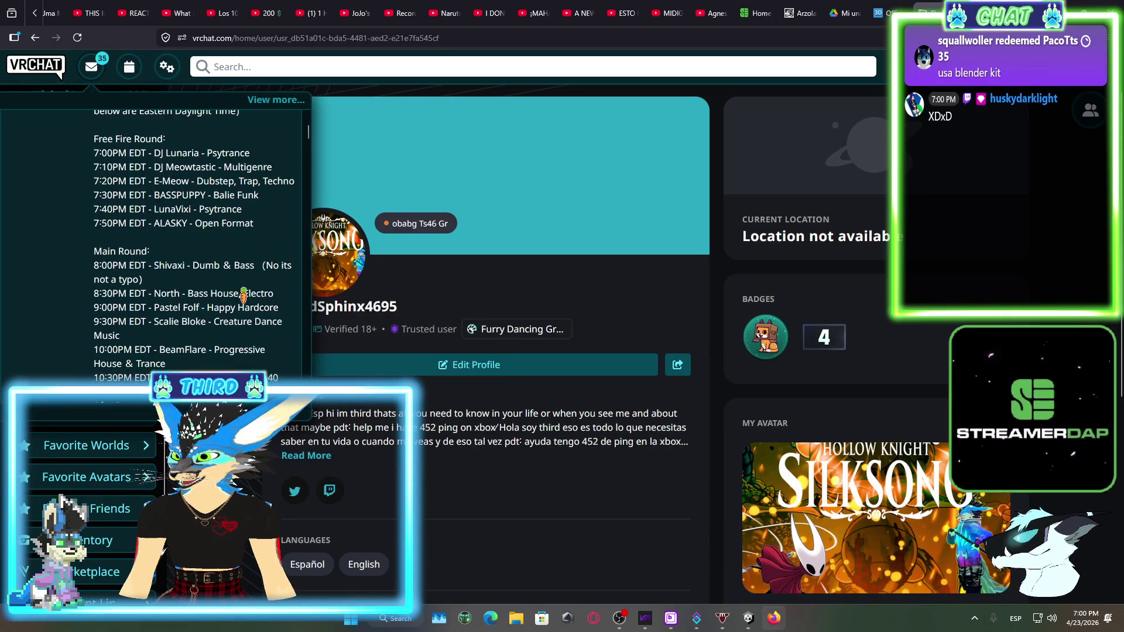
pyautogui.scroll(-10, 193, 240)
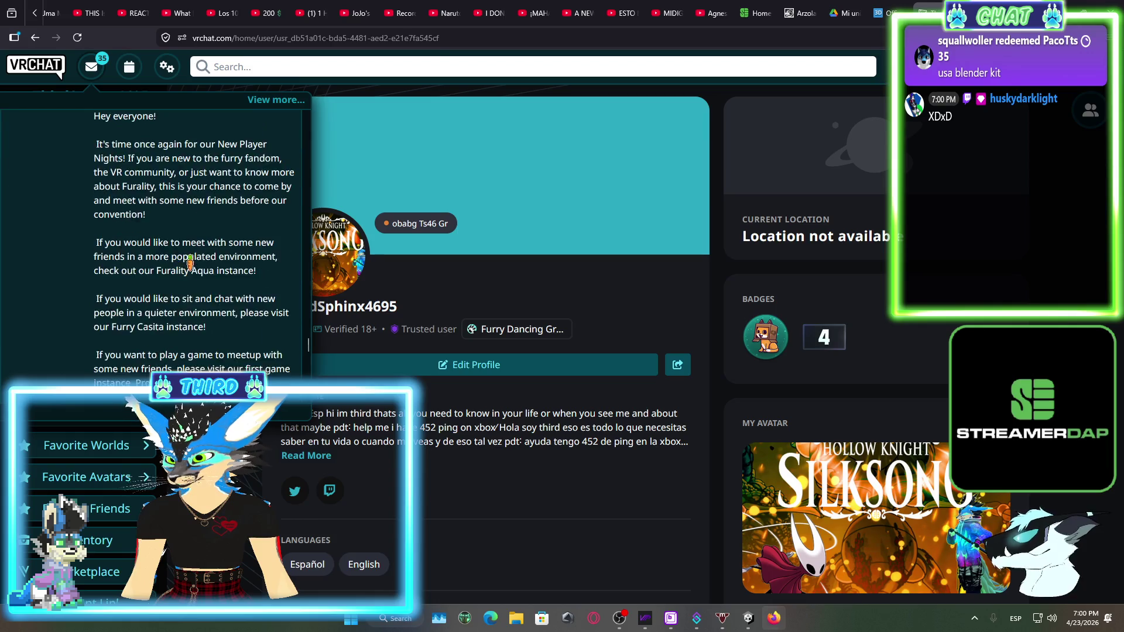
pyautogui.scroll(5, 268, 367)
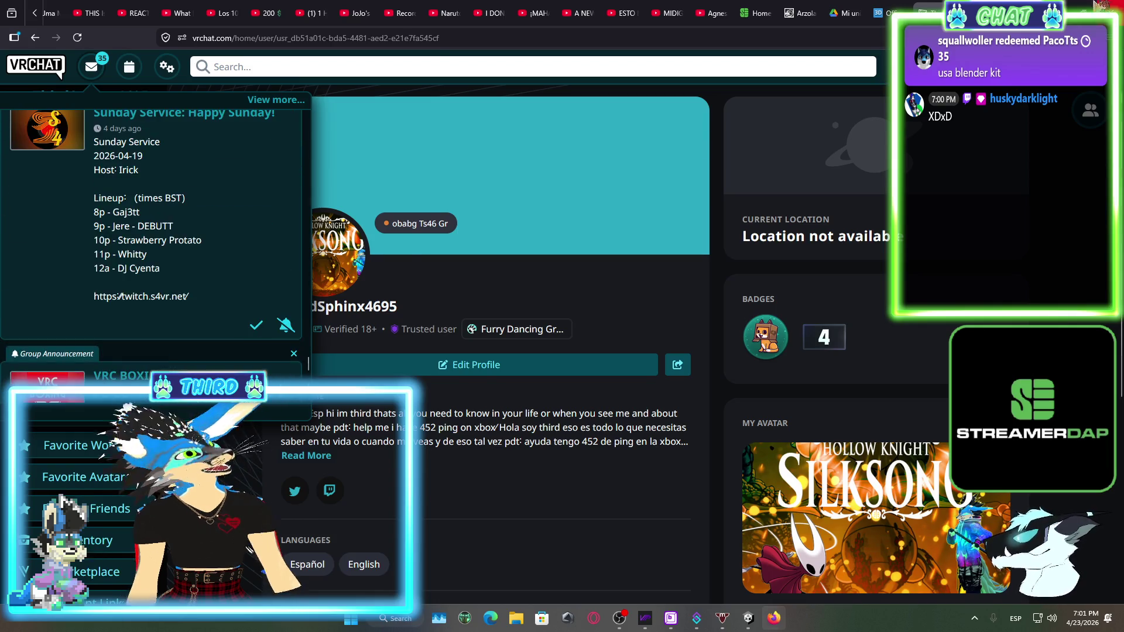
pyautogui.click(670, 617)
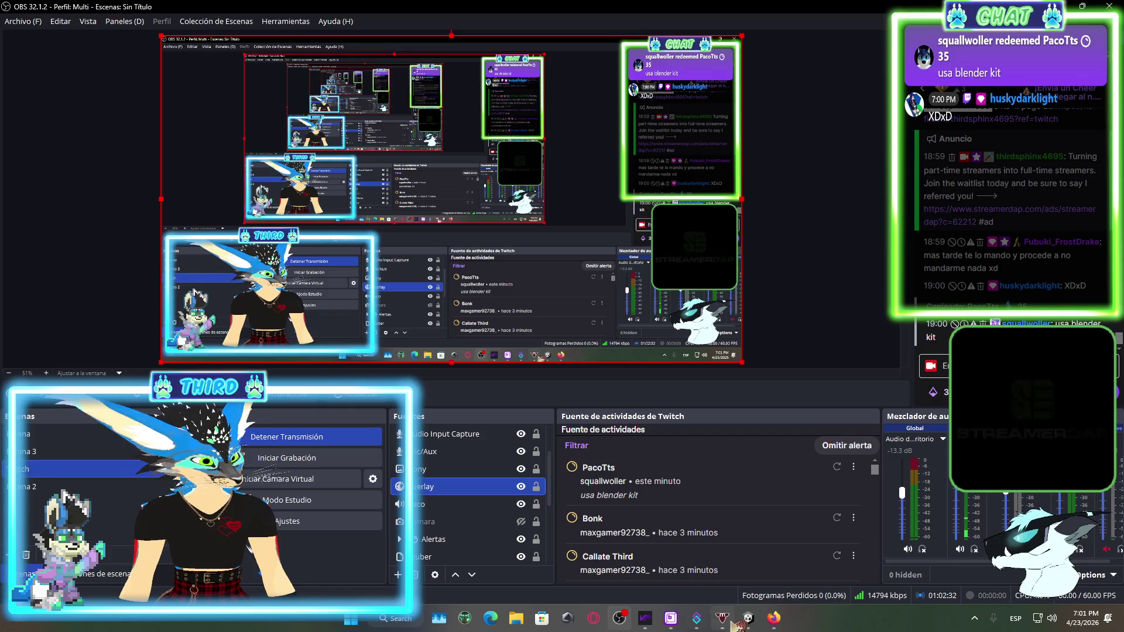
pyautogui.click(629, 624)
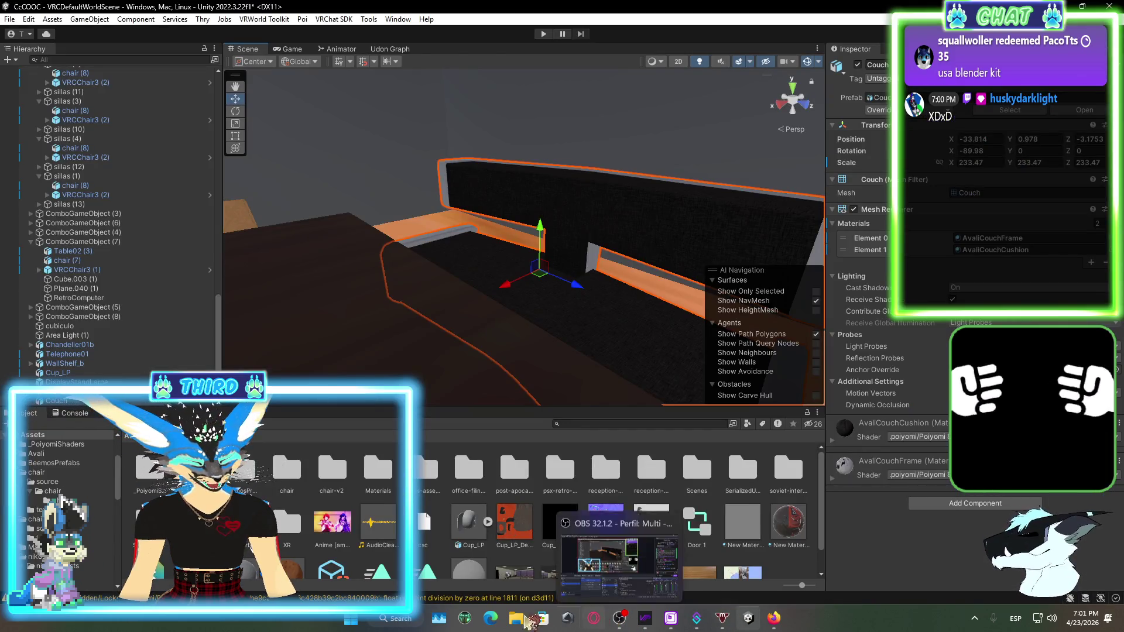
# Extract the 65-archiv office chair archive from the Downloads folder
pyautogui.click(523, 620)
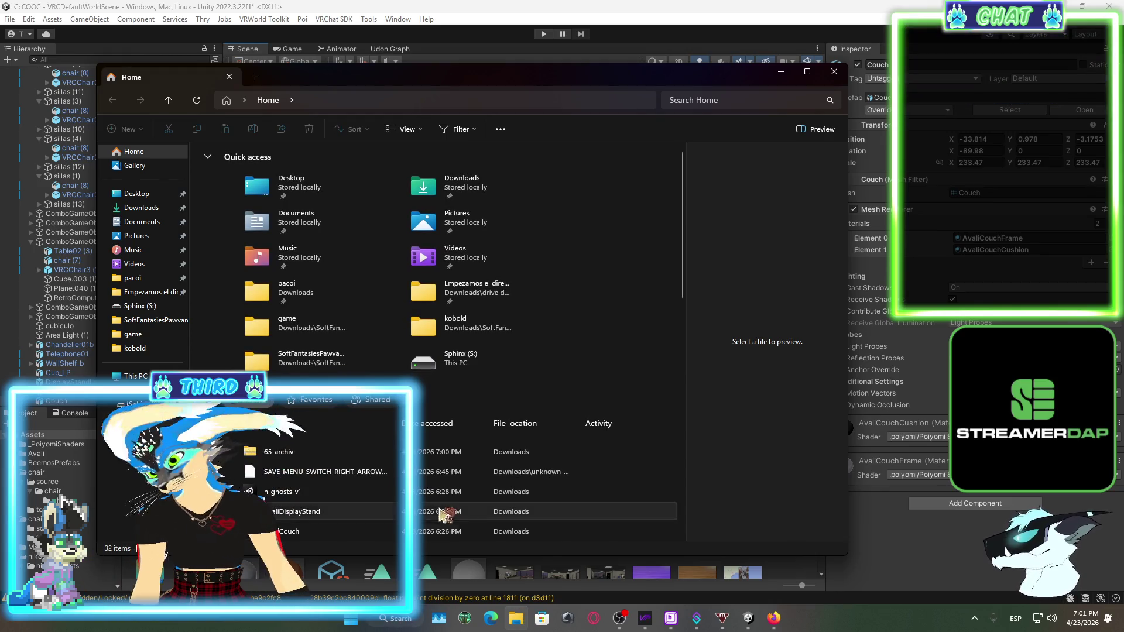
pyautogui.click(140, 210)
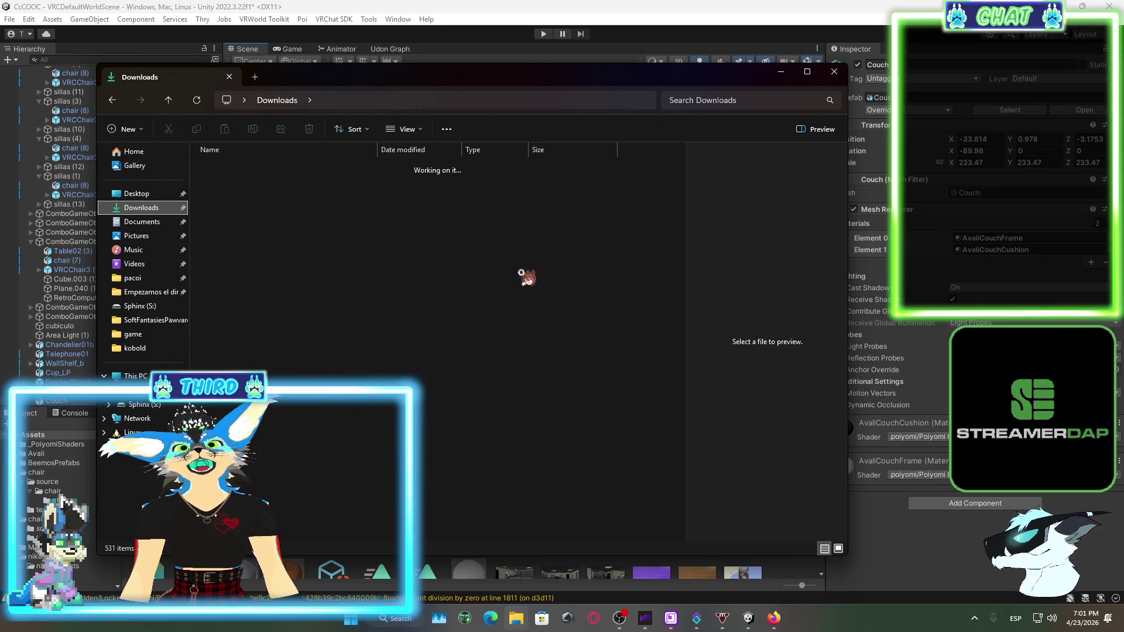
pyautogui.click(351, 168)
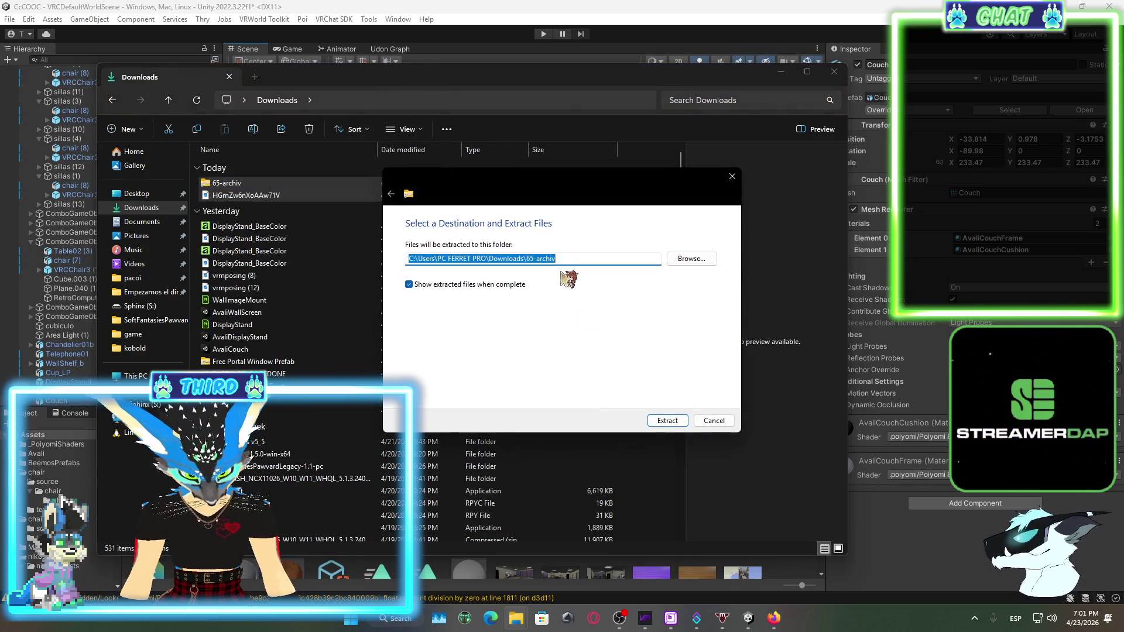
pyautogui.click(667, 420)
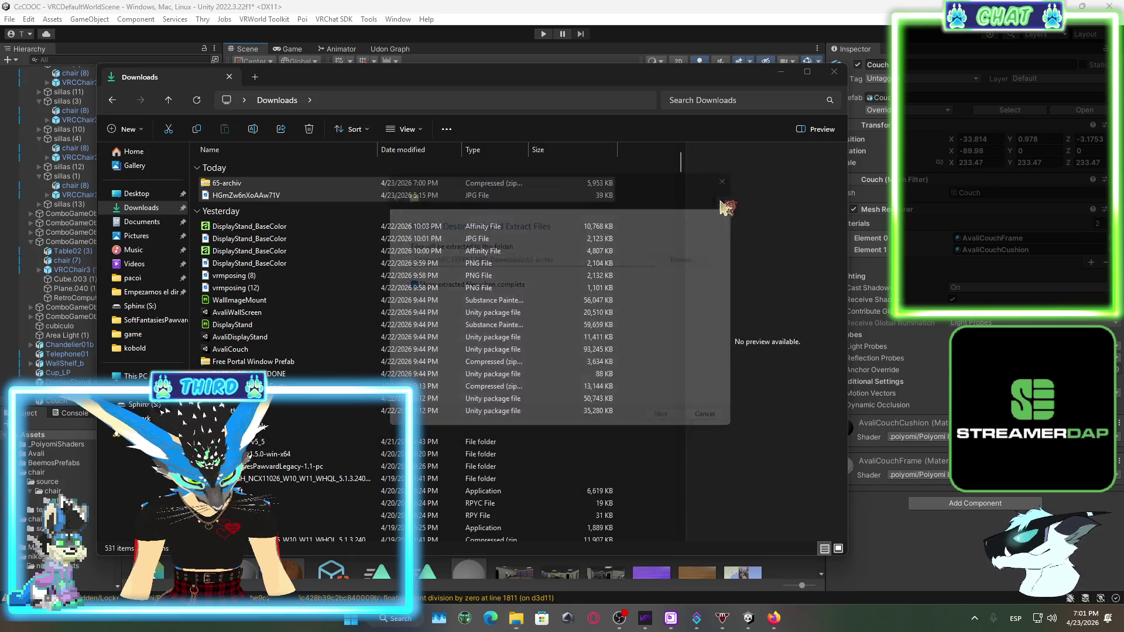
# Look over the extracted Office chair files, then close both Explorer windows
pyautogui.click(253, 198)
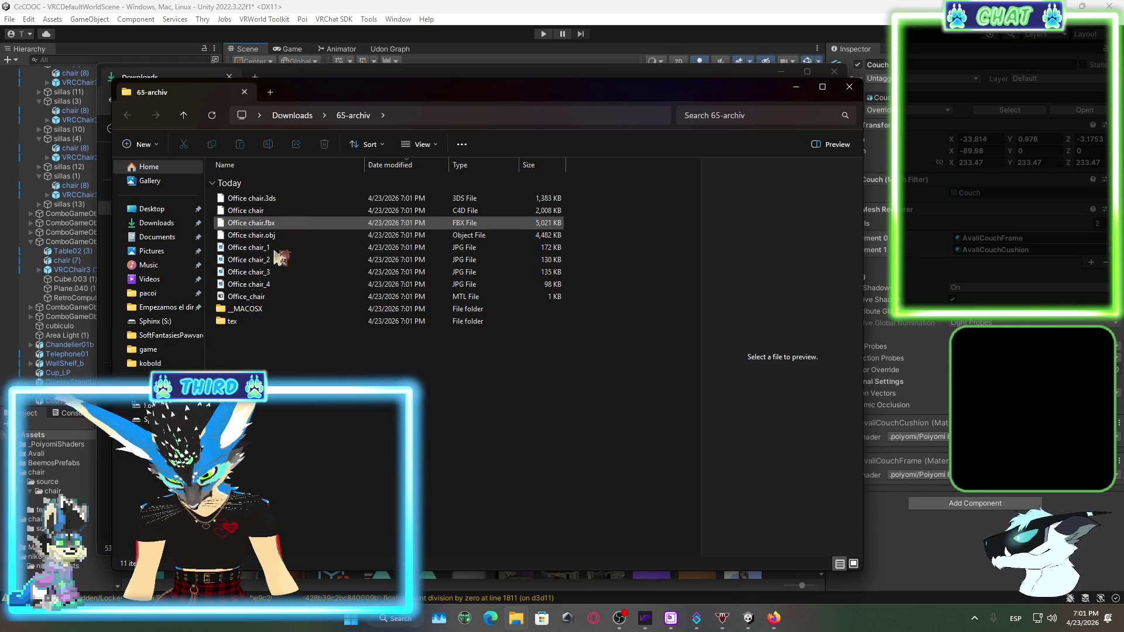
pyautogui.click(262, 314)
pyautogui.click(262, 311)
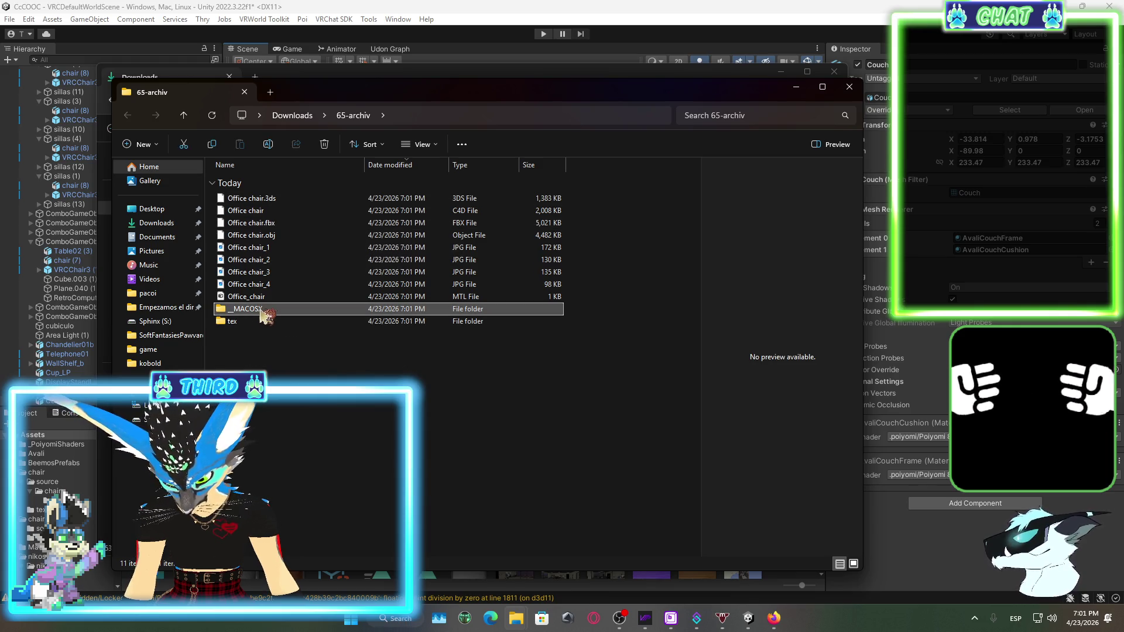
pyautogui.click(850, 88)
pyautogui.click(841, 75)
pyautogui.scroll(-1, 793, 527)
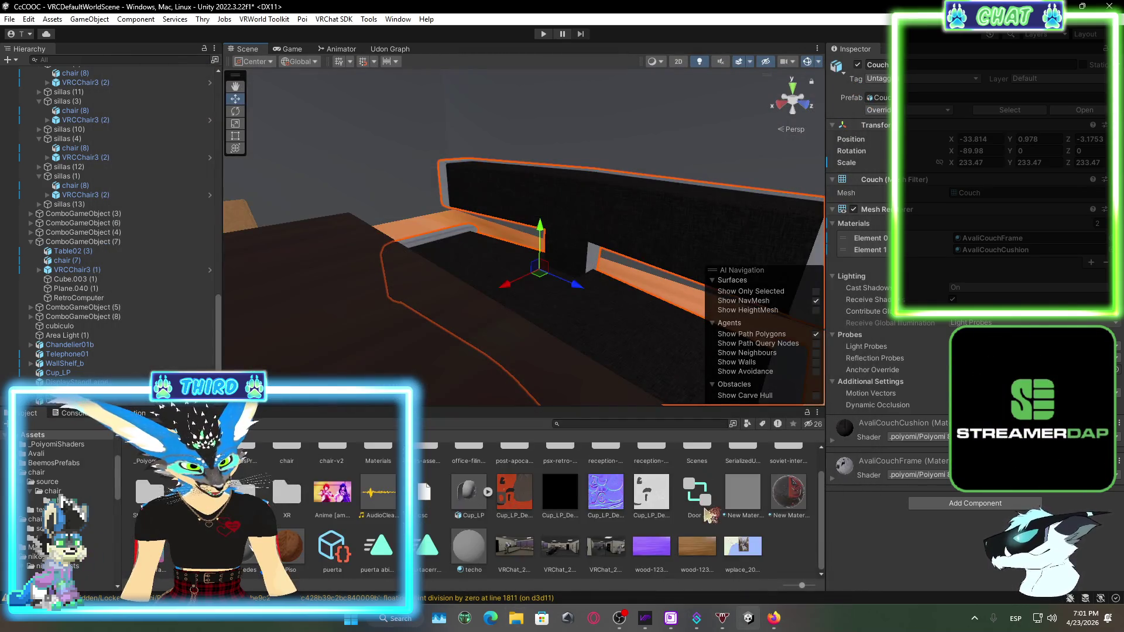
# Start Import New Asset and browse Downloads and the 65-archiv folder for the chair files
pyautogui.rightClick(793, 536)
pyautogui.click(870, 275)
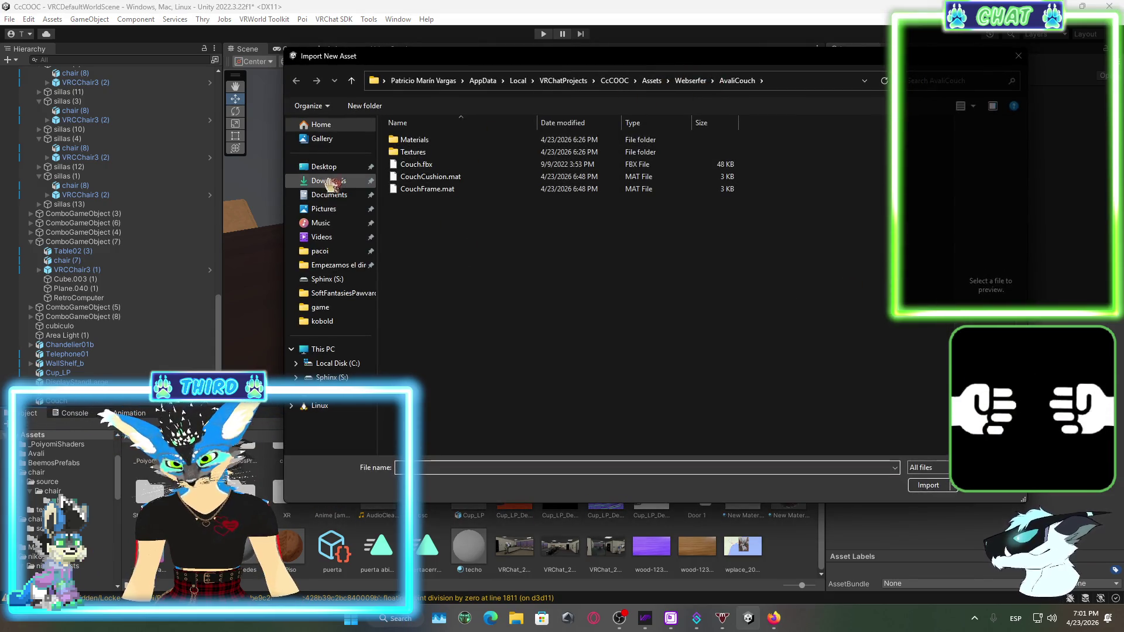
pyautogui.click(328, 181)
pyautogui.click(423, 182)
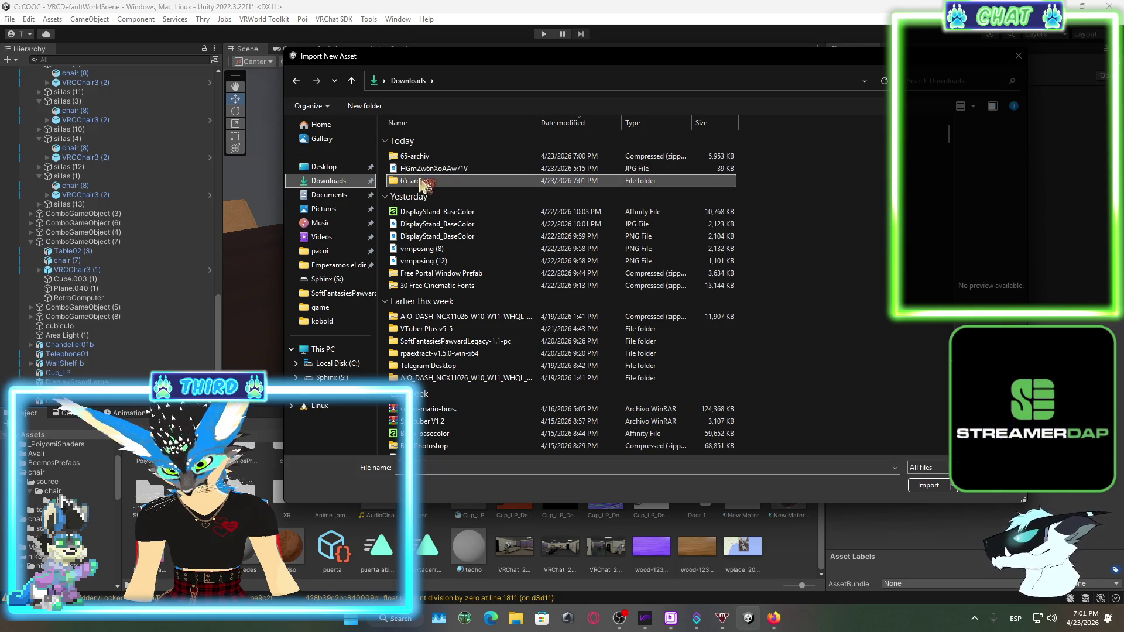
pyautogui.click(930, 487)
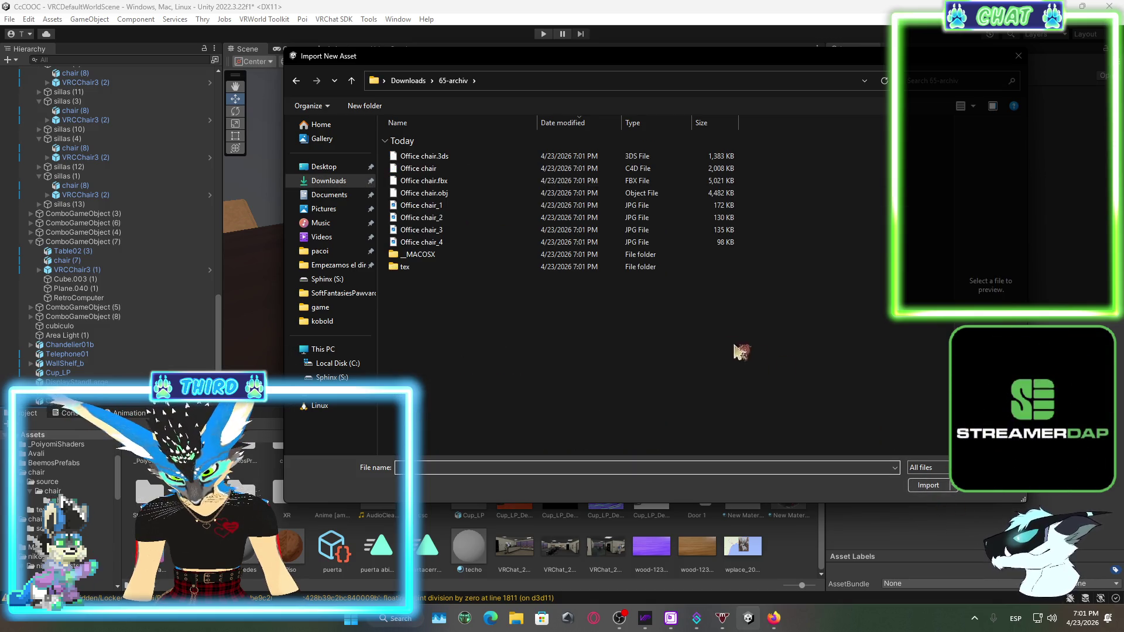
pyautogui.moveTo(811, 364)
pyautogui.mouseDown()
pyautogui.moveTo(389, 151)
pyautogui.moveTo(408, 115)
pyautogui.mouseUp()
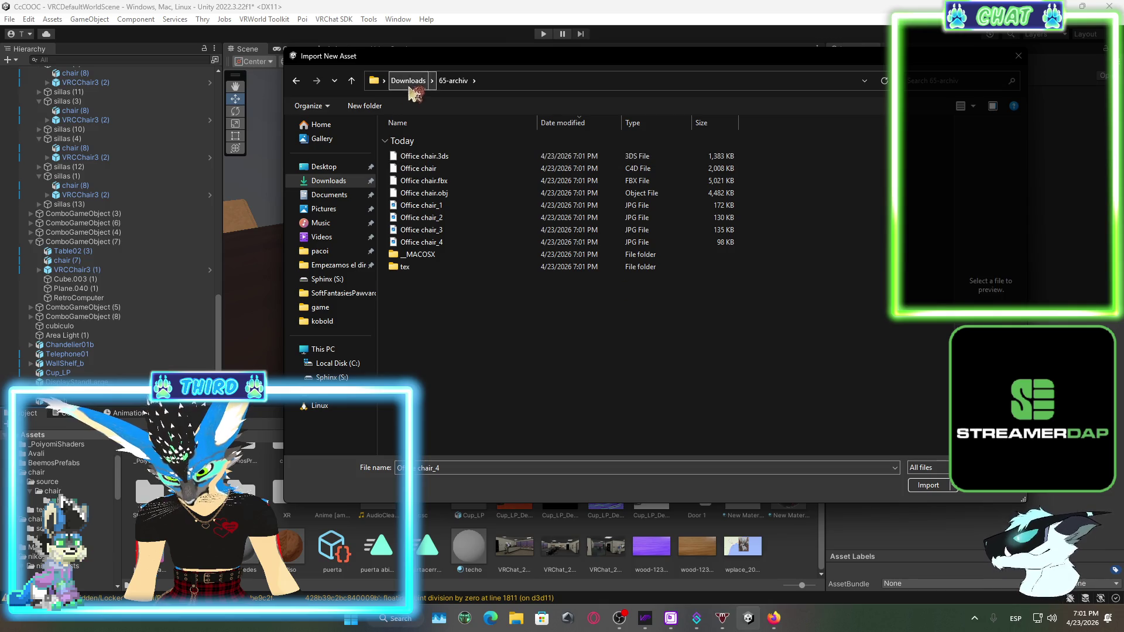
pyautogui.click(409, 83)
# Import the HGmZw6nXoAAw71V image from Downloads, then reopen Downloads in File Explorer
pyautogui.moveTo(756, 171); pyautogui.dragTo(682, 187)
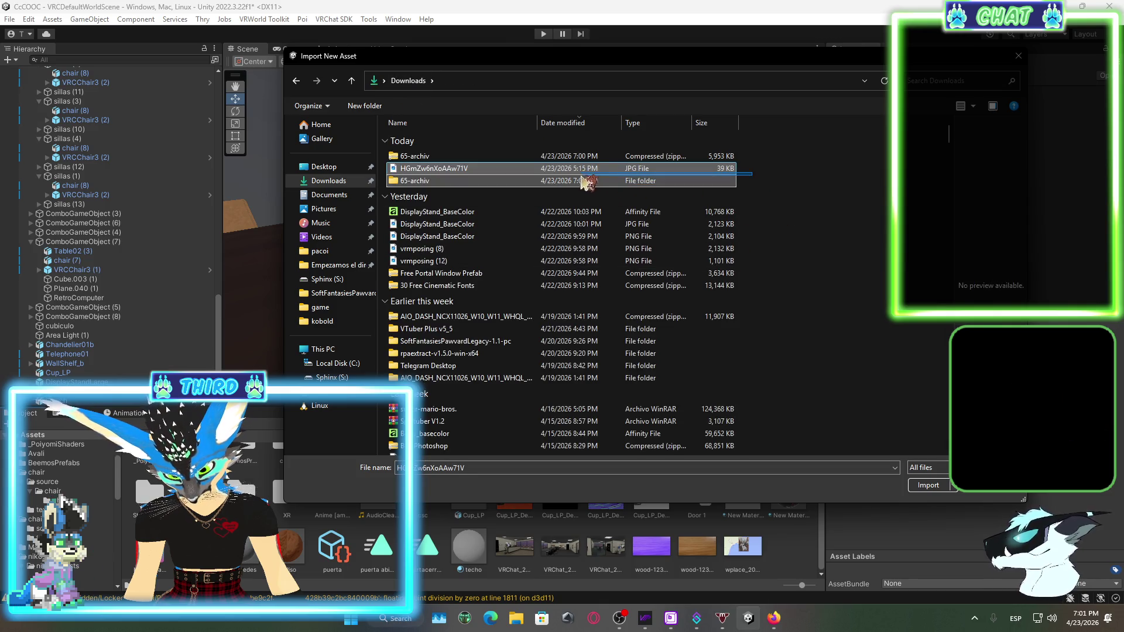
pyautogui.moveTo(563, 188); pyautogui.dragTo(562, 187)
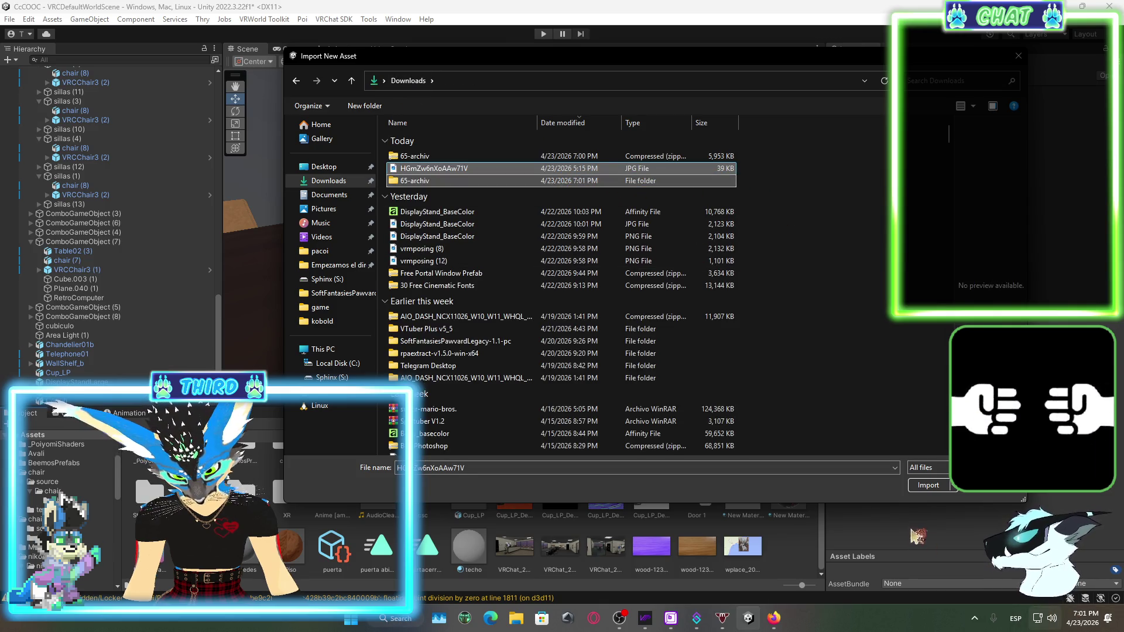
pyautogui.click(928, 486)
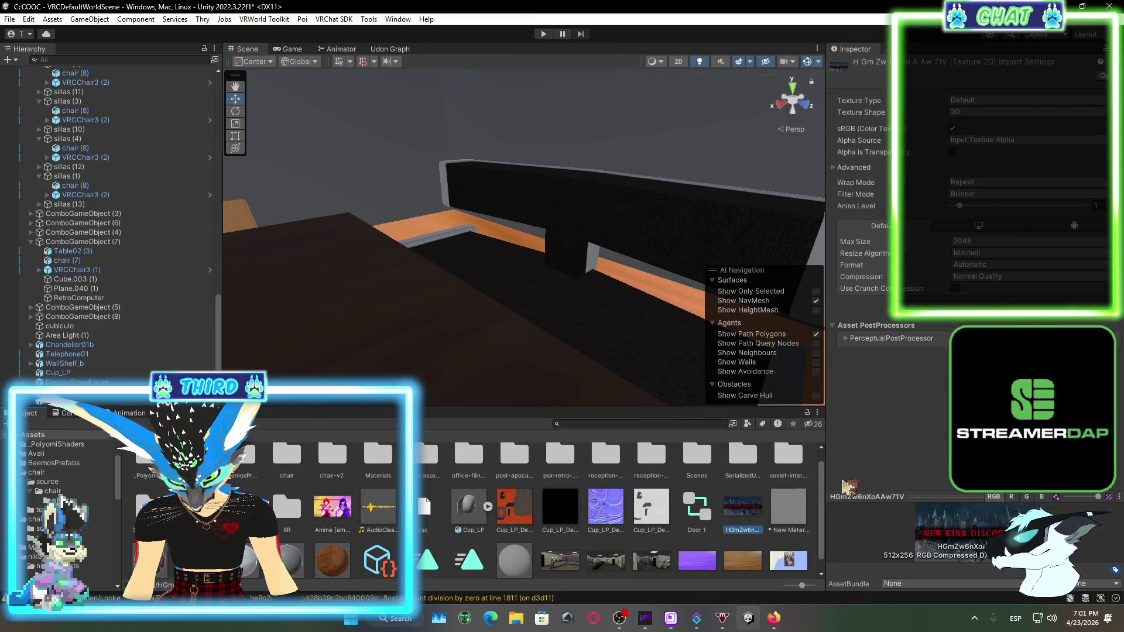
pyautogui.scroll(1, 650, 533)
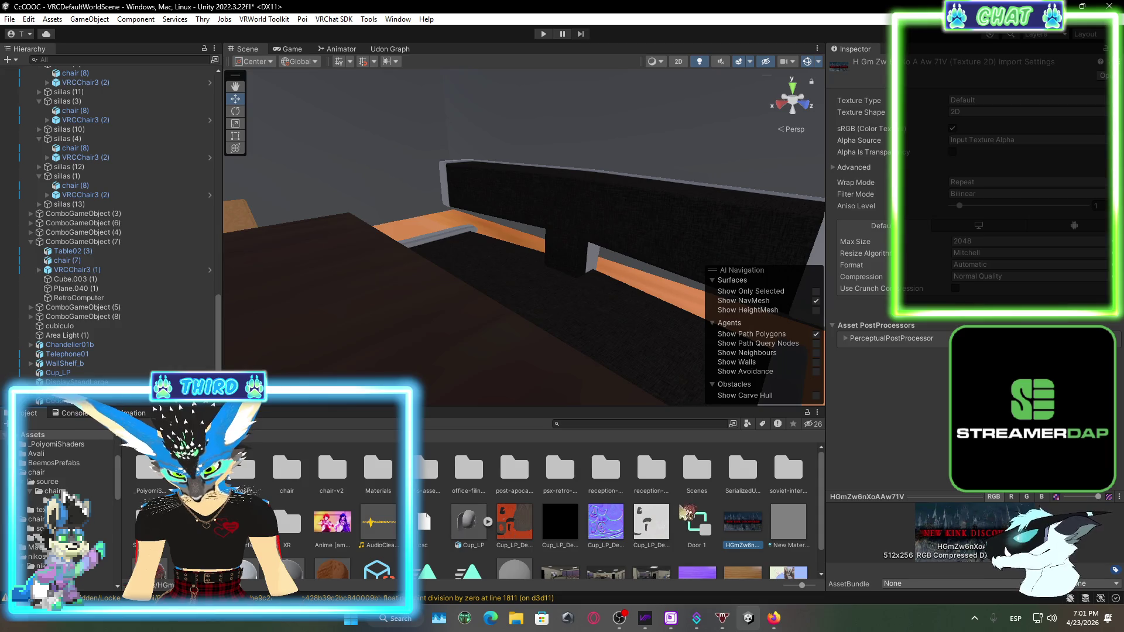
pyautogui.scroll(-2, 749, 514)
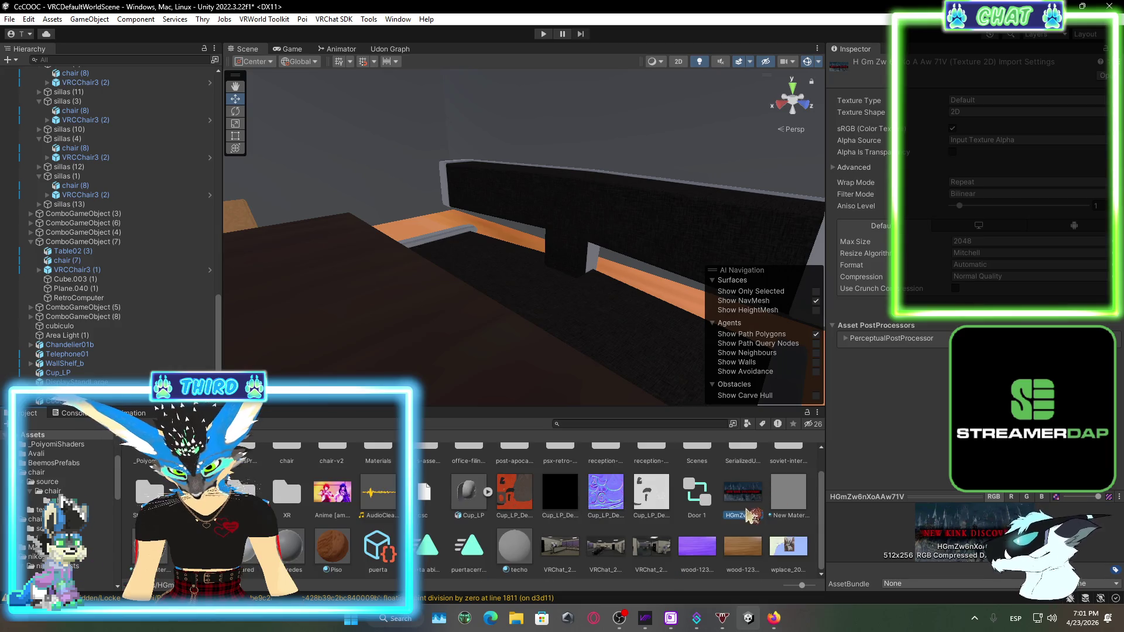
pyautogui.click(516, 619)
pyautogui.click(162, 209)
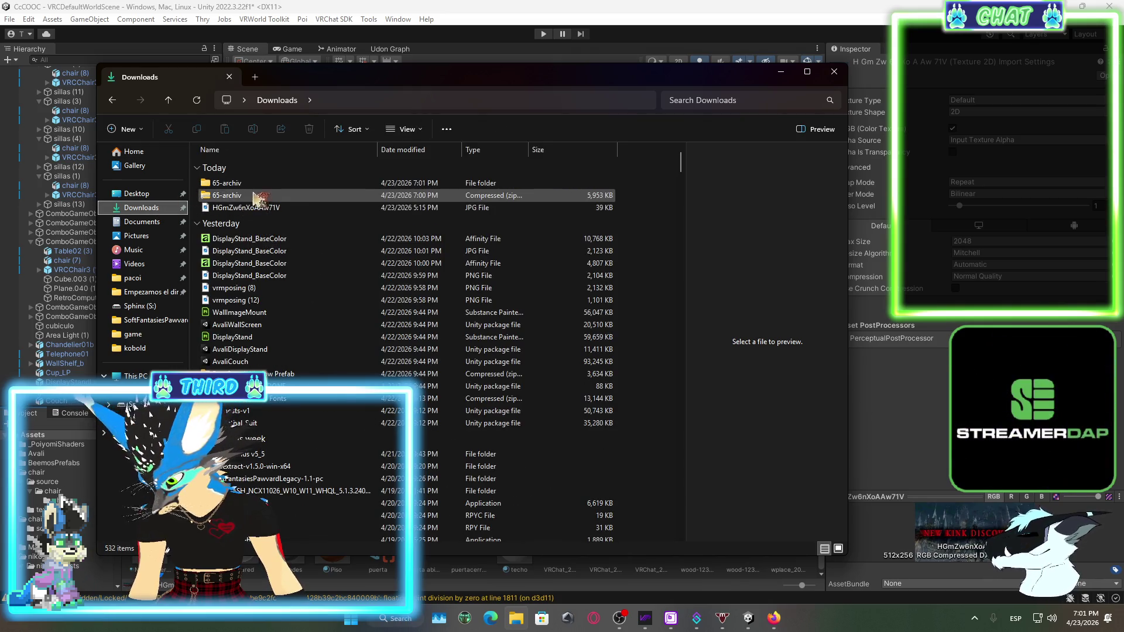
# Drag the 65-archiv folder from Downloads into Unity's Assets and close the Explorer window
pyautogui.click(262, 186)
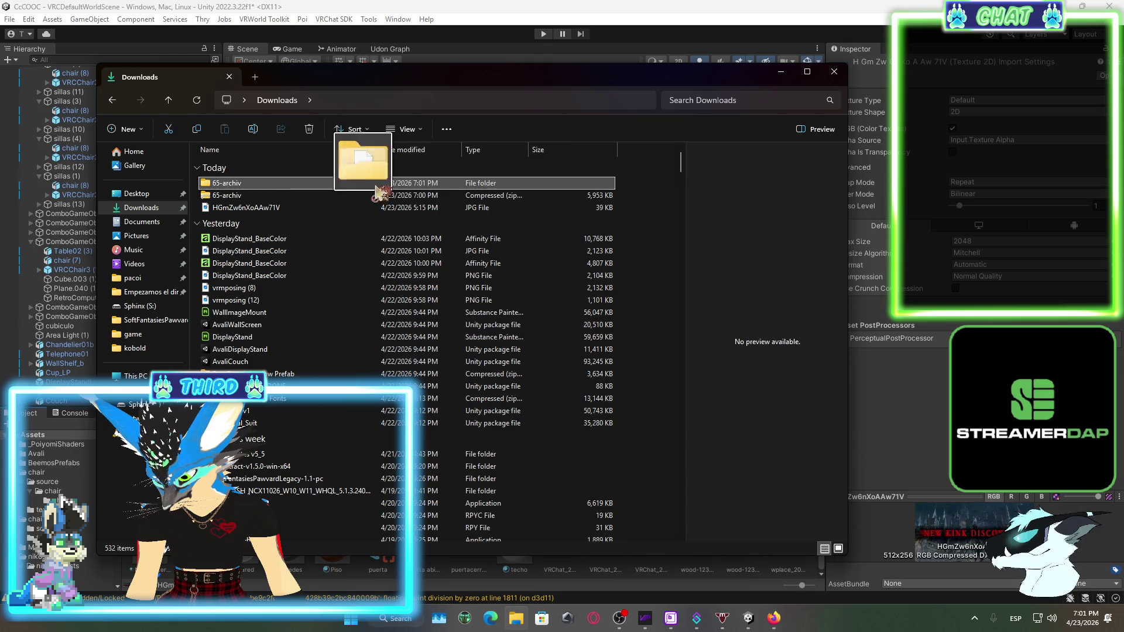
pyautogui.moveTo(378, 191); pyautogui.dragTo(1054, 496)
pyautogui.moveTo(722, 570)
pyautogui.mouseDown()
pyautogui.moveTo(847, 56)
pyautogui.moveTo(700, 82)
pyautogui.mouseUp()
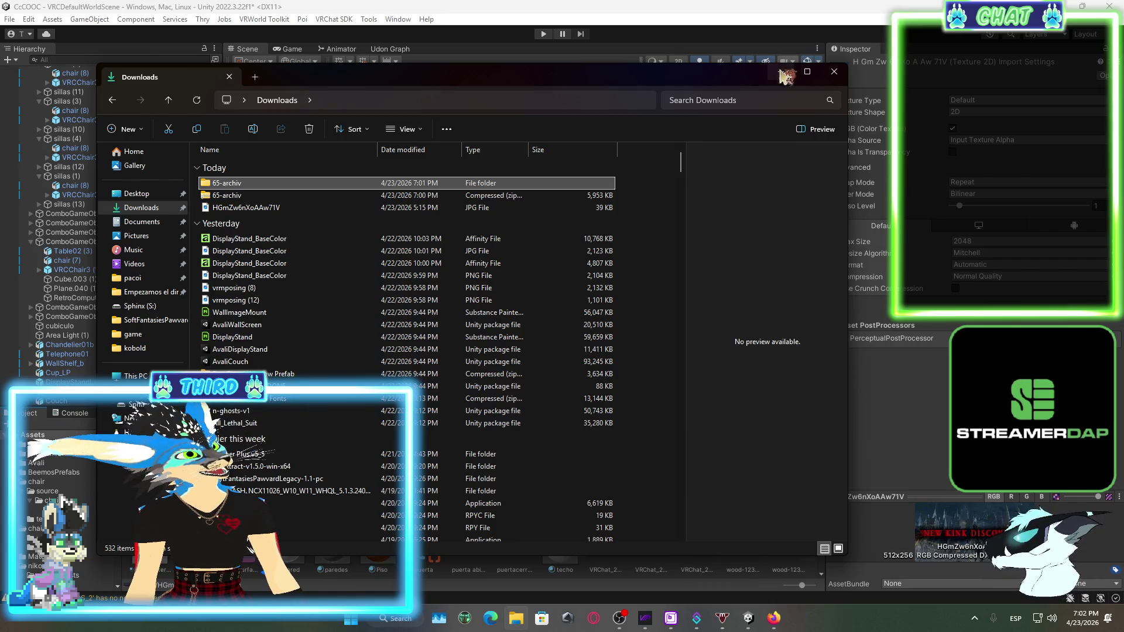
pyautogui.moveTo(785, 77)
pyautogui.mouseDown()
pyautogui.moveTo(819, 69)
pyautogui.moveTo(781, 73)
pyautogui.moveTo(749, 433)
pyautogui.moveTo(744, 285)
pyautogui.moveTo(879, 293)
pyautogui.mouseUp()
pyautogui.click(982, 107)
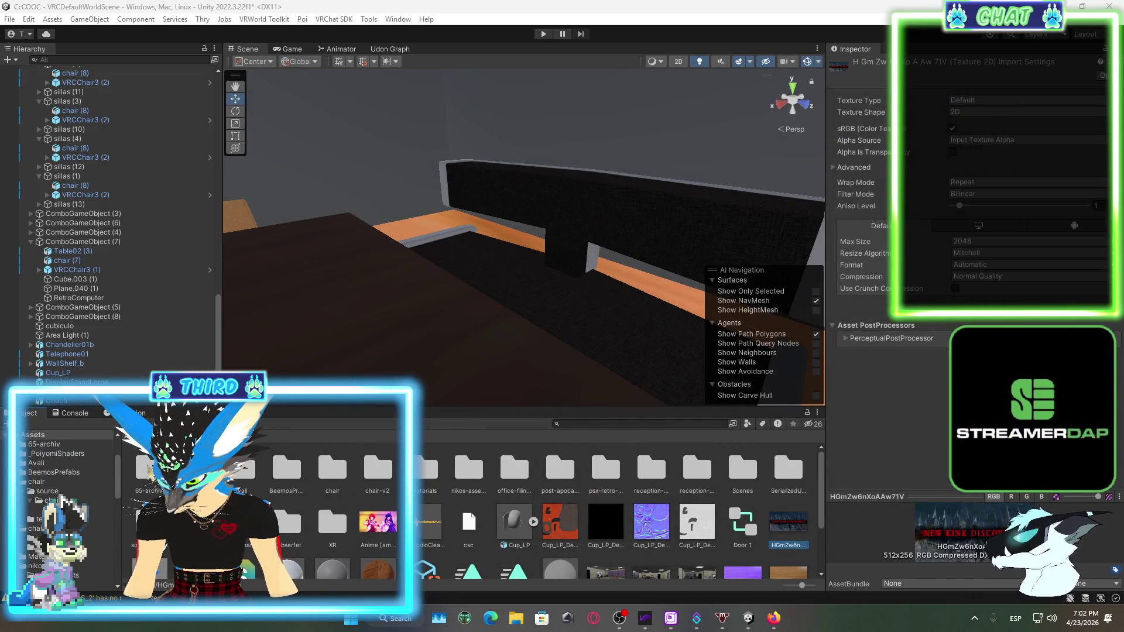
# Open the 65-archiv folder and delete the Couch from the scene
pyautogui.click(44, 444)
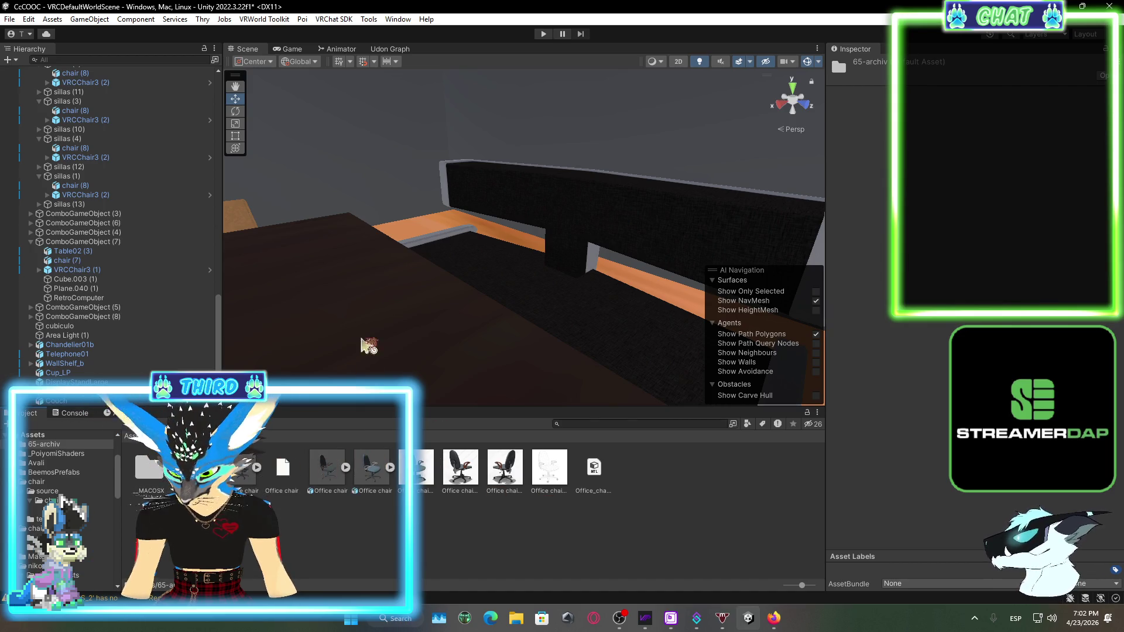
pyautogui.moveTo(369, 346)
pyautogui.mouseDown()
pyautogui.moveTo(754, 336)
pyautogui.moveTo(539, 306)
pyautogui.moveTo(385, 311)
pyautogui.moveTo(476, 339)
pyautogui.moveTo(515, 202)
pyautogui.mouseUp()
pyautogui.click(525, 200)
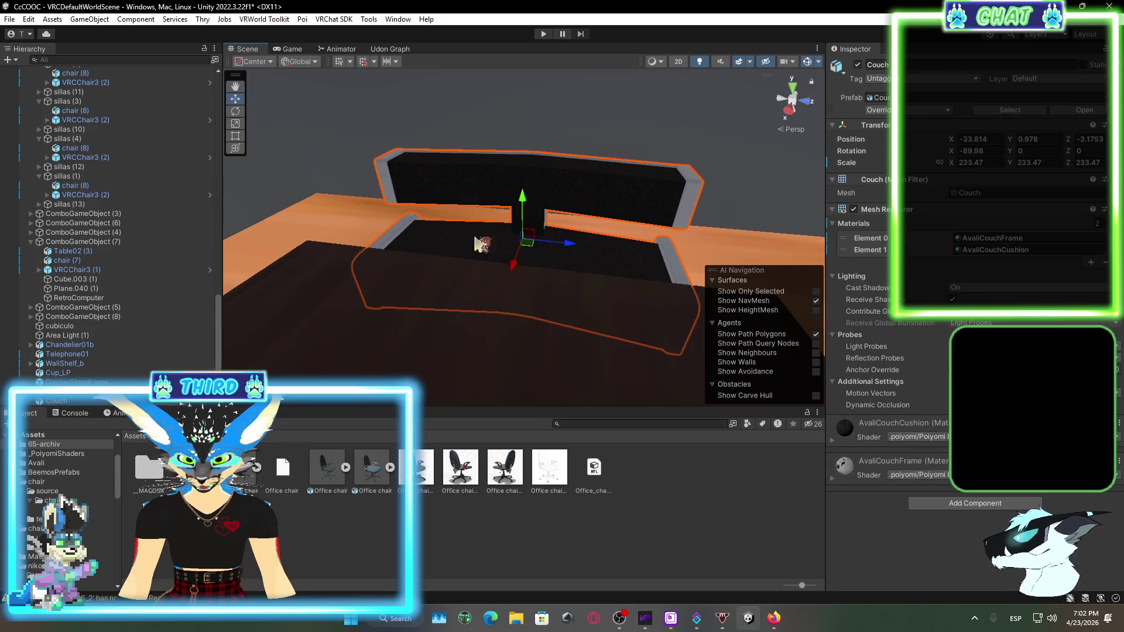
pyautogui.rightClick(111, 401)
pyautogui.click(146, 253)
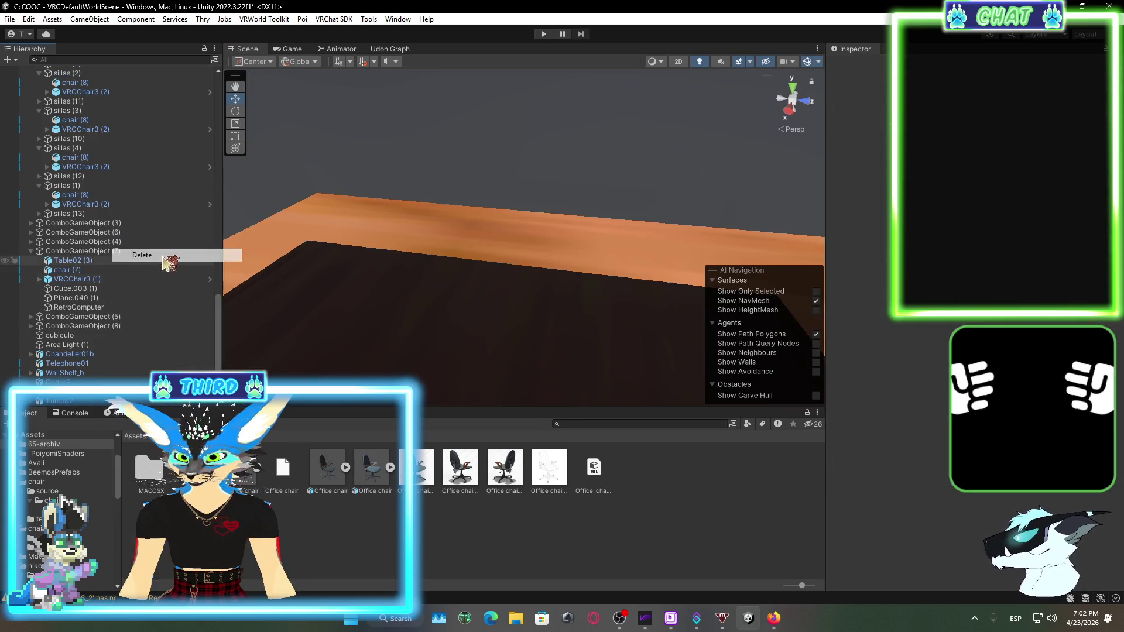
# Inspect the Office chair model and its Office chair_1 and Office chair_2 textures
pyautogui.moveTo(331, 496)
pyautogui.mouseDown()
pyautogui.moveTo(515, 234)
pyautogui.moveTo(503, 327)
pyautogui.moveTo(396, 479)
pyautogui.mouseUp()
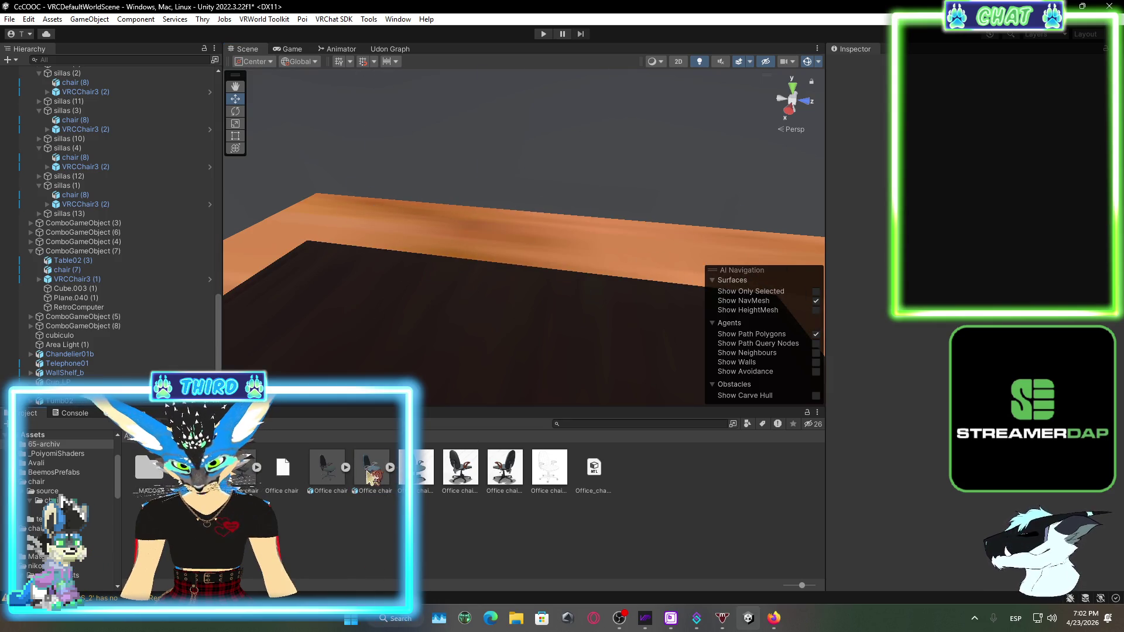
pyautogui.click(326, 475)
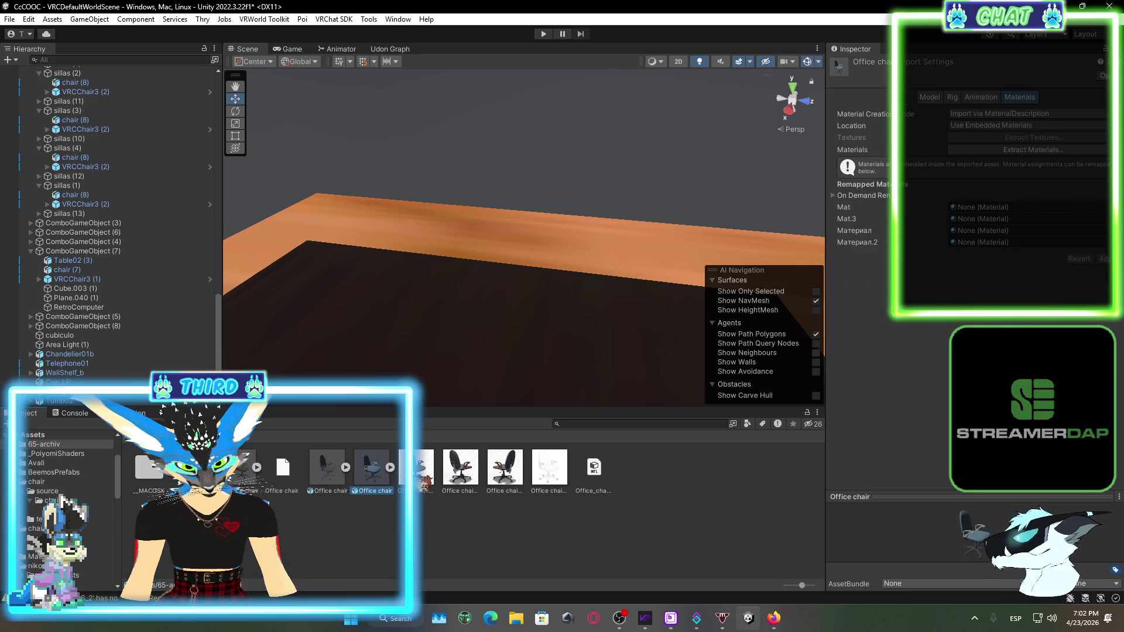
pyautogui.click(461, 473)
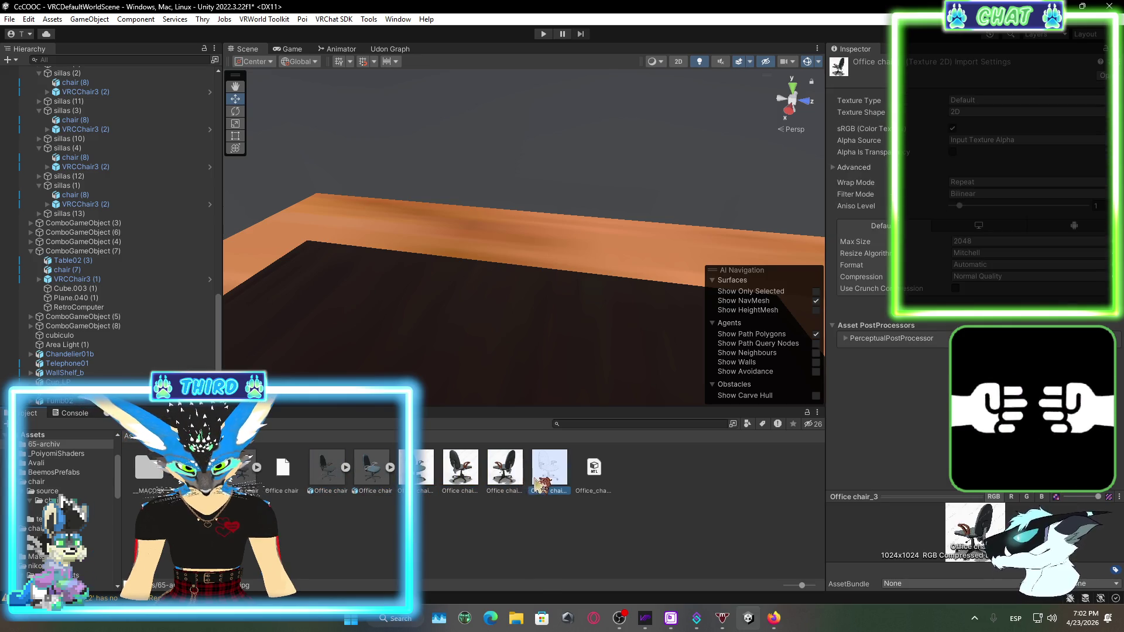
pyautogui.click(416, 469)
pyautogui.click(327, 471)
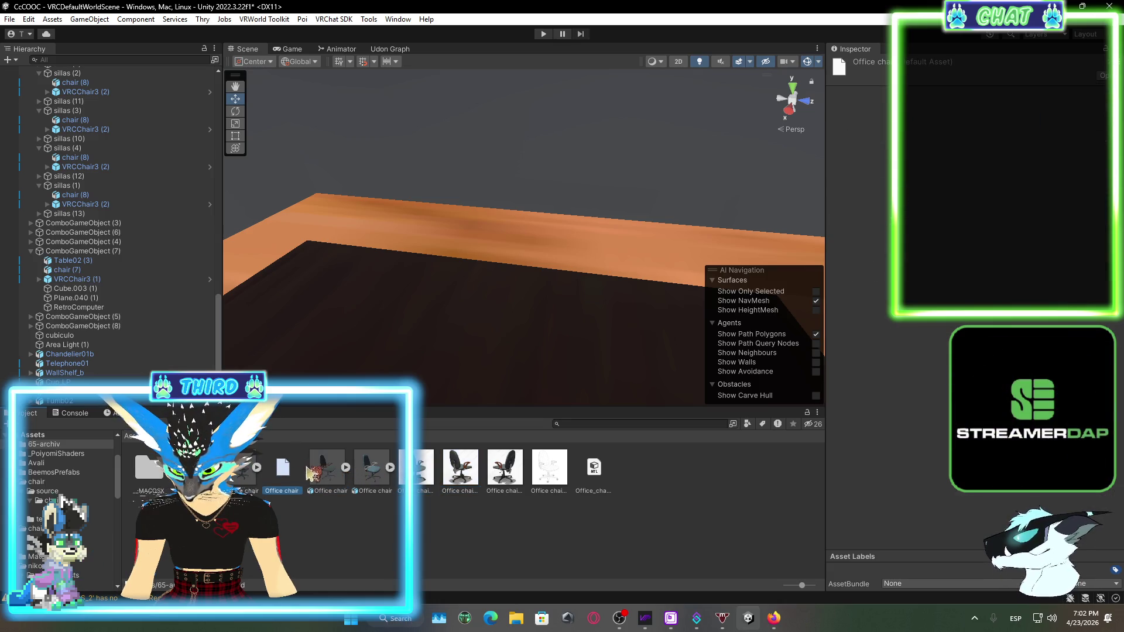
# Drop the Office chair model into the Scene over the meeting table and frame it with F
pyautogui.doubleClick(327, 469)
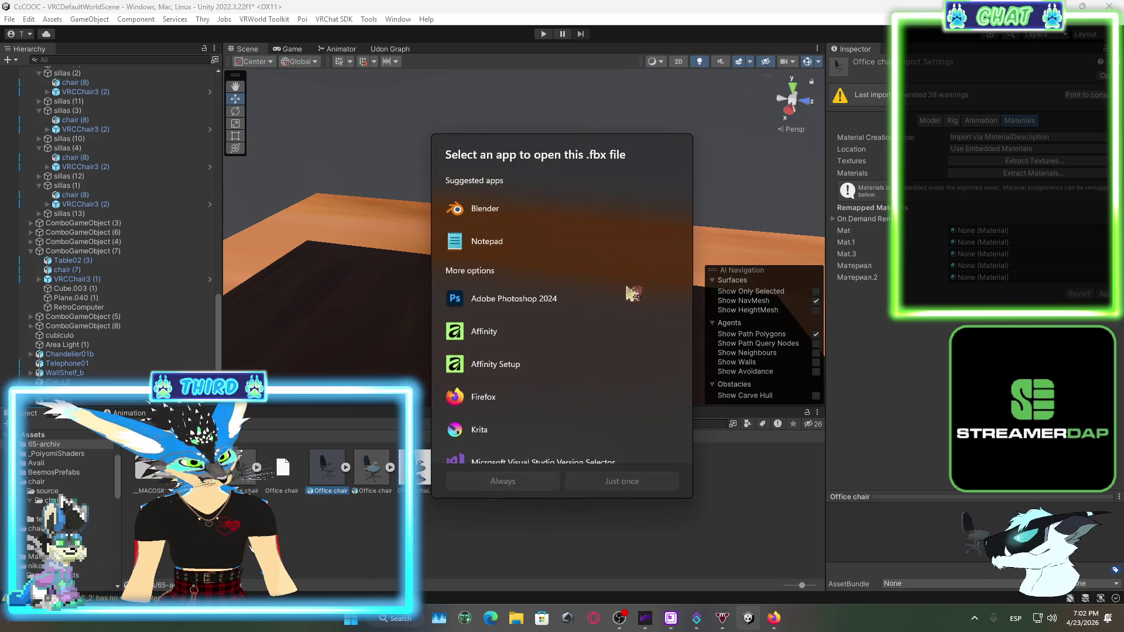
pyautogui.moveTo(371, 468)
pyautogui.mouseDown()
pyautogui.moveTo(371, 486)
pyautogui.moveTo(363, 467)
pyautogui.moveTo(519, 252)
pyautogui.mouseUp()
pyautogui.press('f')
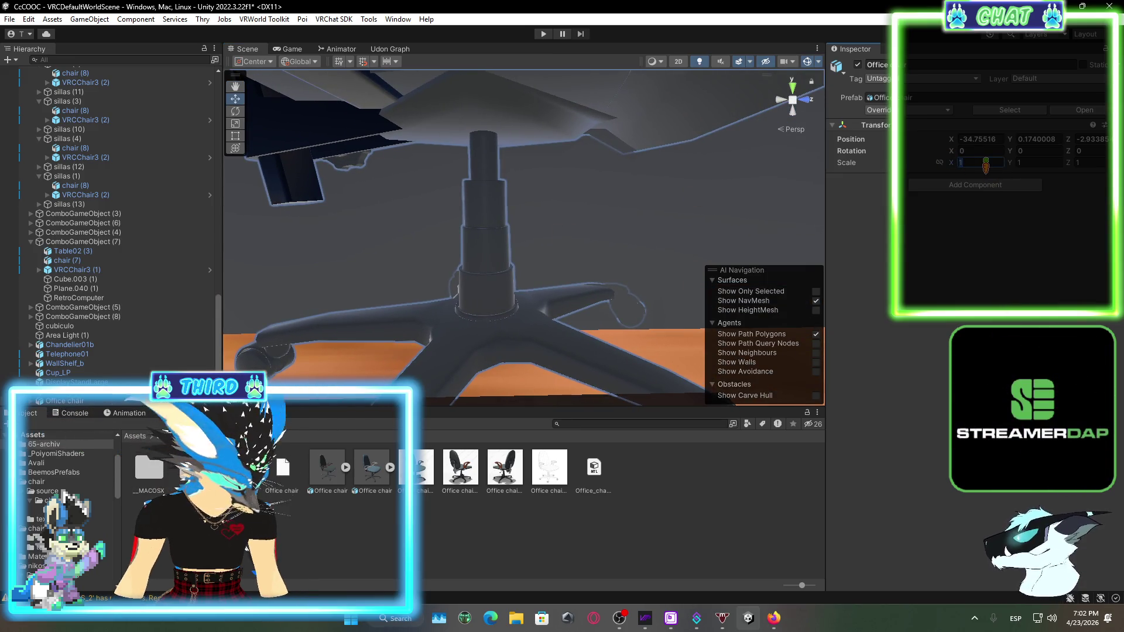
# Halve the chair's scale to 0.5, then shrink it with the Scale gizmo to about 0.19
pyautogui.write('0.5')
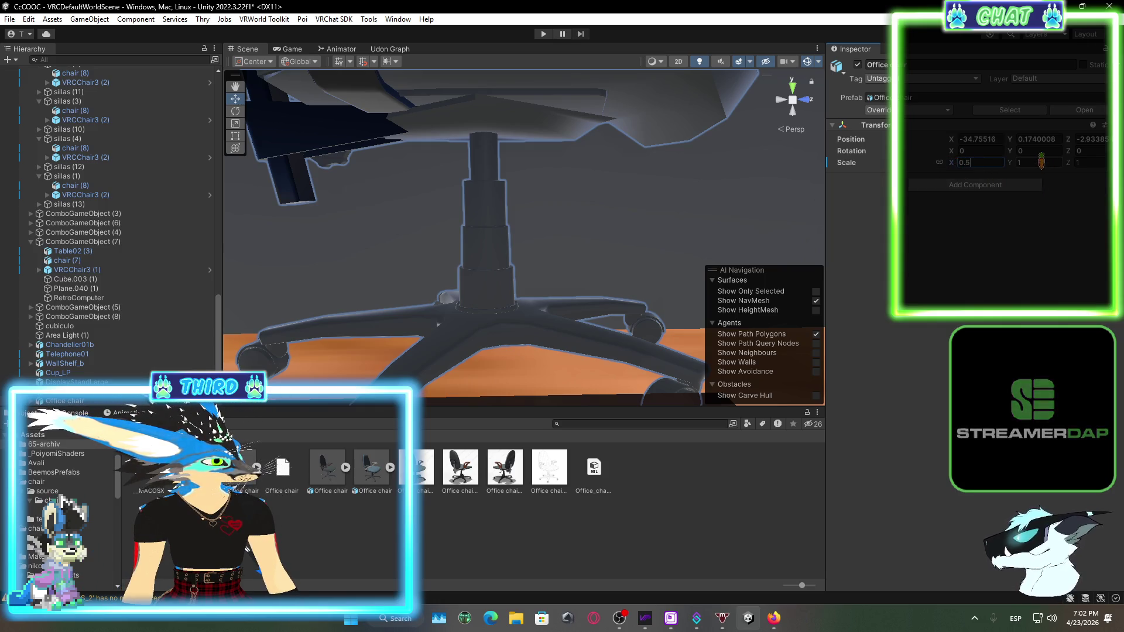
pyautogui.write('0.5')
pyautogui.press('Return')
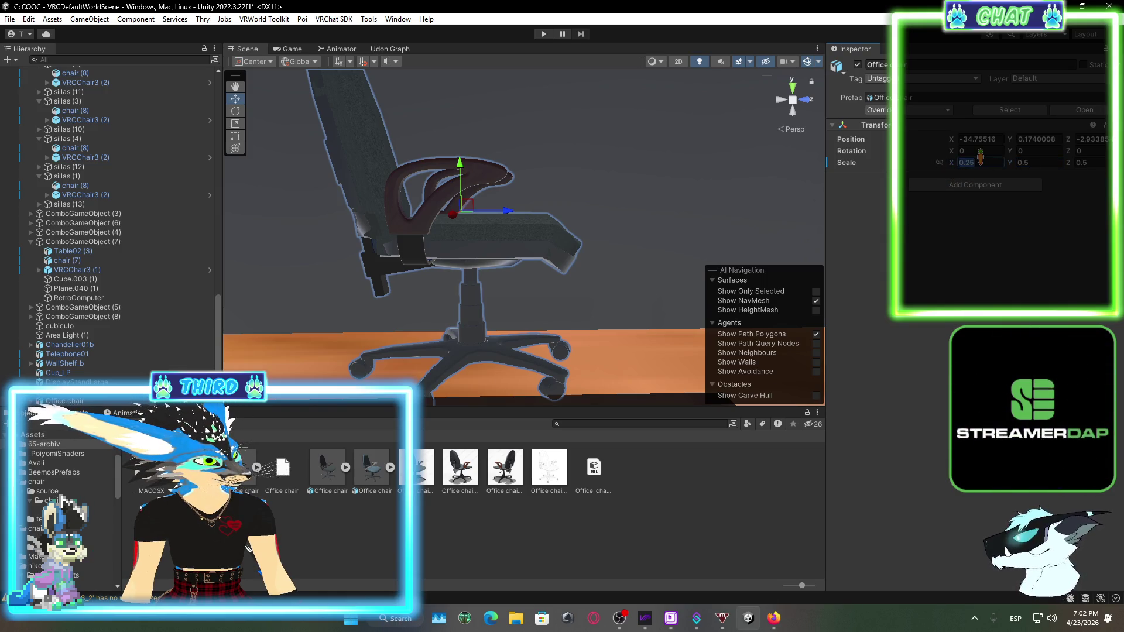
pyautogui.write('0.5')
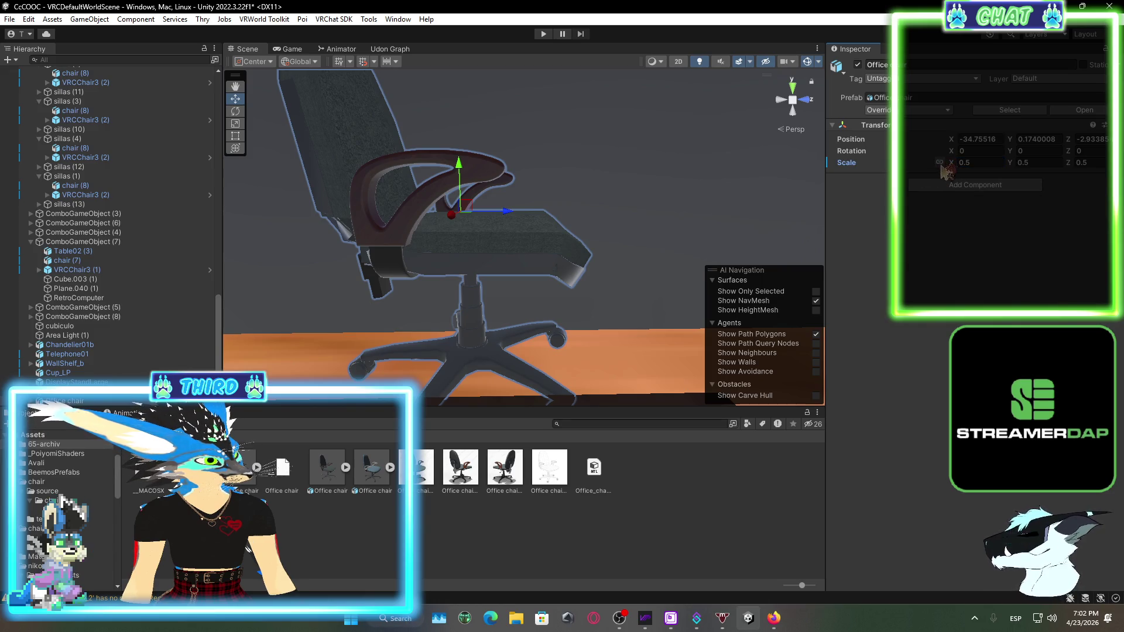
pyautogui.click(235, 124)
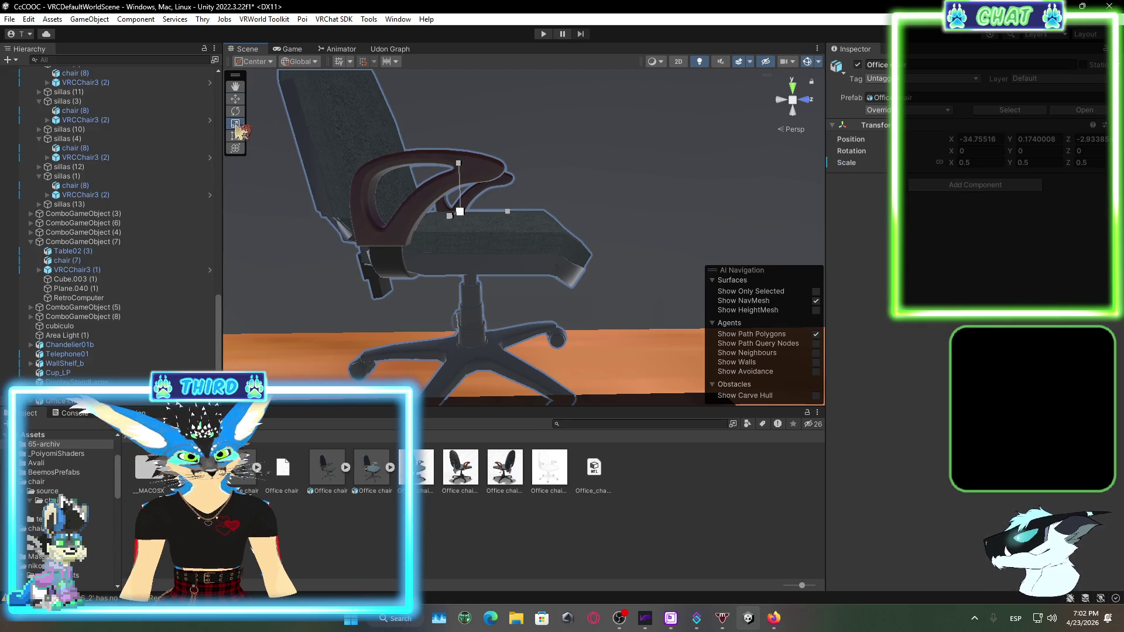
pyautogui.moveTo(460, 211); pyautogui.dragTo(421, 217)
pyautogui.moveTo(632, 228); pyautogui.dragTo(507, 187)
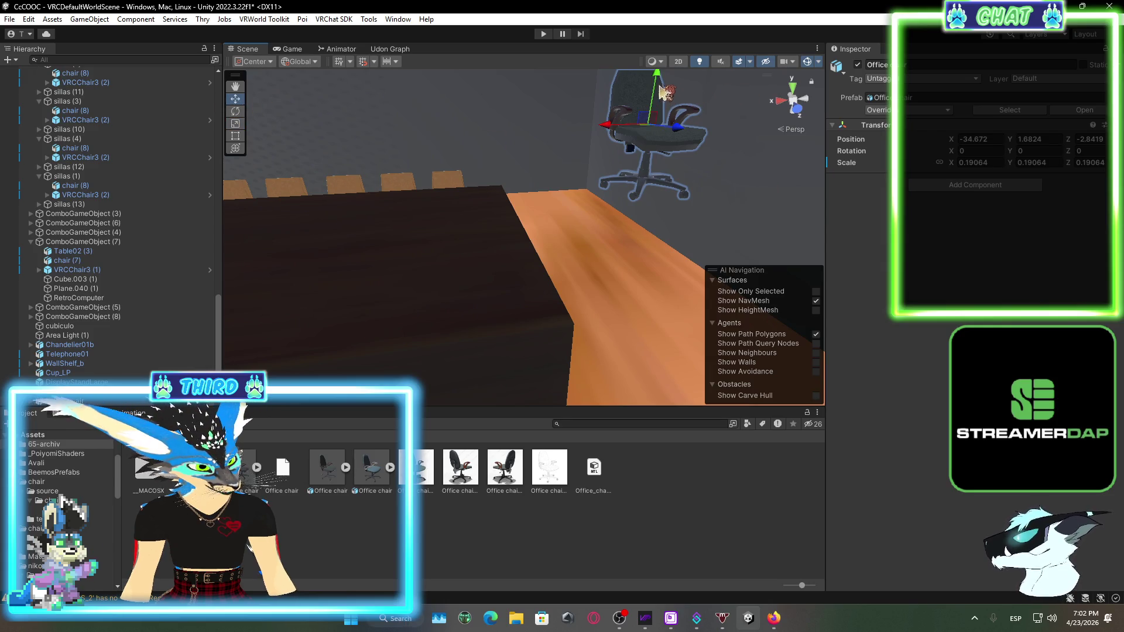
# Lower the chair, slide it toward the table and rotate it to Y 90
pyautogui.moveTo(663, 92); pyautogui.dragTo(639, 192)
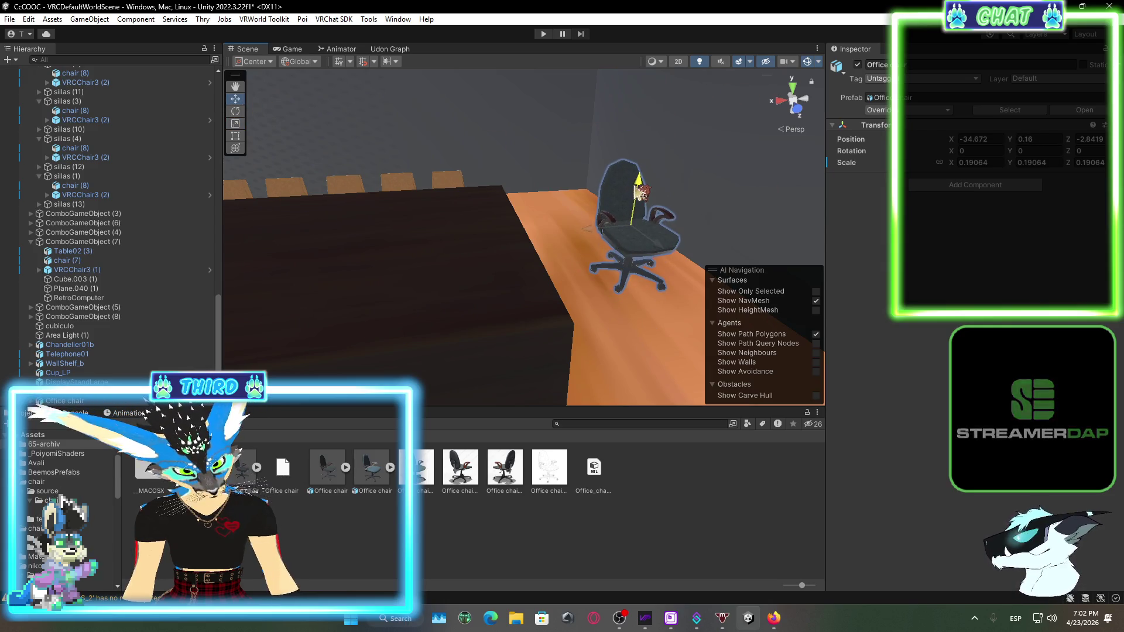
pyautogui.moveTo(622, 233); pyautogui.dragTo(571, 231)
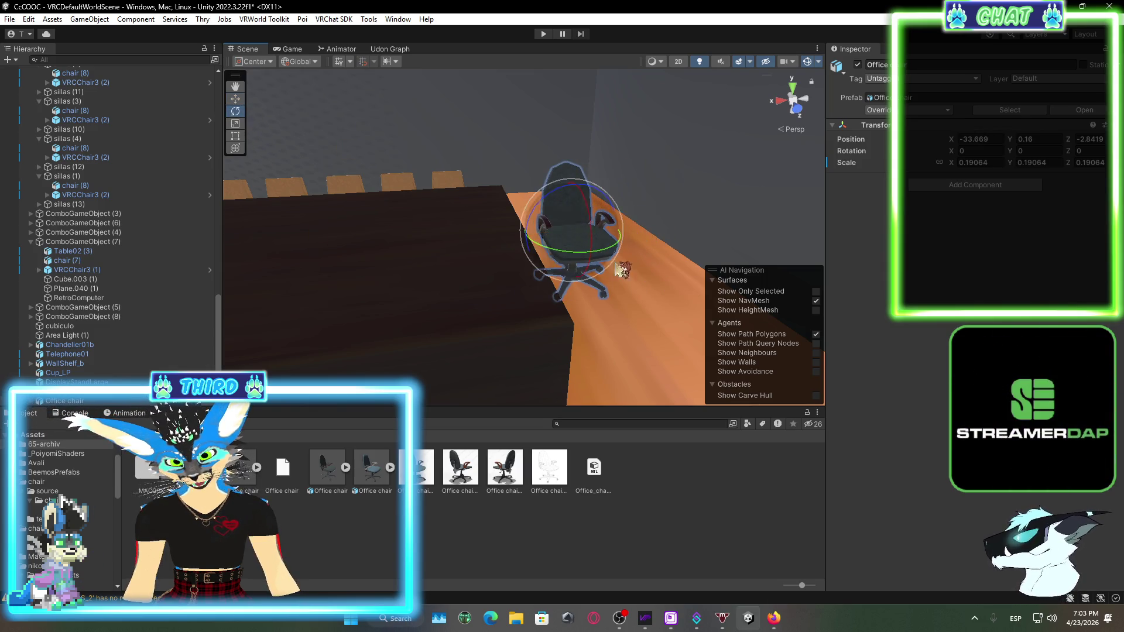
pyautogui.moveTo(605, 256); pyautogui.dragTo(524, 248)
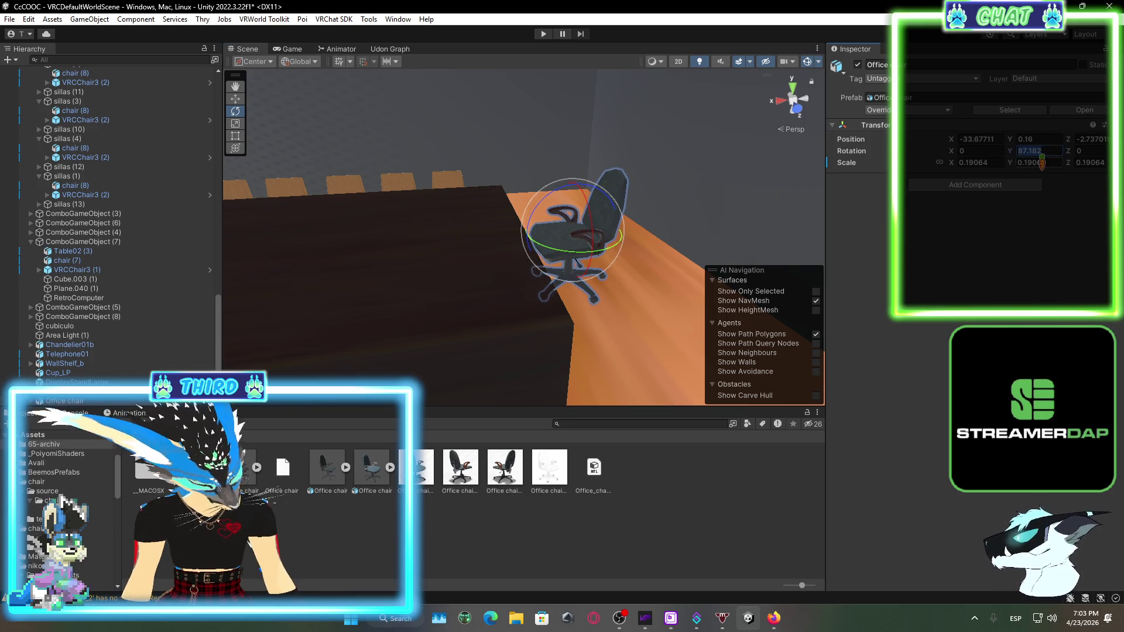
pyautogui.write('90')
# Slide the chair along Z beside the table and enlarge it to about 0.25 scale
pyautogui.moveTo(527, 234)
pyautogui.mouseDown()
pyautogui.moveTo(737, 258)
pyautogui.moveTo(711, 263)
pyautogui.mouseUp()
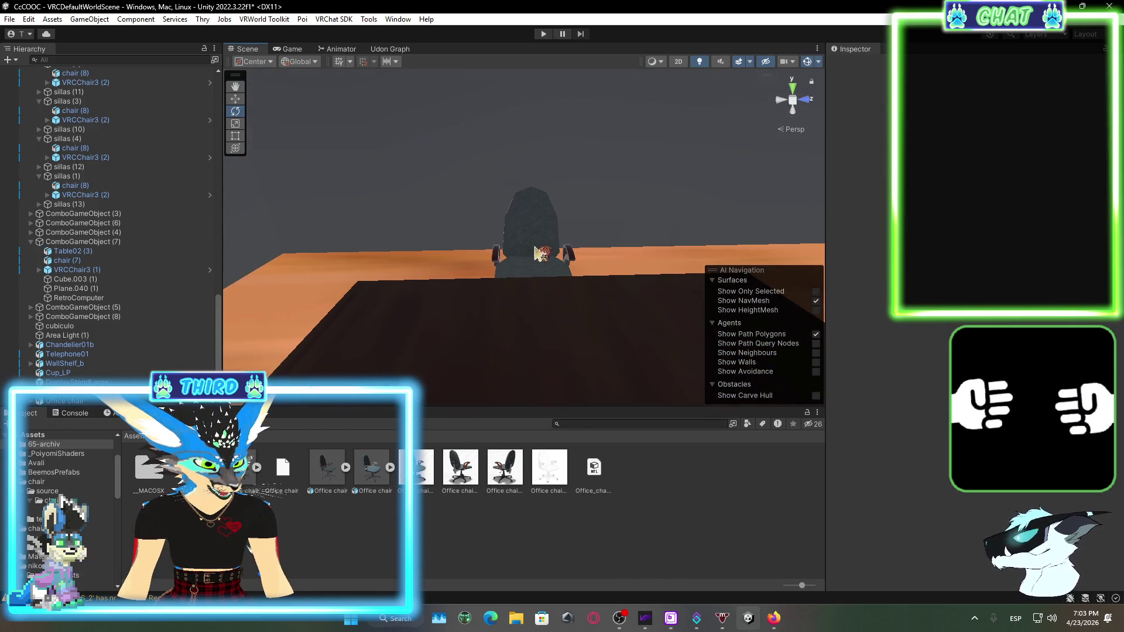
pyautogui.click(528, 263)
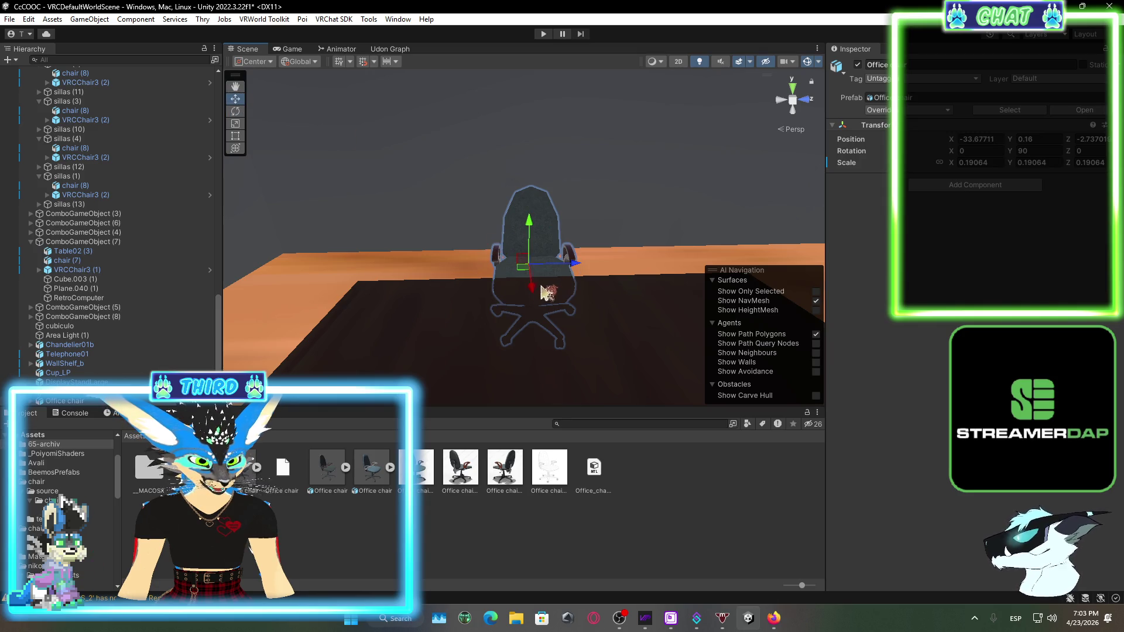
pyautogui.moveTo(572, 268); pyautogui.dragTo(599, 269)
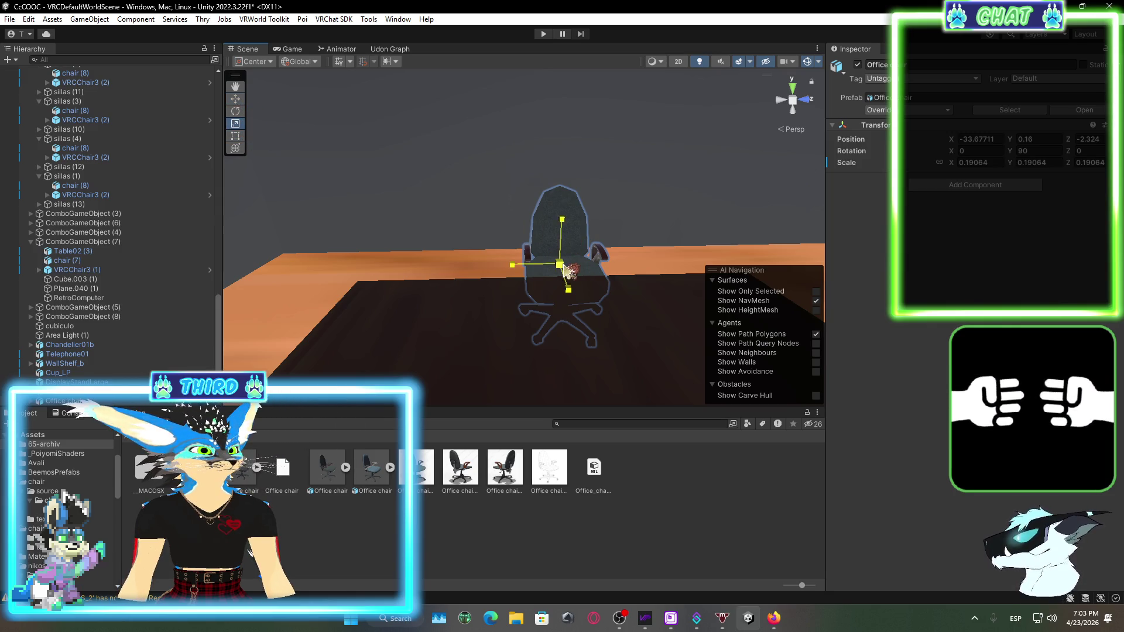
pyautogui.moveTo(559, 265); pyautogui.dragTo(591, 249)
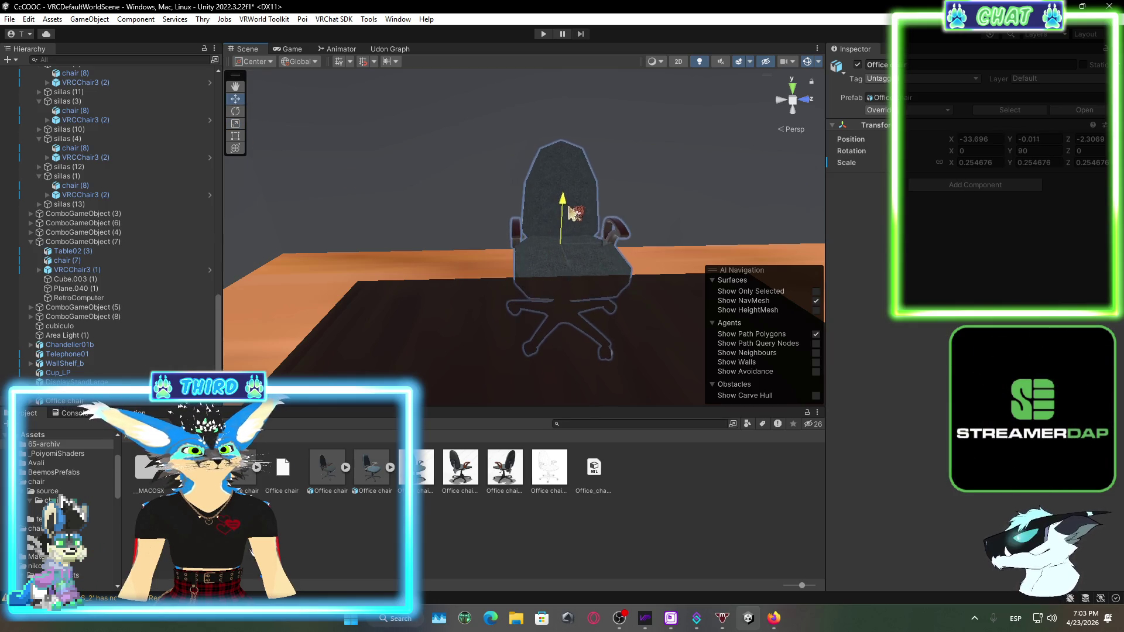
pyautogui.moveTo(572, 212)
pyautogui.mouseDown()
pyautogui.moveTo(421, 311)
pyautogui.moveTo(582, 313)
pyautogui.moveTo(751, 336)
pyautogui.moveTo(763, 223)
pyautogui.moveTo(691, 217)
pyautogui.moveTo(622, 244)
pyautogui.moveTo(612, 176)
pyautogui.moveTo(515, 175)
pyautogui.moveTo(289, 126)
pyautogui.mouseUp()
# Drop the chair onto the floor, then browse Assets into the Avali folder's wall screen content
pyautogui.click(236, 99)
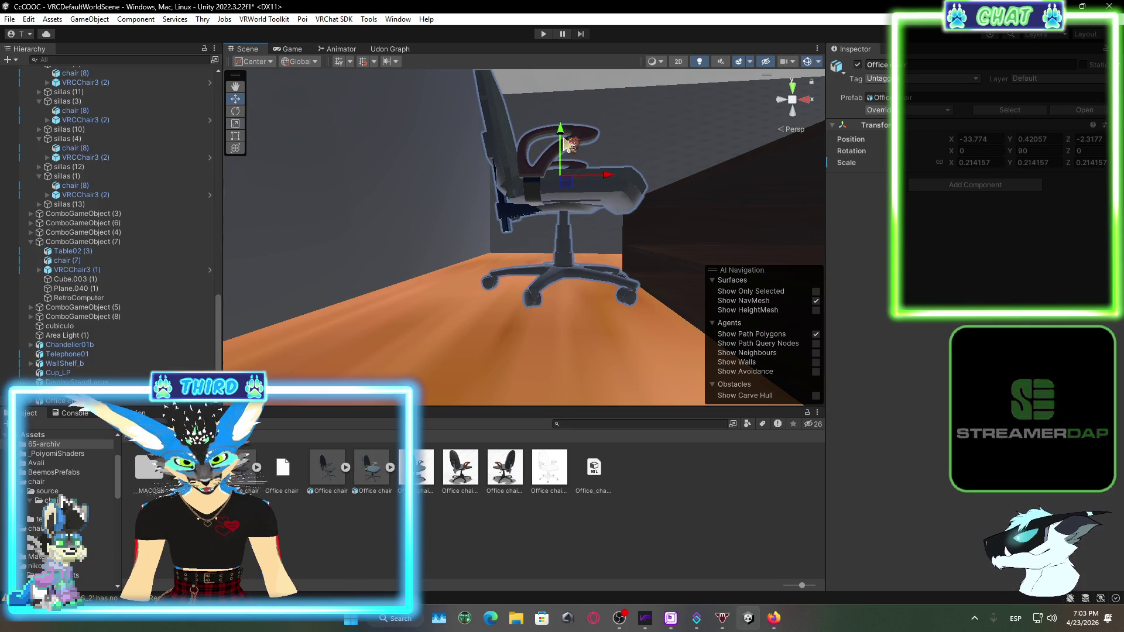
pyautogui.moveTo(566, 138)
pyautogui.mouseDown()
pyautogui.moveTo(577, 175)
pyautogui.moveTo(619, 226)
pyautogui.moveTo(336, 346)
pyautogui.moveTo(435, 360)
pyautogui.moveTo(459, 301)
pyautogui.moveTo(474, 308)
pyautogui.mouseUp()
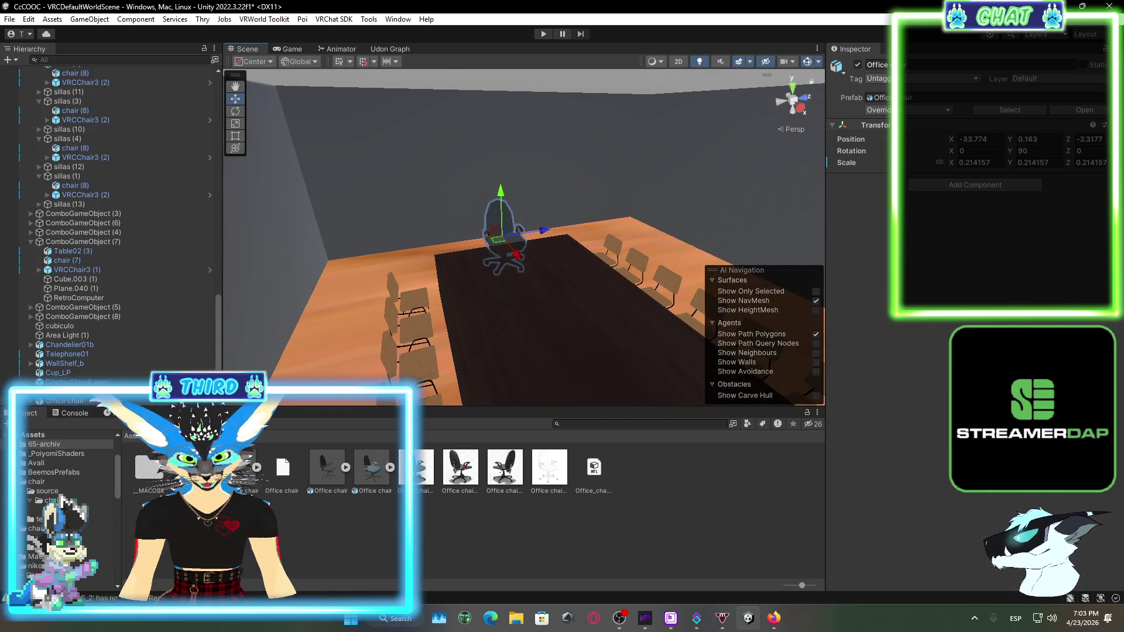
pyautogui.click(32, 434)
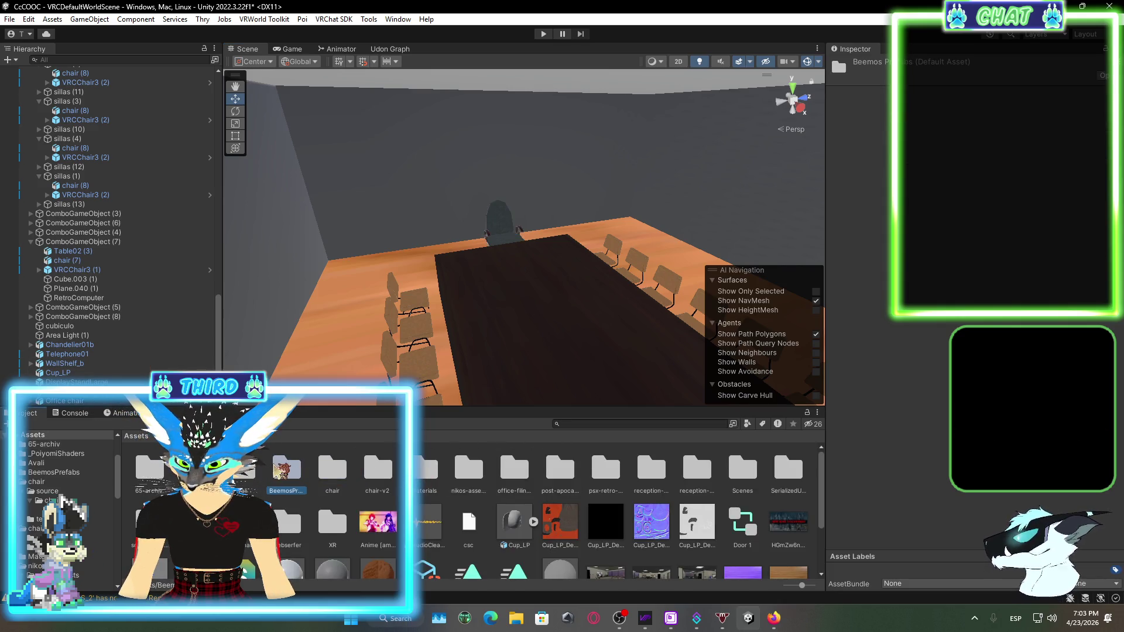
pyautogui.click(195, 468)
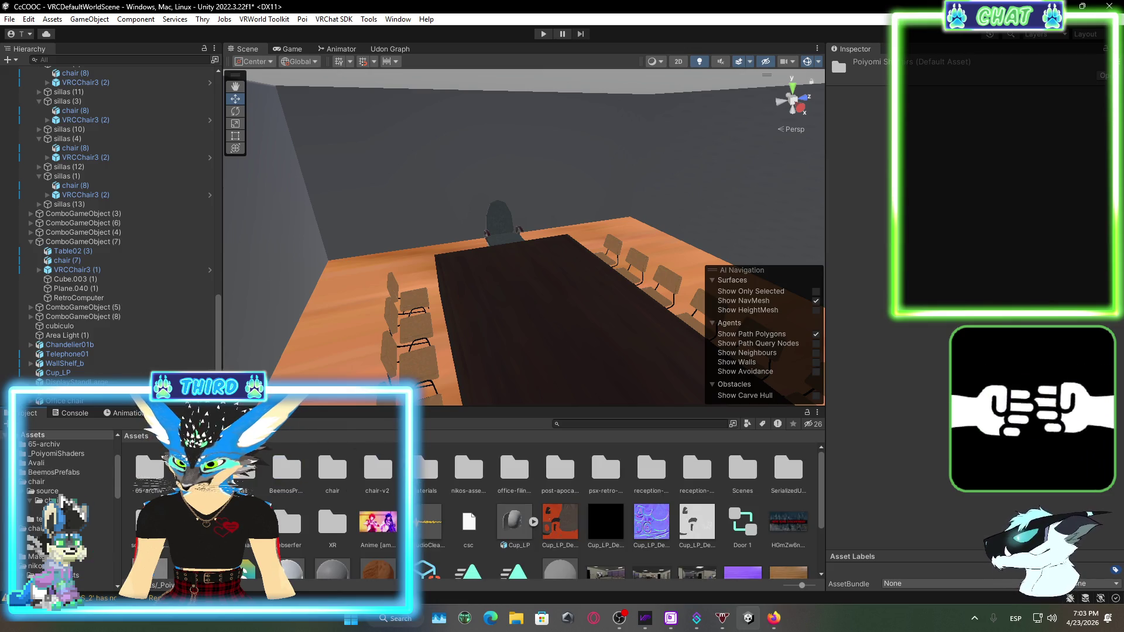
pyautogui.click(249, 471)
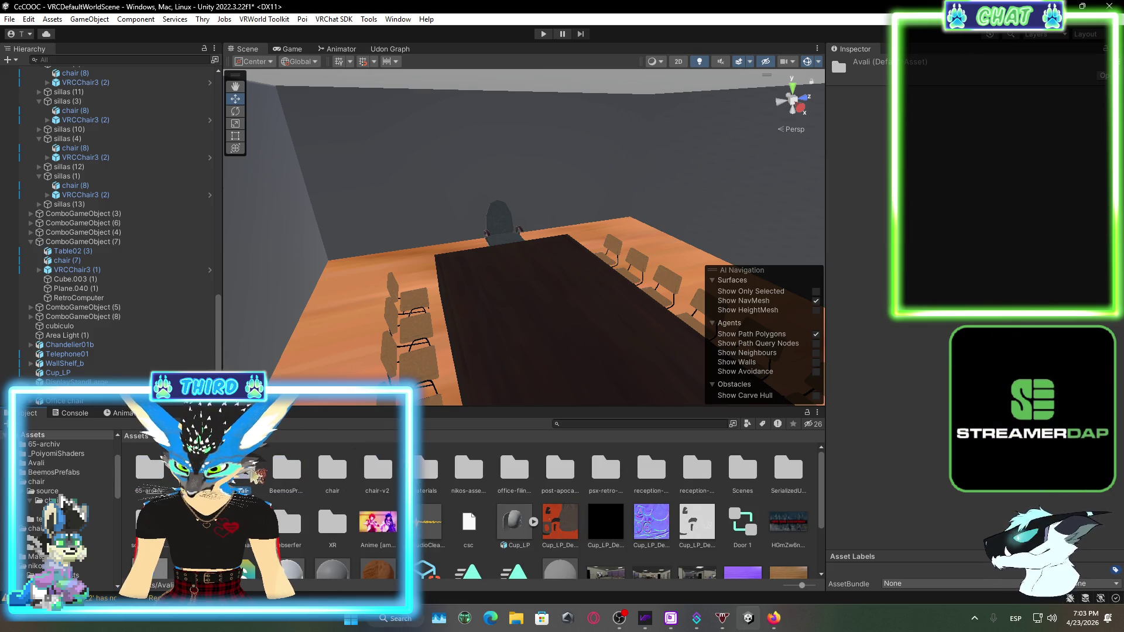
pyautogui.doubleClick(253, 471)
pyautogui.click(162, 468)
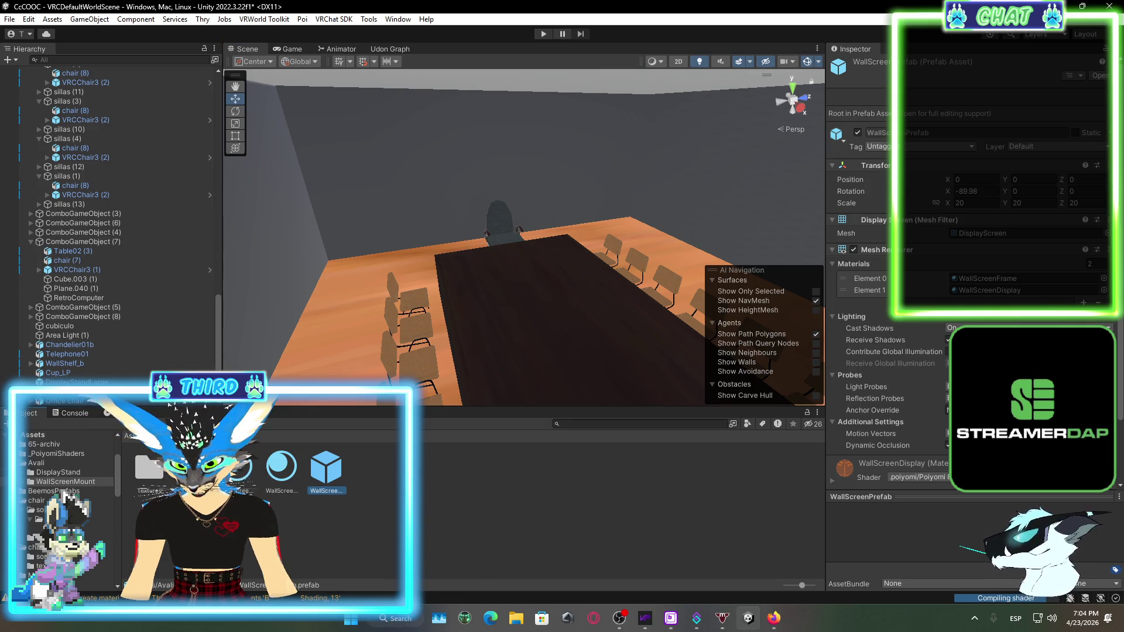
# Place the WallScreenPrefab in the scene and adjust its Rotation Y to face the room
pyautogui.moveTo(462, 319)
pyautogui.mouseDown()
pyautogui.moveTo(673, 363)
pyautogui.moveTo(422, 315)
pyautogui.mouseUp()
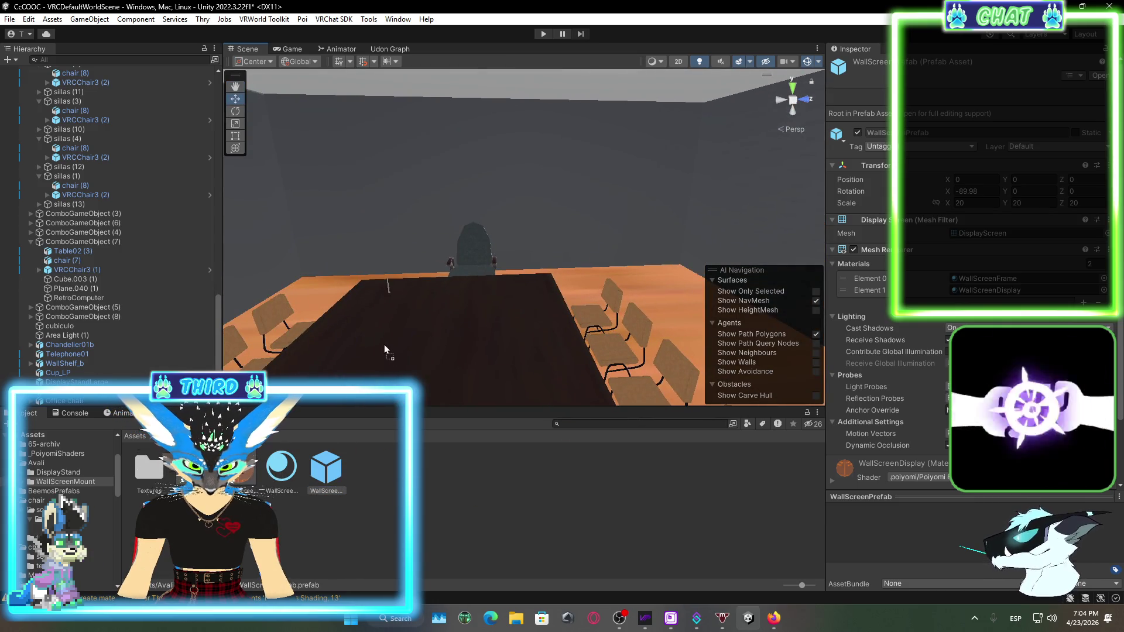
pyautogui.moveTo(384, 349)
pyautogui.mouseDown()
pyautogui.moveTo(452, 351)
pyautogui.moveTo(439, 205)
pyautogui.moveTo(459, 200)
pyautogui.moveTo(527, 263)
pyautogui.moveTo(661, 250)
pyautogui.moveTo(974, 279)
pyautogui.moveTo(433, 254)
pyautogui.moveTo(404, 219)
pyautogui.moveTo(328, 199)
pyautogui.moveTo(526, 210)
pyautogui.moveTo(439, 201)
pyautogui.moveTo(699, 187)
pyautogui.mouseUp()
pyautogui.scroll(-3, 463, 346)
pyautogui.press('Right')
pyautogui.press('Down')
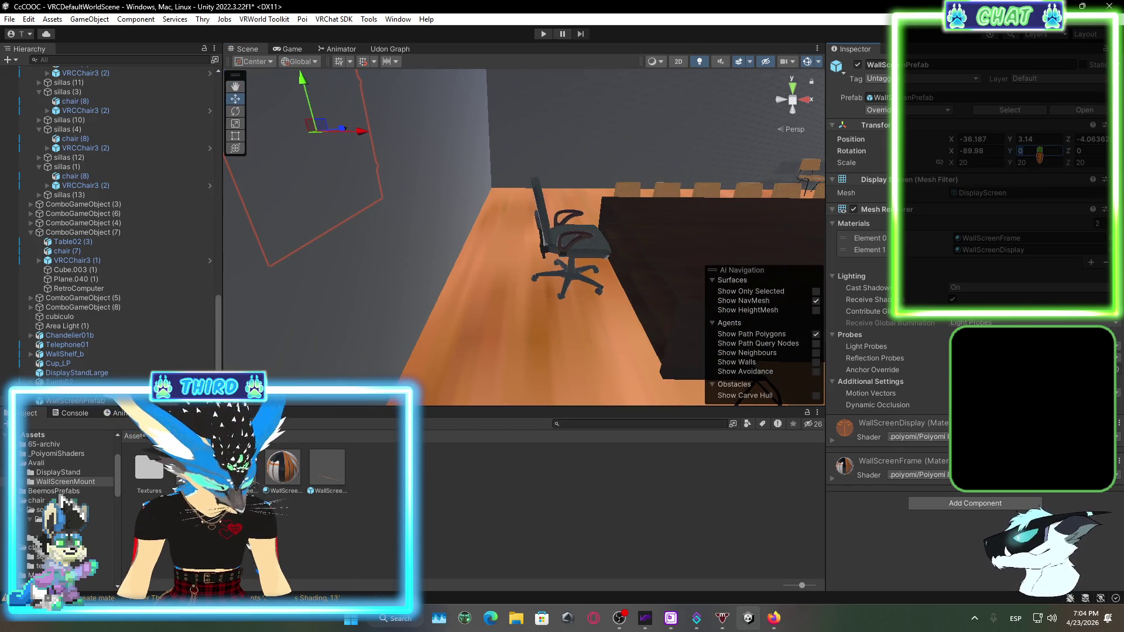
pyautogui.write('90')
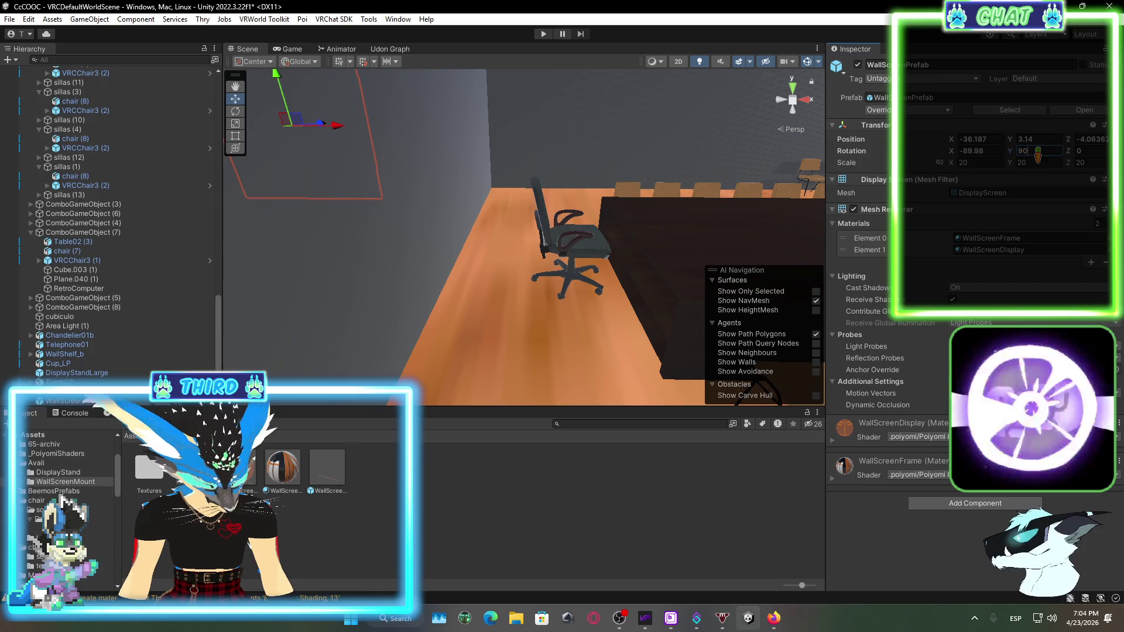
pyautogui.press('BackSpace')
pyautogui.press('BackSpace')
pyautogui.write('0')
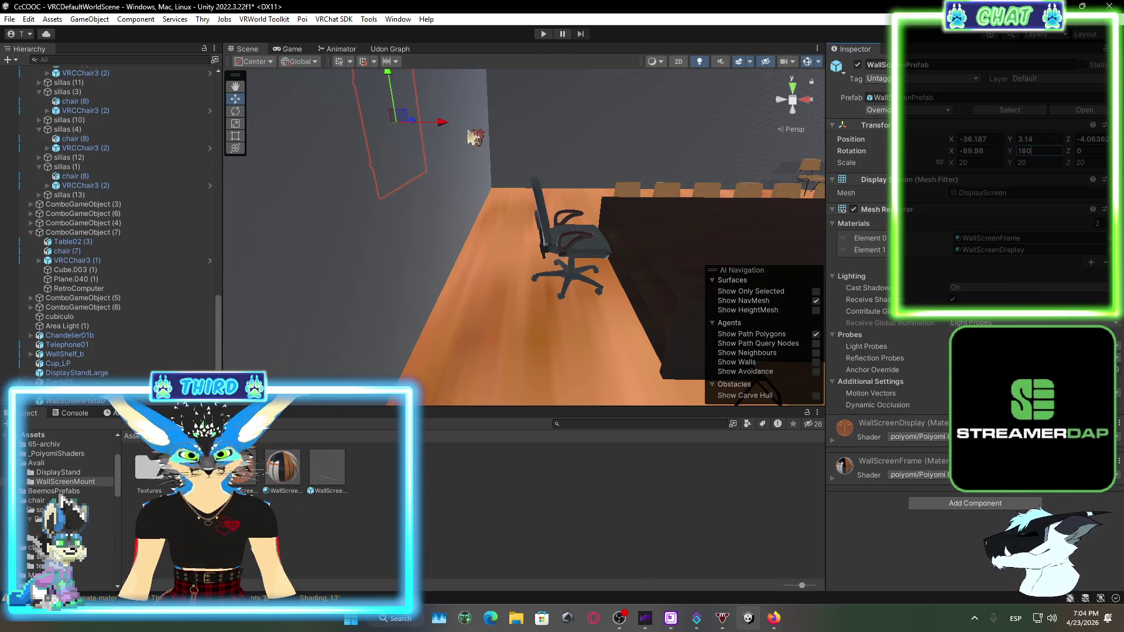
# Push the wall screen onto the wall, enlarge it, and slide it over the table's end
pyautogui.moveTo(451, 131); pyautogui.dragTo(459, 125)
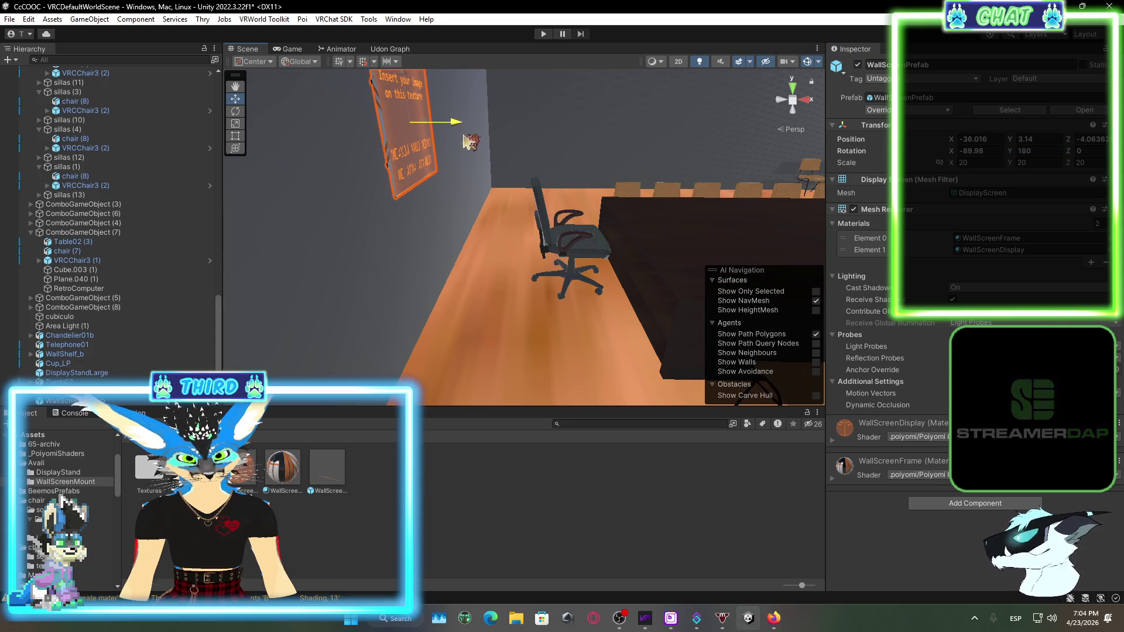
pyautogui.moveTo(558, 227)
pyautogui.mouseDown()
pyautogui.moveTo(355, 192)
pyautogui.moveTo(431, 180)
pyautogui.moveTo(473, 196)
pyautogui.mouseUp()
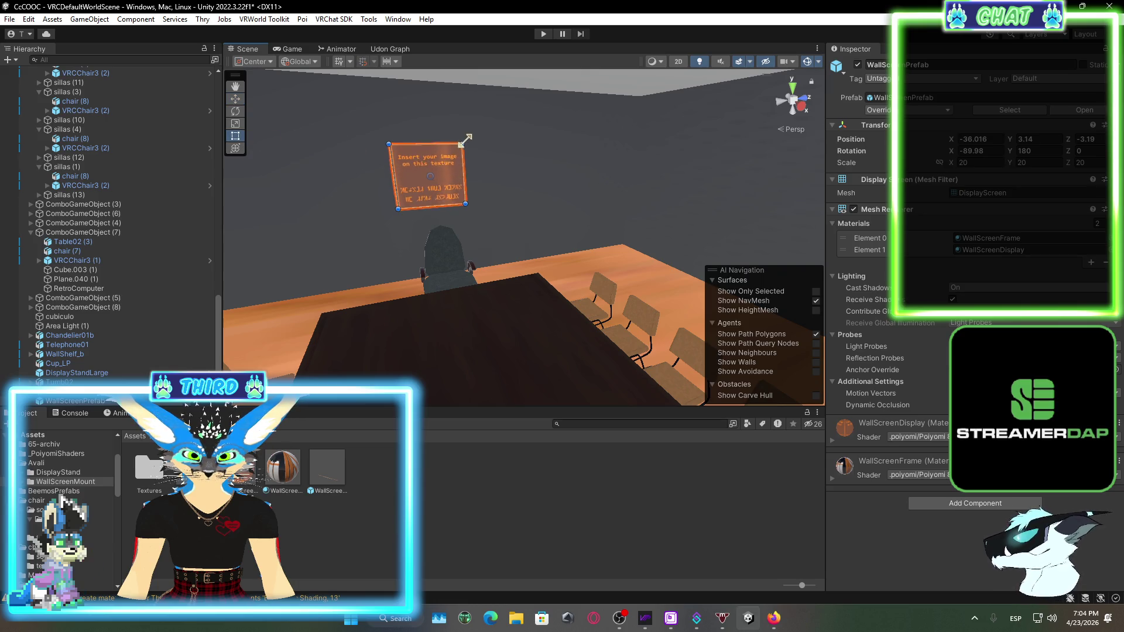
pyautogui.moveTo(466, 140)
pyautogui.mouseDown()
pyautogui.moveTo(494, 117)
pyautogui.moveTo(489, 124)
pyautogui.mouseUp()
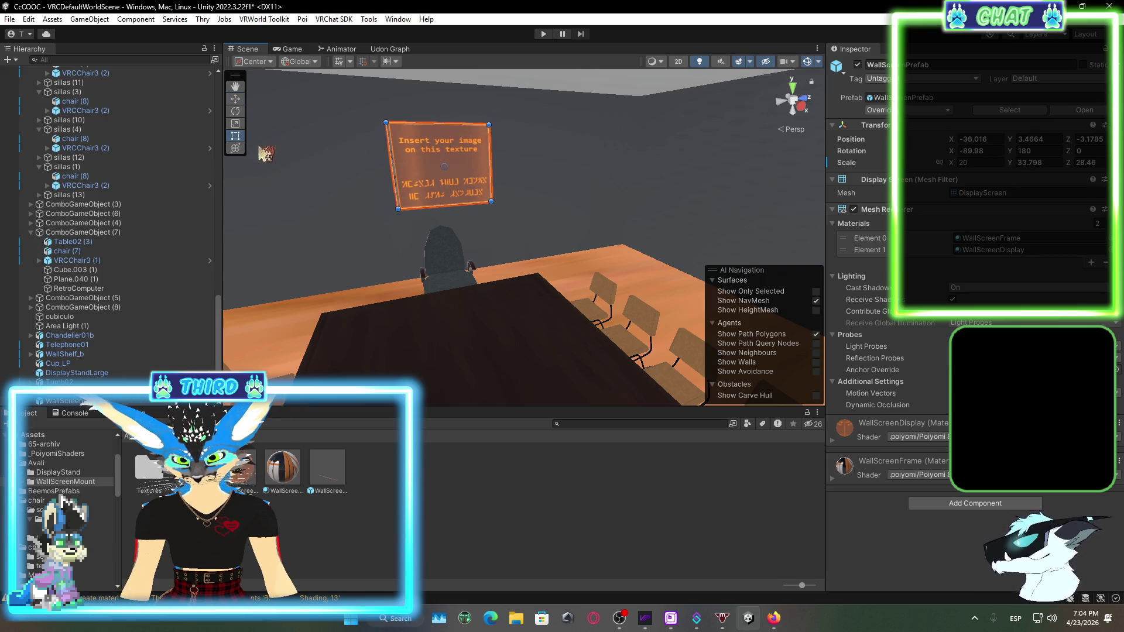
pyautogui.click(235, 99)
pyautogui.moveTo(494, 171); pyautogui.dragTo(469, 175)
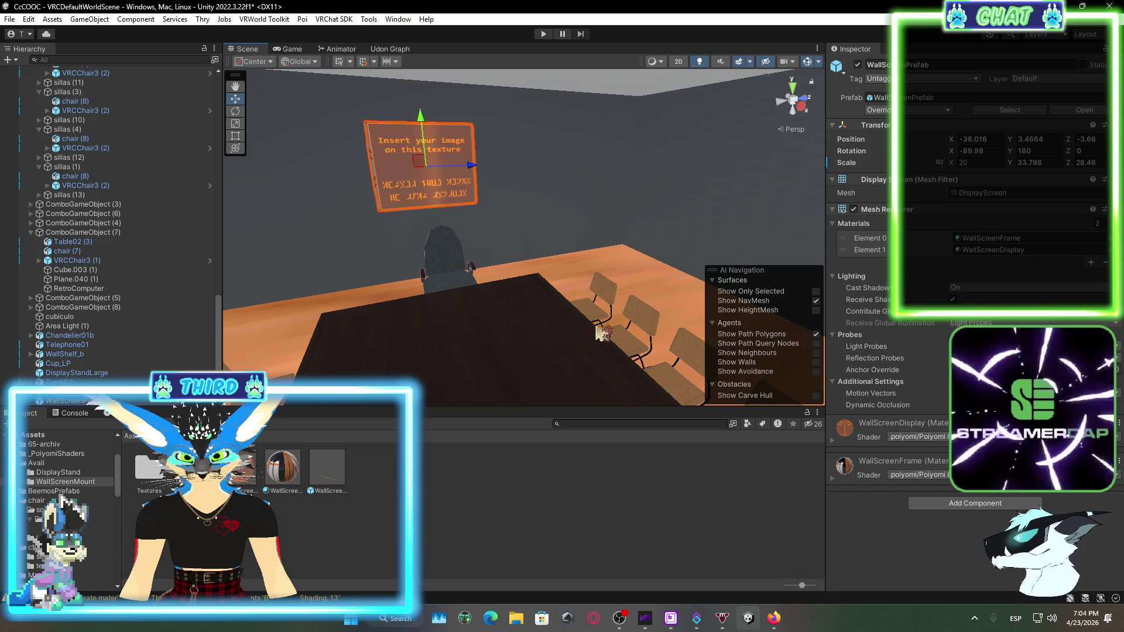
pyautogui.click(264, 453)
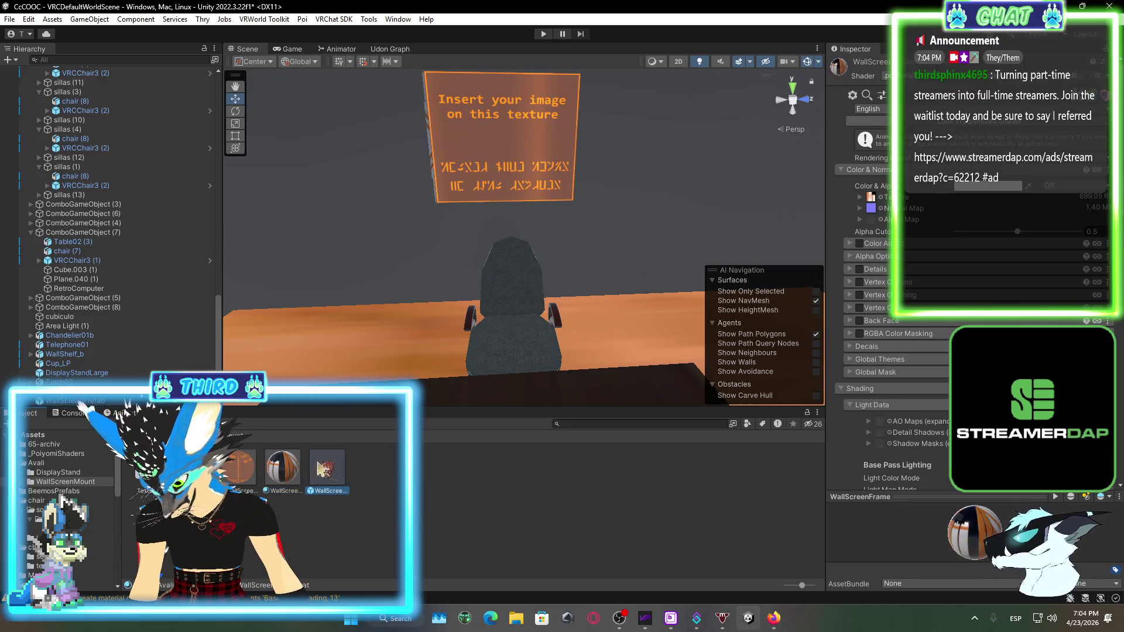
# Browse WallScreenMount's Textures folder and show the WallScreenDisplay texture in Explorer
pyautogui.click(283, 468)
pyautogui.doubleClick(194, 468)
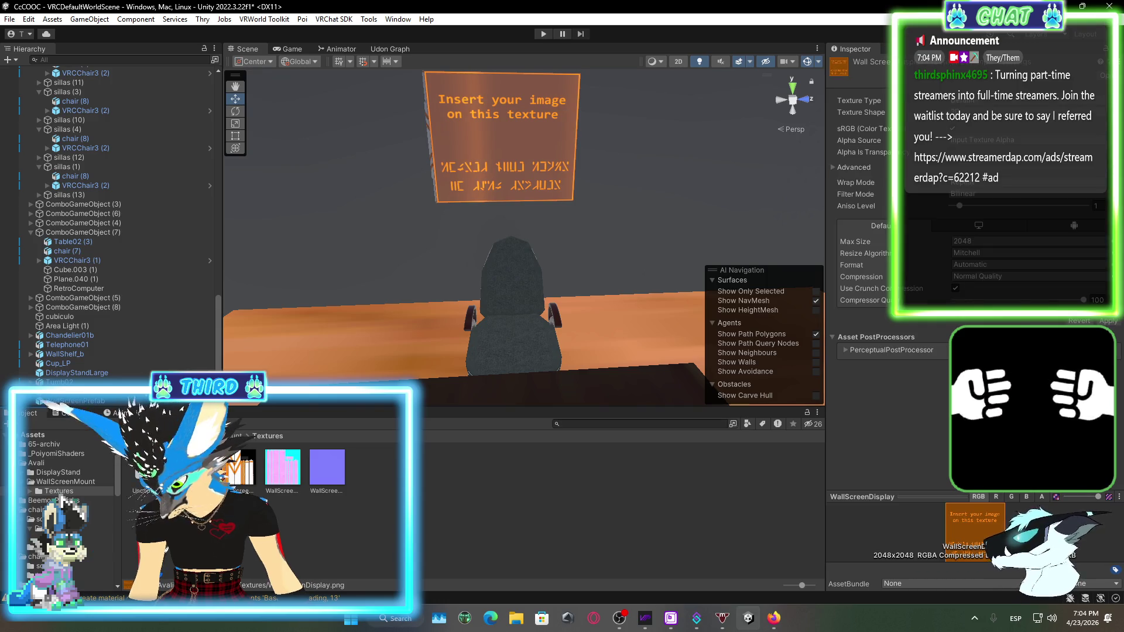
pyautogui.doubleClick(140, 468)
pyautogui.click(140, 471)
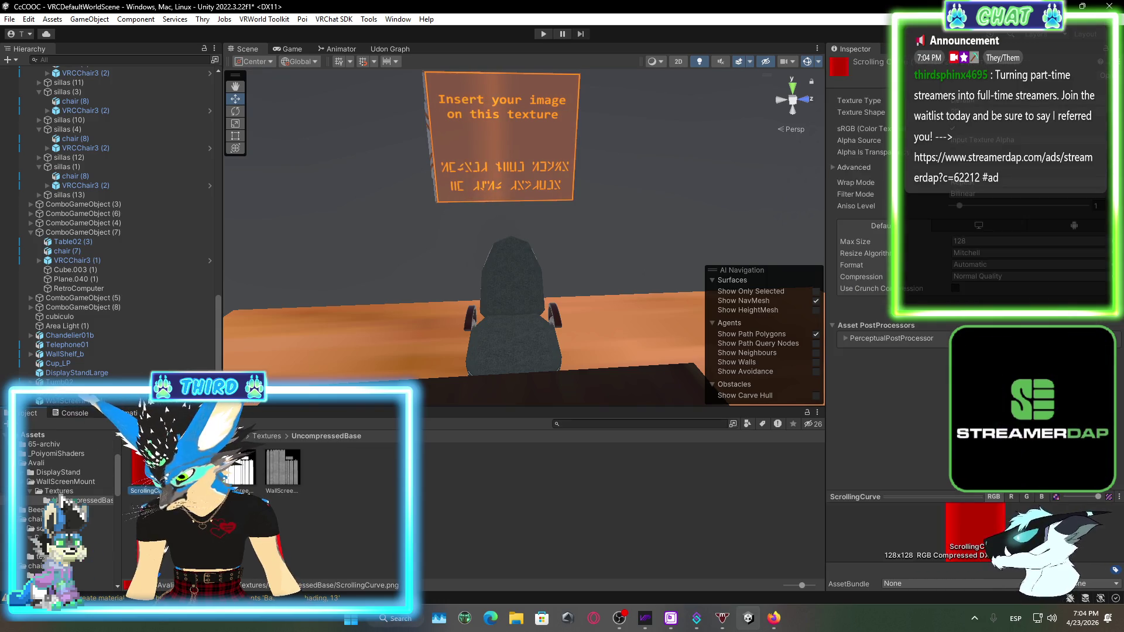
pyautogui.click(283, 469)
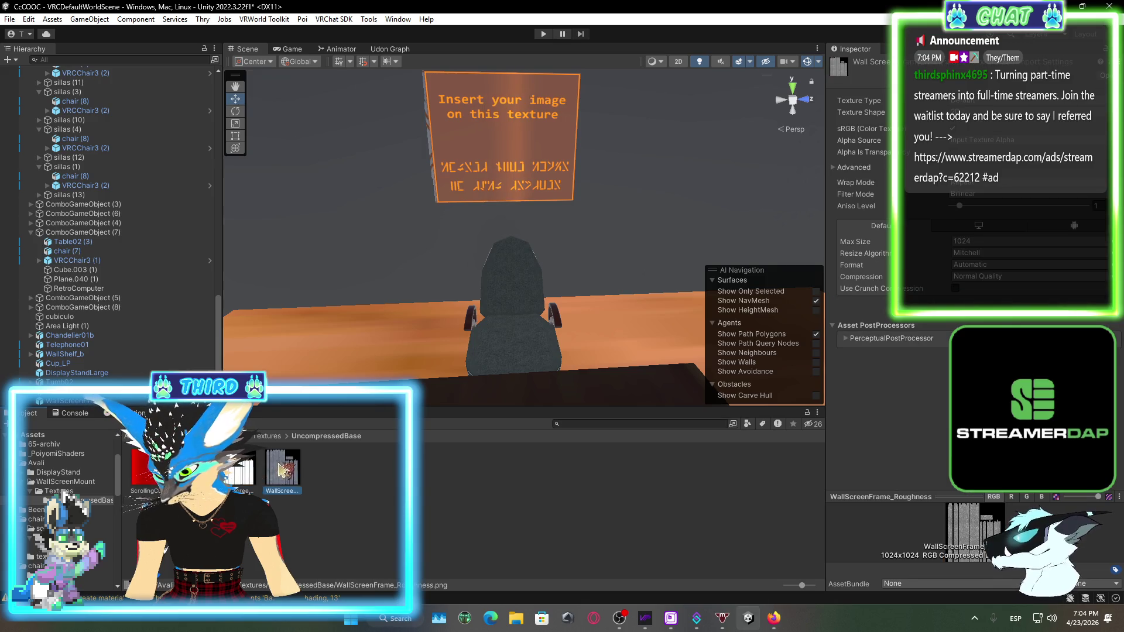
pyautogui.click(240, 468)
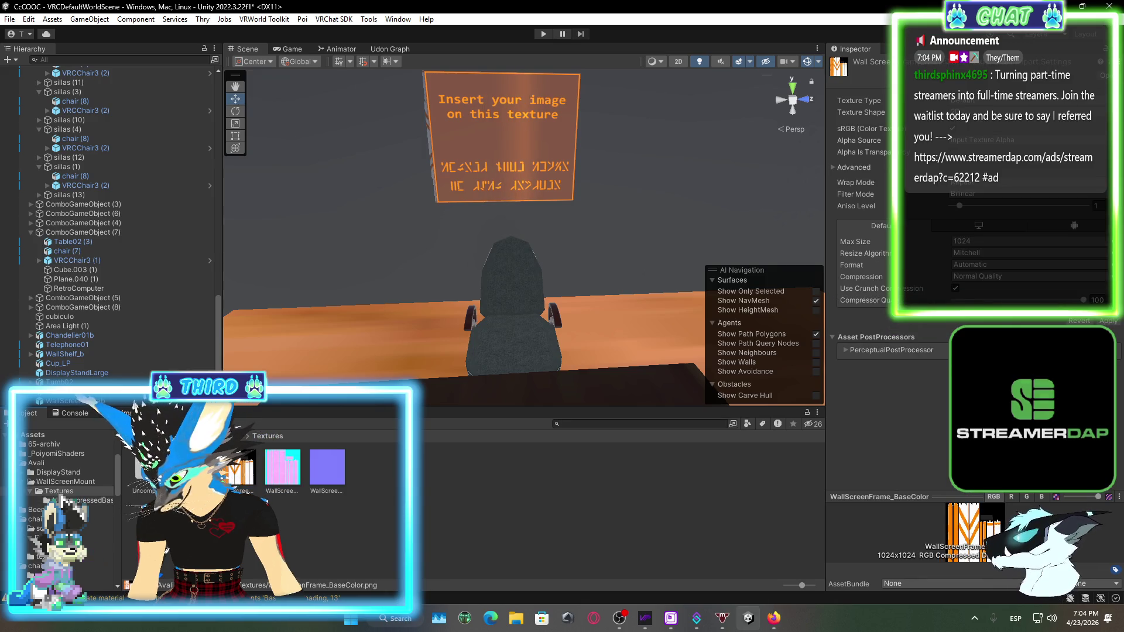
pyautogui.rightClick(240, 468)
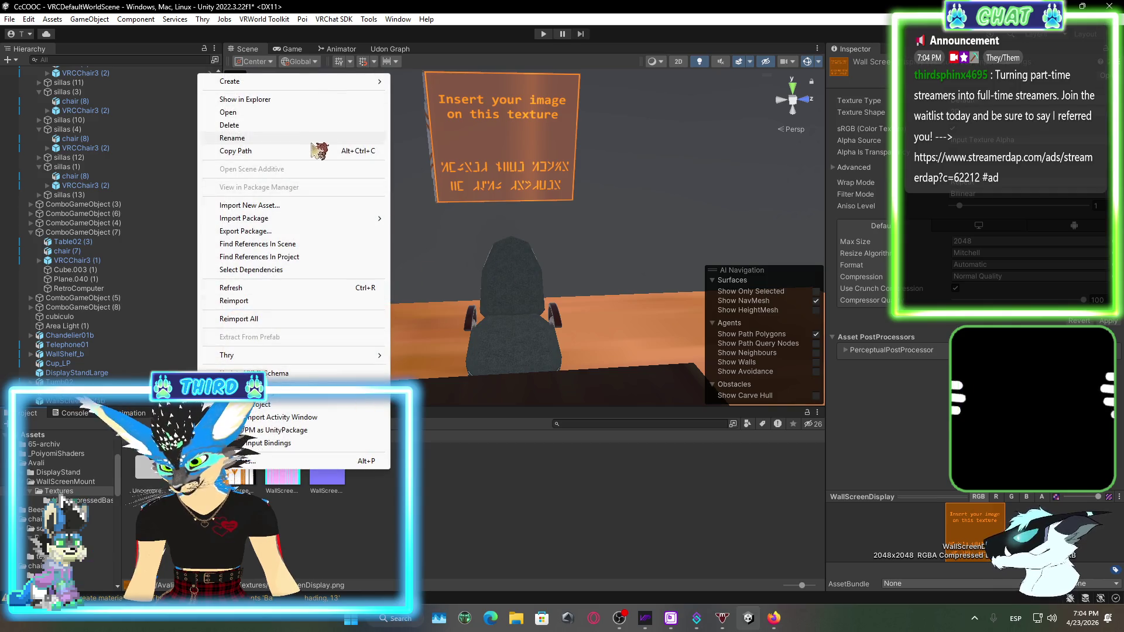
pyautogui.click(298, 101)
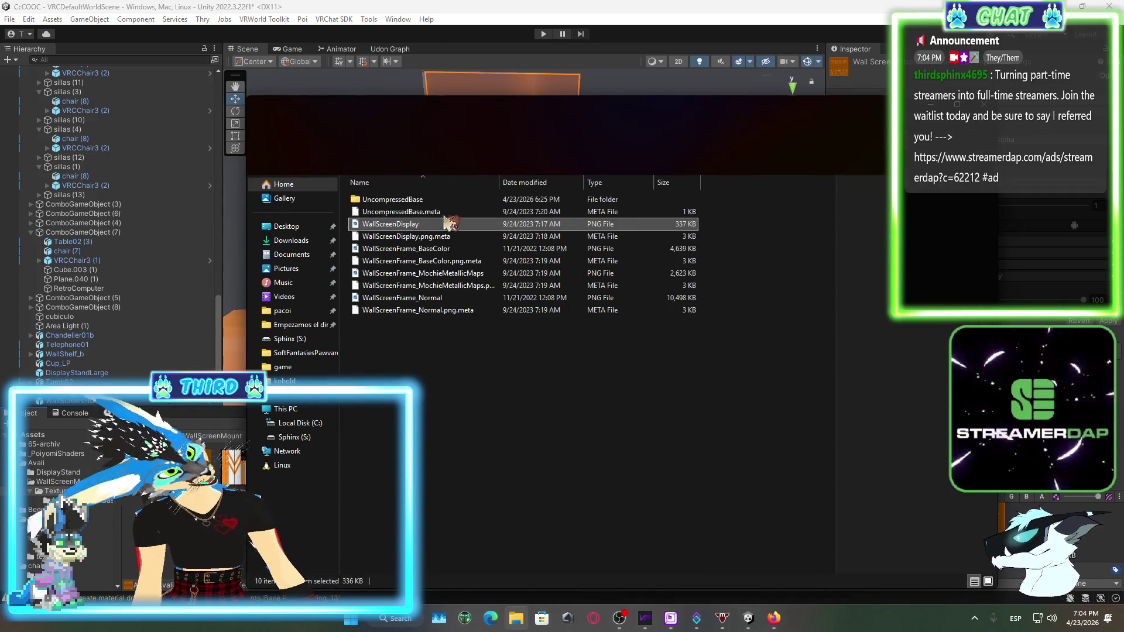
# Open WallScreenDisplay.png from File Explorer with Affinity
pyautogui.rightClick(401, 228)
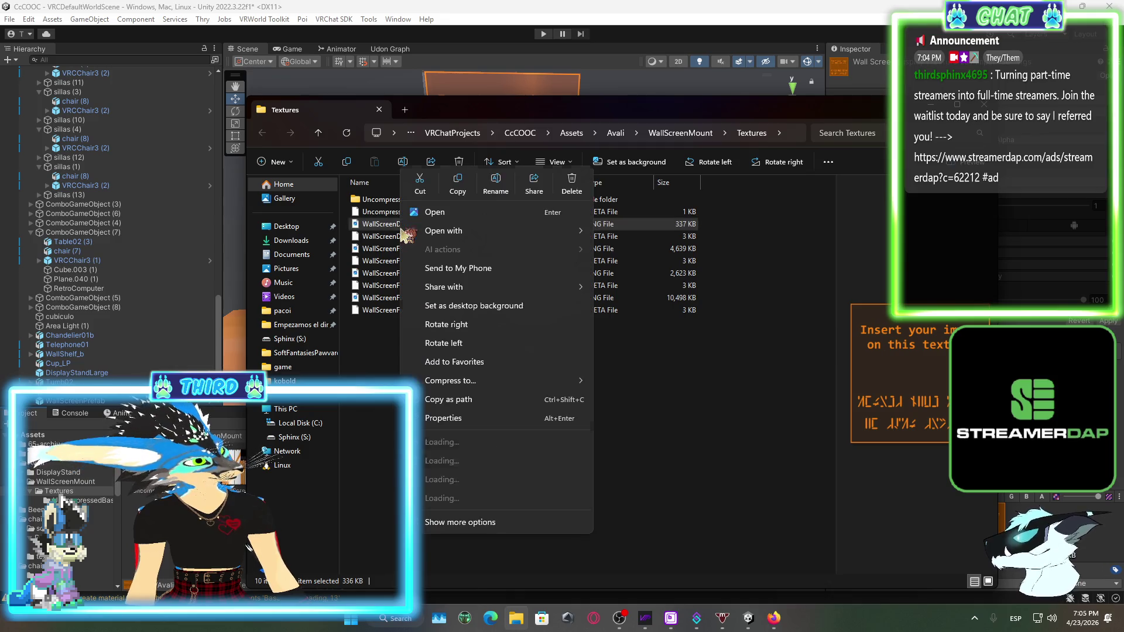
pyautogui.moveTo(543, 232)
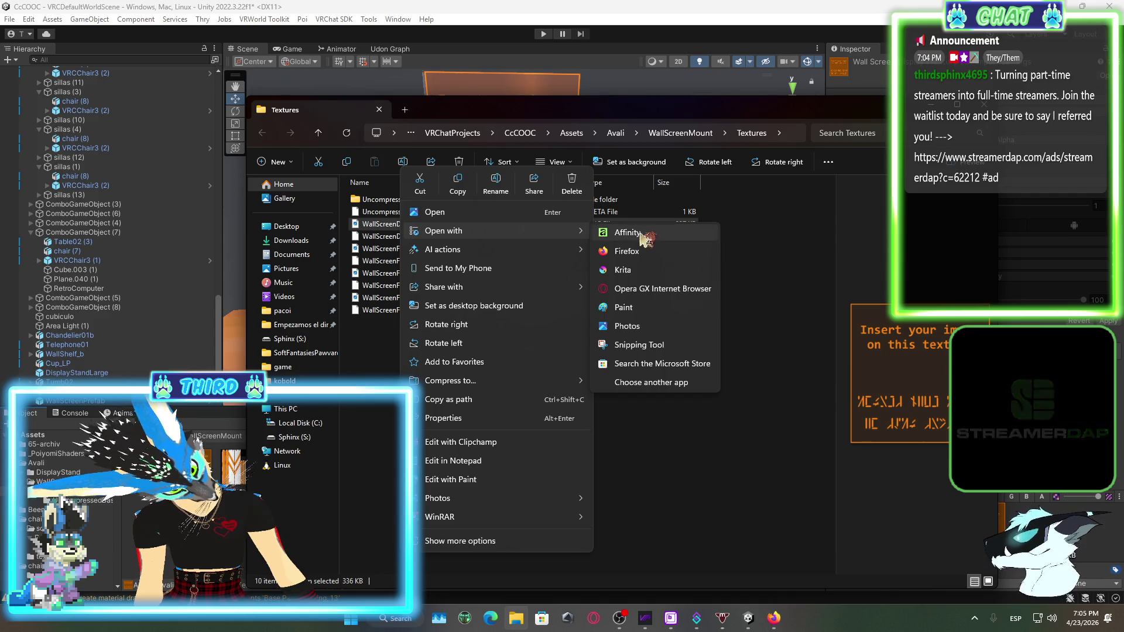
pyautogui.click(644, 232)
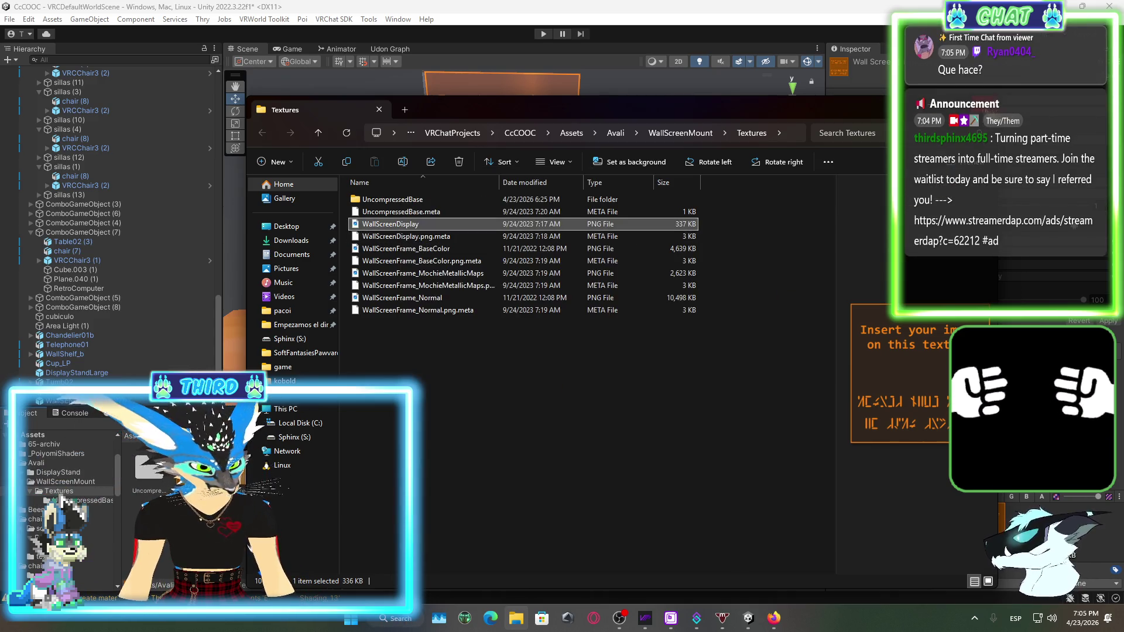
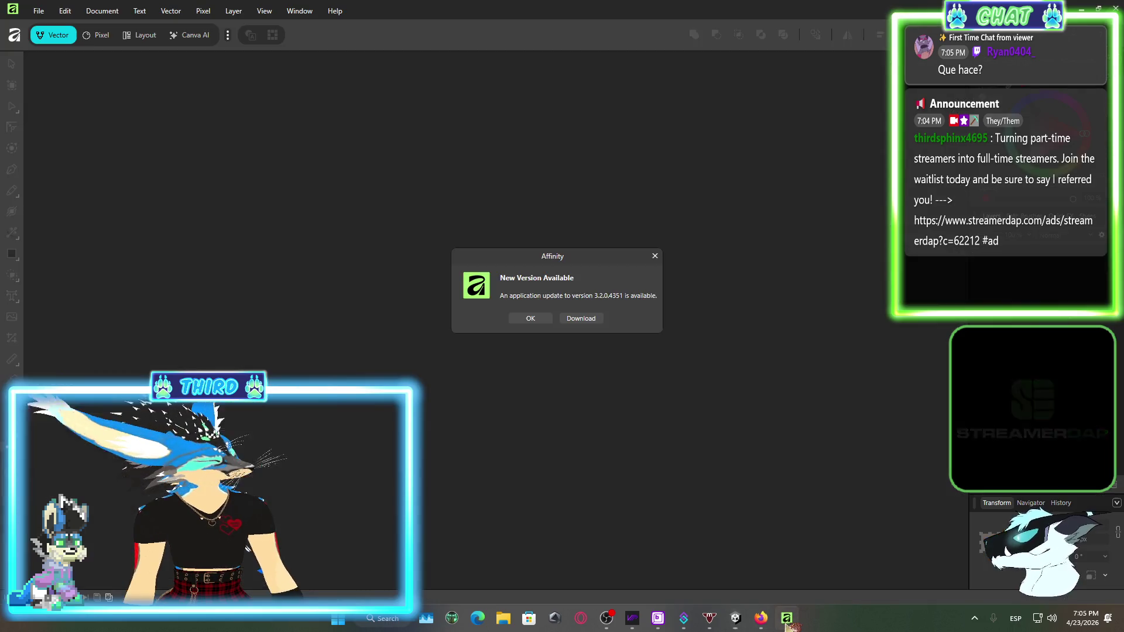
# Dismiss the new-version notice, test-resize the 4096 px layer, and pick the Paint Brush
pyautogui.click(531, 318)
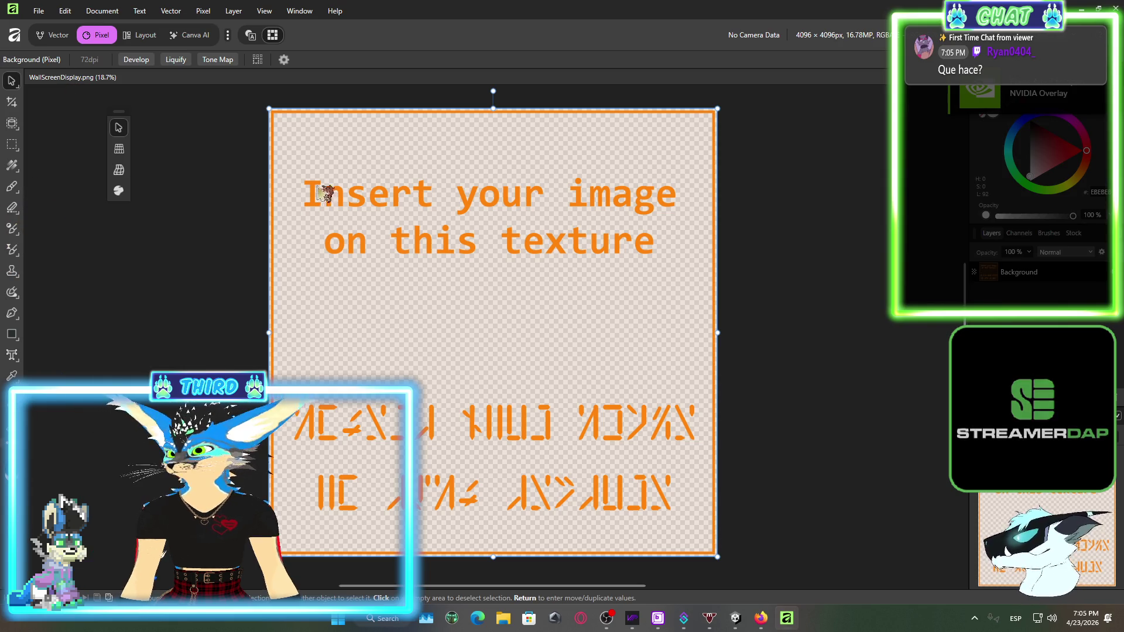
pyautogui.moveTo(269, 108)
pyautogui.mouseDown()
pyautogui.moveTo(300, 119)
pyautogui.moveTo(263, 112)
pyautogui.mouseUp()
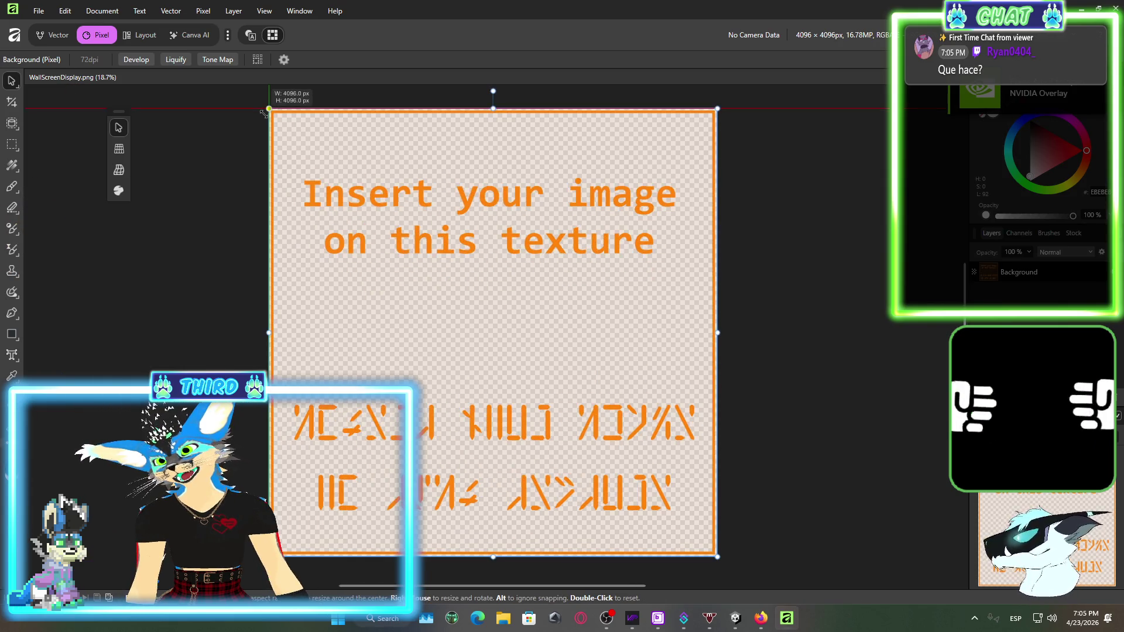
pyautogui.click(14, 187)
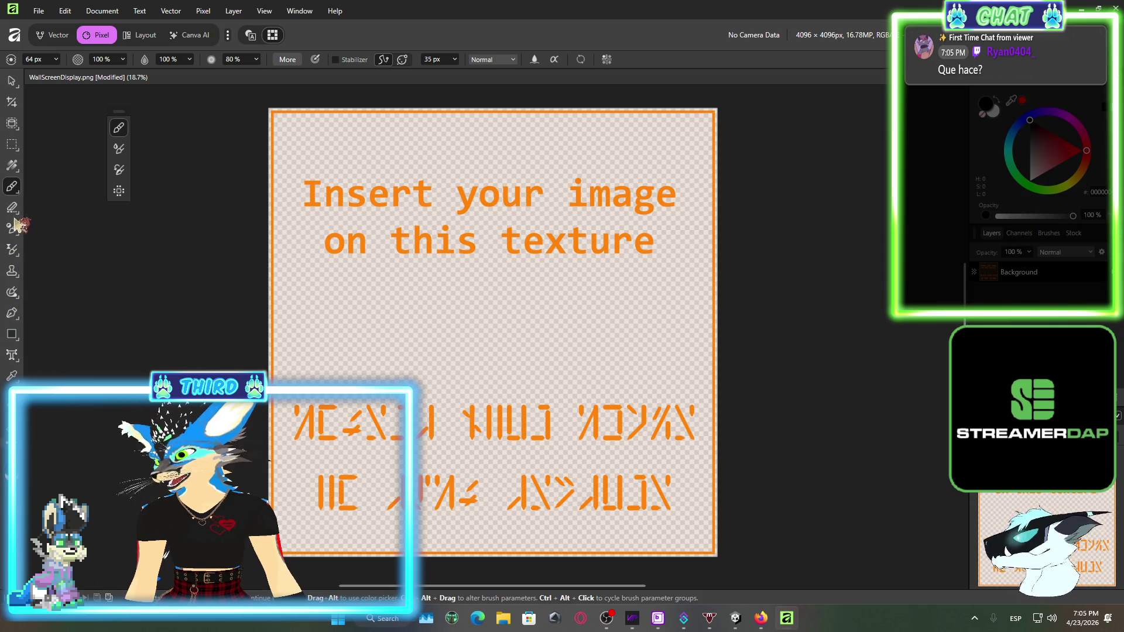
# Try the Erase Brush on 'Insert', then sample the heading's orange colour with the Colour Picker
pyautogui.click(67, 206)
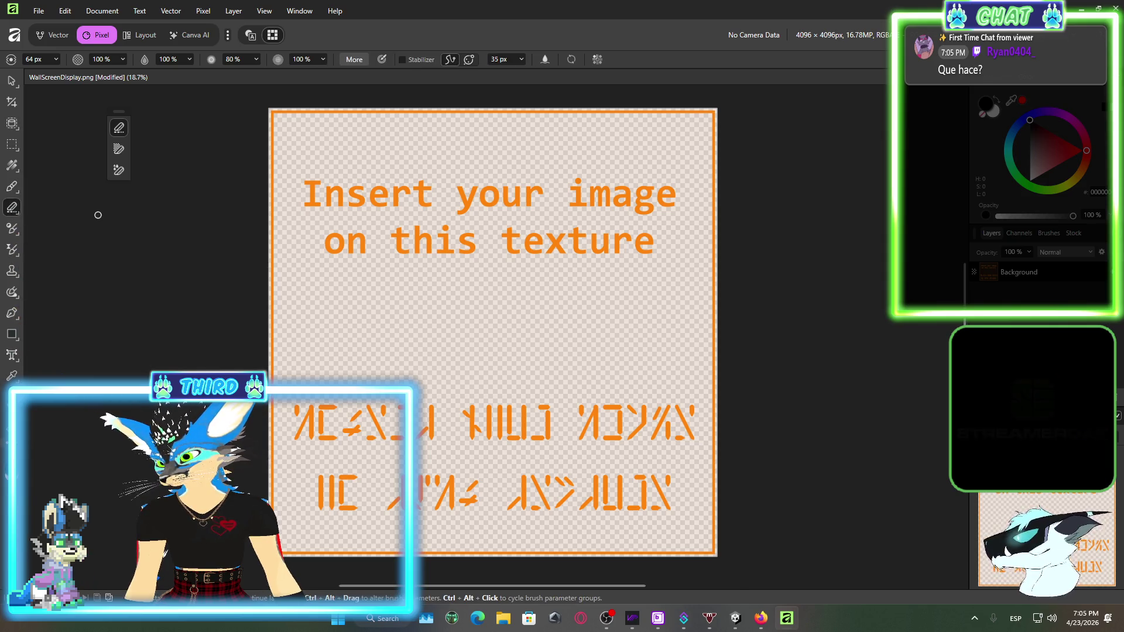
pyautogui.moveTo(287, 189)
pyautogui.mouseDown()
pyautogui.moveTo(360, 200)
pyautogui.moveTo(312, 208)
pyautogui.mouseUp()
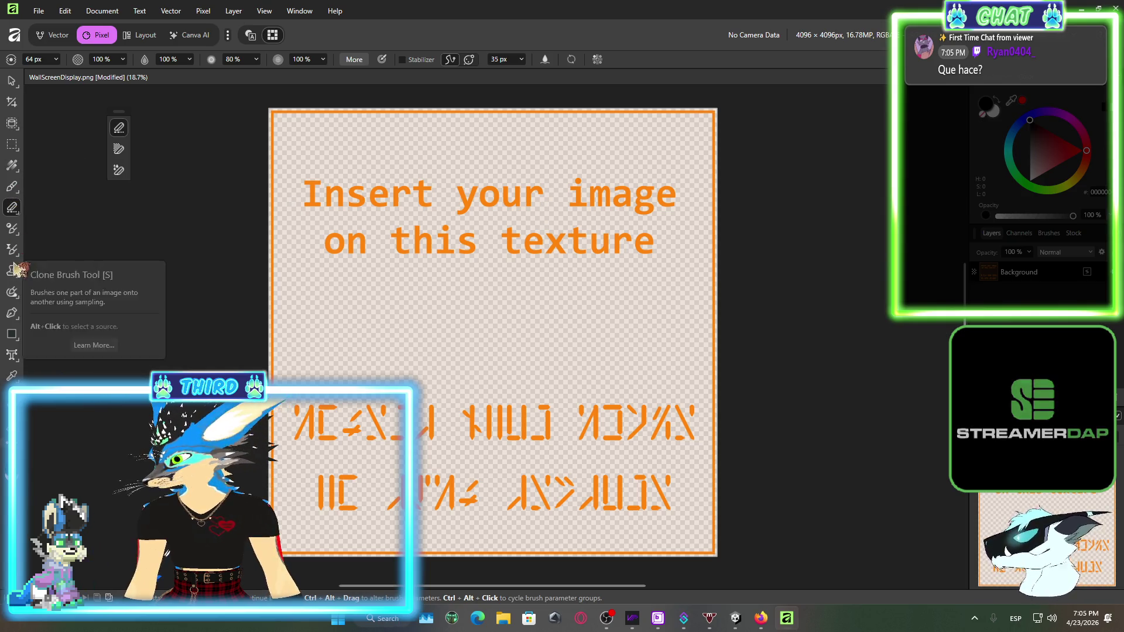
pyautogui.rightClick(13, 209)
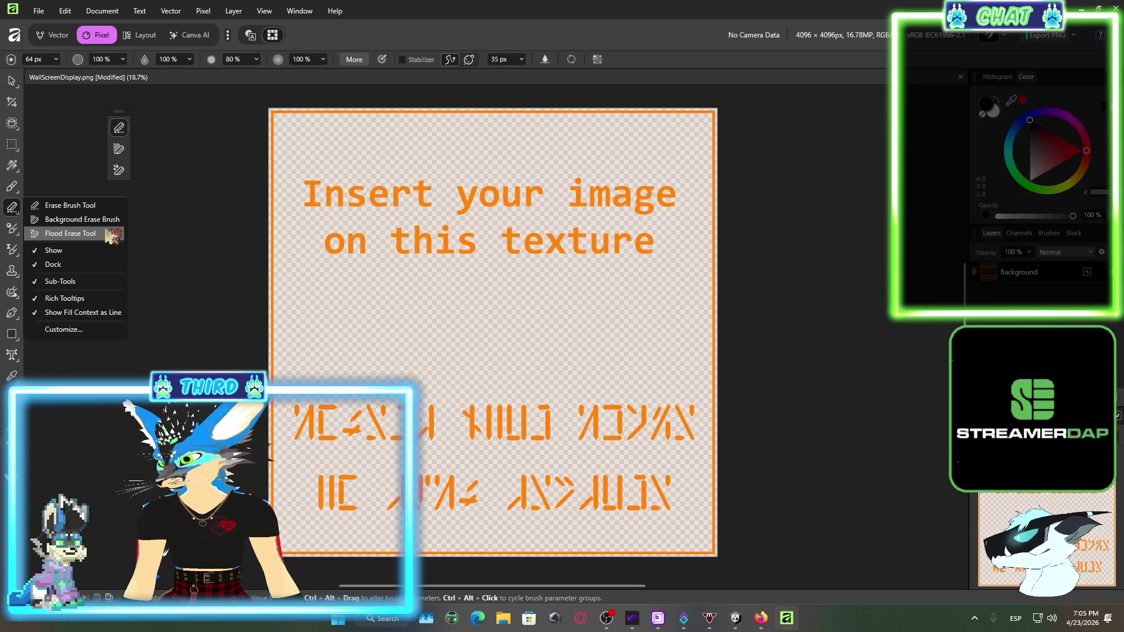
pyautogui.click(11, 251)
pyautogui.click(11, 375)
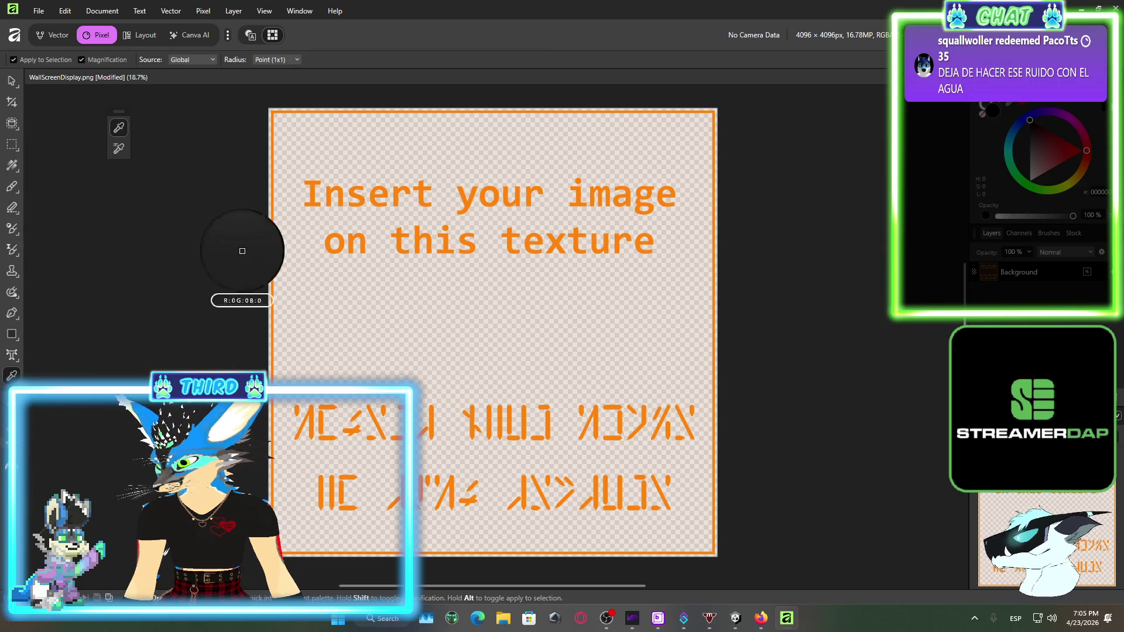
pyautogui.moveTo(239, 244)
pyautogui.mouseDown()
pyautogui.moveTo(322, 164)
pyautogui.moveTo(360, 155)
pyautogui.moveTo(722, 188)
pyautogui.moveTo(652, 311)
pyautogui.moveTo(582, 243)
pyautogui.moveTo(594, 238)
pyautogui.moveTo(561, 290)
pyautogui.moveTo(123, 387)
pyautogui.mouseUp()
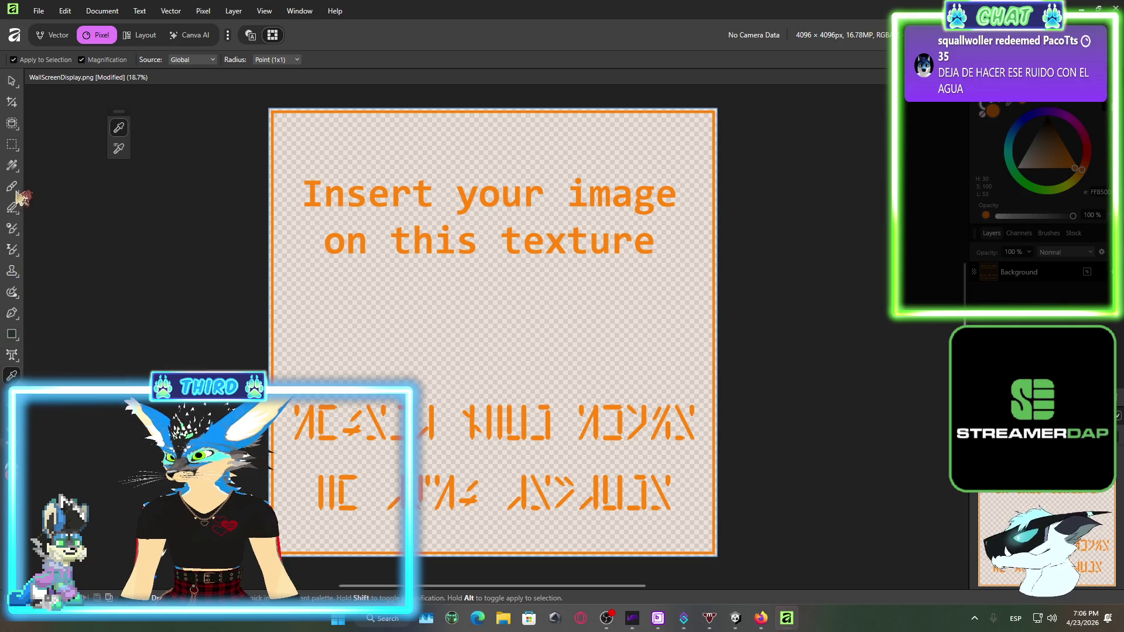
# Browse the filter and adjustment brushes, then choose Flood Erase from the eraser flyout
pyautogui.click(12, 248)
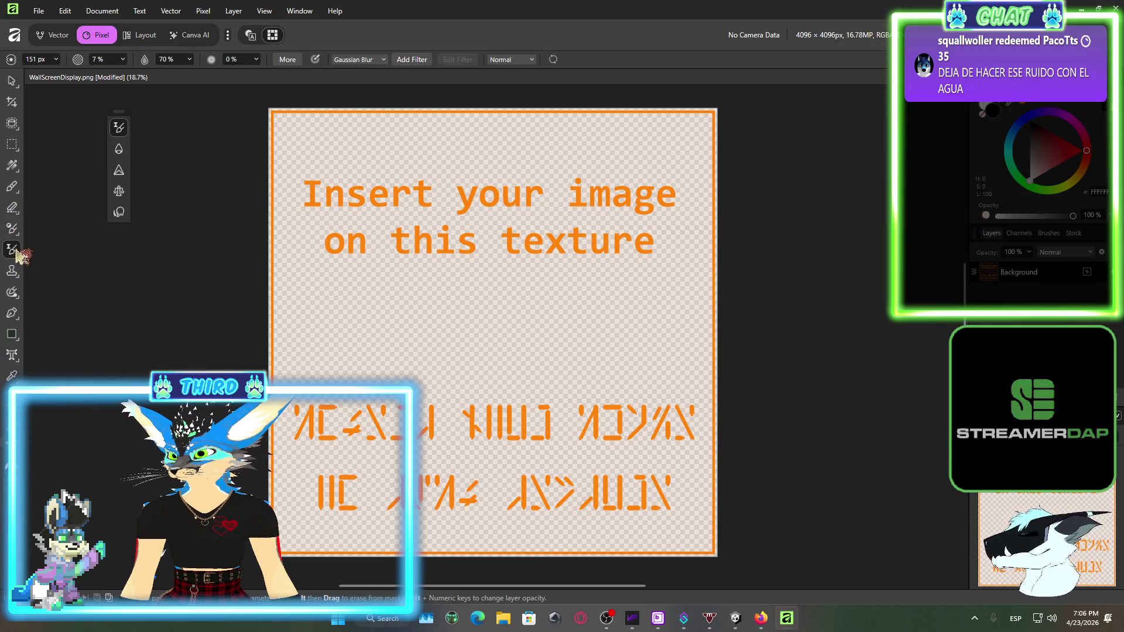
pyautogui.rightClick(16, 247)
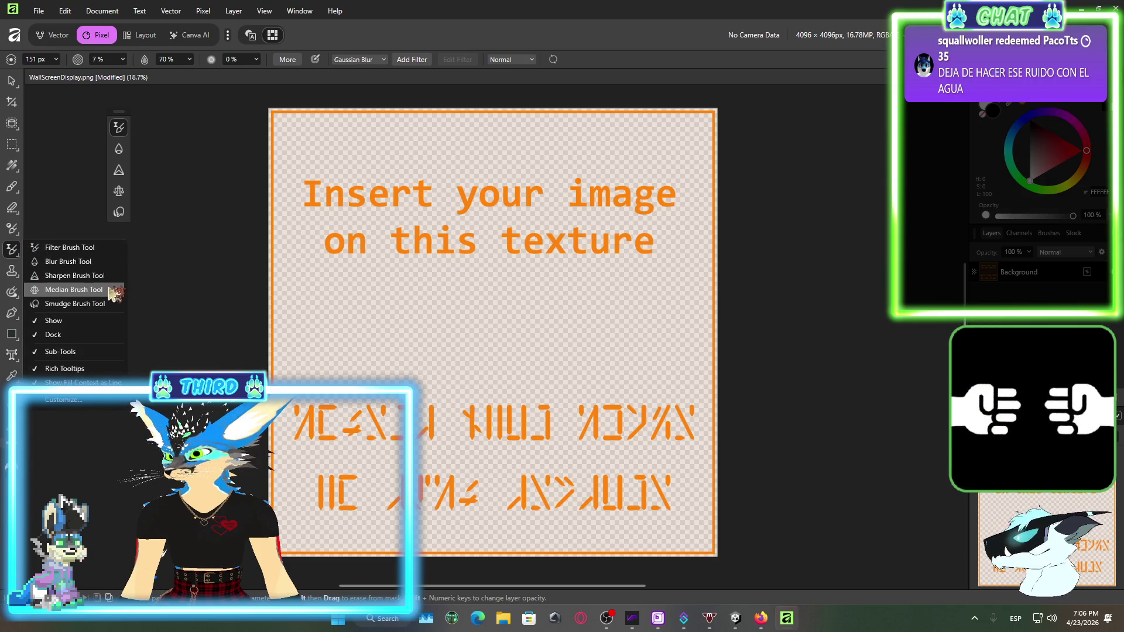
pyautogui.click(15, 230)
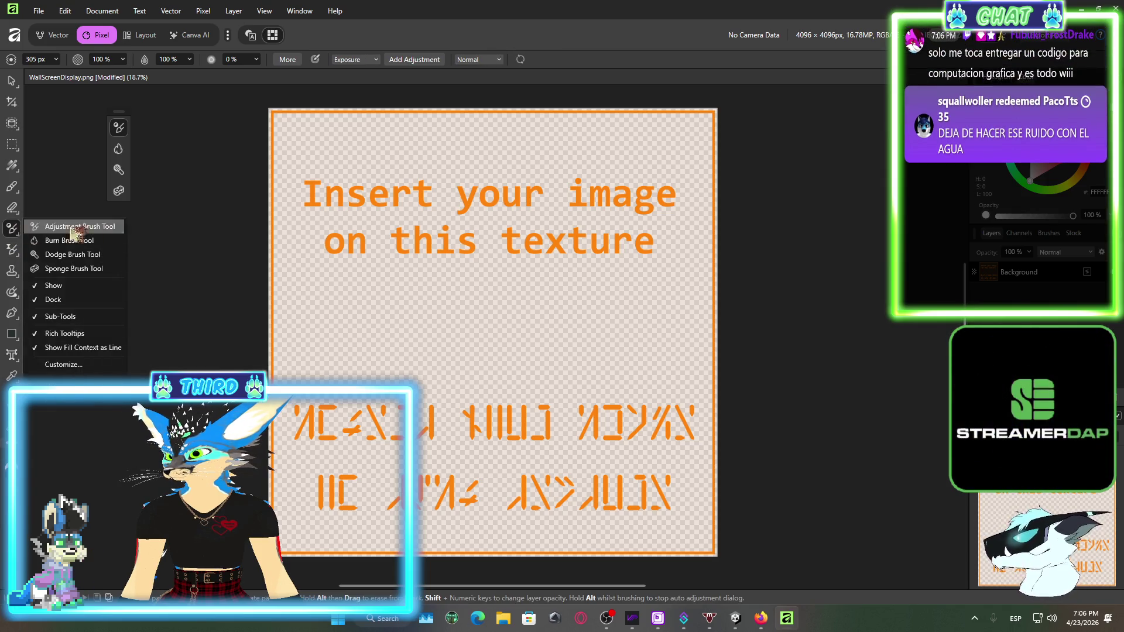
pyautogui.click(11, 207)
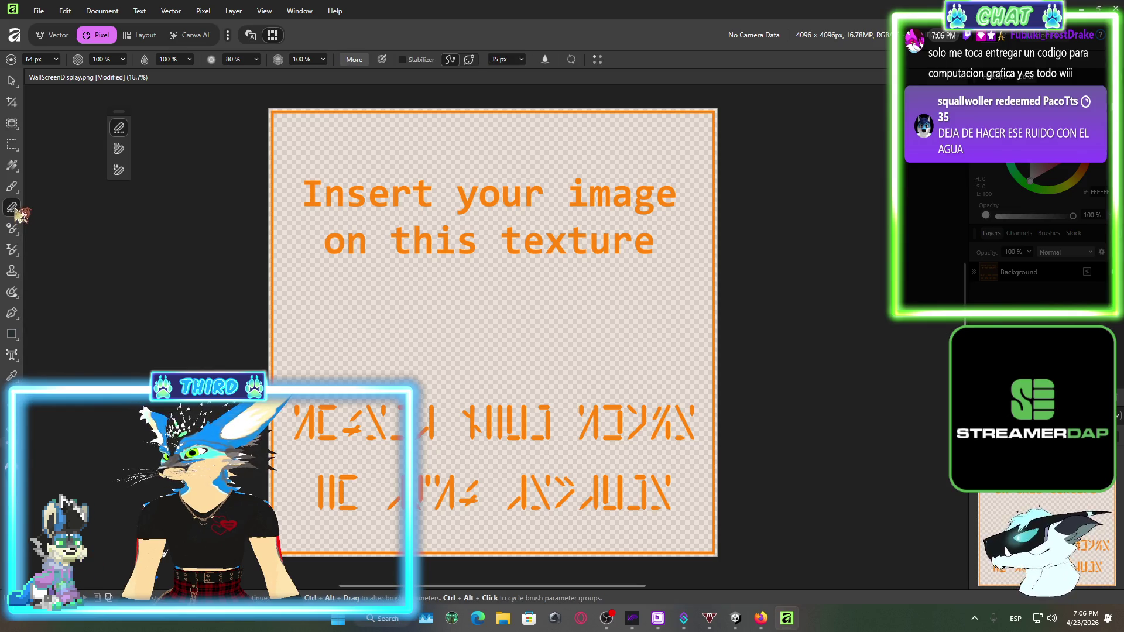
pyautogui.rightClick(12, 207)
pyautogui.click(106, 222)
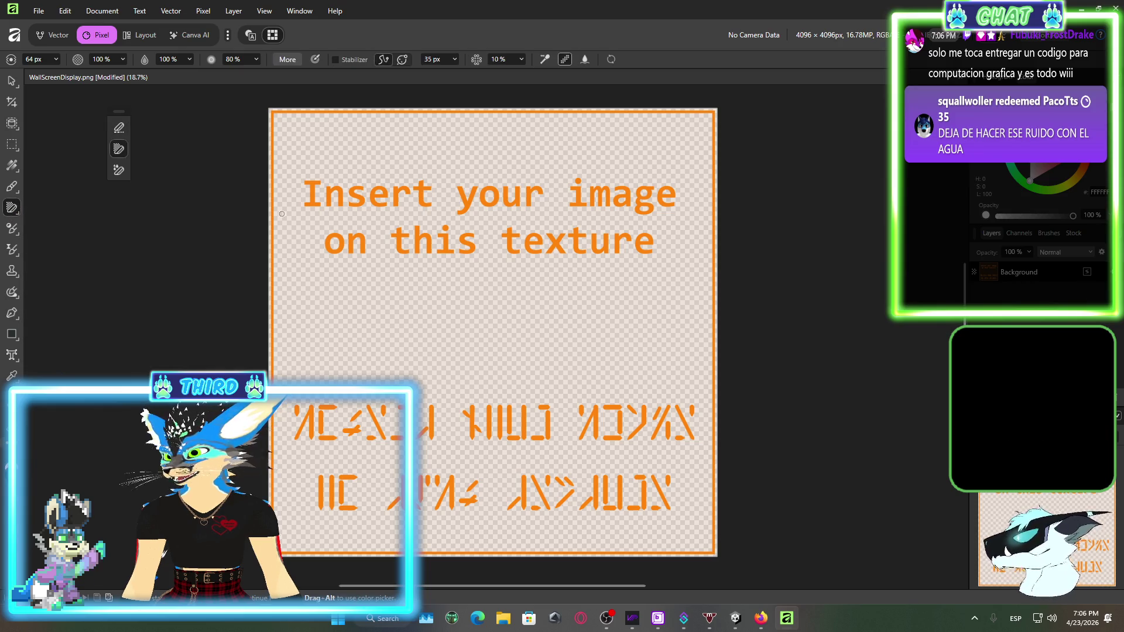
pyautogui.click(118, 169)
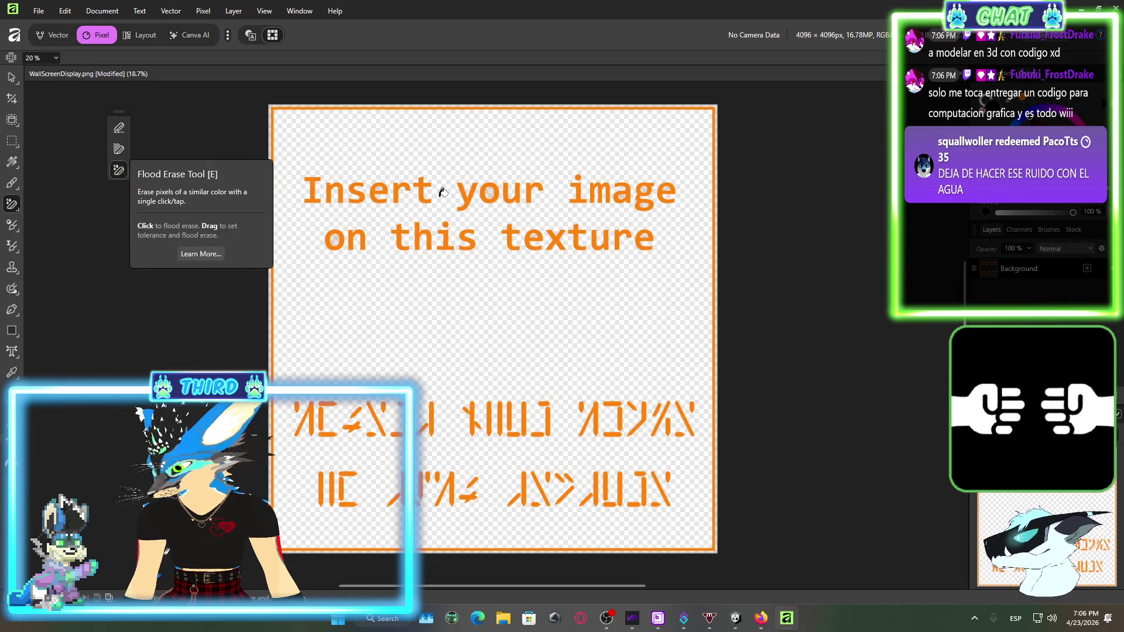
# Flood-erase the 't' of 'Insert' and the letters of 'your', then bring up File Explorer
pyautogui.scroll(1, 446, 300)
pyautogui.scroll(-1, 444, 298)
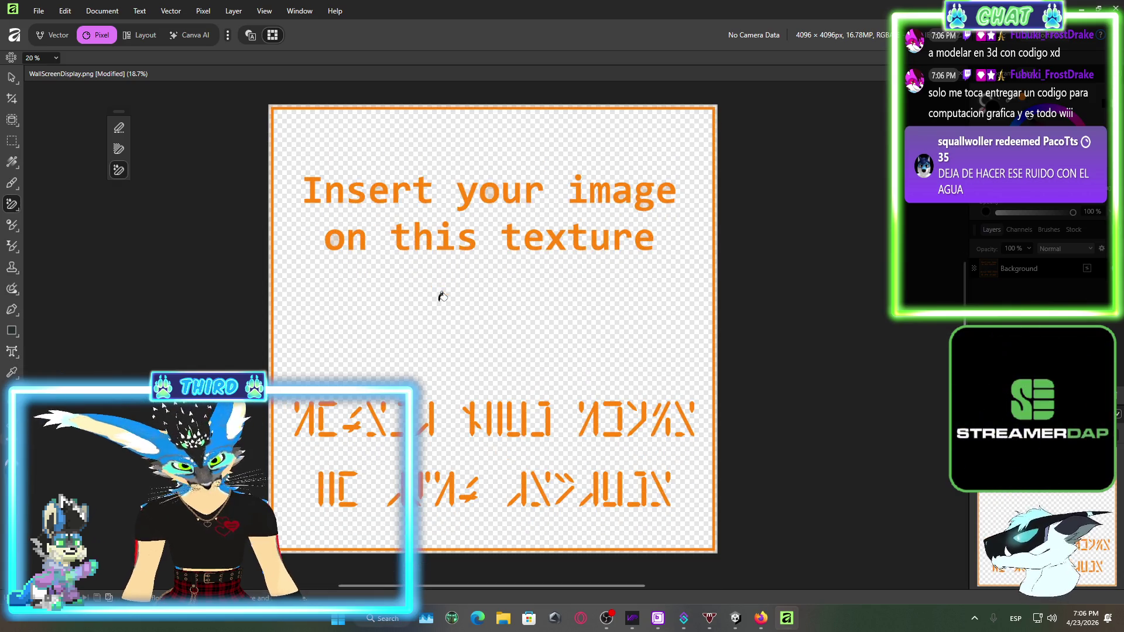
pyautogui.click(409, 268)
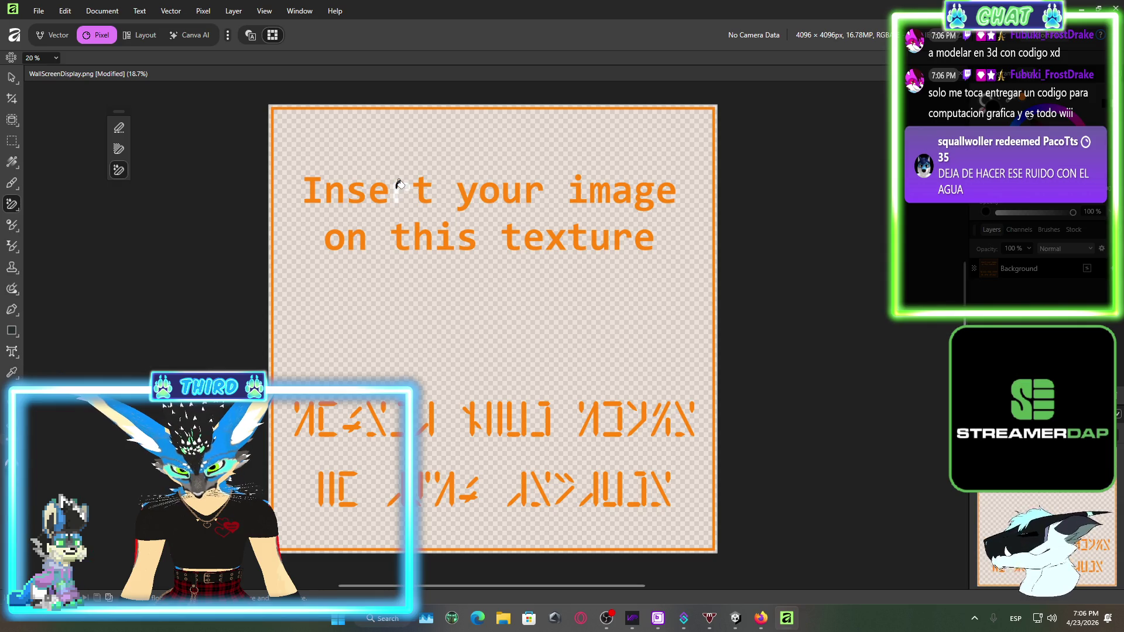
pyautogui.click(419, 190)
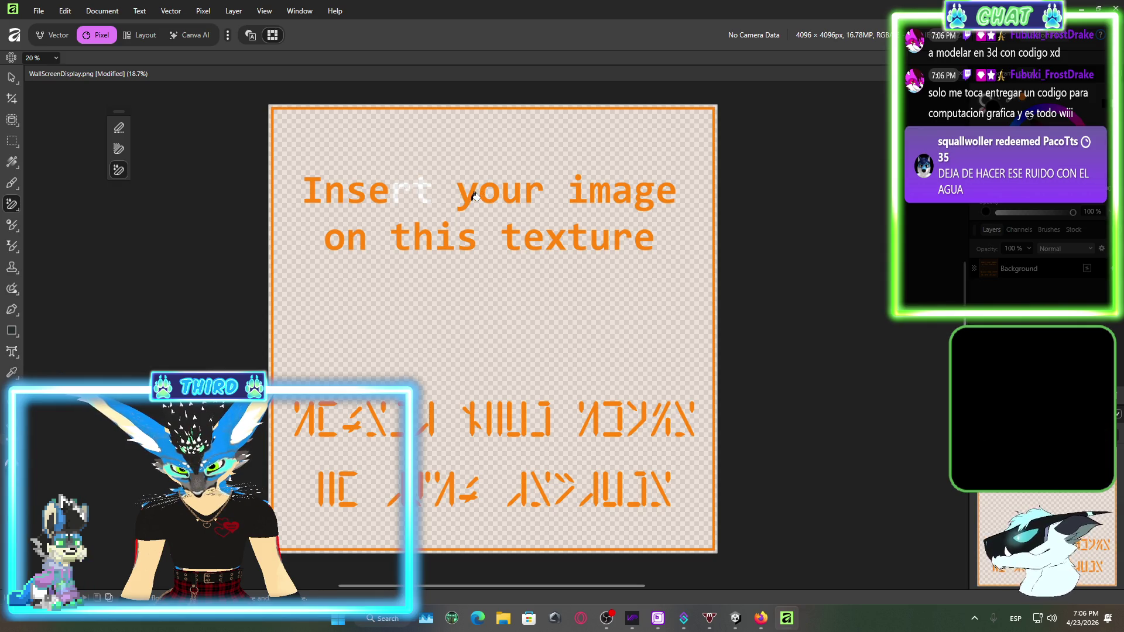
pyautogui.click(473, 195)
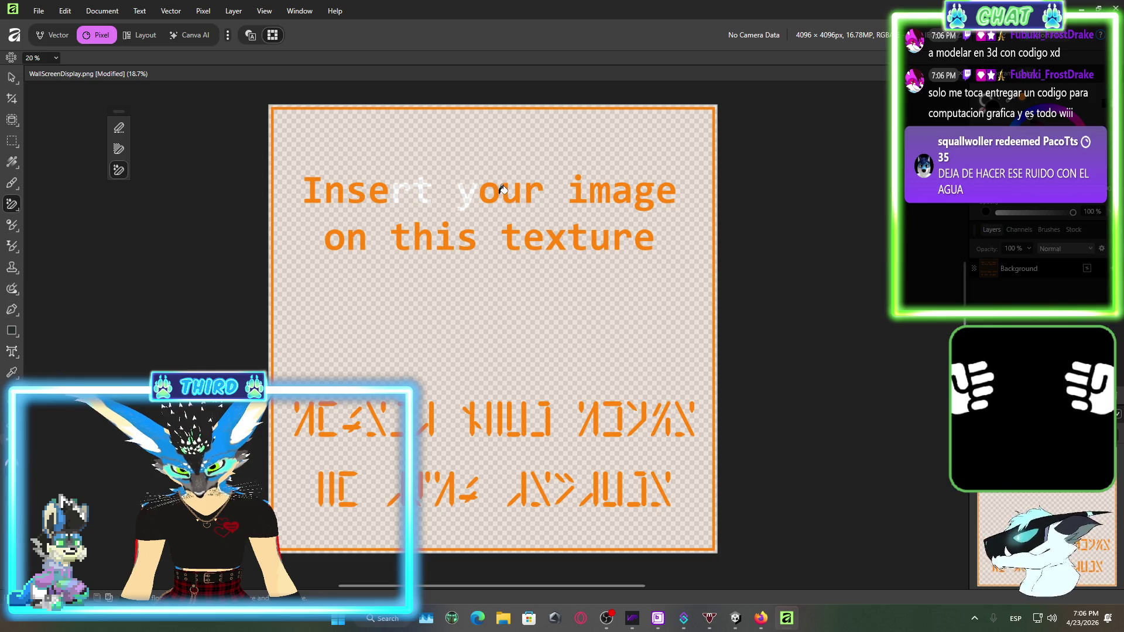
pyautogui.click(505, 194)
pyautogui.click(514, 195)
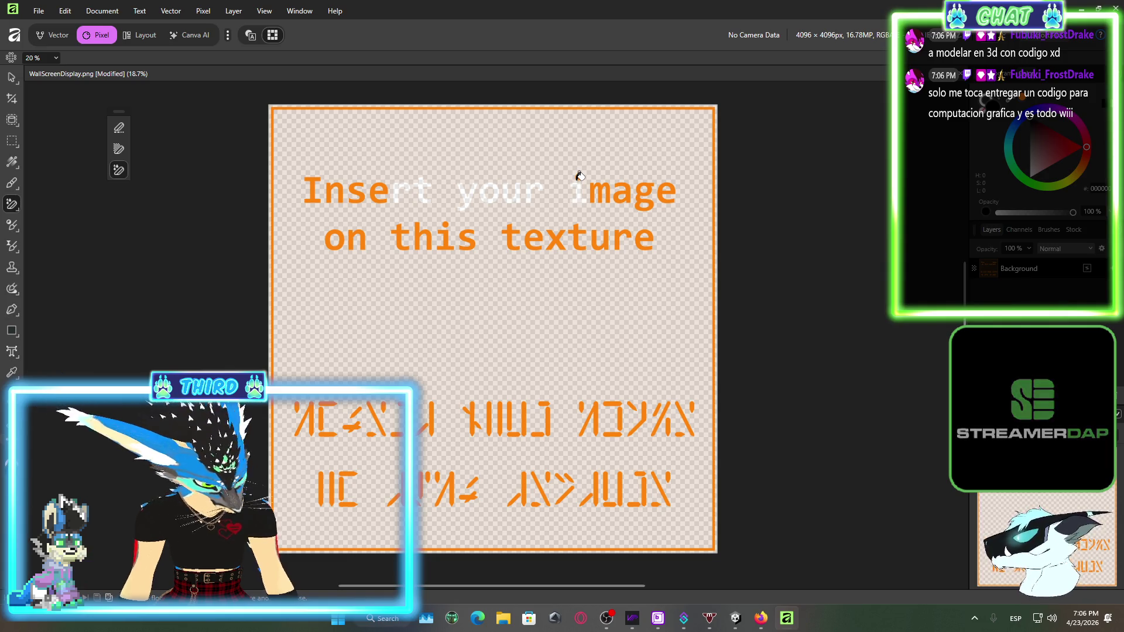
pyautogui.click(504, 620)
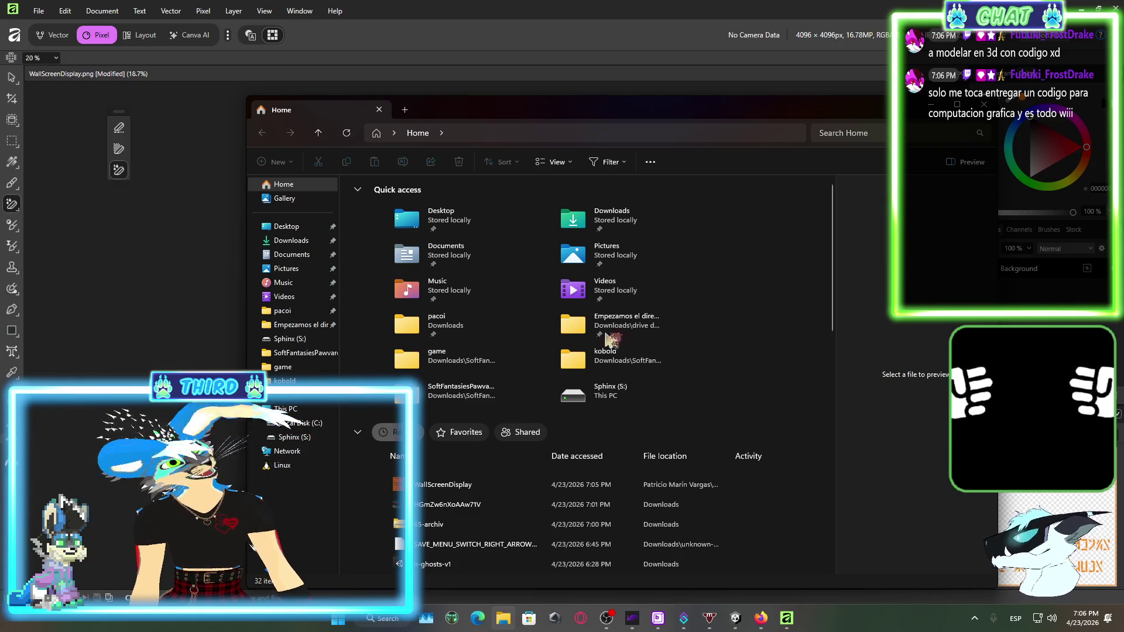
# Open the WallImageMount project from Downloads in Substance 3D Painter
pyautogui.click(304, 242)
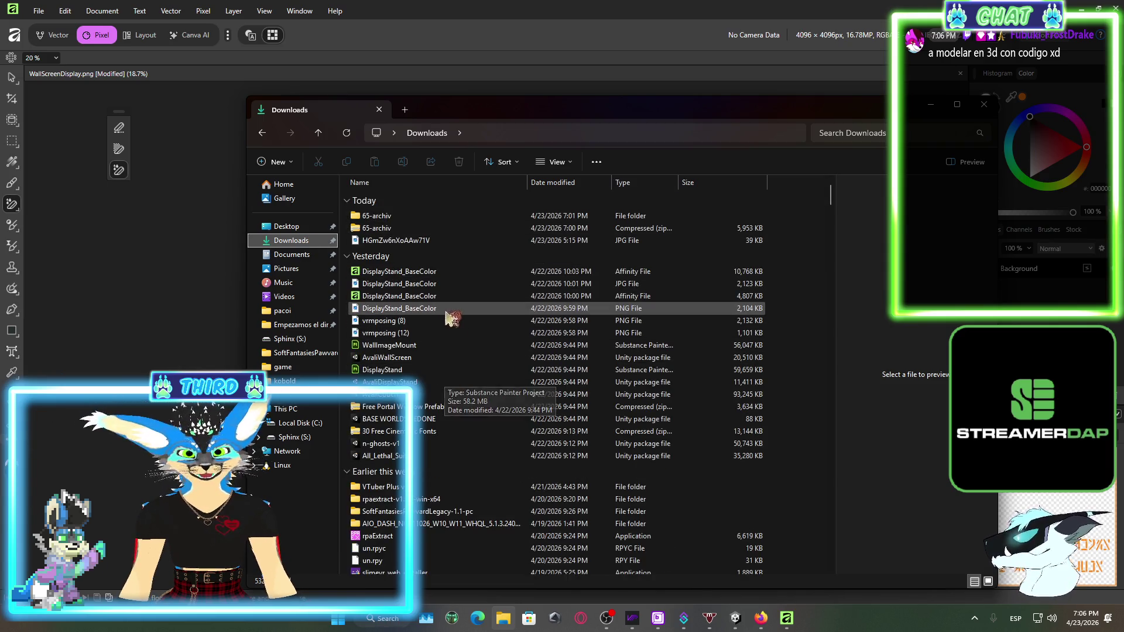
pyautogui.click(448, 296)
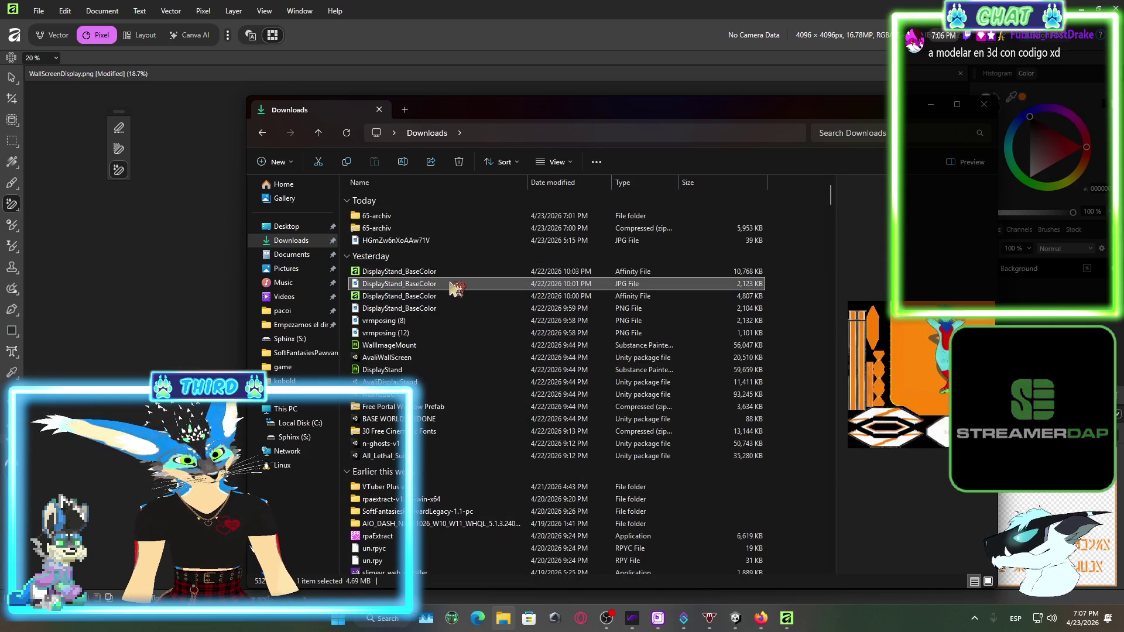
pyautogui.click(445, 345)
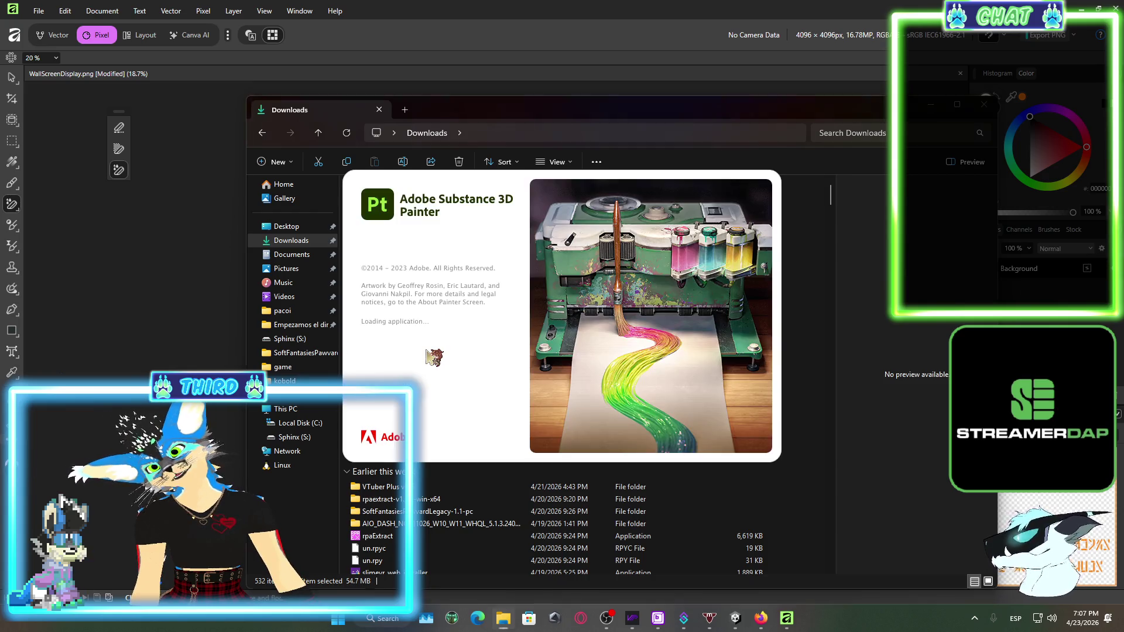
# Close the WallScreenDisplay texture with Ctrl+W, answer the save prompt, and quit Affinity
pyautogui.click(983, 104)
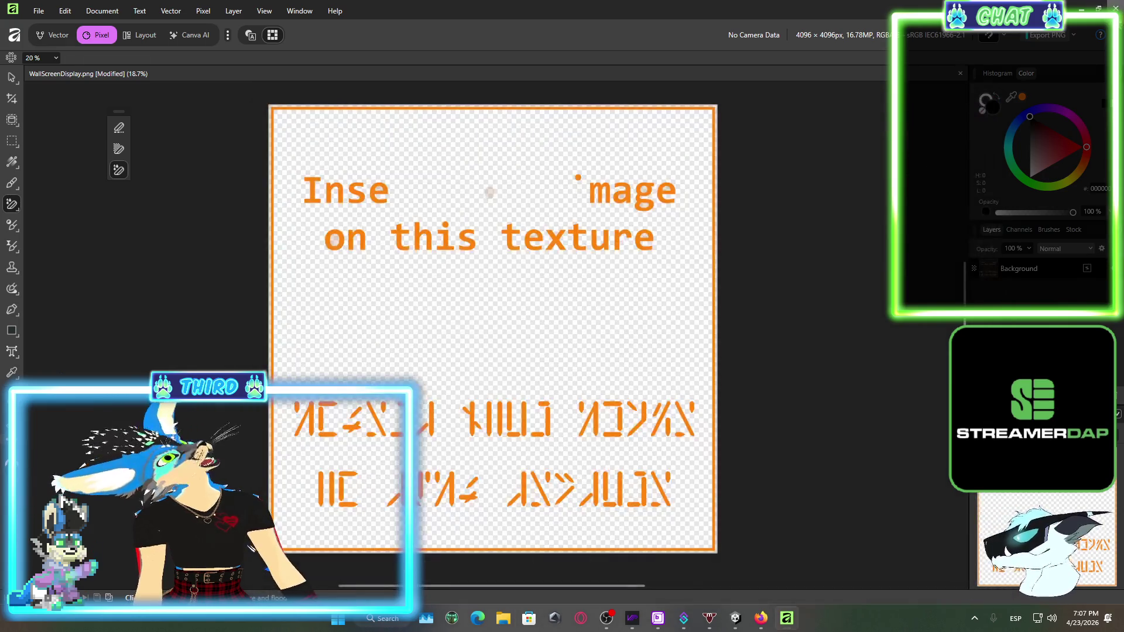
pyautogui.hotkey('ctrl', 'w')
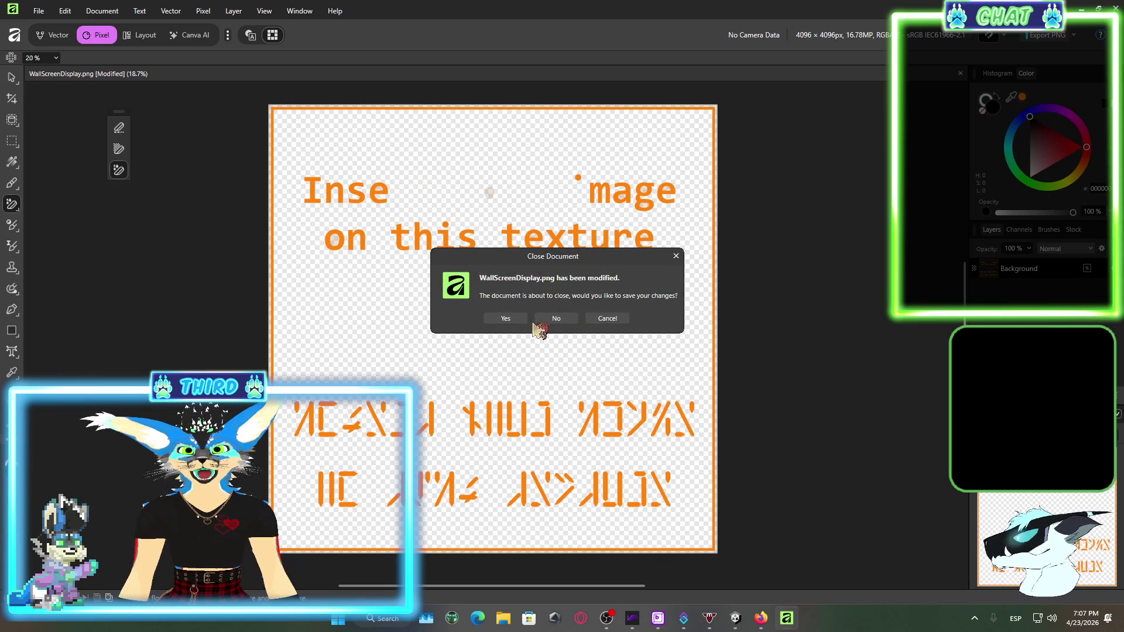
pyautogui.click(554, 319)
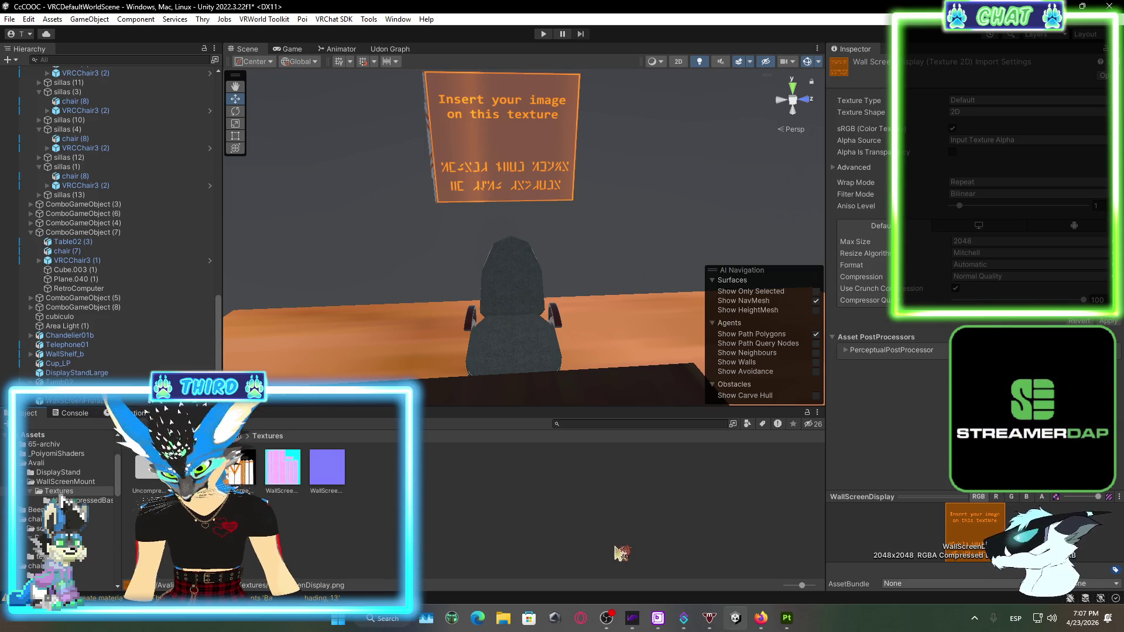
# Acknowledge Painter's project update notice and compare the DisplayScreenFrame and DisplayScreenDisplay texture sets
pyautogui.click(792, 611)
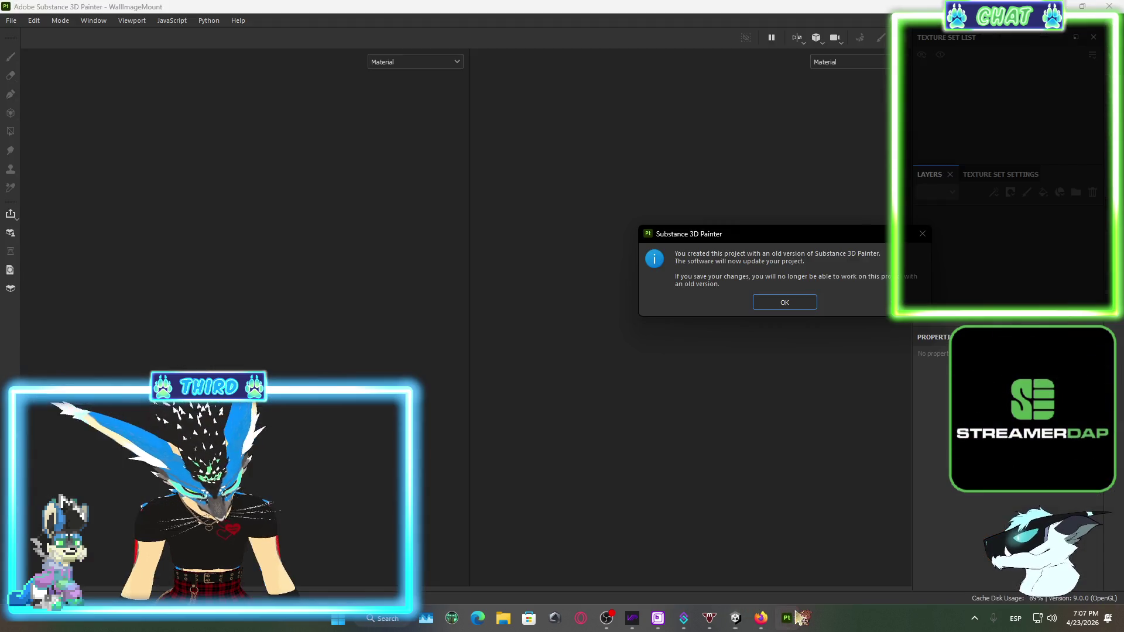
pyautogui.click(794, 303)
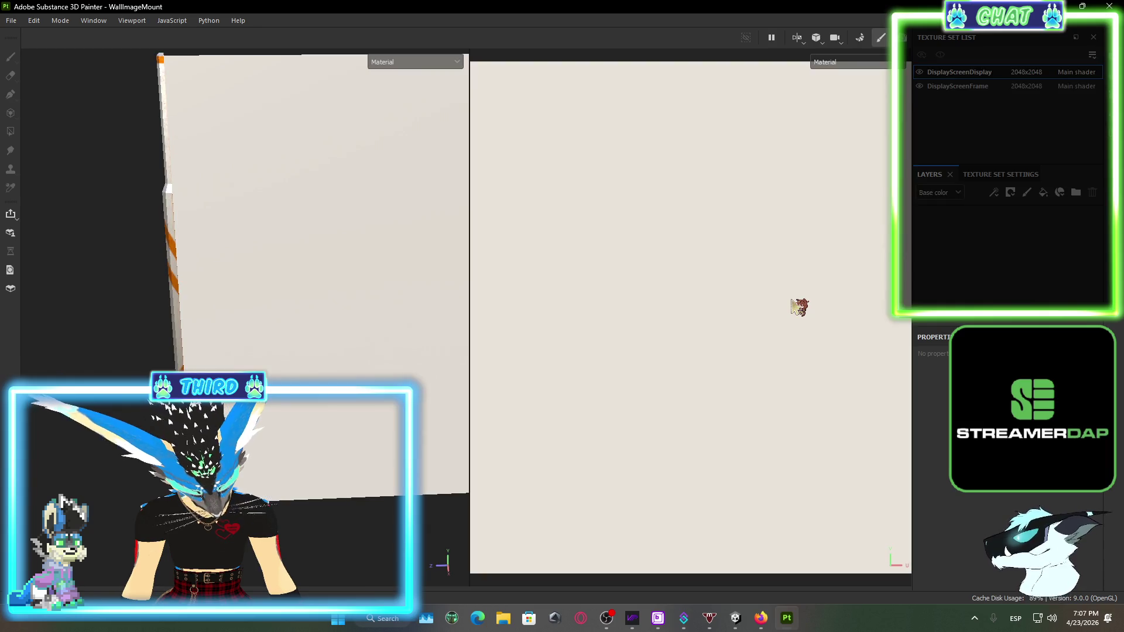
pyautogui.scroll(-3, 353, 290)
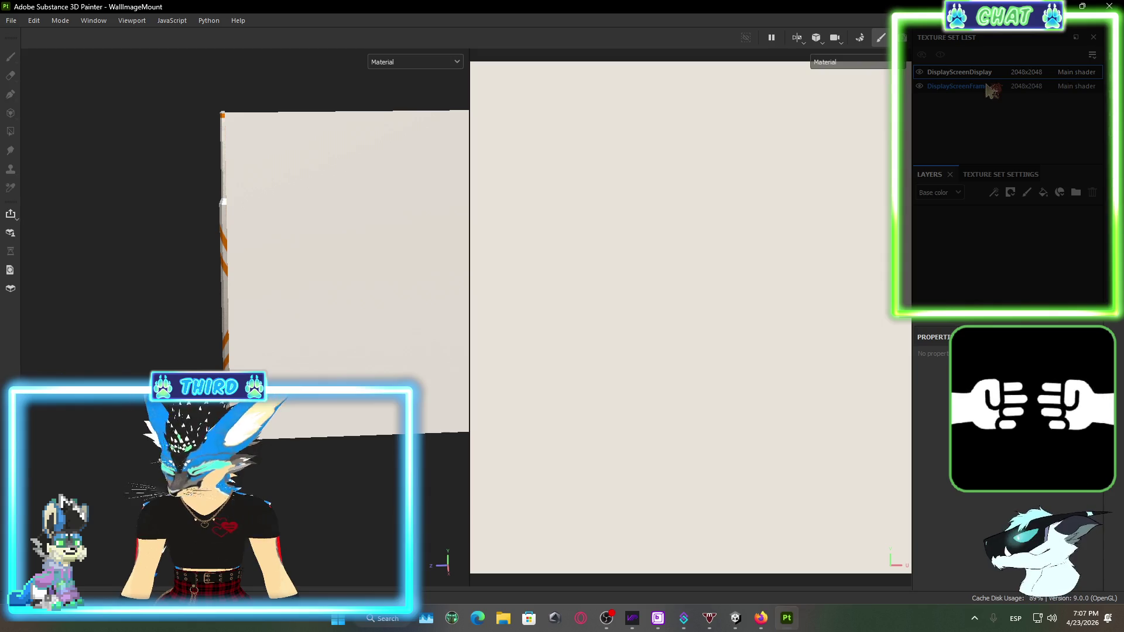
pyautogui.click(989, 87)
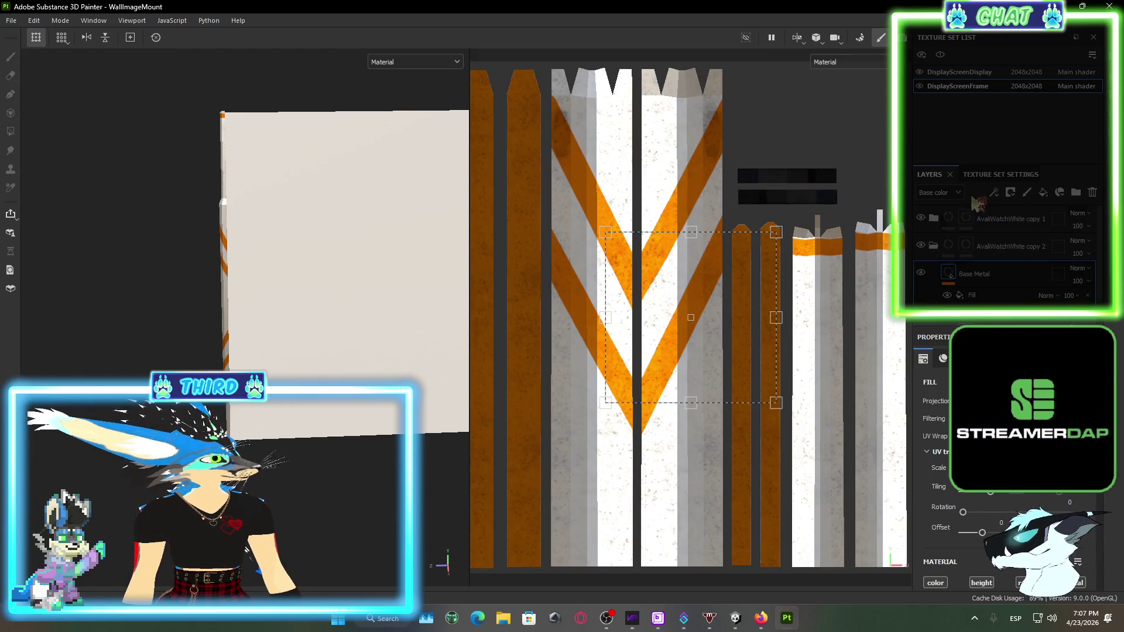
pyautogui.click(972, 71)
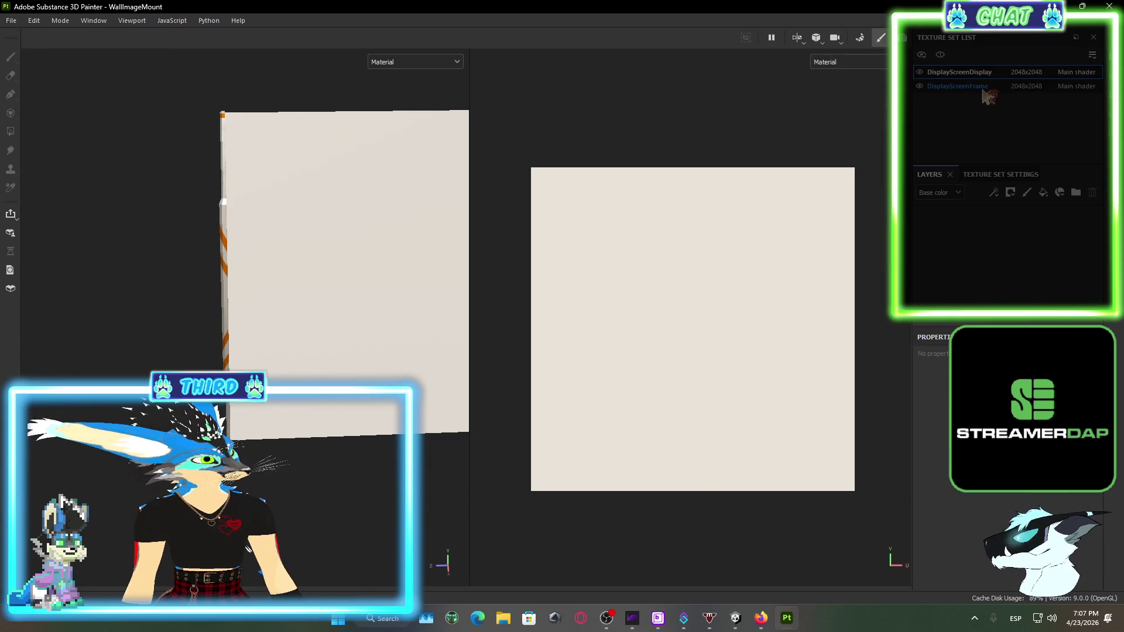
pyautogui.click(982, 86)
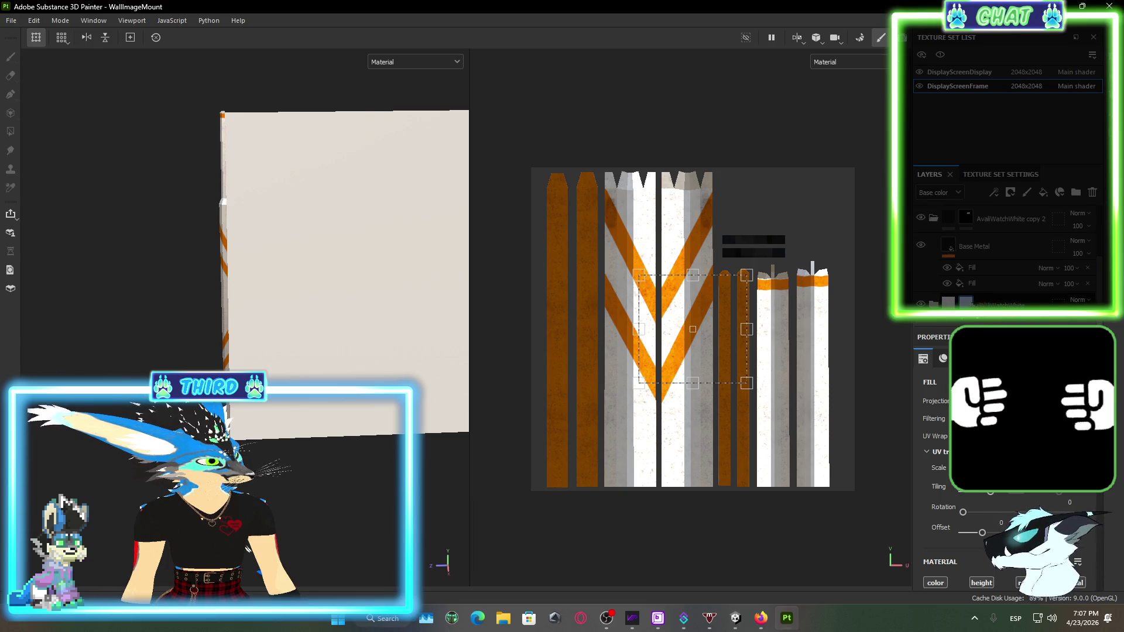
# View the blank DisplayScreenDisplay texture set, then close Painter, discarding the changes
pyautogui.scroll(-3, 1042, 283)
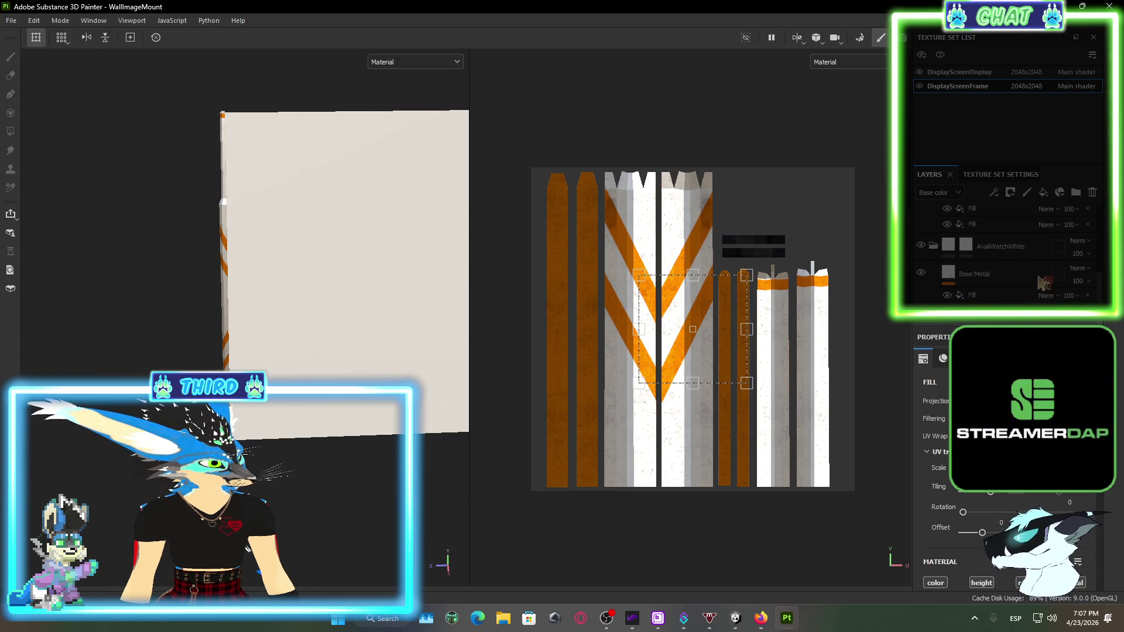
pyautogui.scroll(-2, 1039, 282)
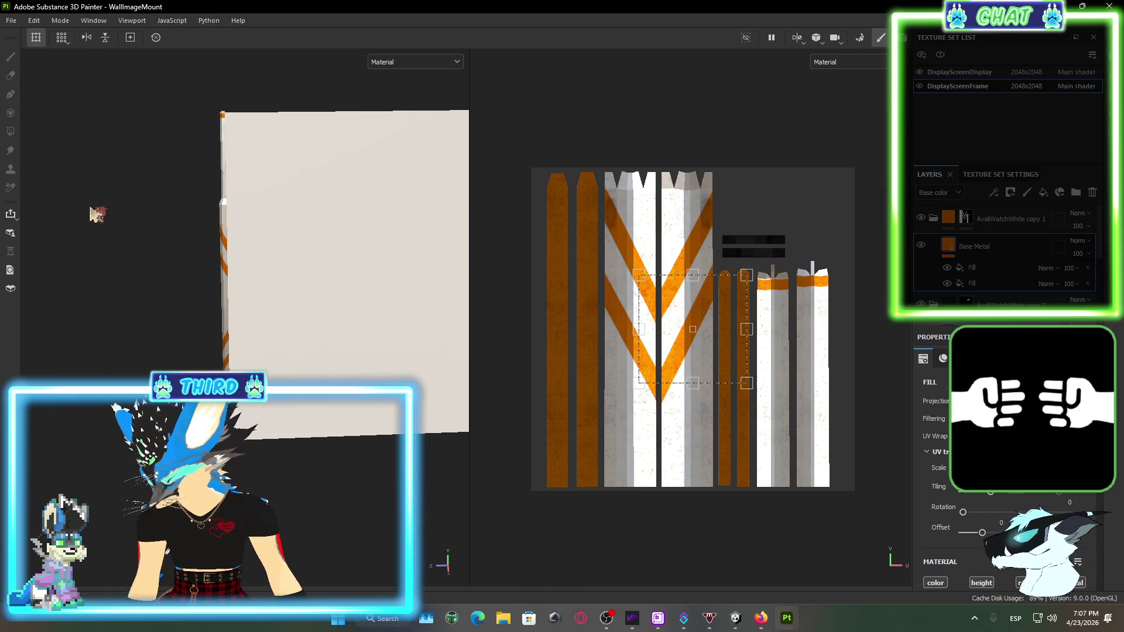
pyautogui.click(1000, 72)
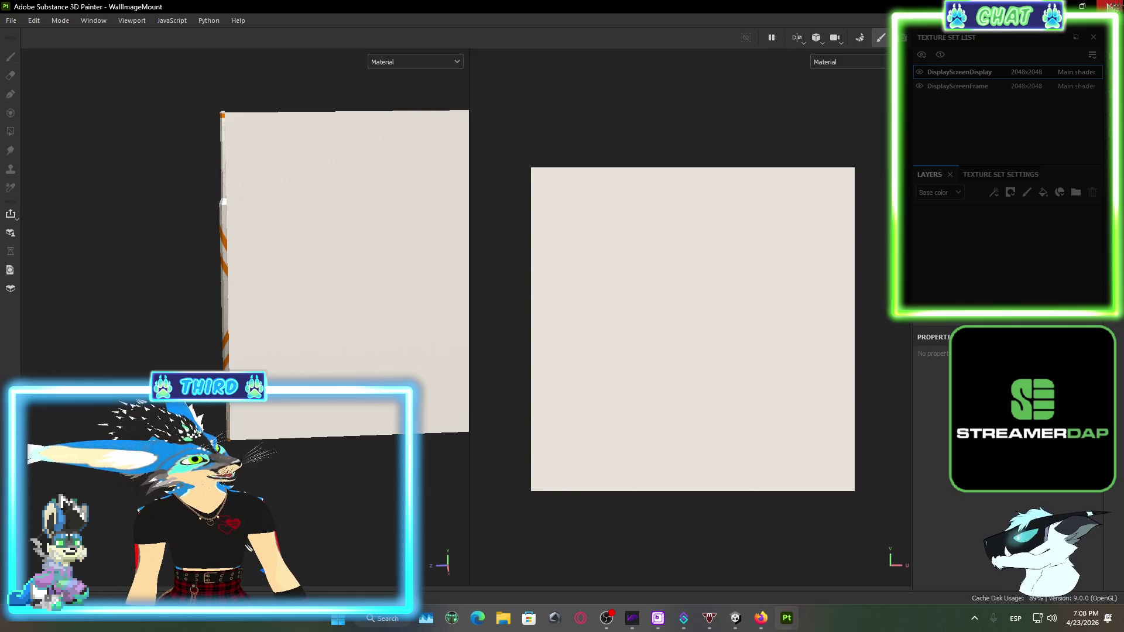
pyautogui.click(1110, 7)
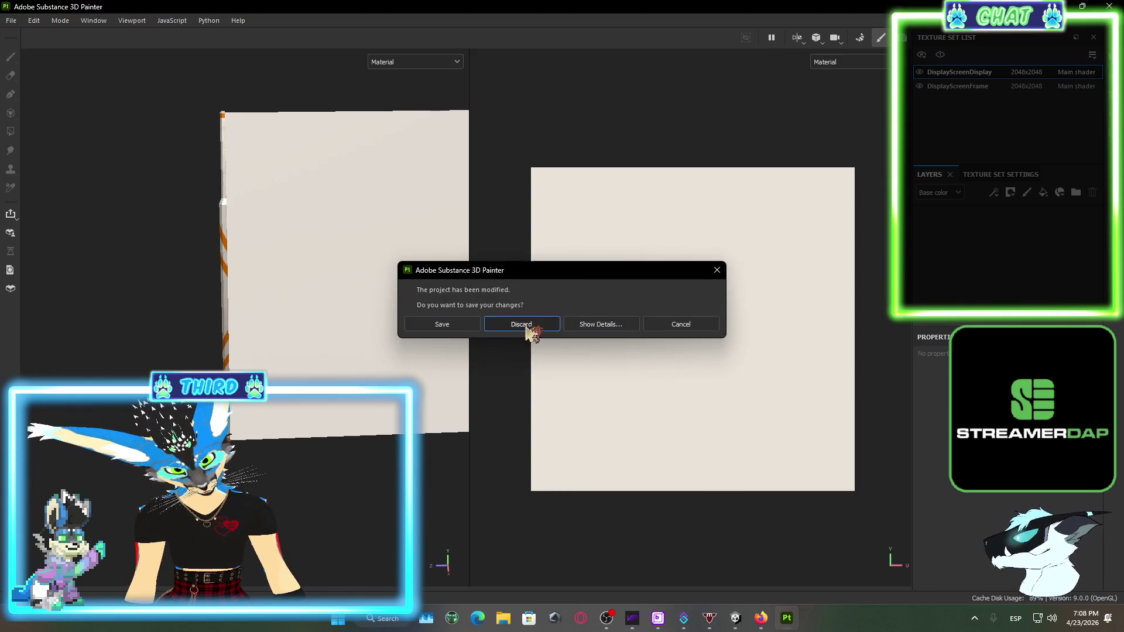
pyautogui.click(523, 323)
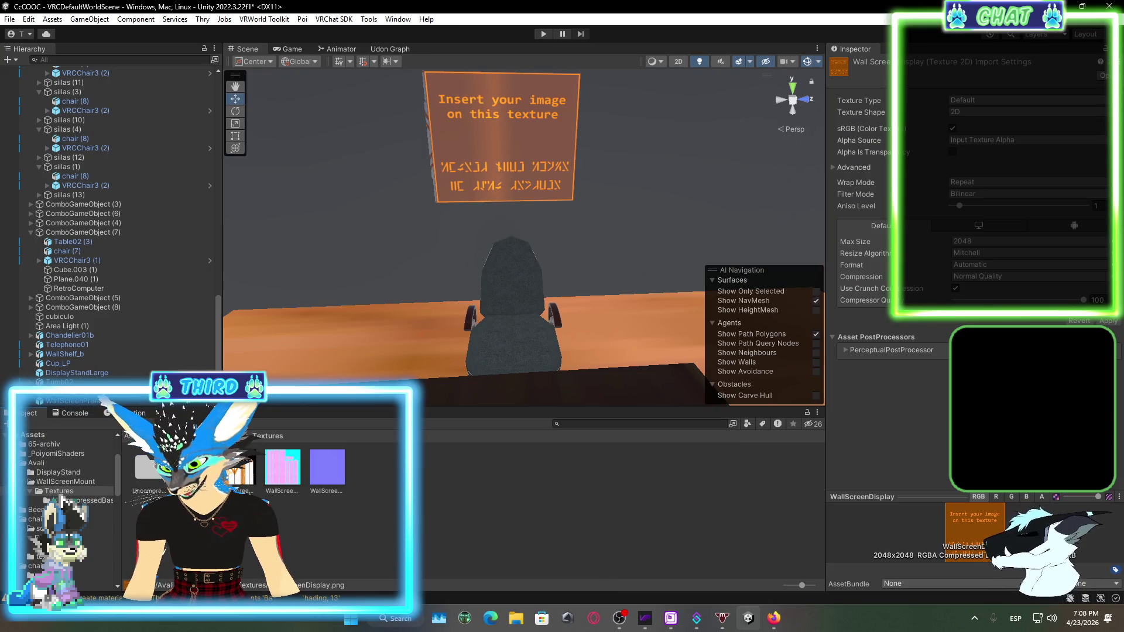
# In Unity's UncompressedBase folder, open WallScreenDisplay_PSDBASE.psd in the external image editor
pyautogui.click(77, 501)
pyautogui.click(283, 469)
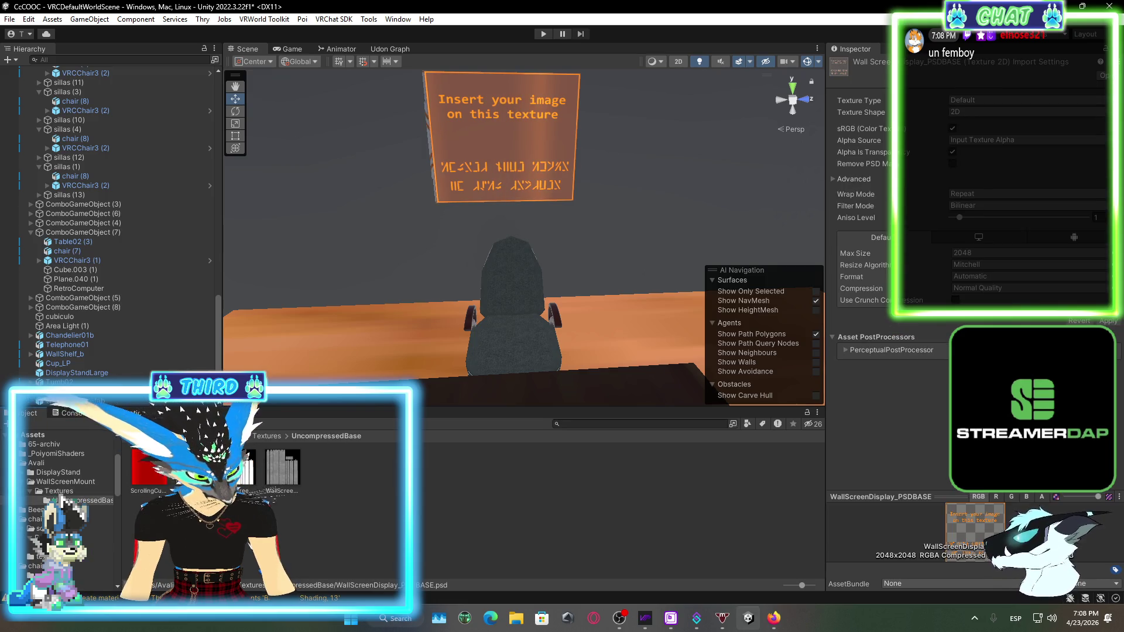
pyautogui.rightClick(203, 465)
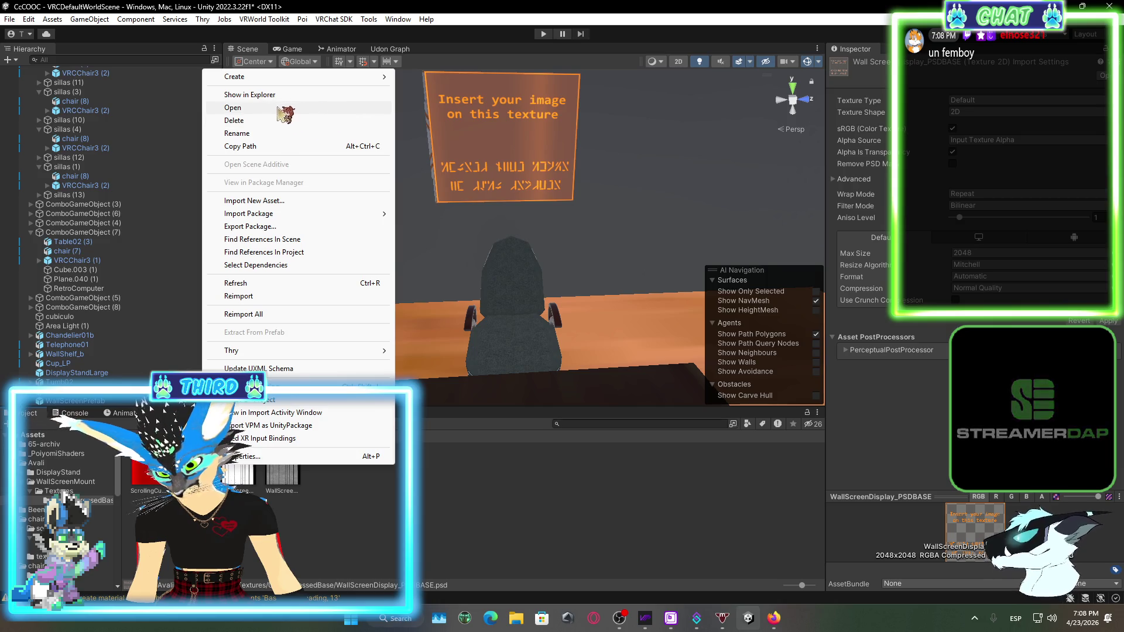
pyautogui.click(278, 107)
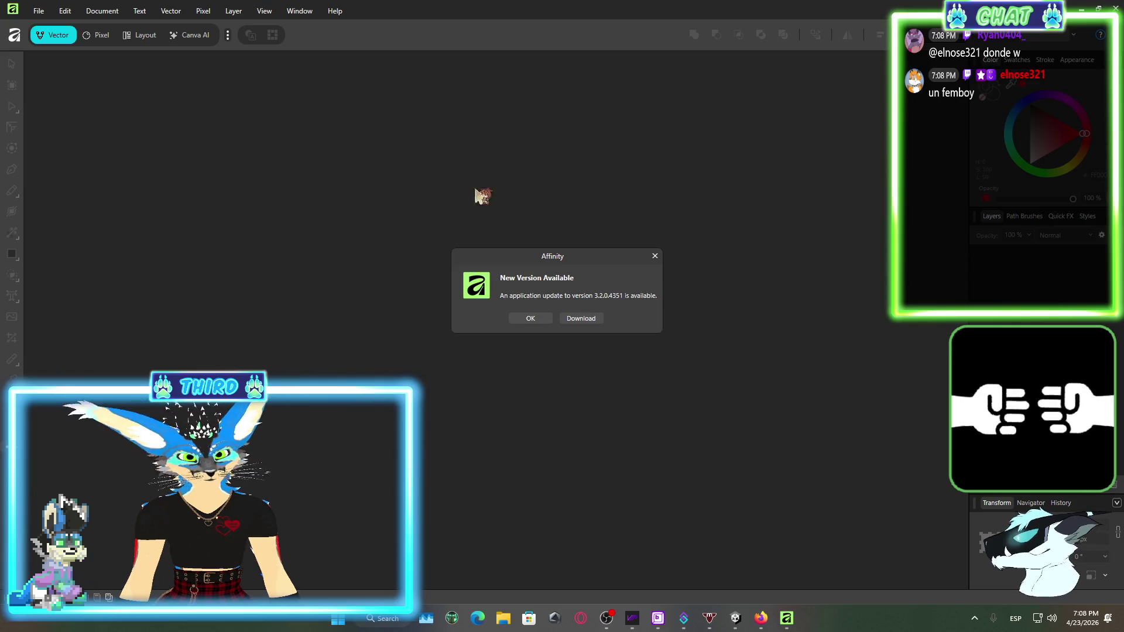
# Dismiss the update notice and hide the InstructionScratch and InstructionEnglish text layers
pyautogui.click(530, 318)
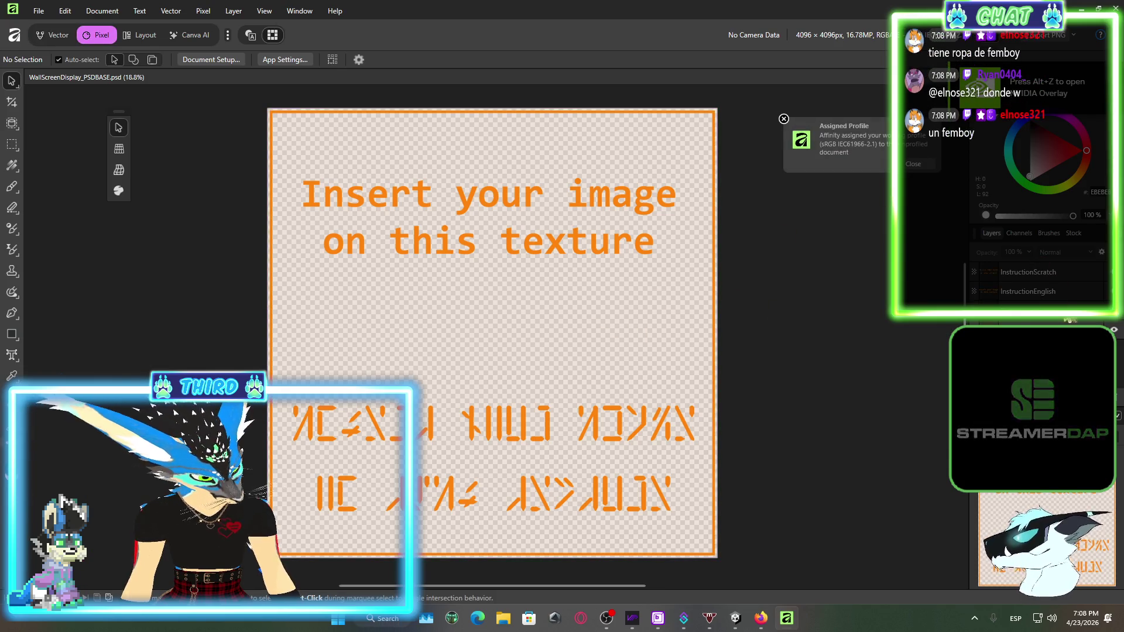
pyautogui.click(1104, 291)
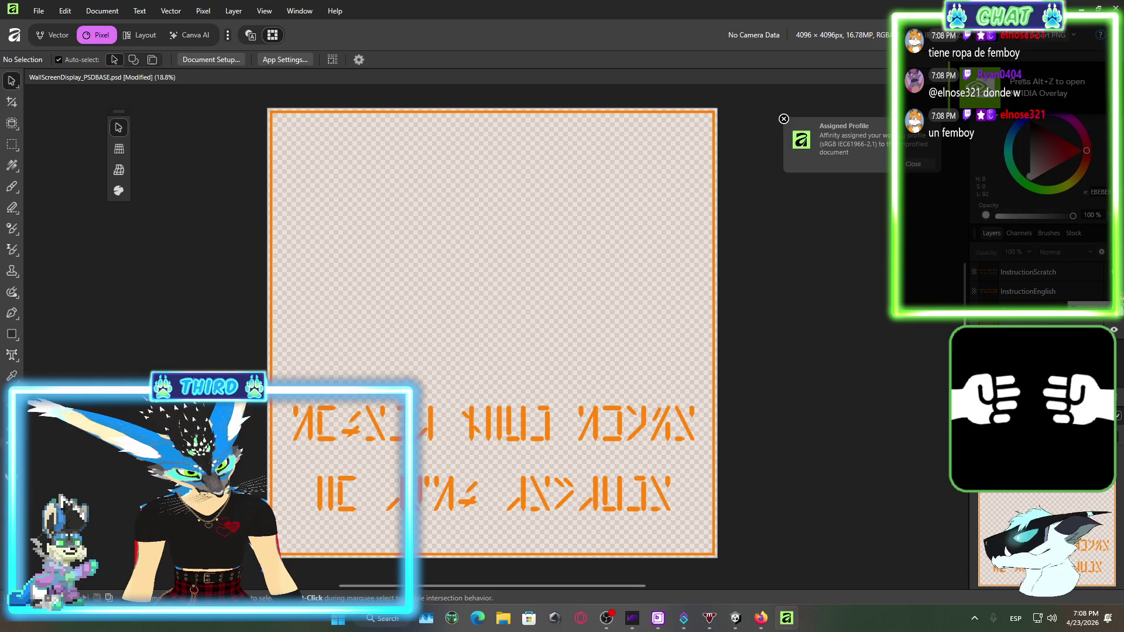
pyautogui.click(1103, 291)
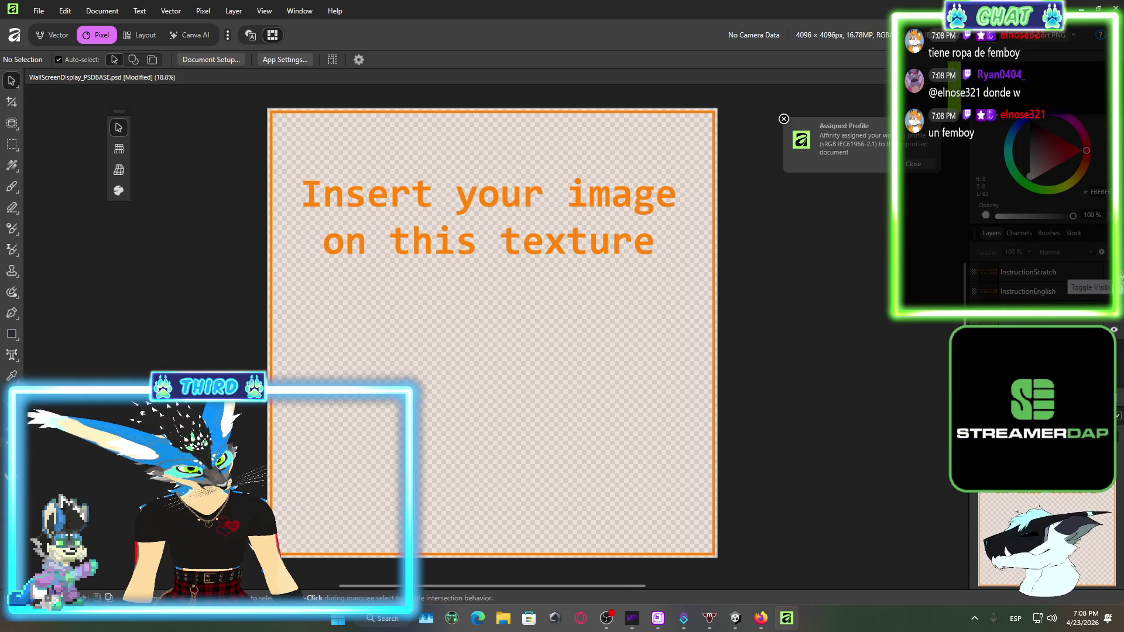
pyautogui.click(1103, 271)
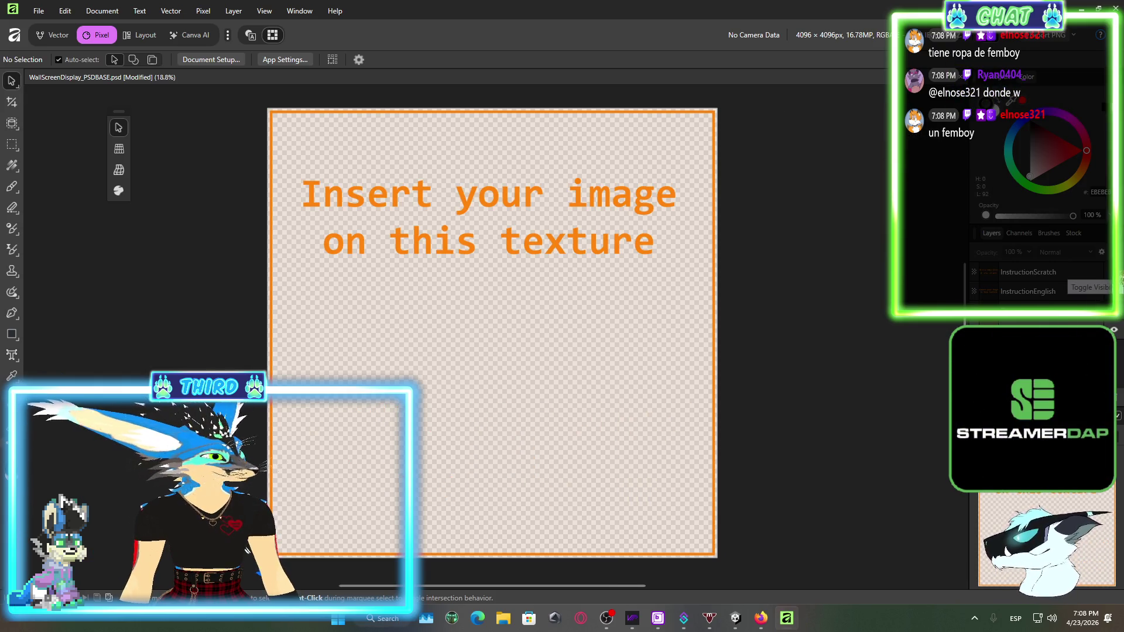
pyautogui.click(1103, 291)
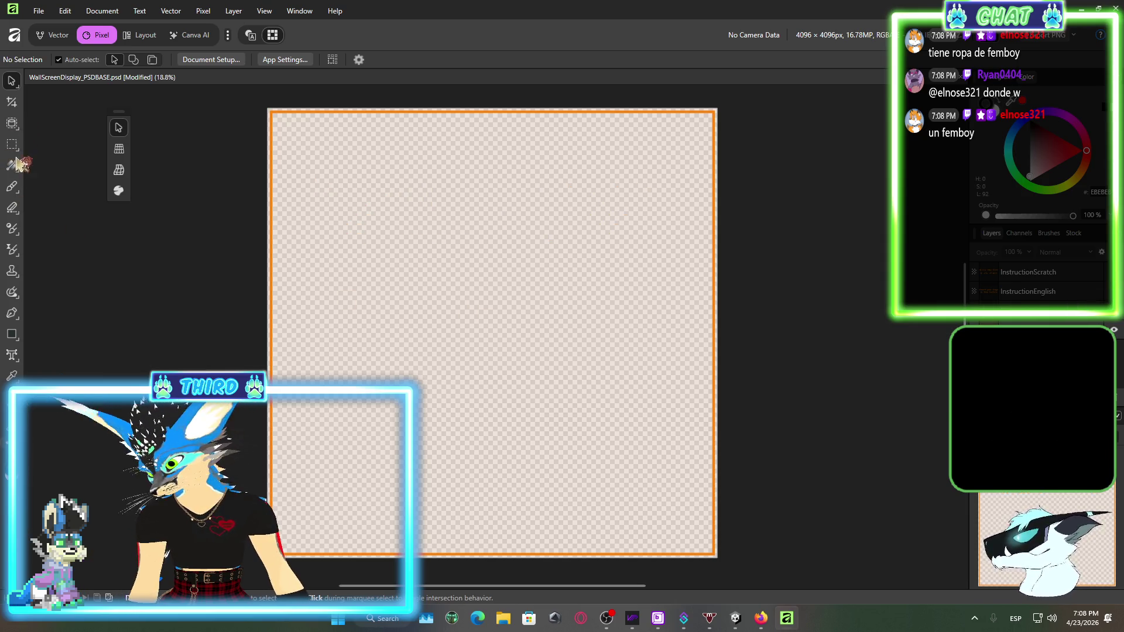
# Select the InstructionEnglish layer and make its text visible again
pyautogui.click(1030, 291)
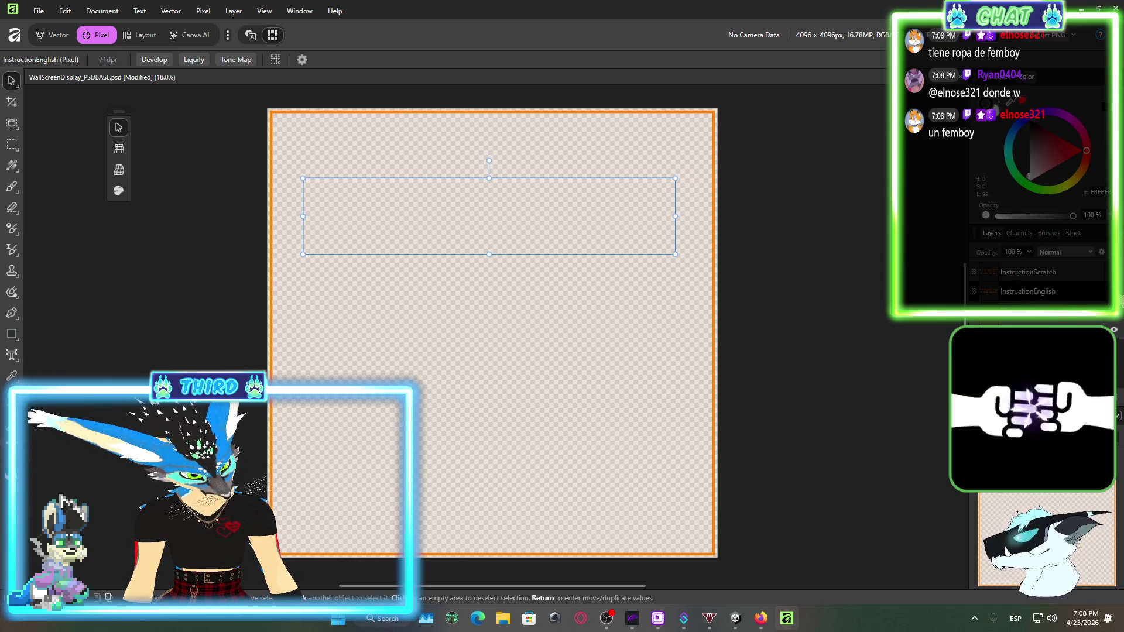
pyautogui.click(1104, 291)
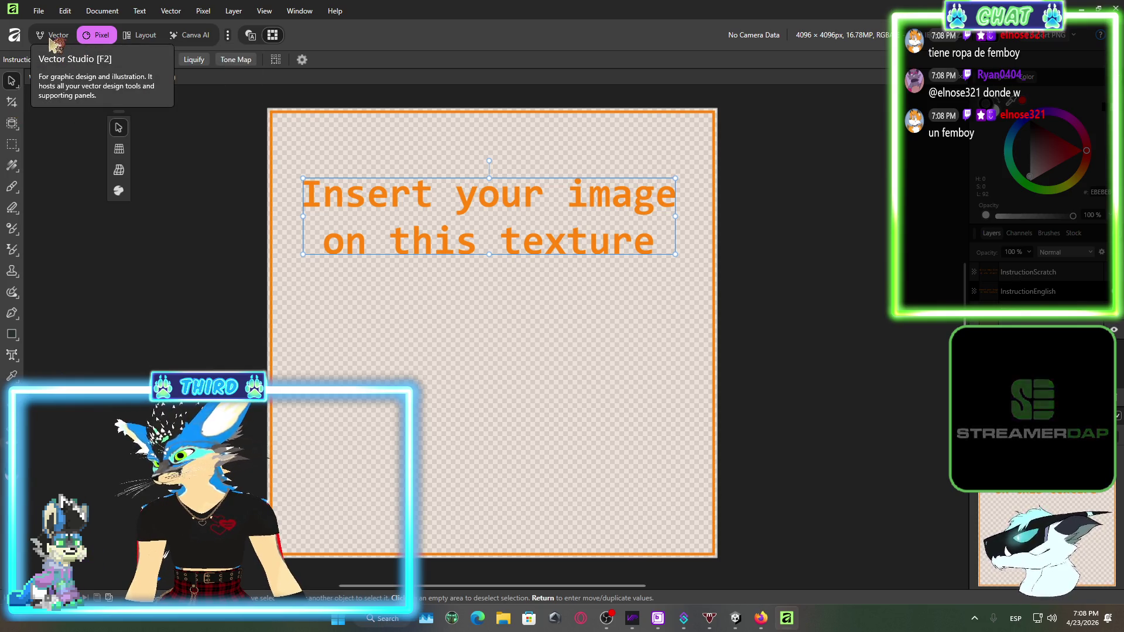
pyautogui.click(12, 355)
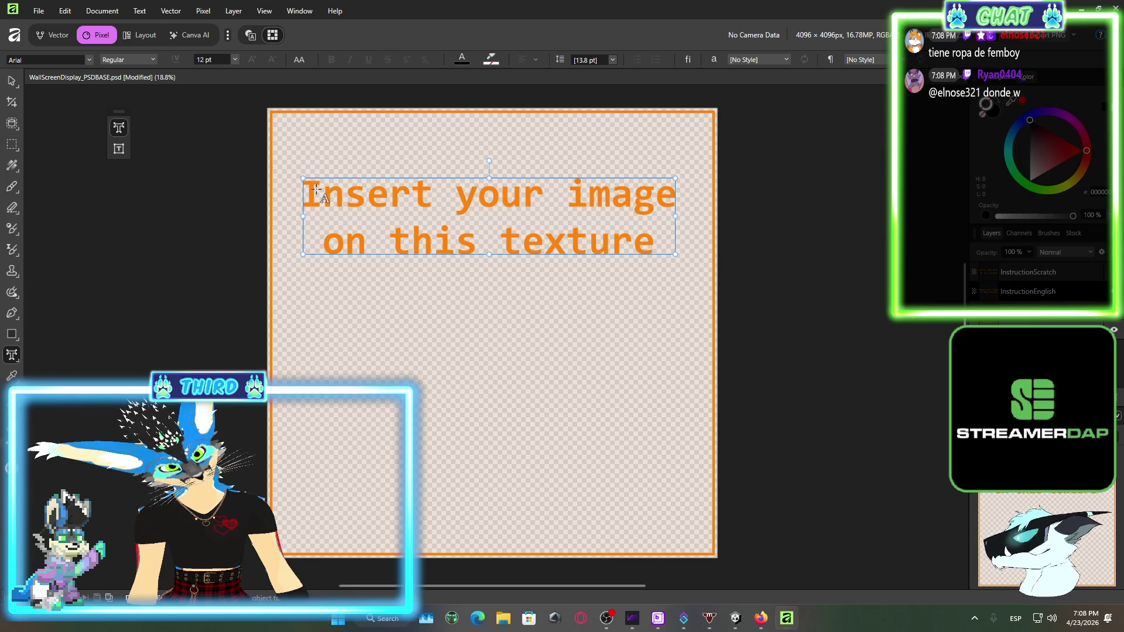
# Set the Artistic Text font family to Impact
pyautogui.click(89, 59)
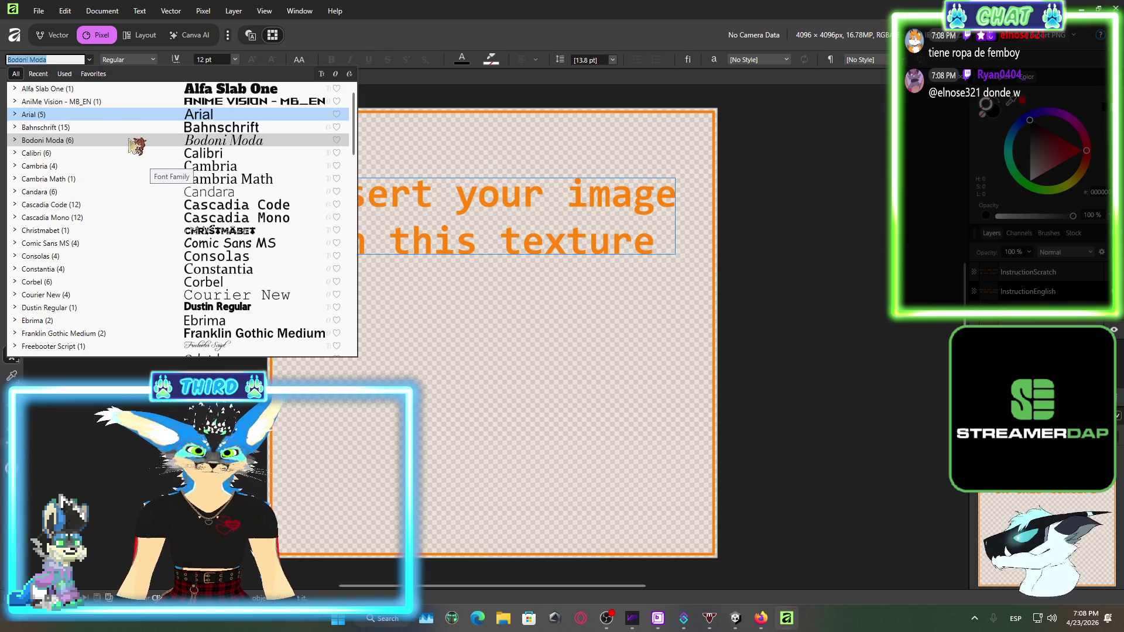
pyautogui.scroll(-15, 169, 176)
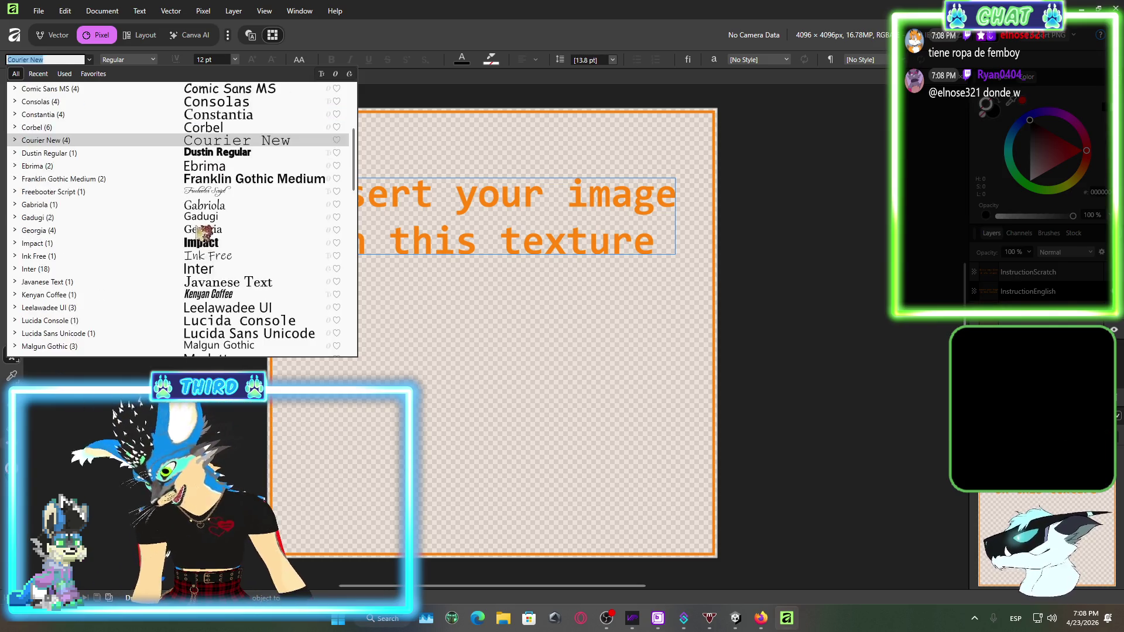
pyautogui.scroll(-6, 195, 223)
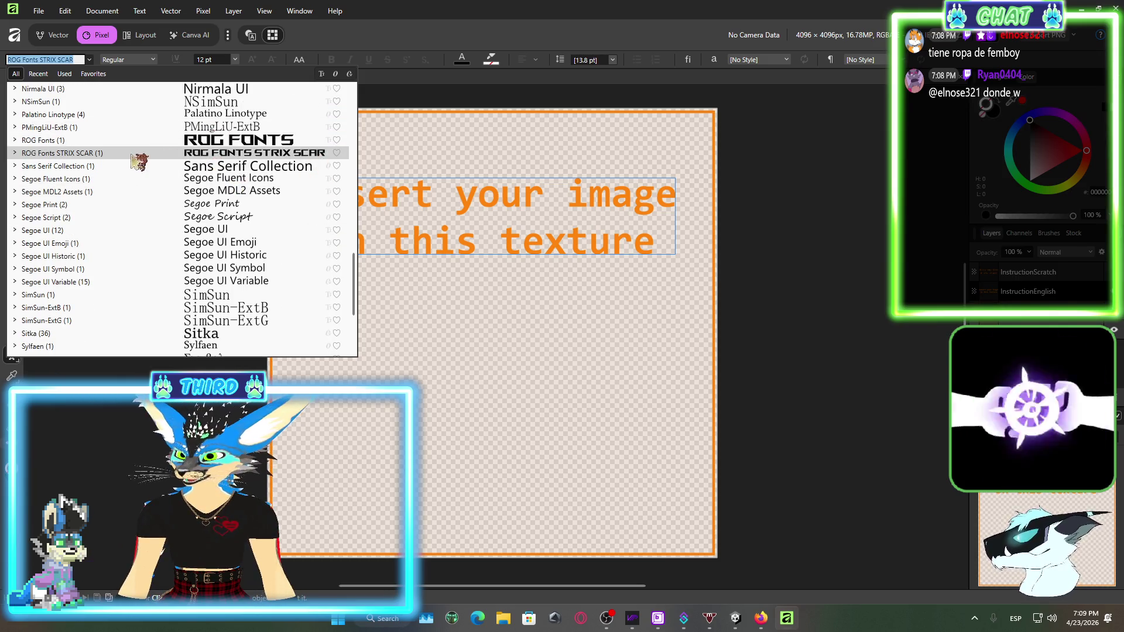
pyautogui.scroll(-1, 175, 268)
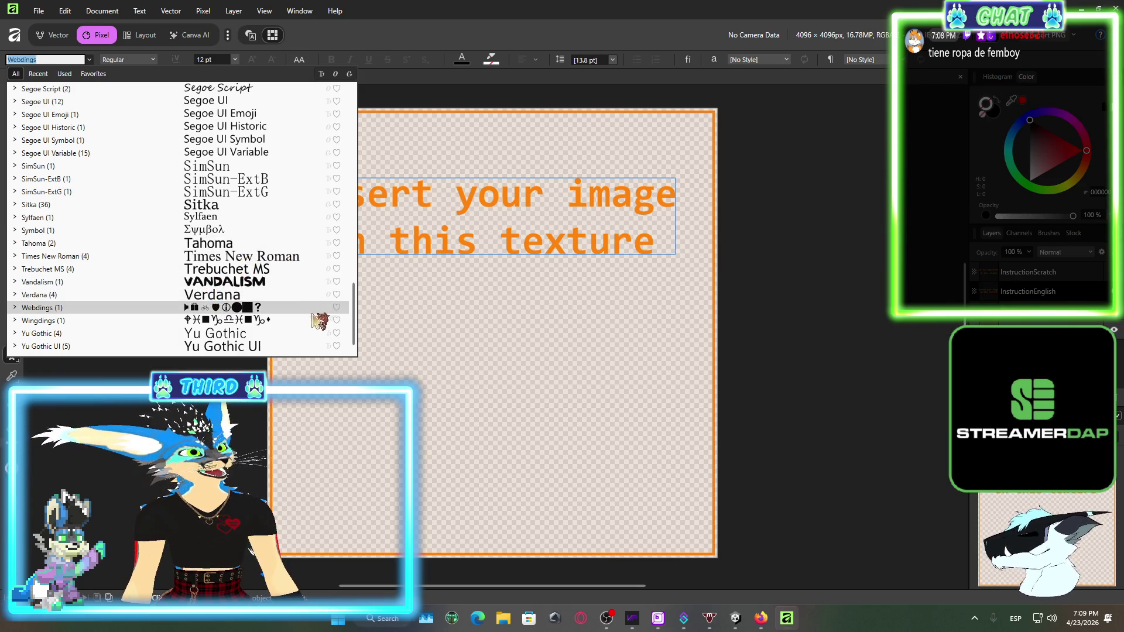
pyautogui.scroll(5, 256, 293)
pyautogui.scroll(9, 255, 293)
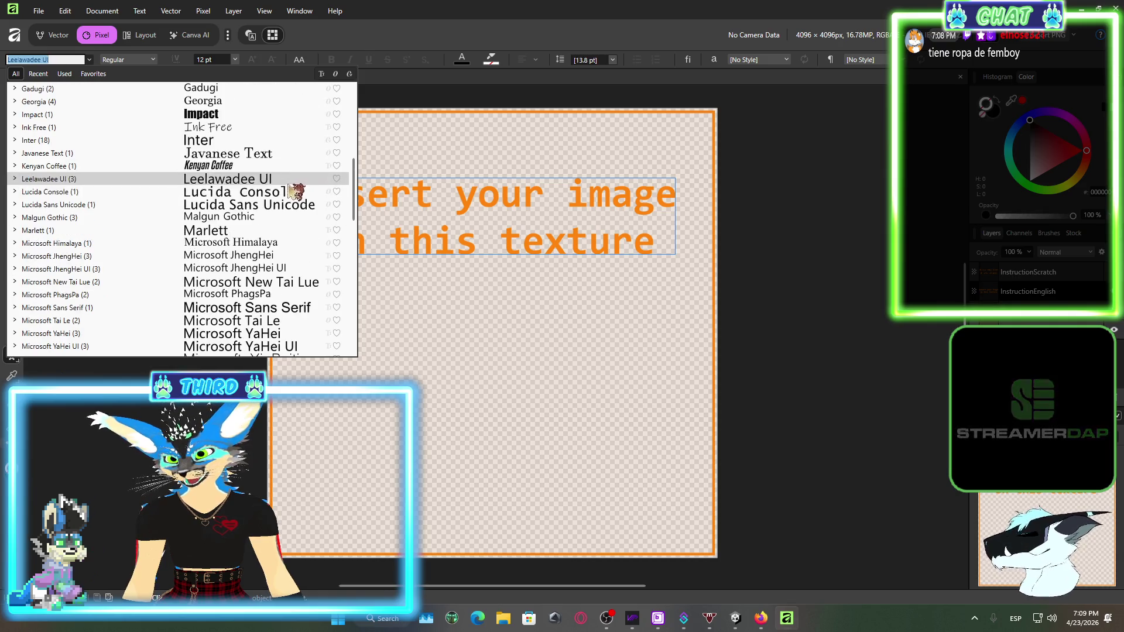
pyautogui.click(211, 114)
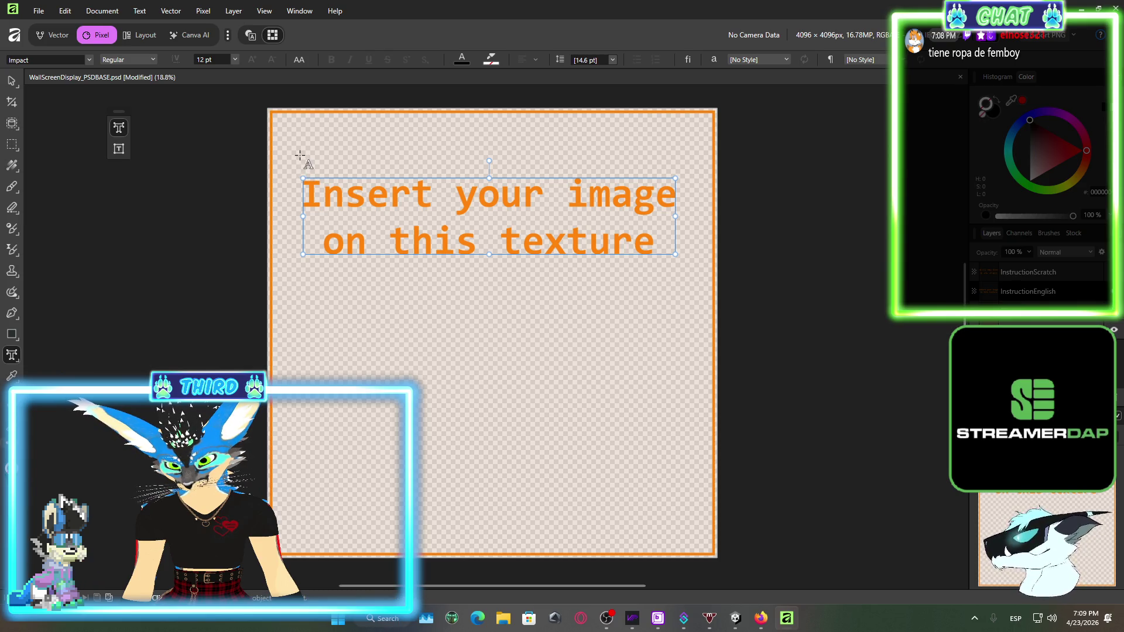
# Type 'Sala de Juntas' in a large Impact text frame across the texture's top-left
pyautogui.moveTo(299, 155)
pyautogui.mouseDown()
pyautogui.moveTo(679, 266)
pyautogui.moveTo(638, 243)
pyautogui.moveTo(694, 282)
pyautogui.moveTo(627, 206)
pyautogui.moveTo(608, 204)
pyautogui.mouseUp()
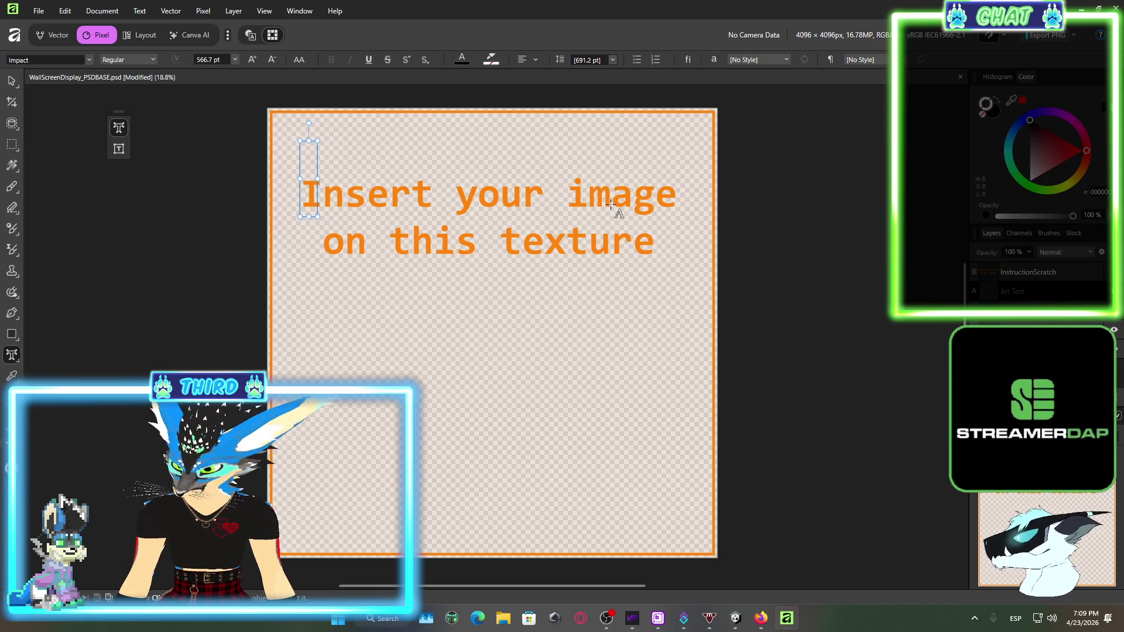
pyautogui.write('SSal')
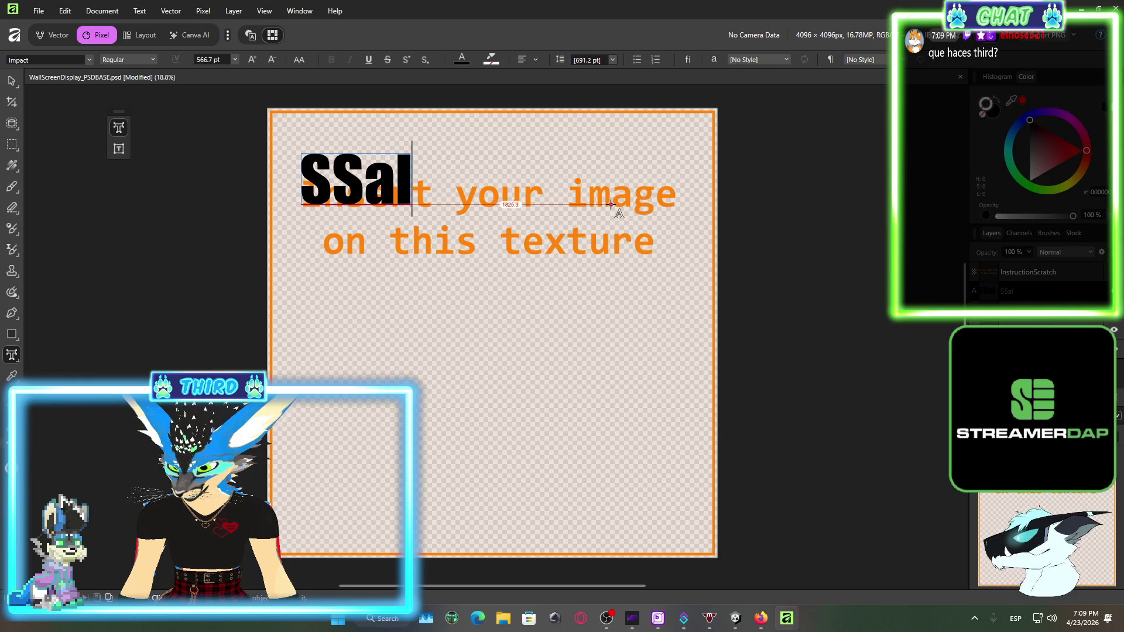
pyautogui.press('BackSpace')
pyautogui.press('BackSpace')
pyautogui.press('BackSpace')
pyautogui.write('ala')
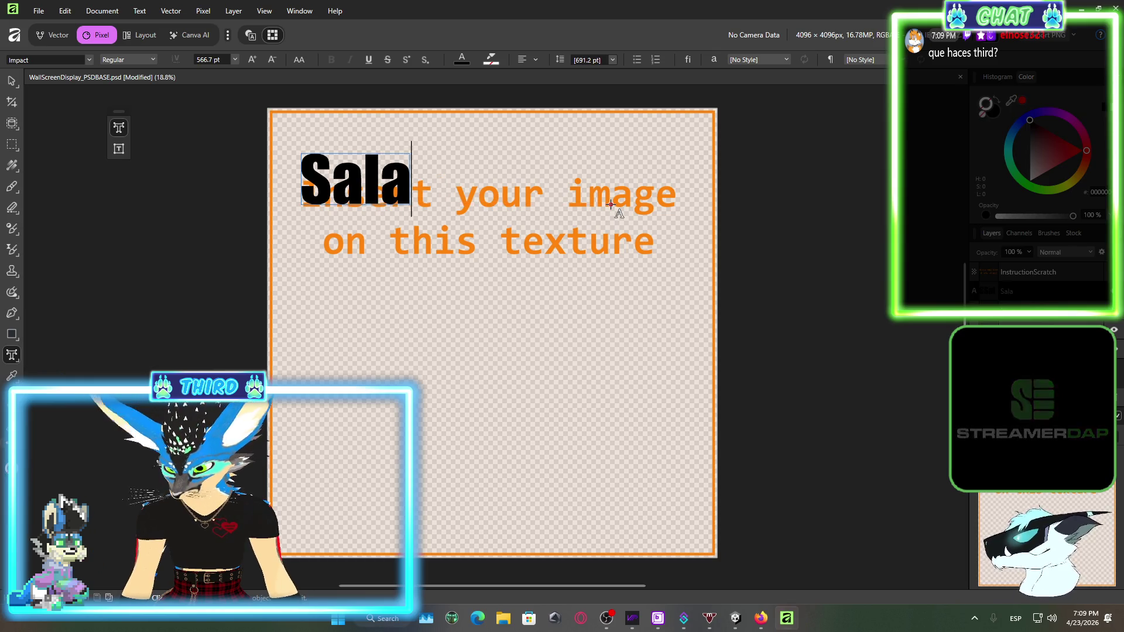
pyautogui.write(' de Juntas')
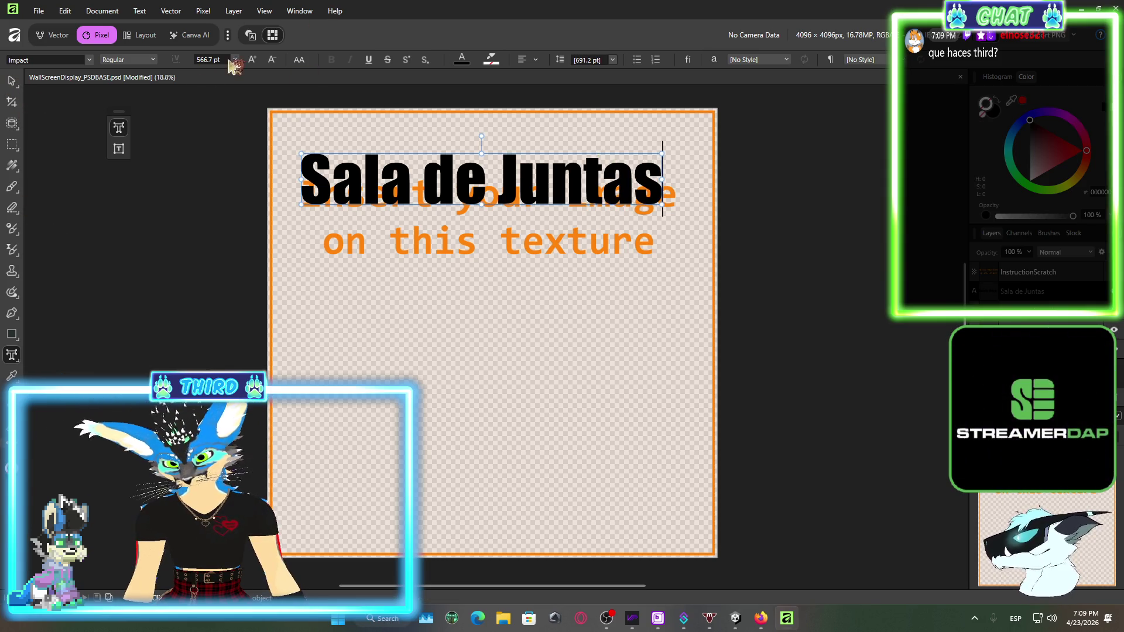
pyautogui.click(462, 60)
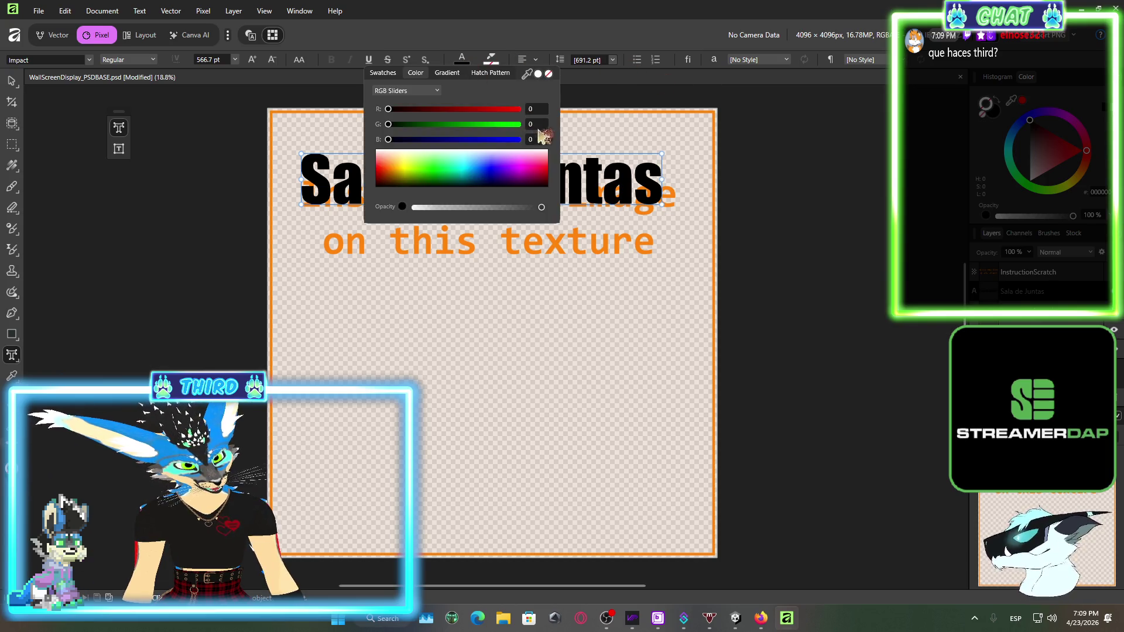
# Make the 'Sala de Juntas' title text white
pyautogui.click(537, 75)
pyautogui.click(625, 247)
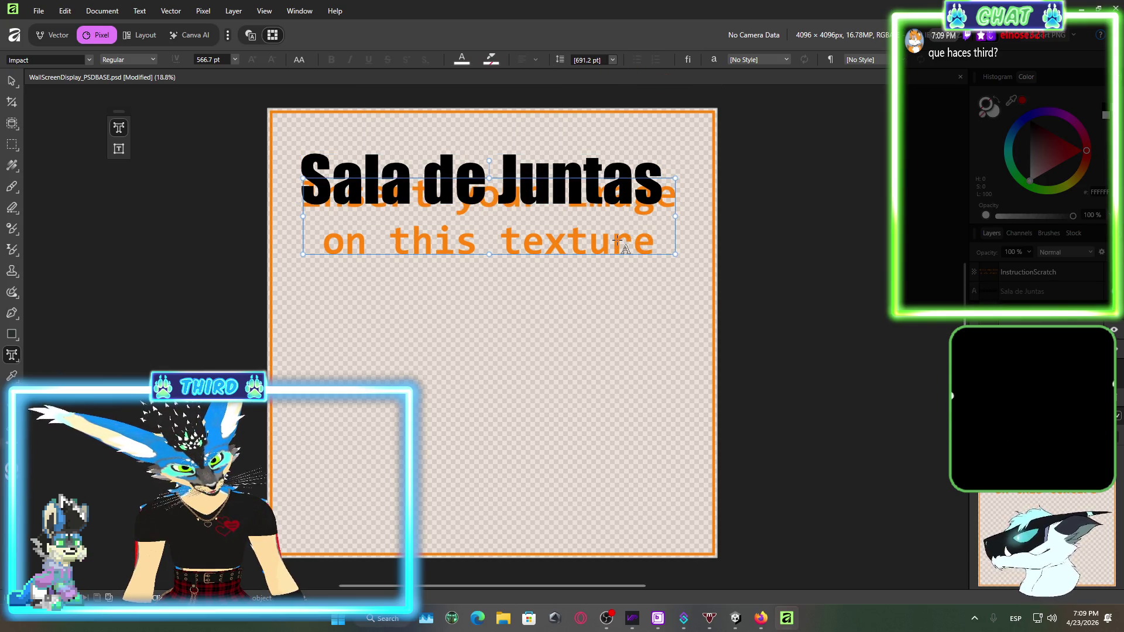
pyautogui.moveTo(599, 268); pyautogui.dragTo(601, 273)
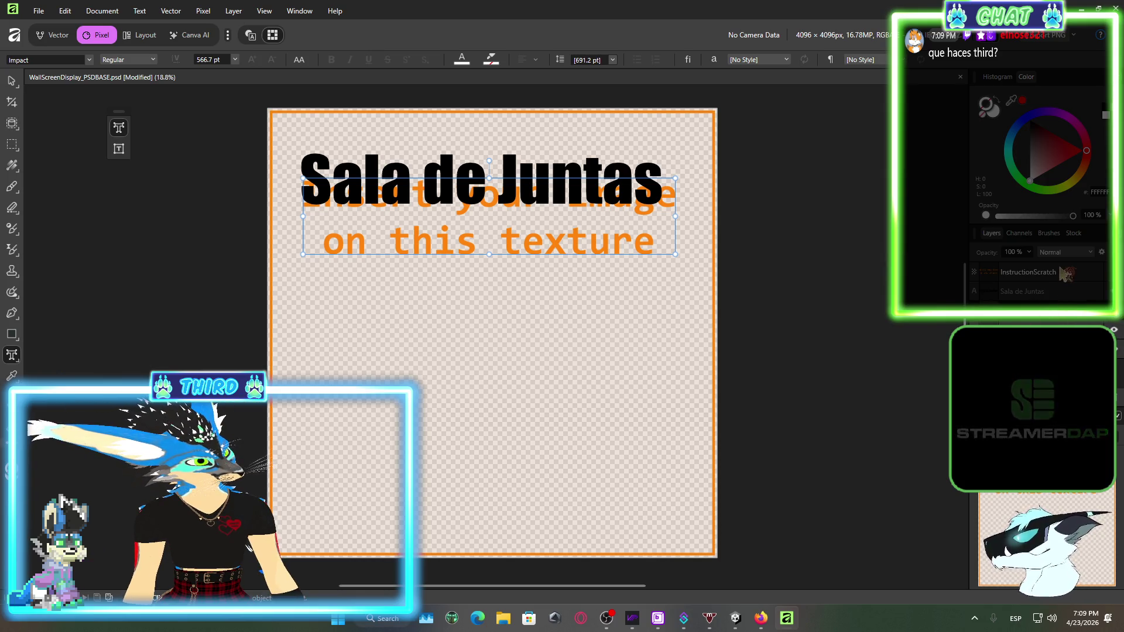
pyautogui.click(1023, 291)
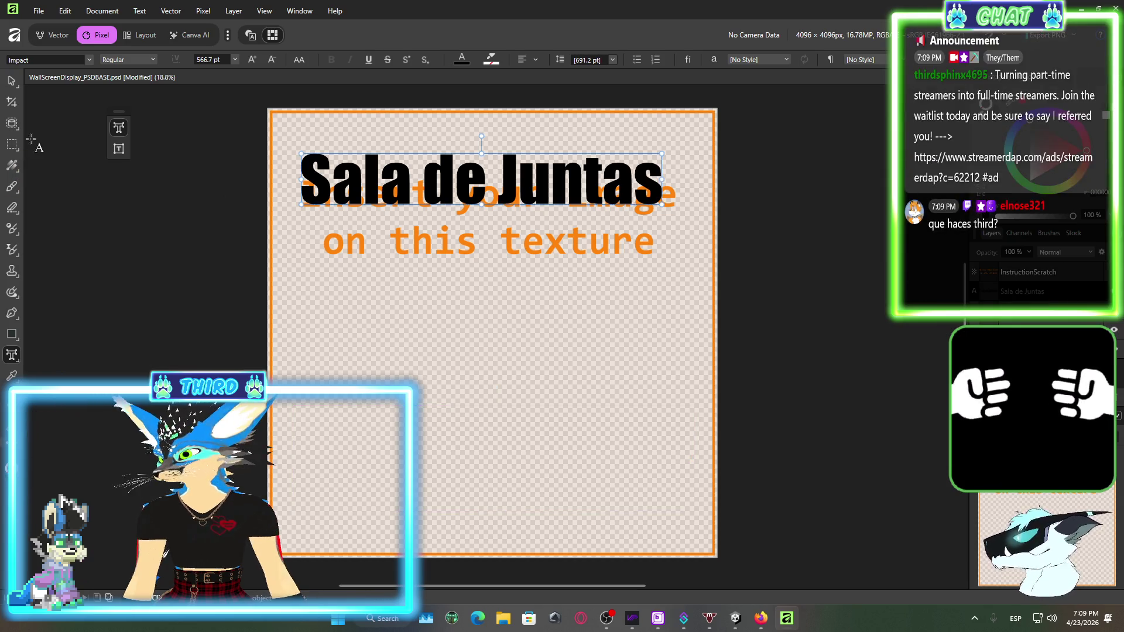
pyautogui.tripleClick(563, 175)
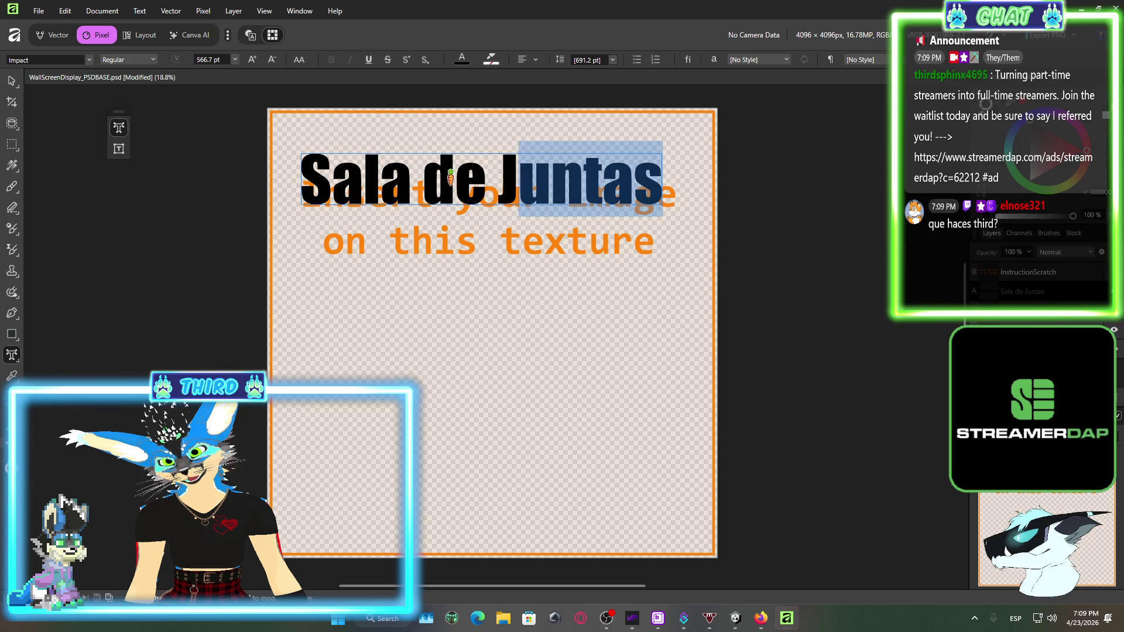
pyautogui.click(462, 61)
pyautogui.click(536, 74)
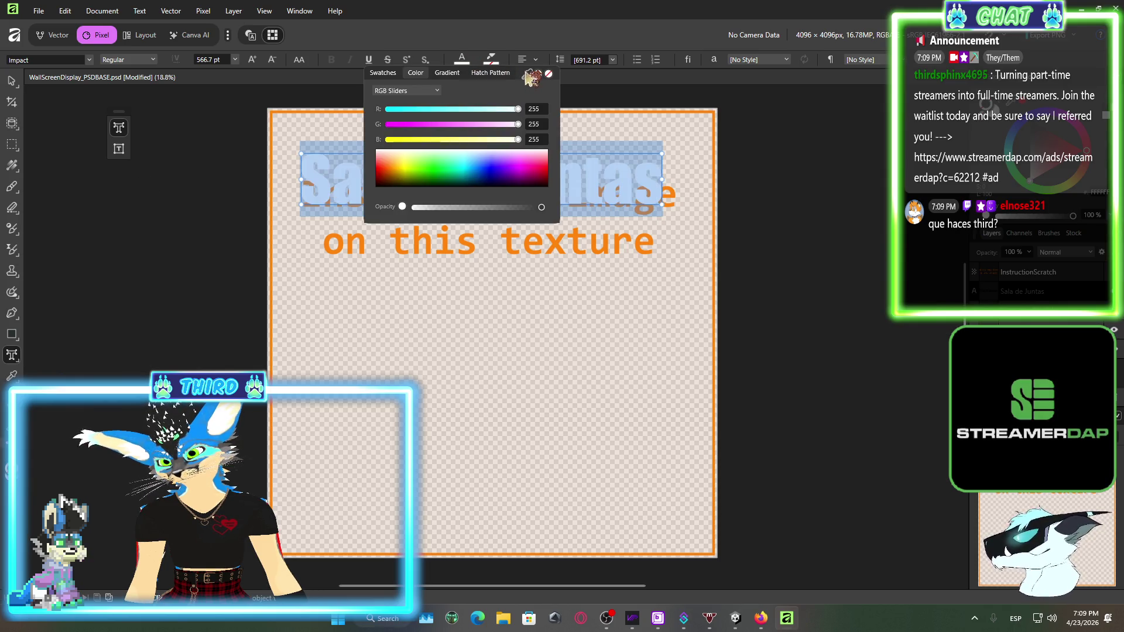
# Drag the orange instruction text frame down beneath the title so they no longer overlap
pyautogui.click(644, 247)
pyautogui.click(639, 243)
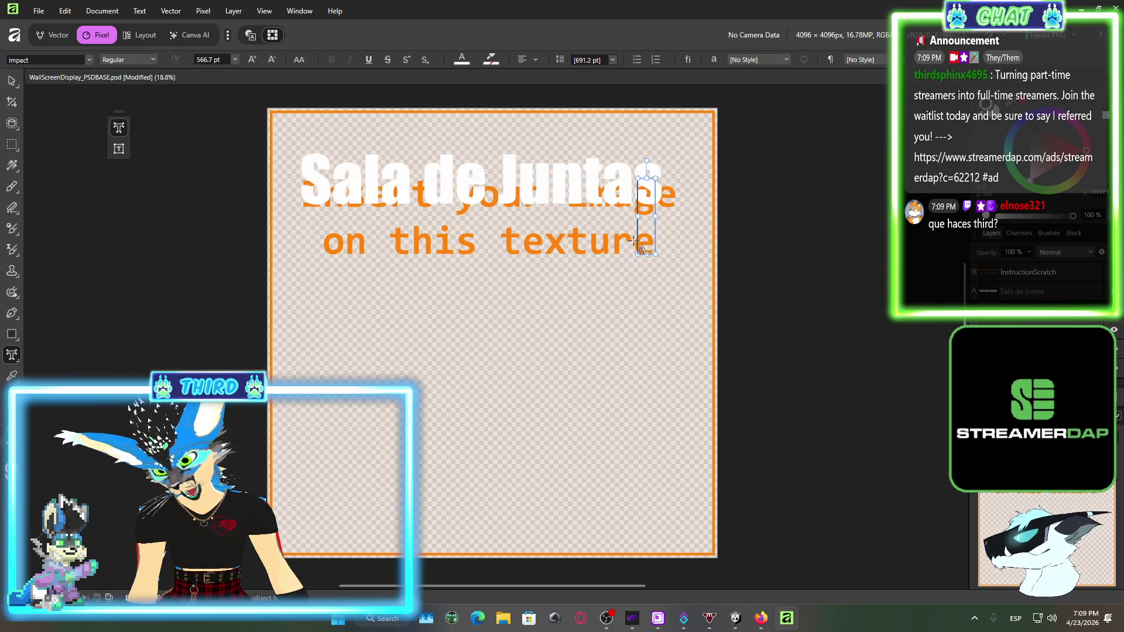
pyautogui.press('Escape')
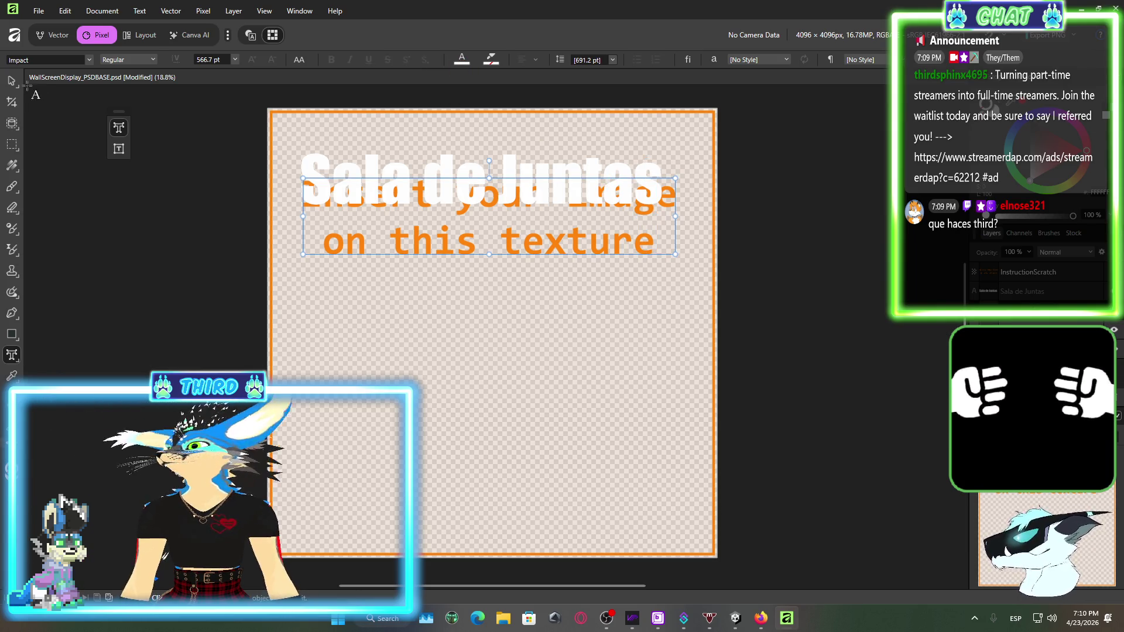
pyautogui.press('v')
pyautogui.moveTo(491, 203); pyautogui.dragTo(498, 269)
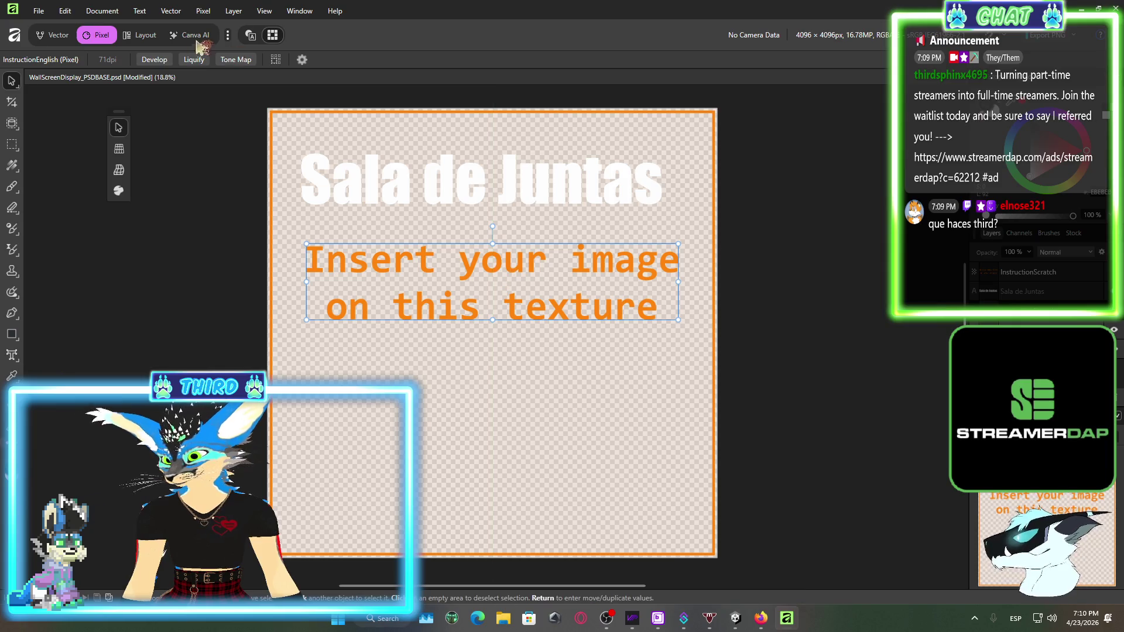
pyautogui.tripleClick(444, 192)
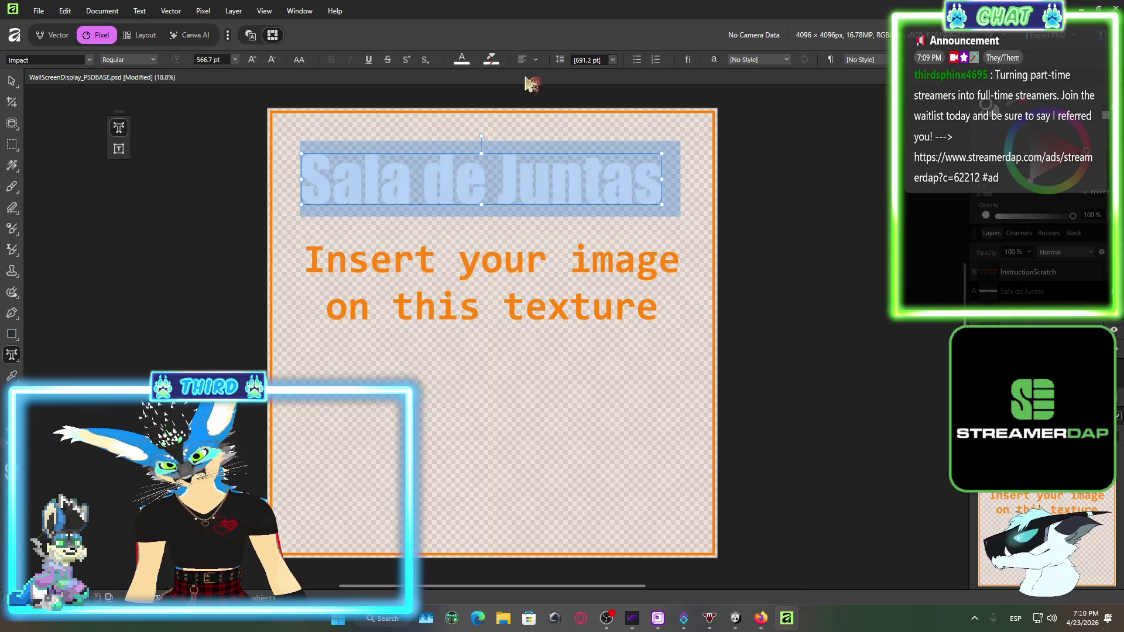
# Try black on the 'Sala de Juntas' title, then set it back to white FFFFFF
pyautogui.click(462, 61)
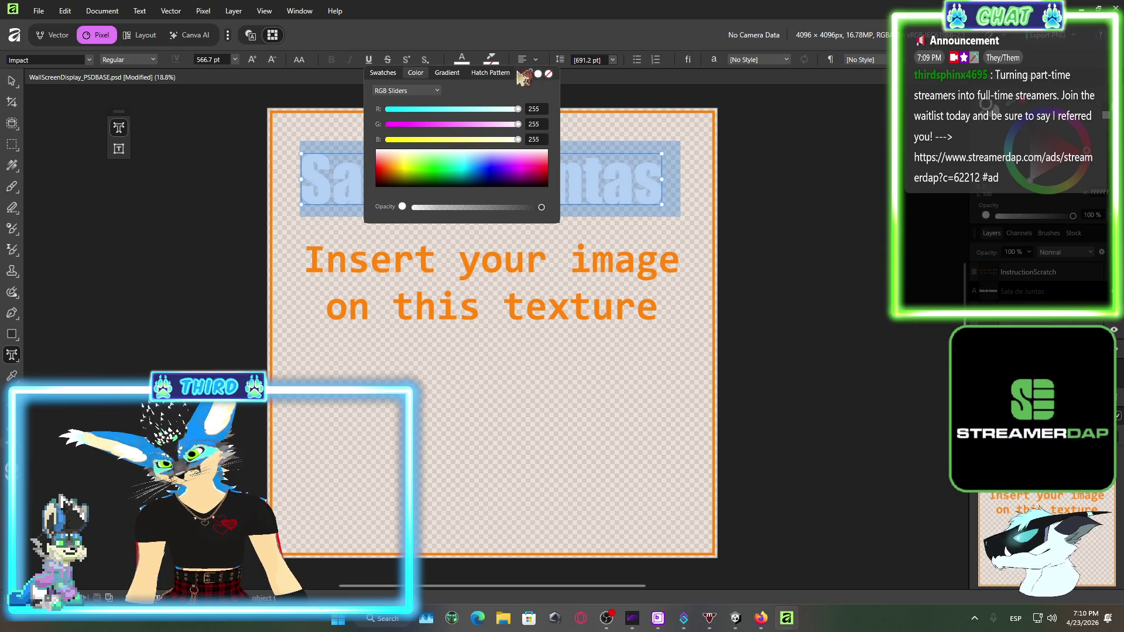
pyautogui.click(490, 73)
pyautogui.click(447, 73)
pyautogui.click(416, 73)
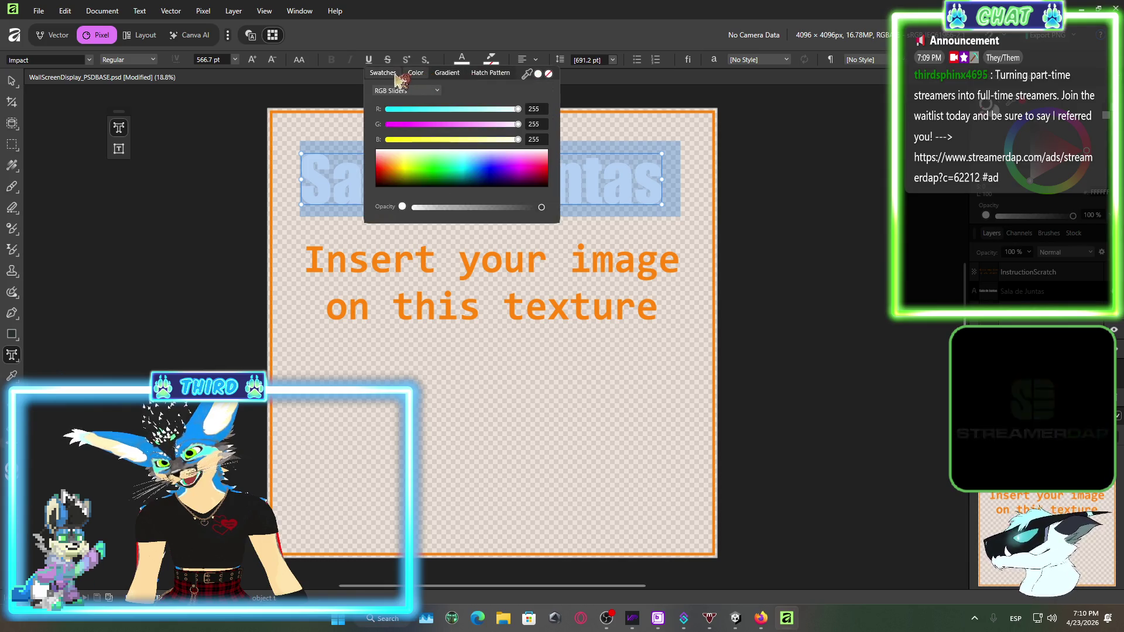
pyautogui.click(391, 73)
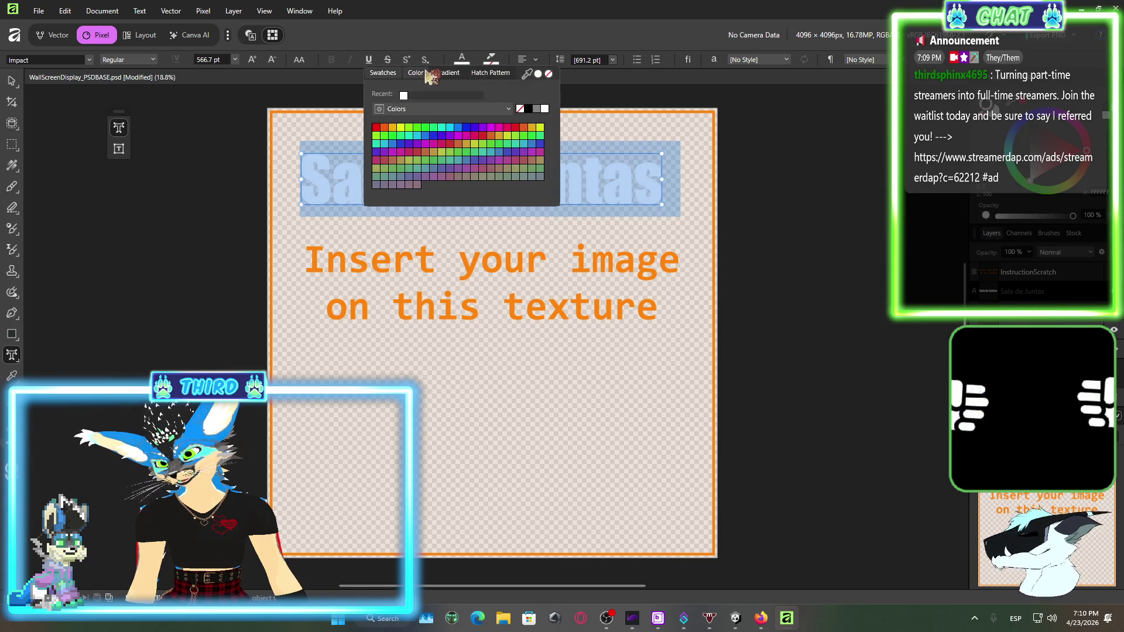
pyautogui.click(530, 109)
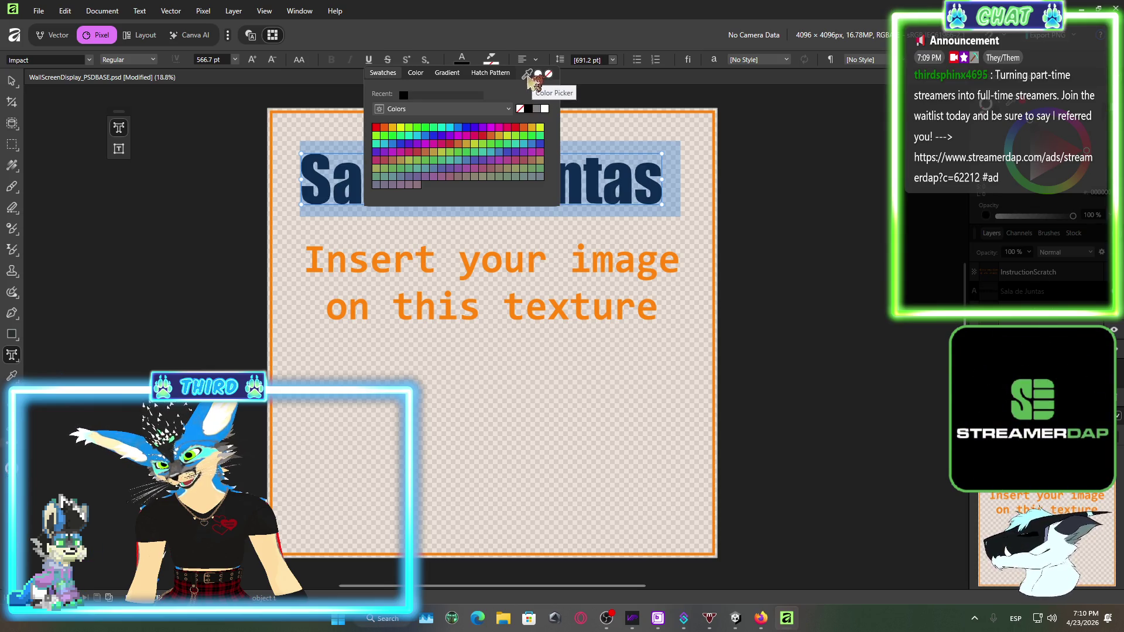
pyautogui.click(528, 75)
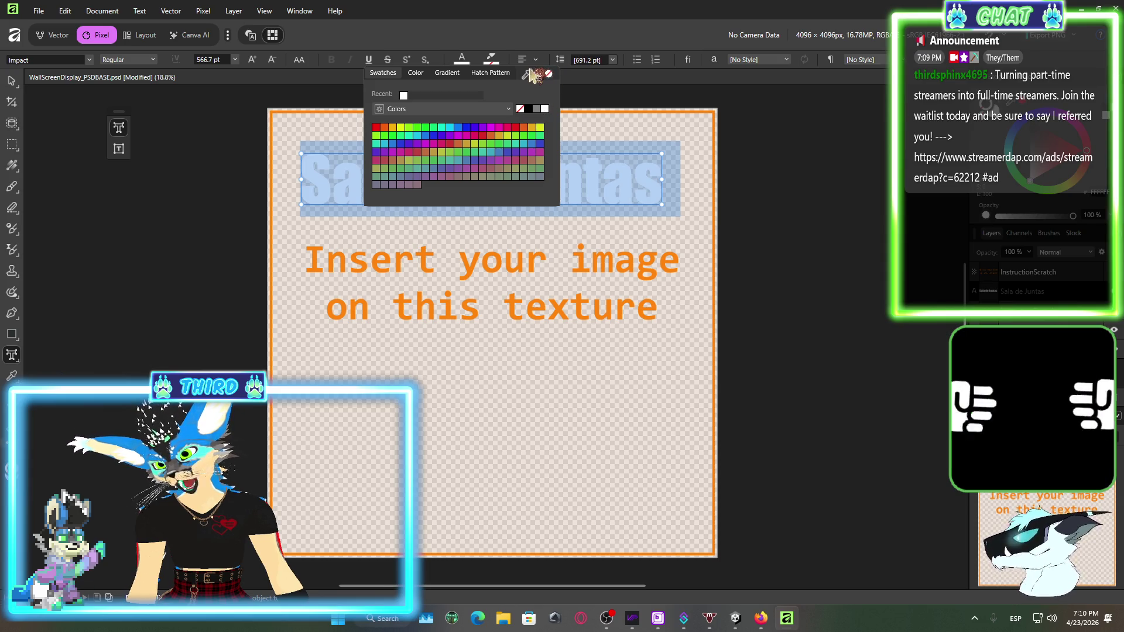
pyautogui.moveTo(534, 75); pyautogui.dragTo(541, 120)
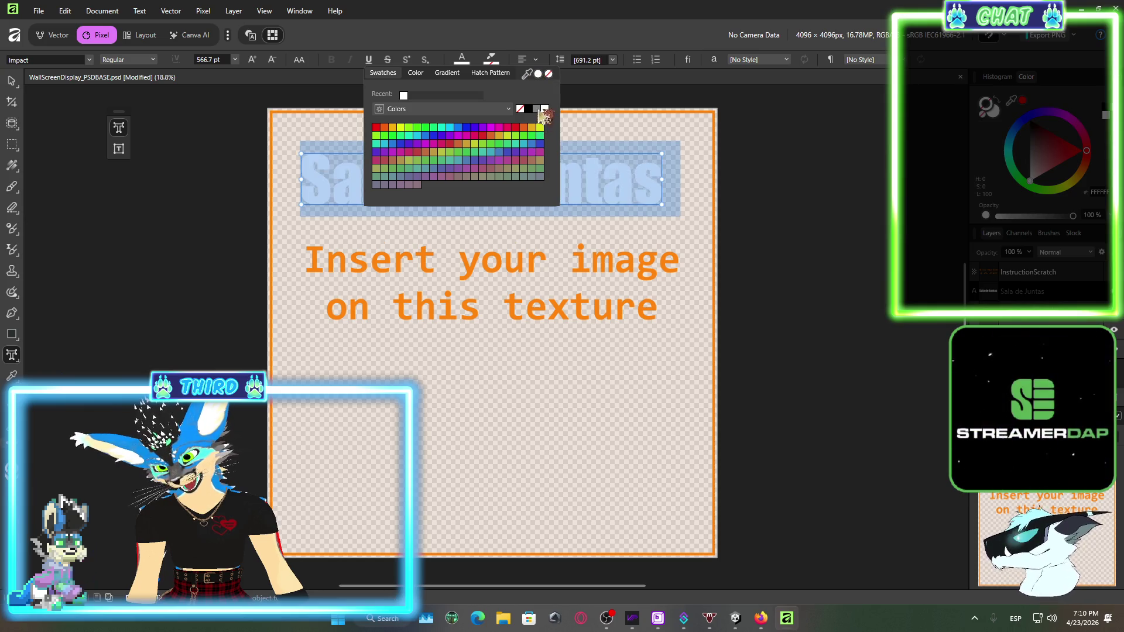
pyautogui.click(536, 74)
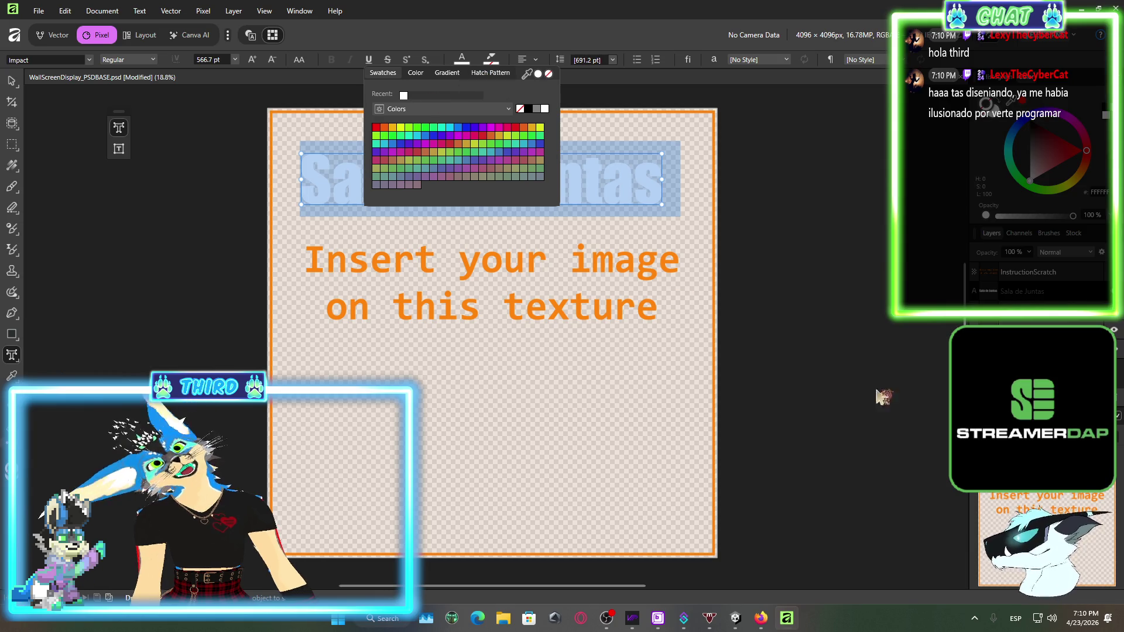
pyautogui.click(417, 74)
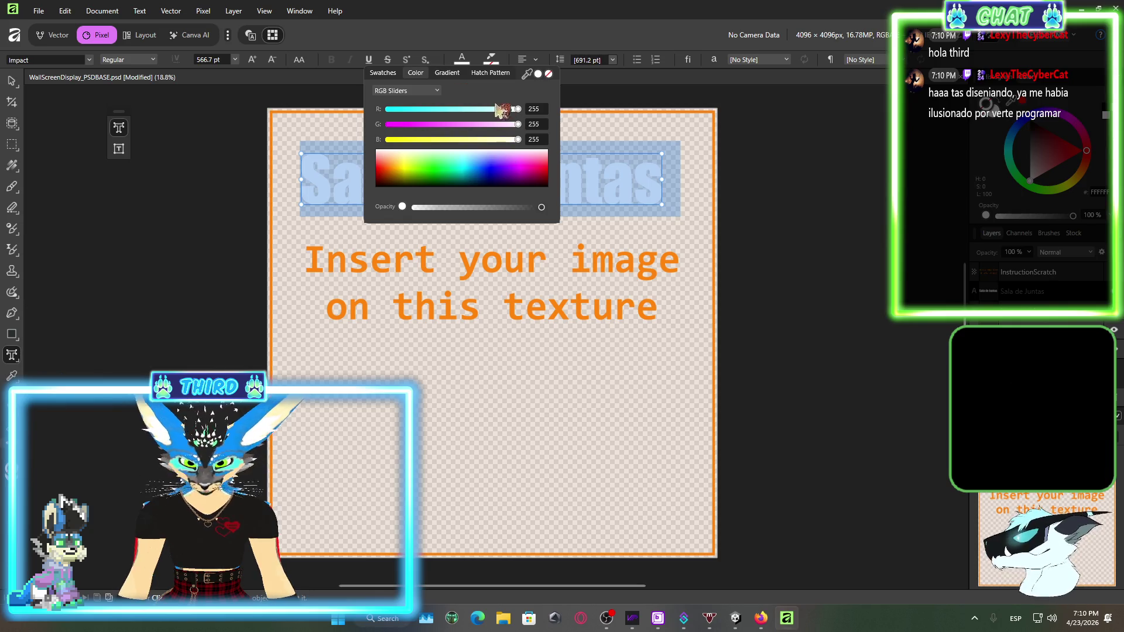
# After trying orange, recolour the title to dark navy (RGB 2, 0, 62)
pyautogui.click(432, 91)
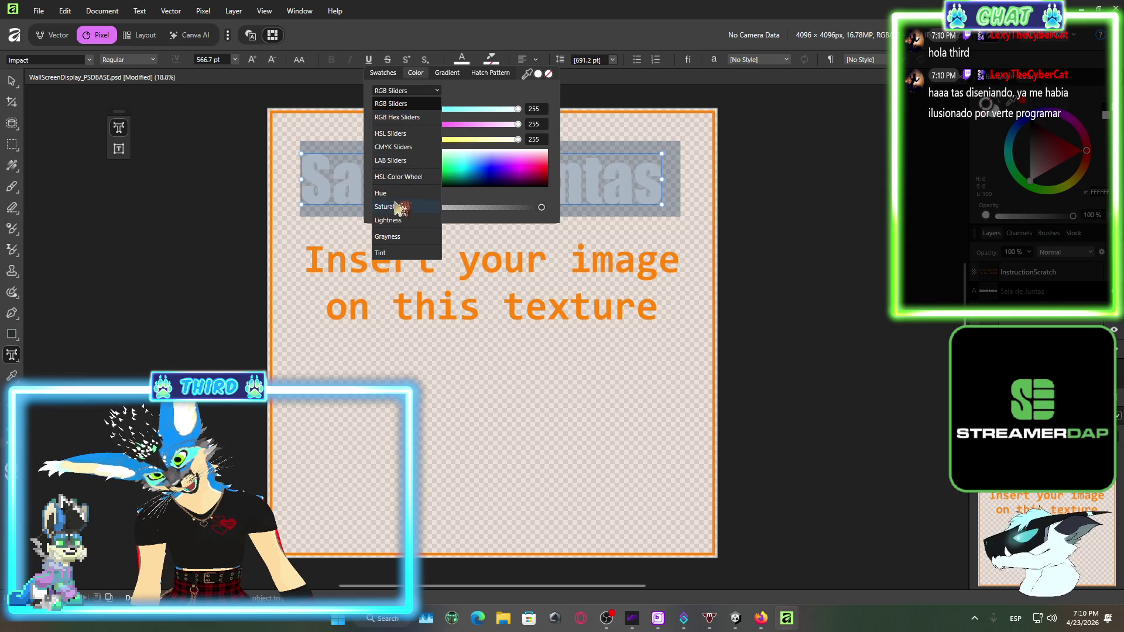
pyautogui.click(399, 147)
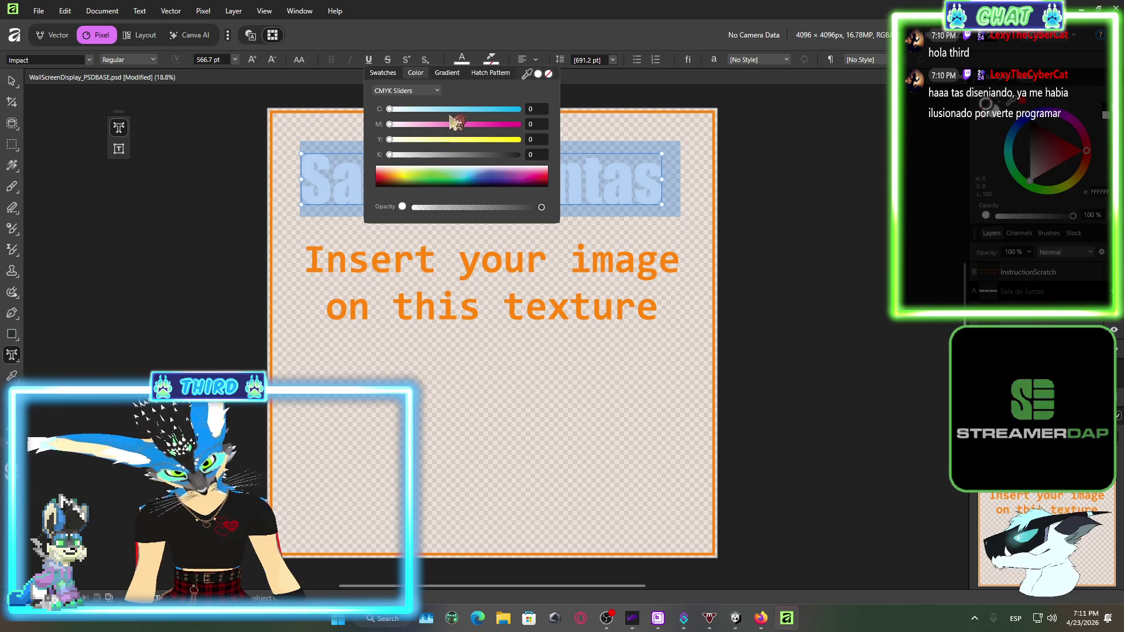
pyautogui.click(432, 91)
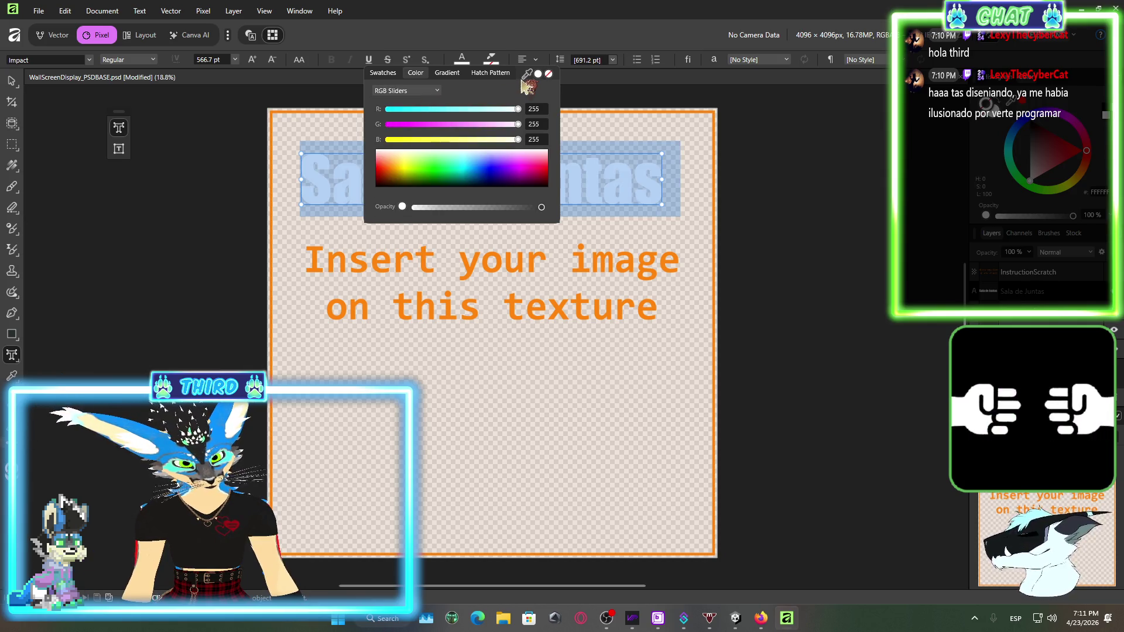
pyautogui.click(446, 74)
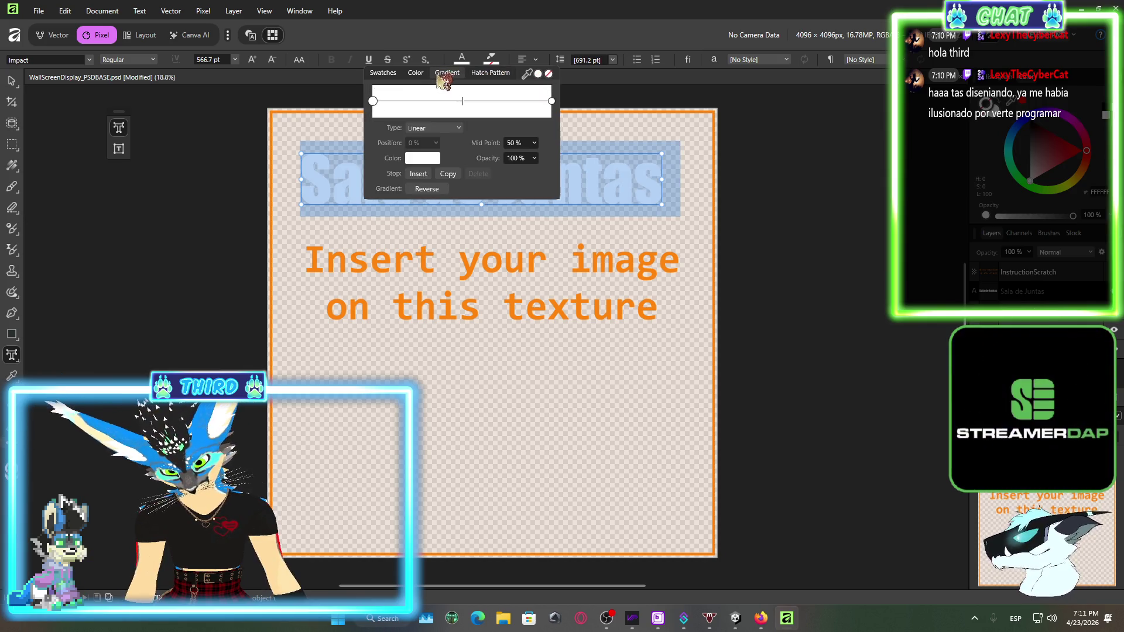
pyautogui.click(416, 74)
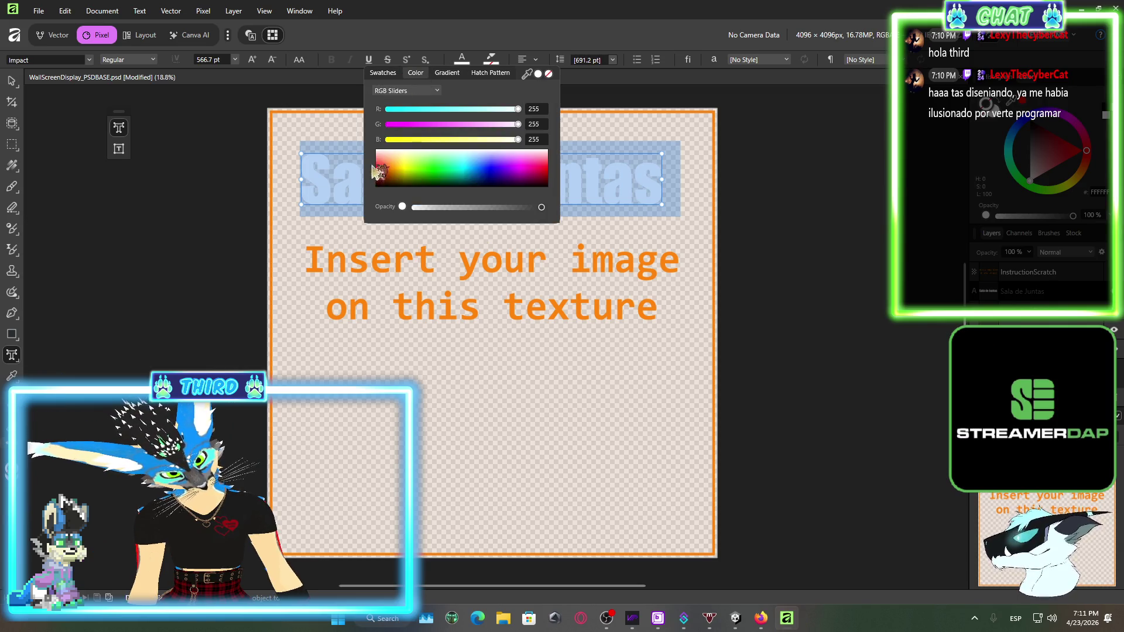
pyautogui.click(391, 171)
pyautogui.moveTo(391, 171); pyautogui.dragTo(392, 173)
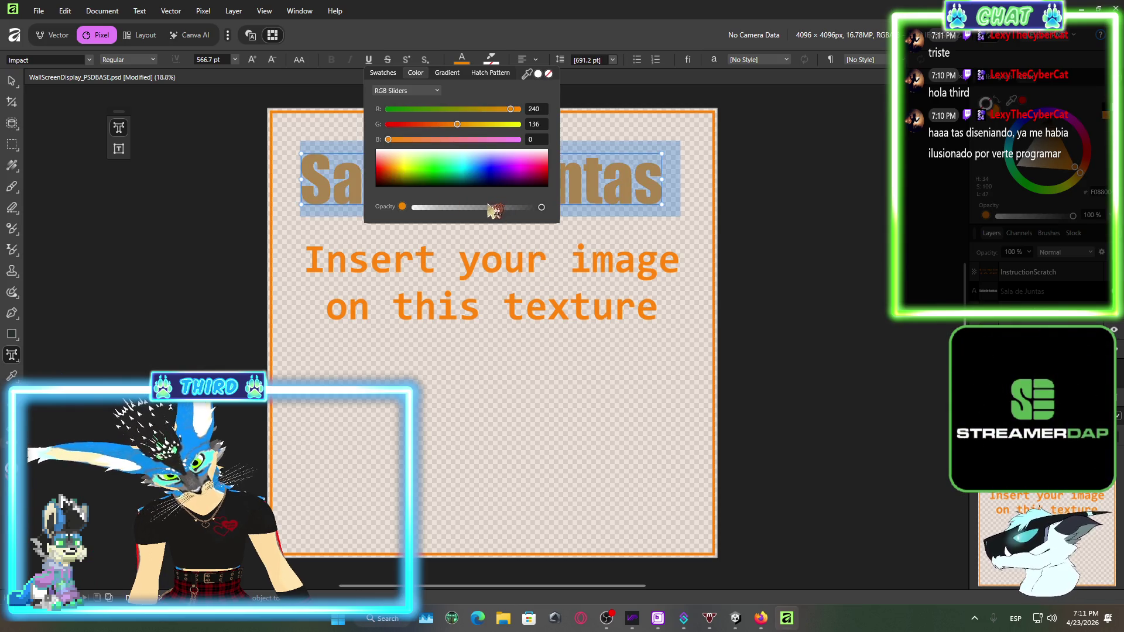
pyautogui.moveTo(481, 208); pyautogui.dragTo(543, 216)
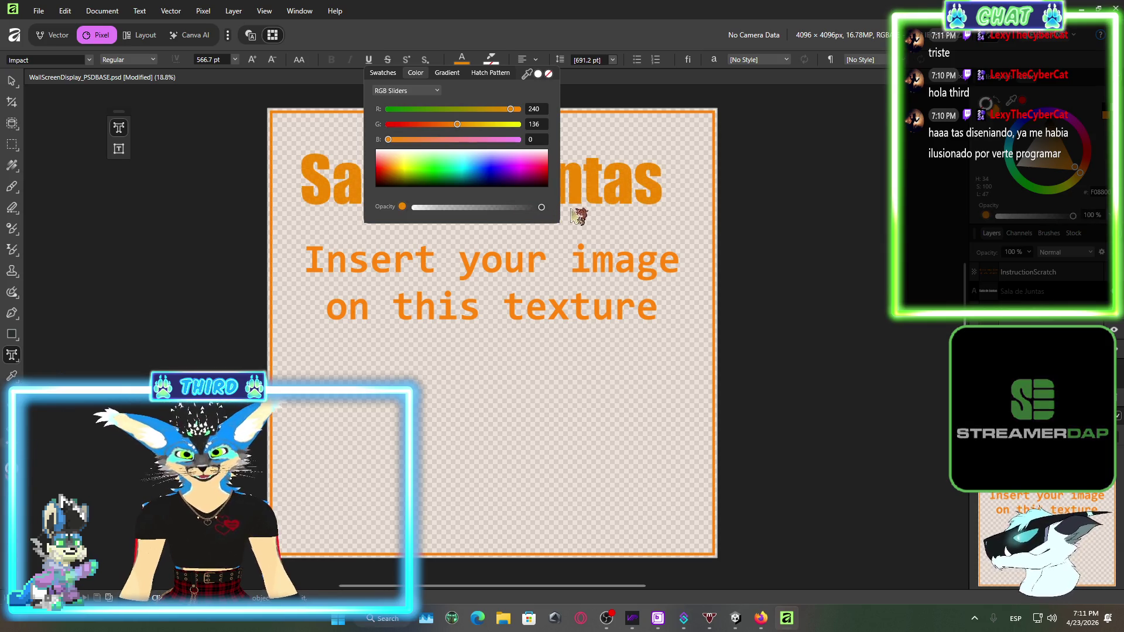
pyautogui.moveTo(461, 171)
pyautogui.mouseDown()
pyautogui.moveTo(410, 186)
pyautogui.moveTo(497, 189)
pyautogui.mouseUp()
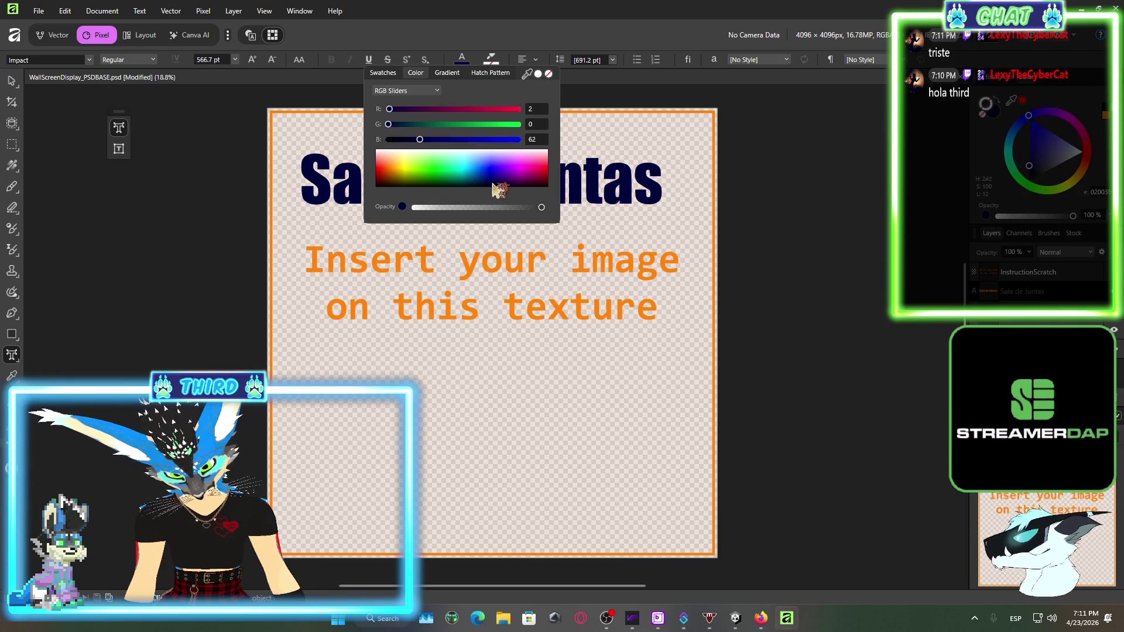
pyautogui.click(16, 81)
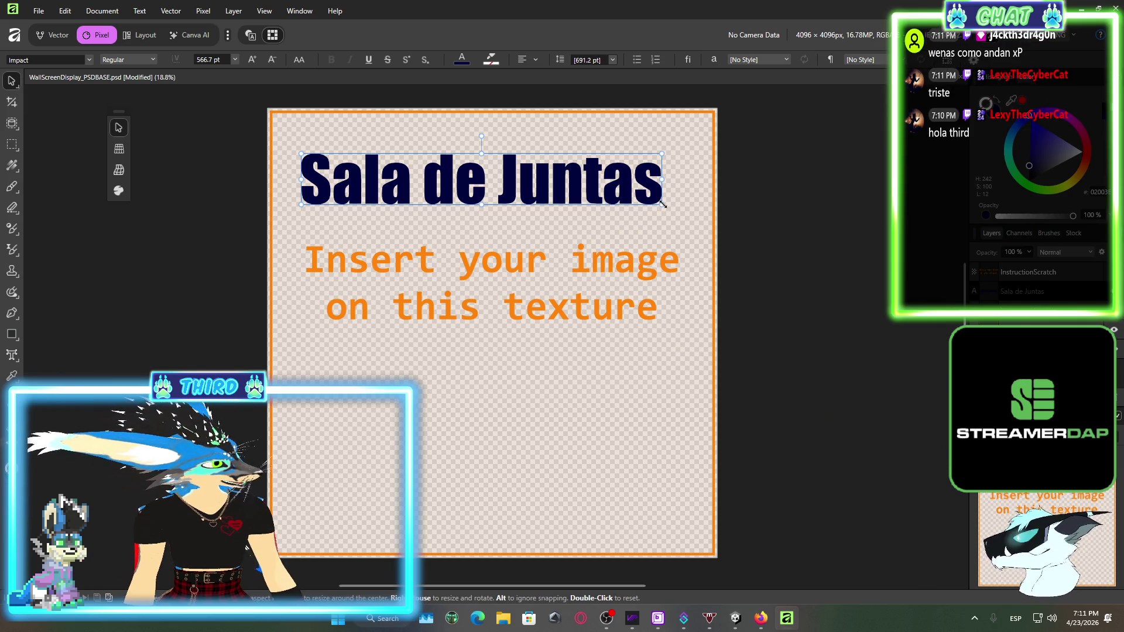
# Enlarge the navy title, hide the InstructionScratch layer, and switch over to the Unity scene
pyautogui.moveTo(661, 205)
pyautogui.mouseDown()
pyautogui.moveTo(710, 243)
pyautogui.moveTo(652, 251)
pyautogui.moveTo(588, 237)
pyautogui.moveTo(599, 296)
pyautogui.mouseUp()
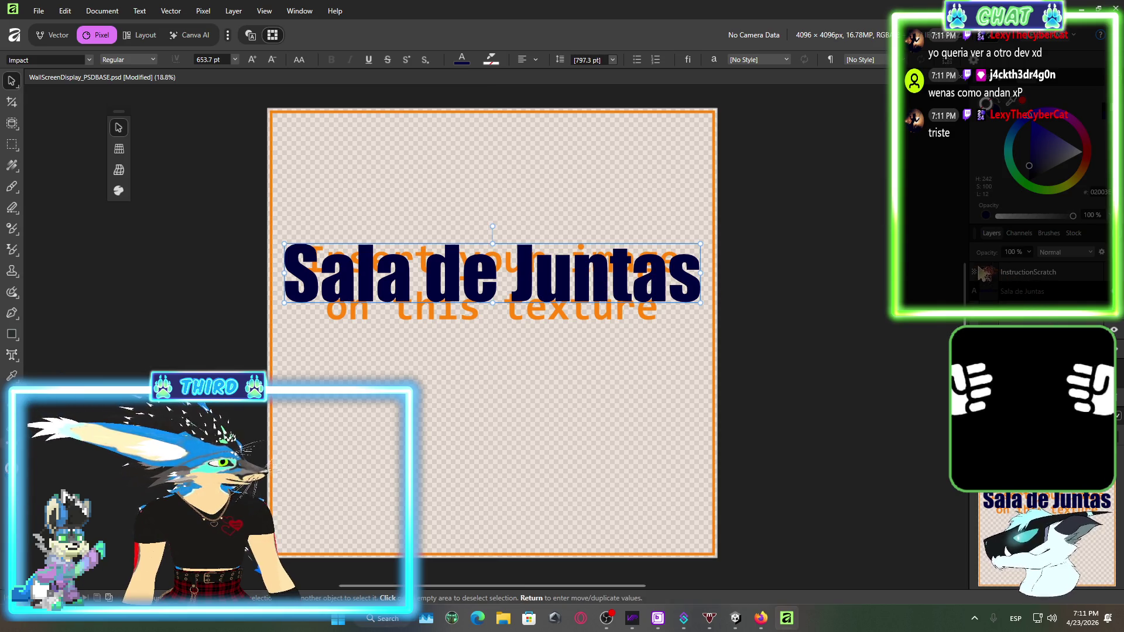
pyautogui.click(1115, 321)
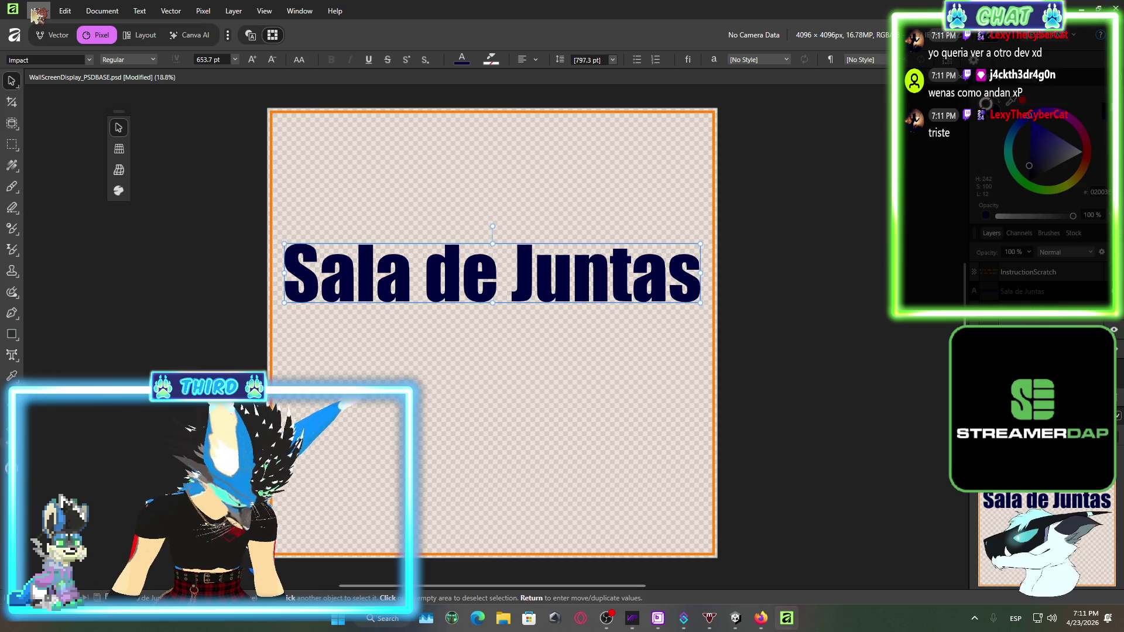
pyautogui.click(608, 618)
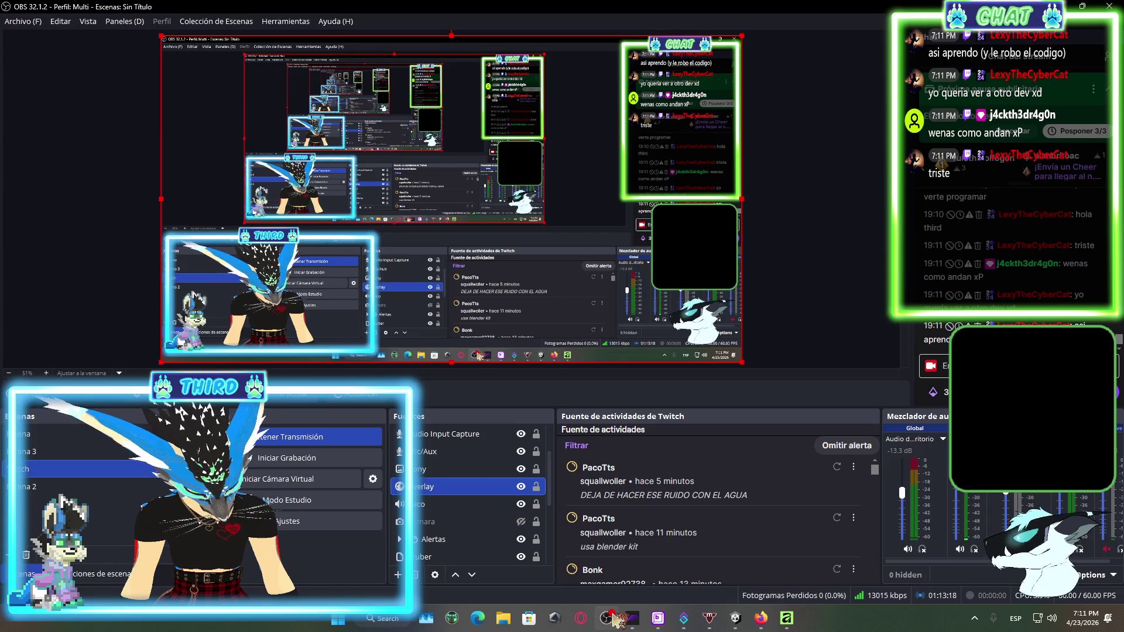
pyautogui.moveTo(738, 624)
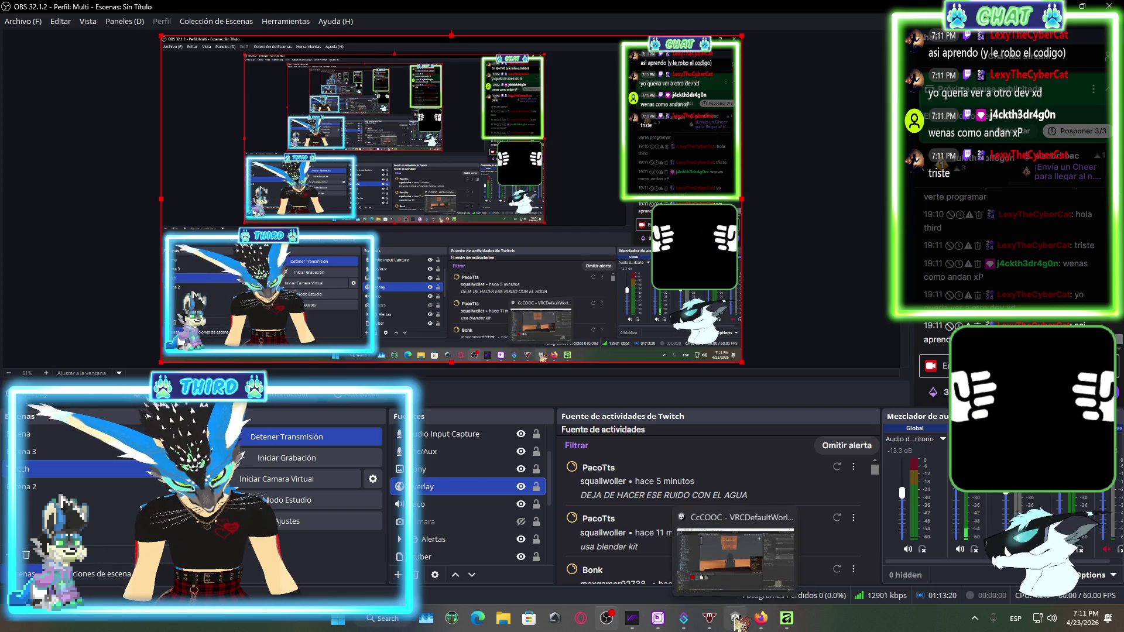
pyautogui.click(736, 620)
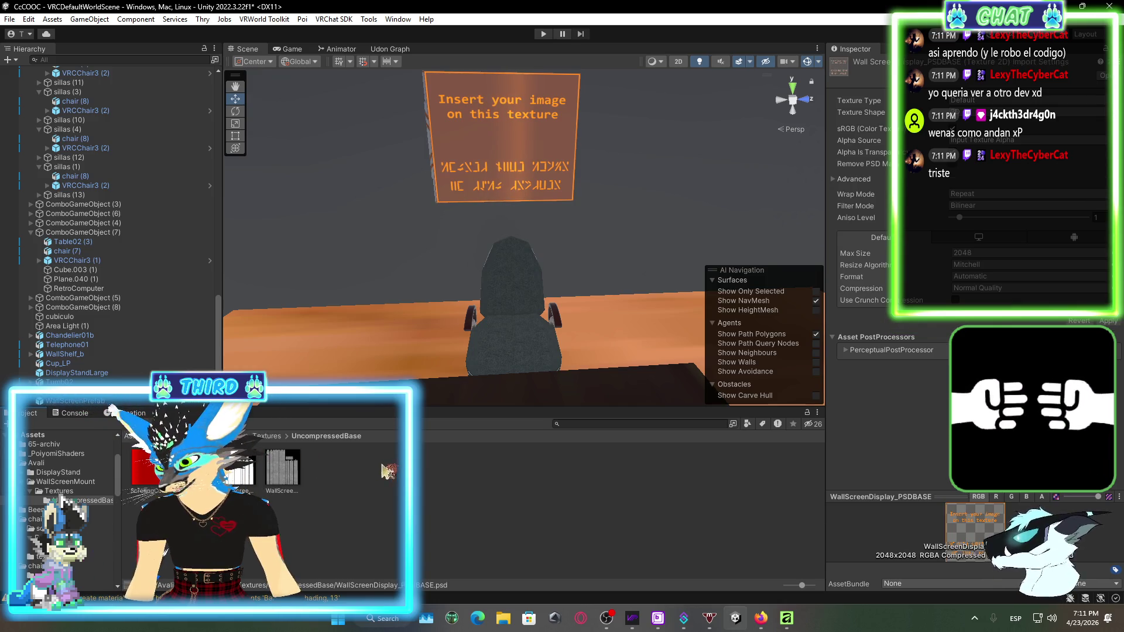
# Deselect the wall screen texture in Unity's Project panel and return to the Affinity document
pyautogui.click(420, 515)
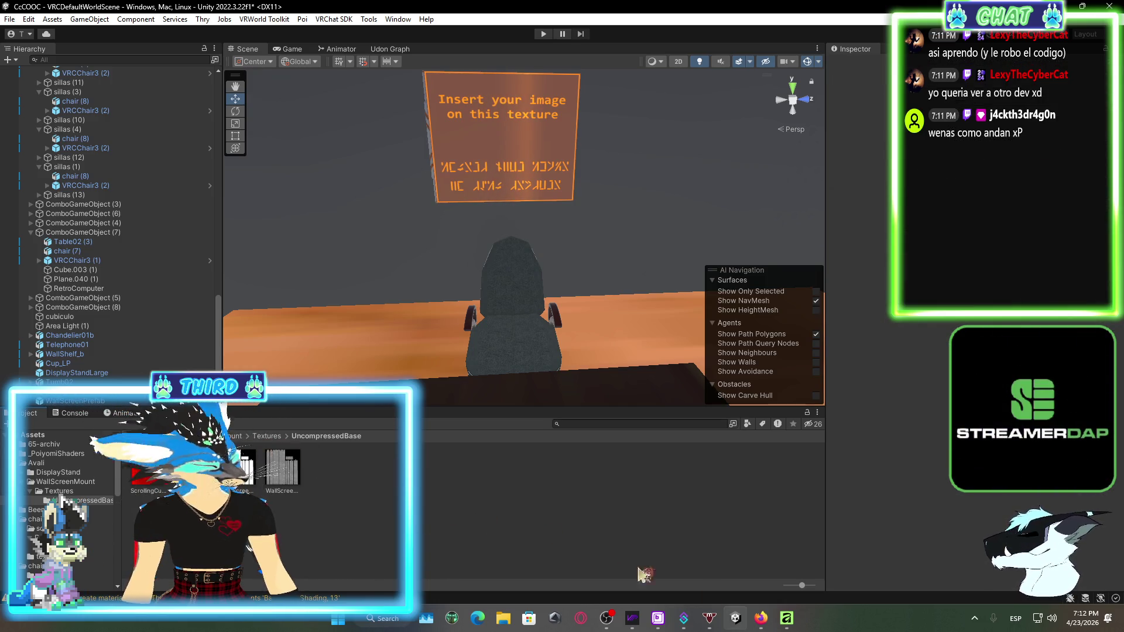
pyautogui.click(788, 623)
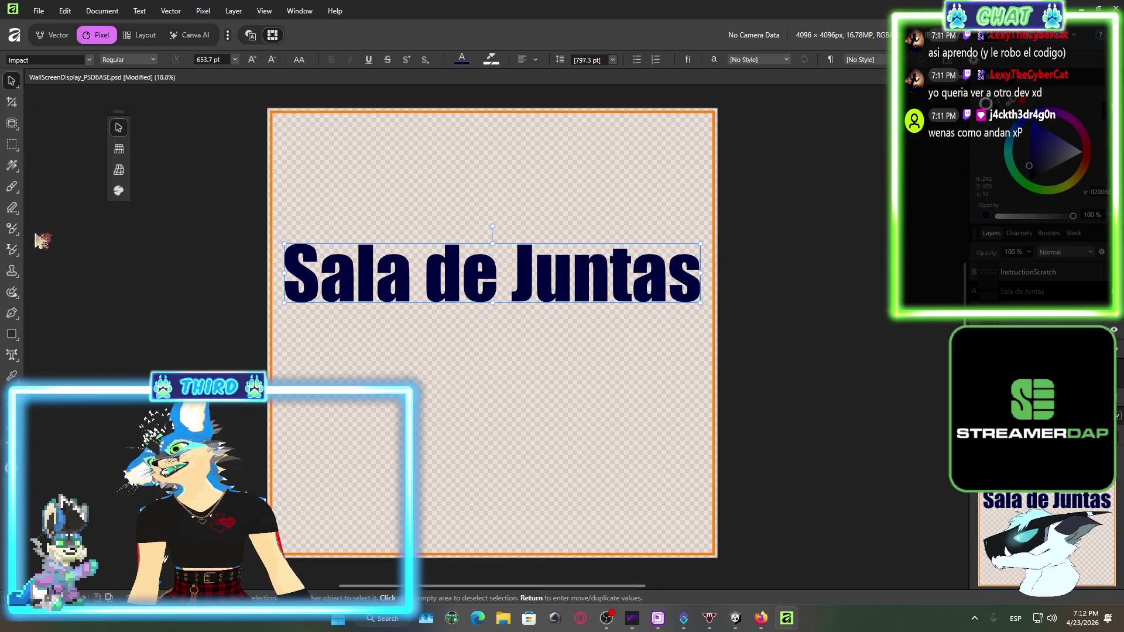
pyautogui.moveTo(509, 275); pyautogui.dragTo(501, 241)
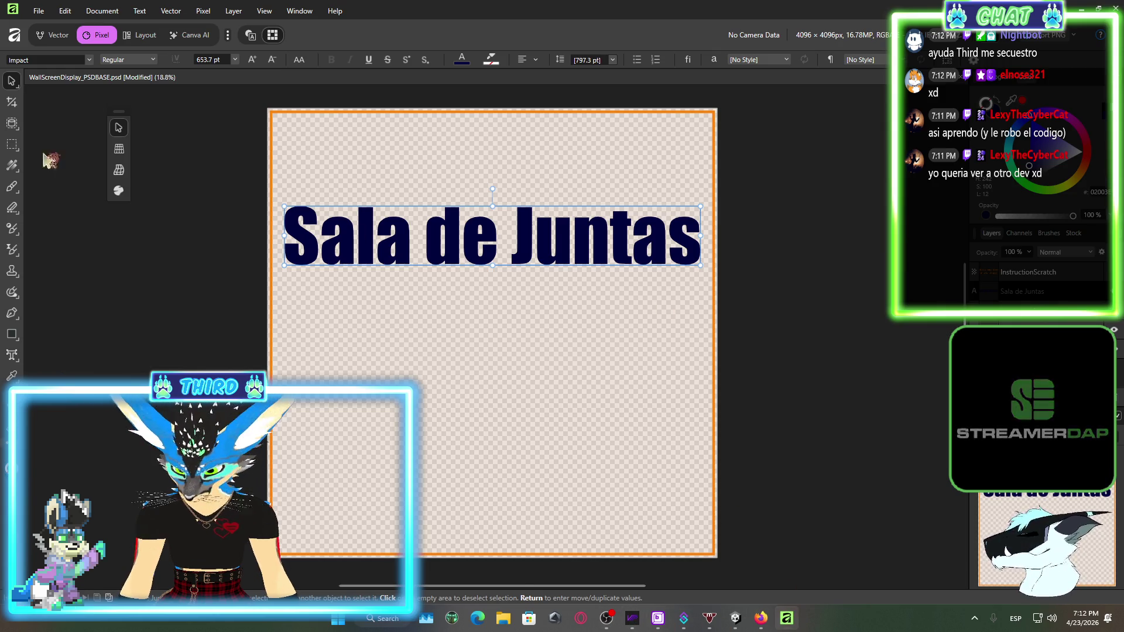
pyautogui.click(39, 10)
pyautogui.press('Escape')
pyautogui.click(42, 12)
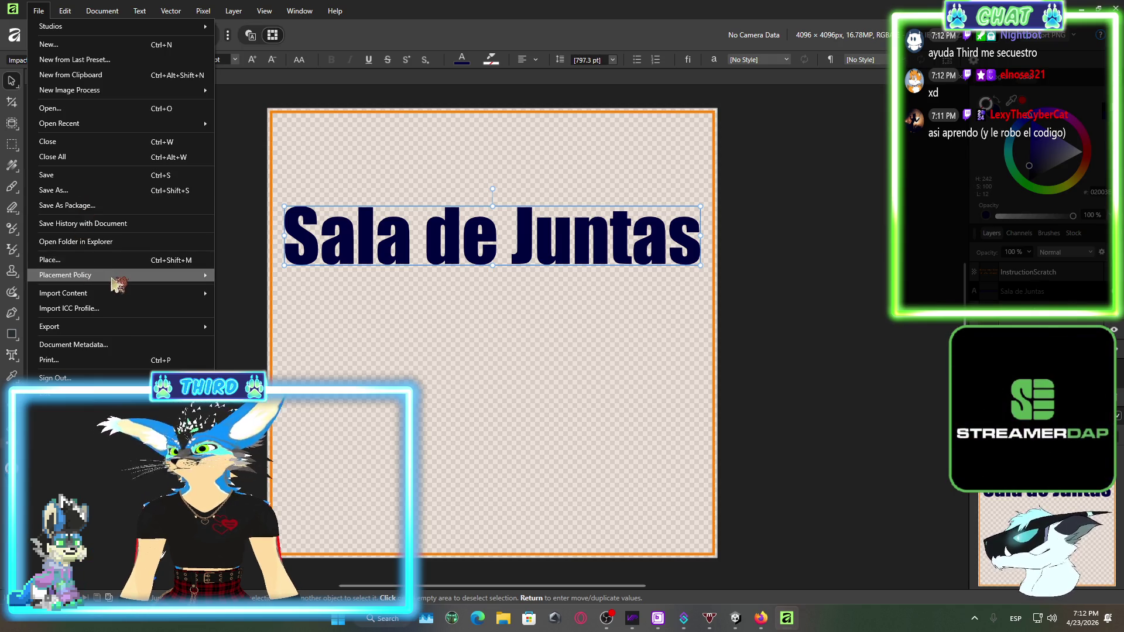
pyautogui.click(143, 262)
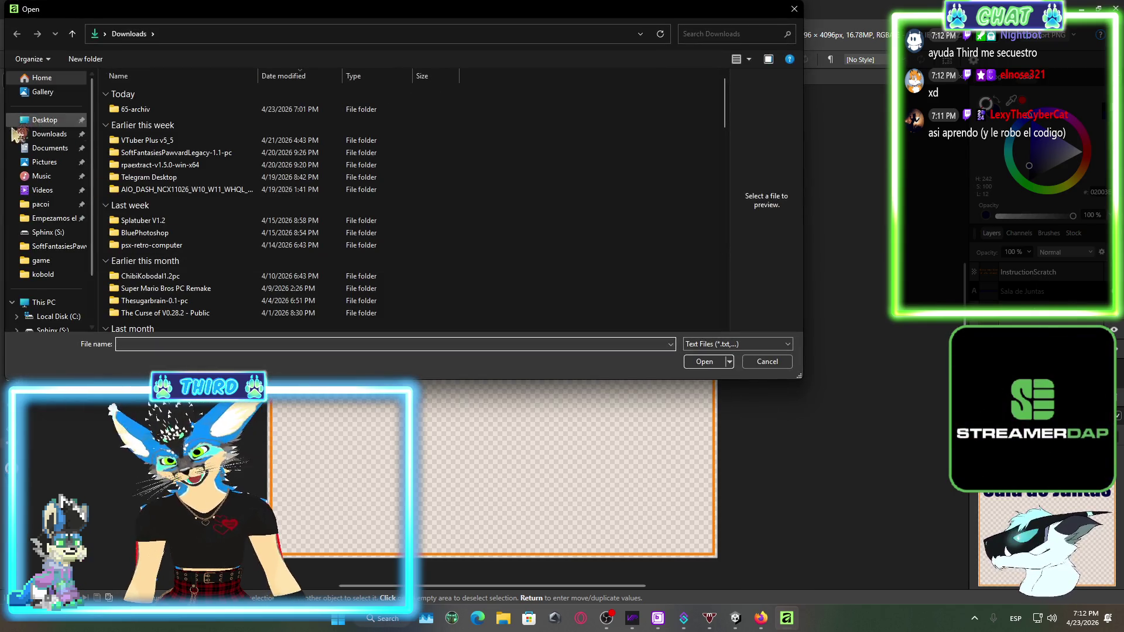
pyautogui.click(46, 134)
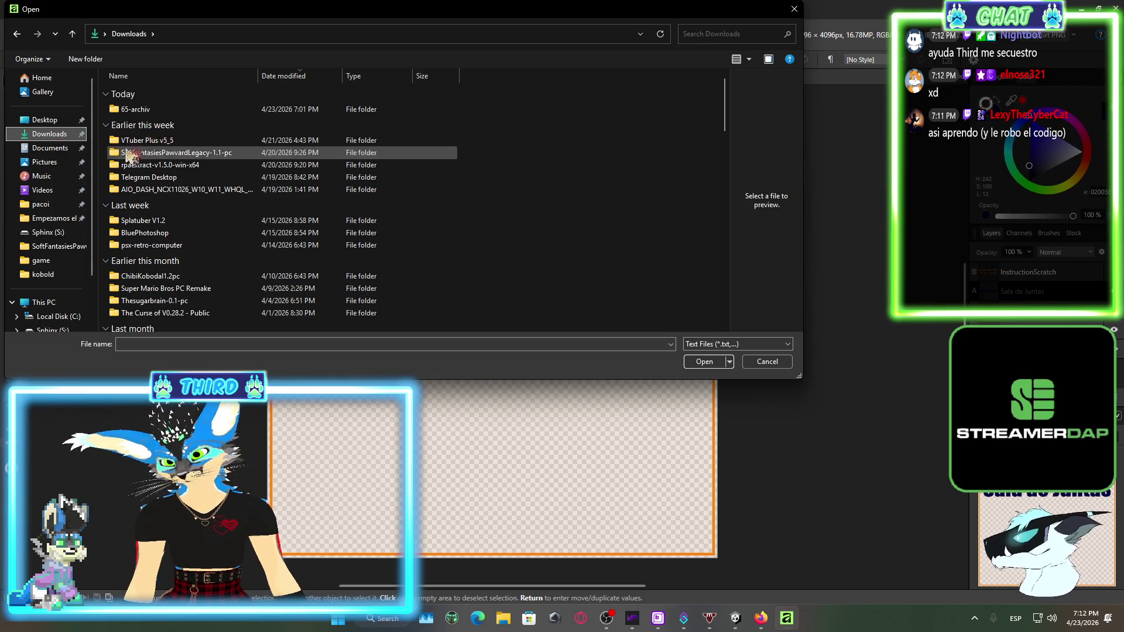
pyautogui.scroll(-1, 195, 177)
pyautogui.scroll(-10, 196, 181)
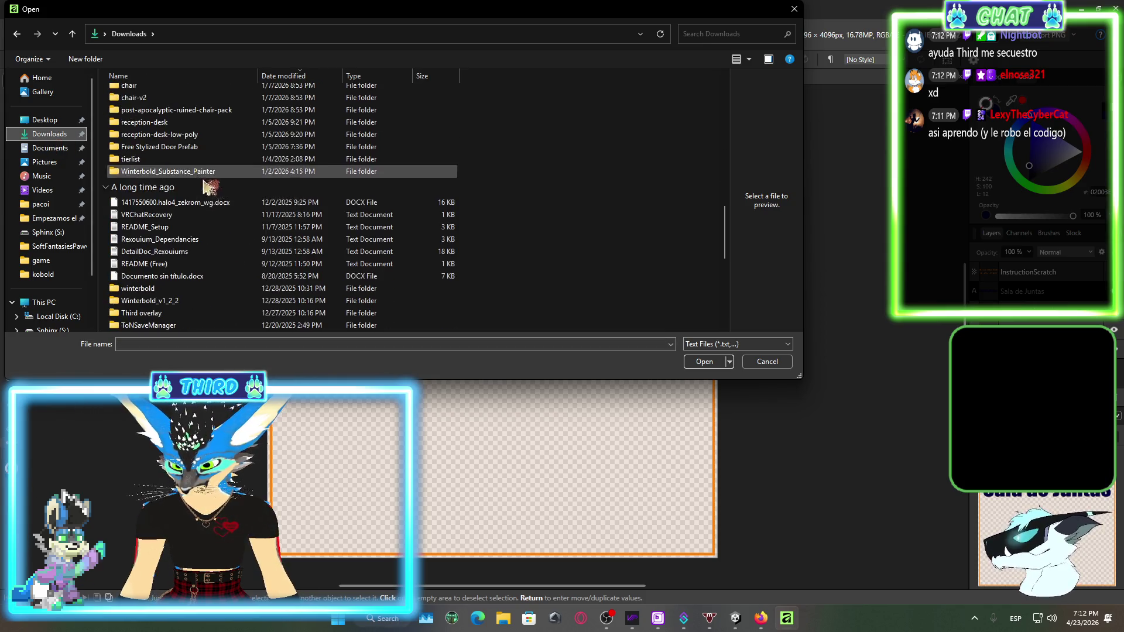
pyautogui.click(205, 215)
pyautogui.click(234, 227)
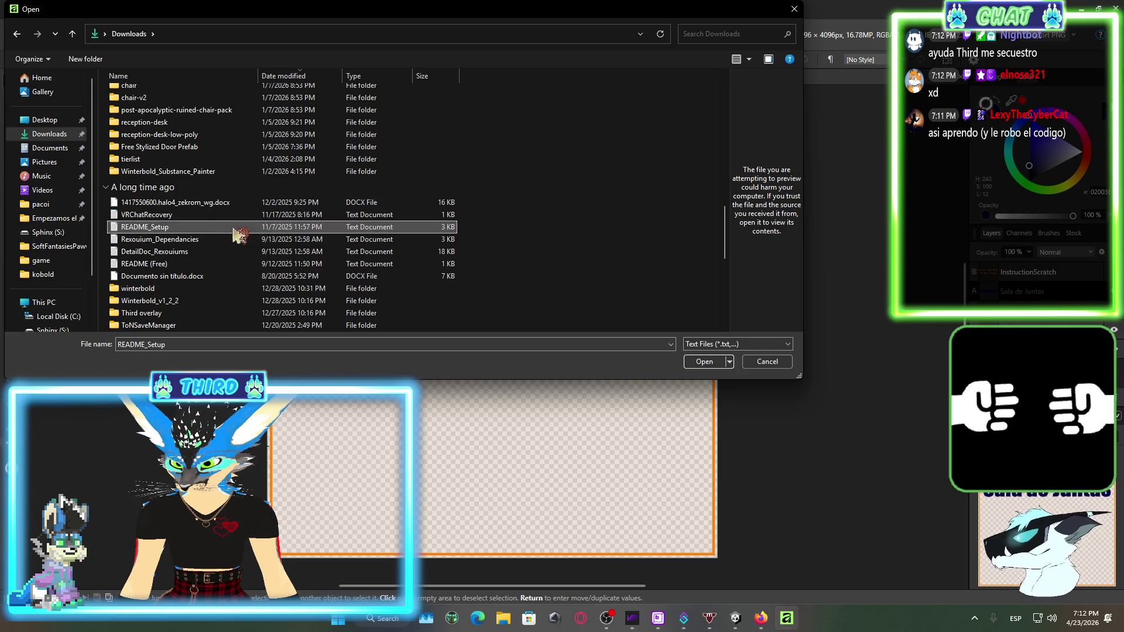
pyautogui.scroll(-6, 237, 234)
pyautogui.click(46, 163)
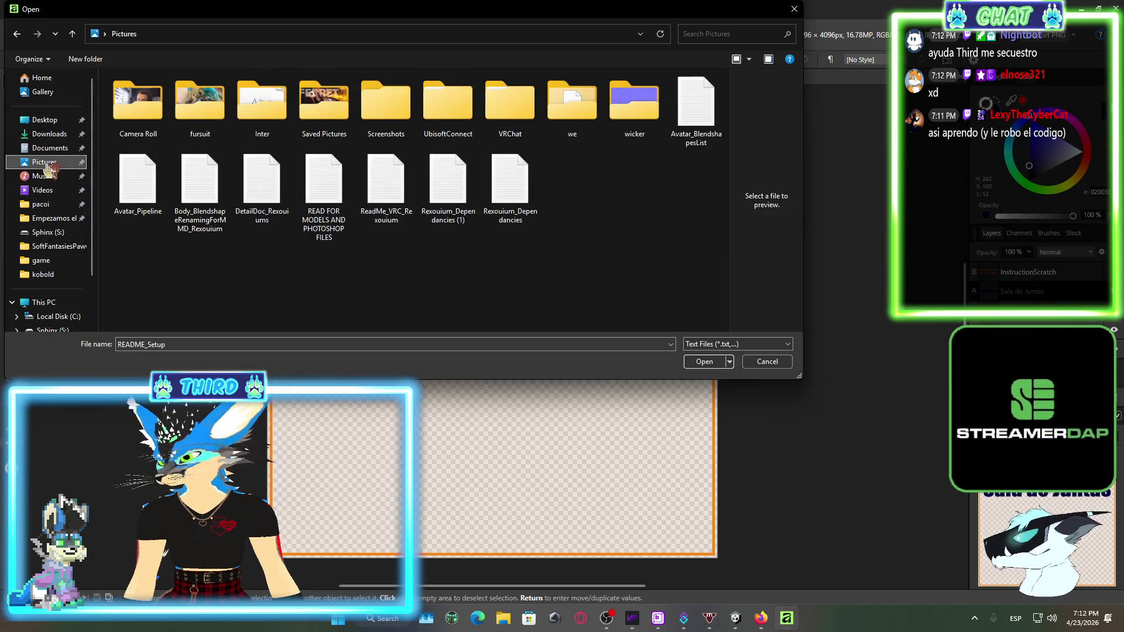
pyautogui.click(764, 361)
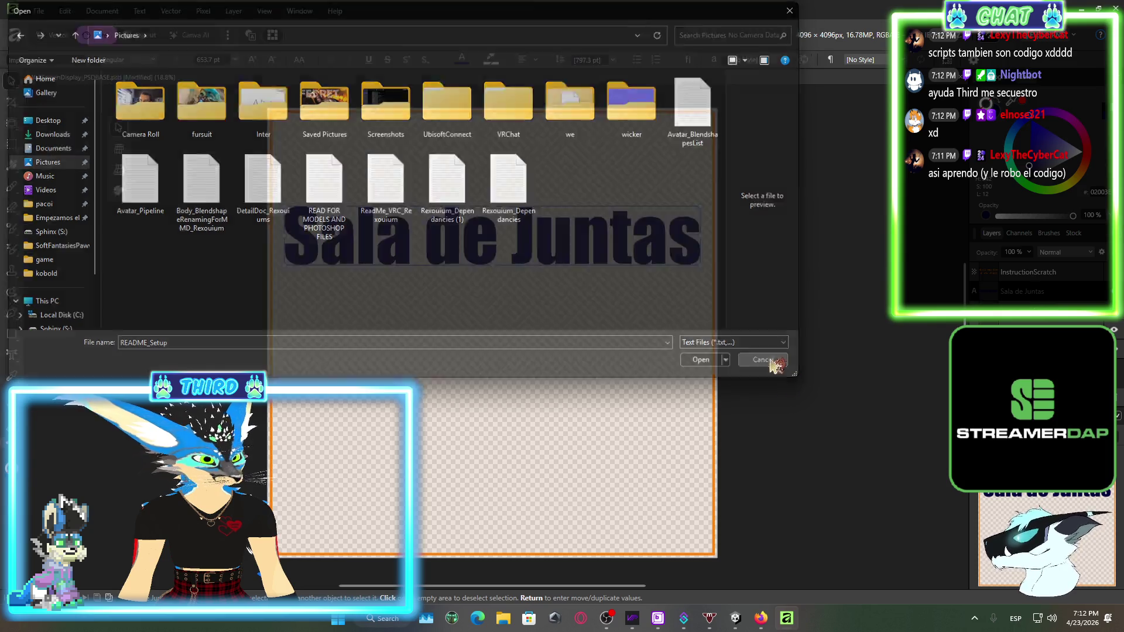
pyautogui.click(39, 10)
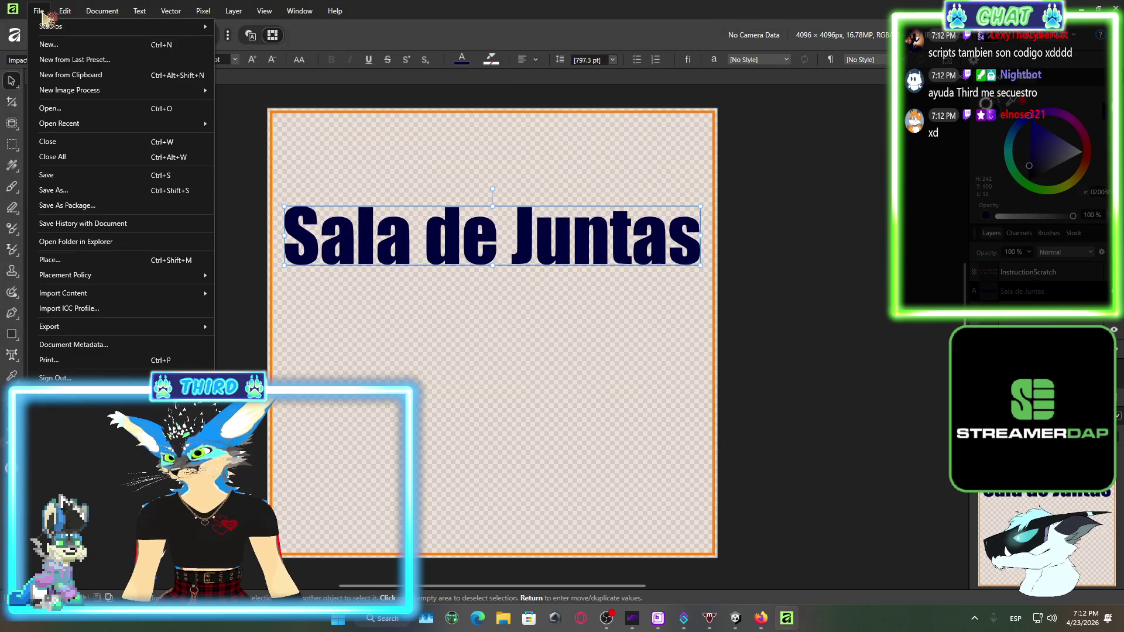
pyautogui.click(88, 260)
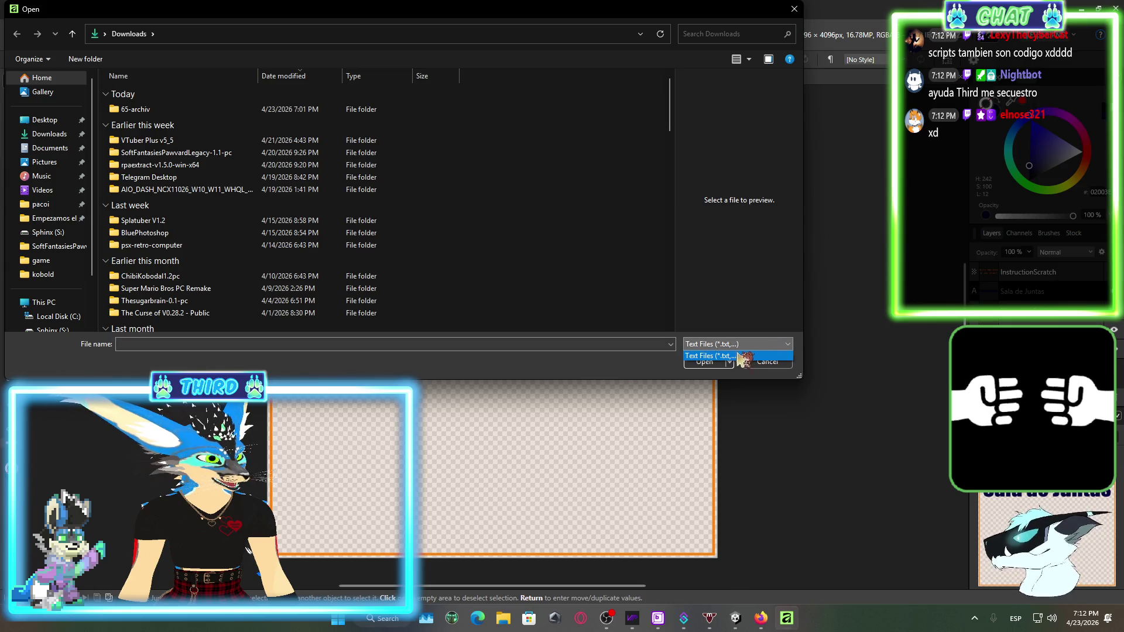
pyautogui.click(755, 345)
pyautogui.click(767, 361)
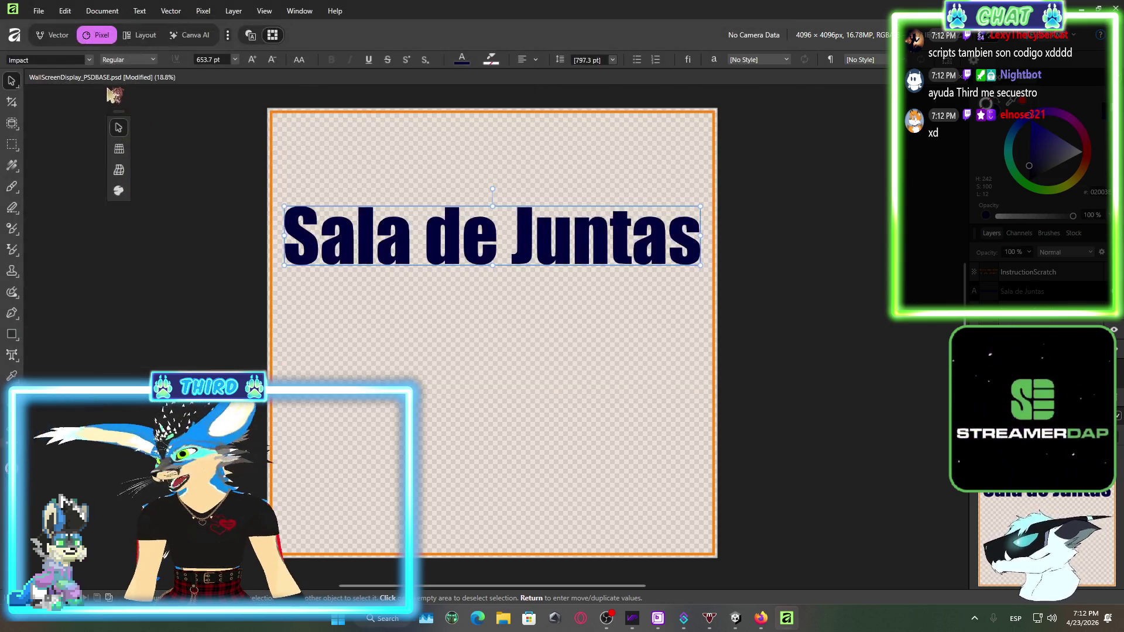
pyautogui.click(43, 16)
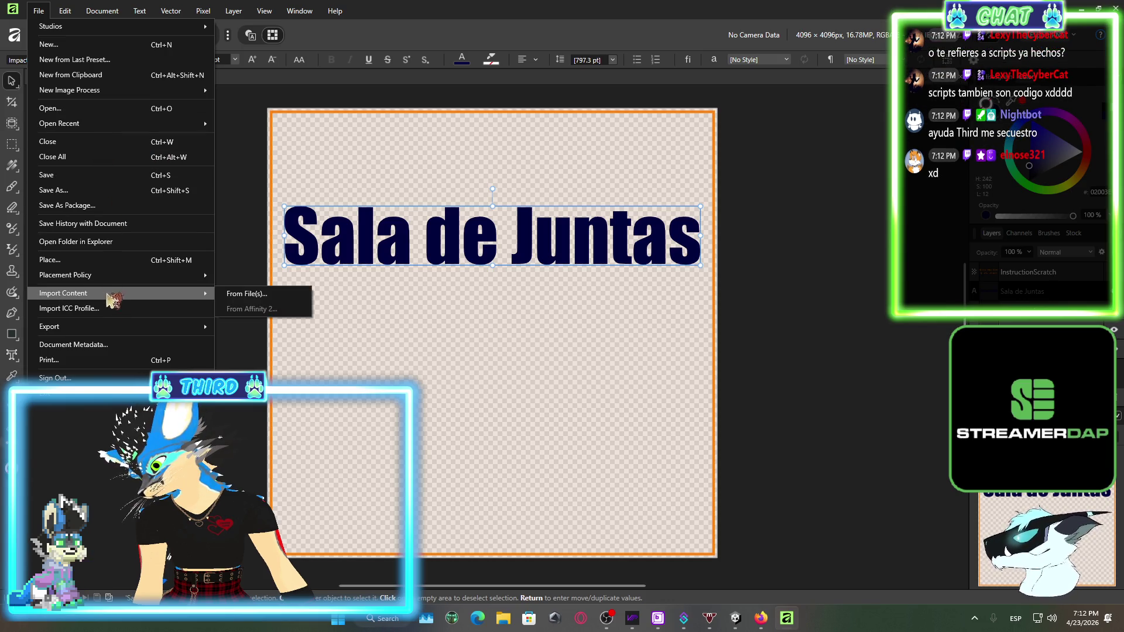
pyautogui.click(812, 276)
pyautogui.press('m')
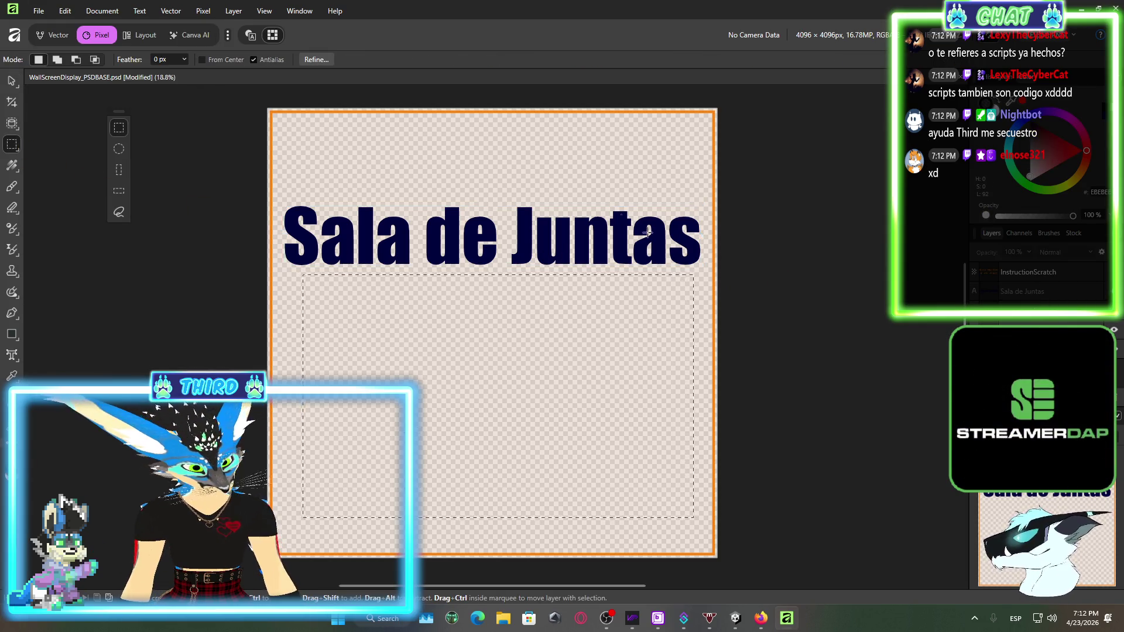
# Start File > Place and preview Downloads images like vrmposing (8) and DisplayStand_BaseColor
pyautogui.click(38, 17)
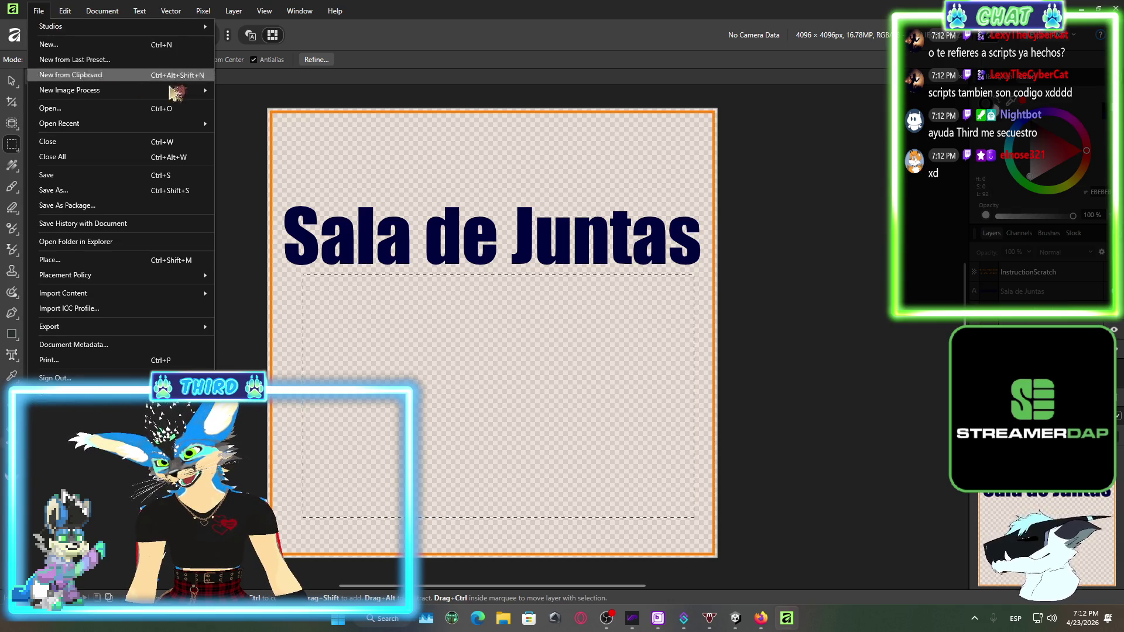
pyautogui.click(117, 267)
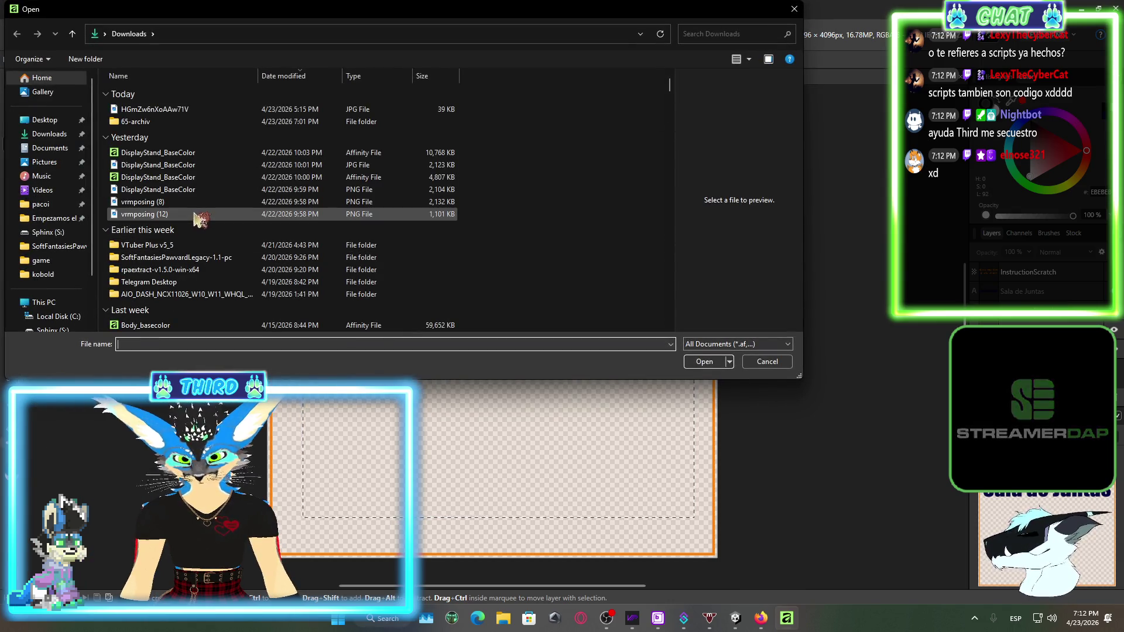
pyautogui.click(179, 202)
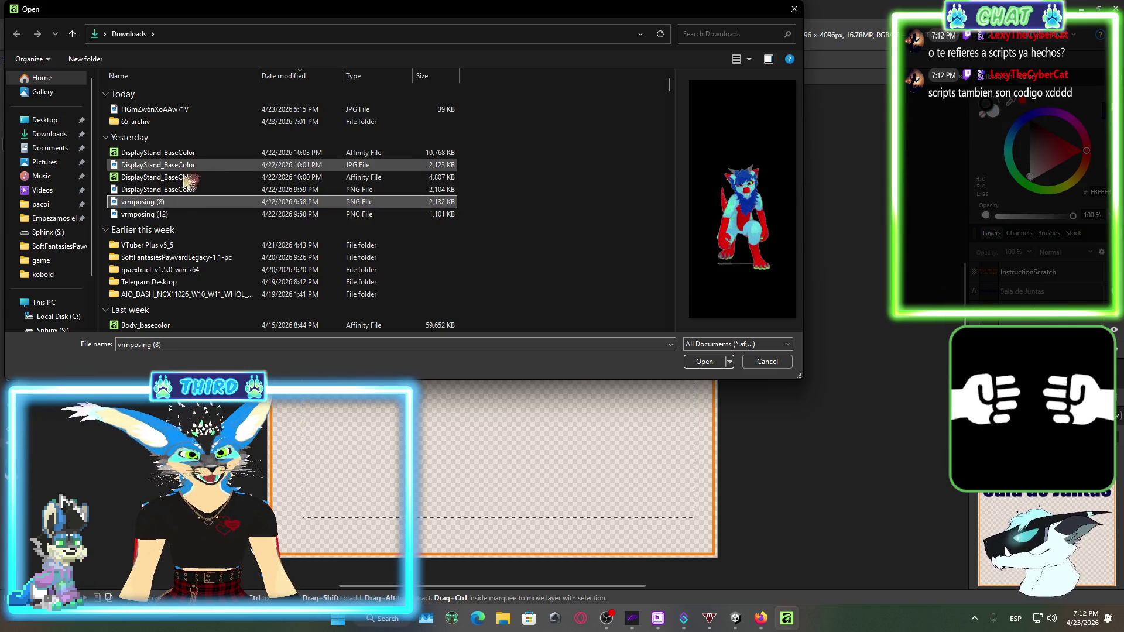
pyautogui.click(193, 189)
pyautogui.click(155, 109)
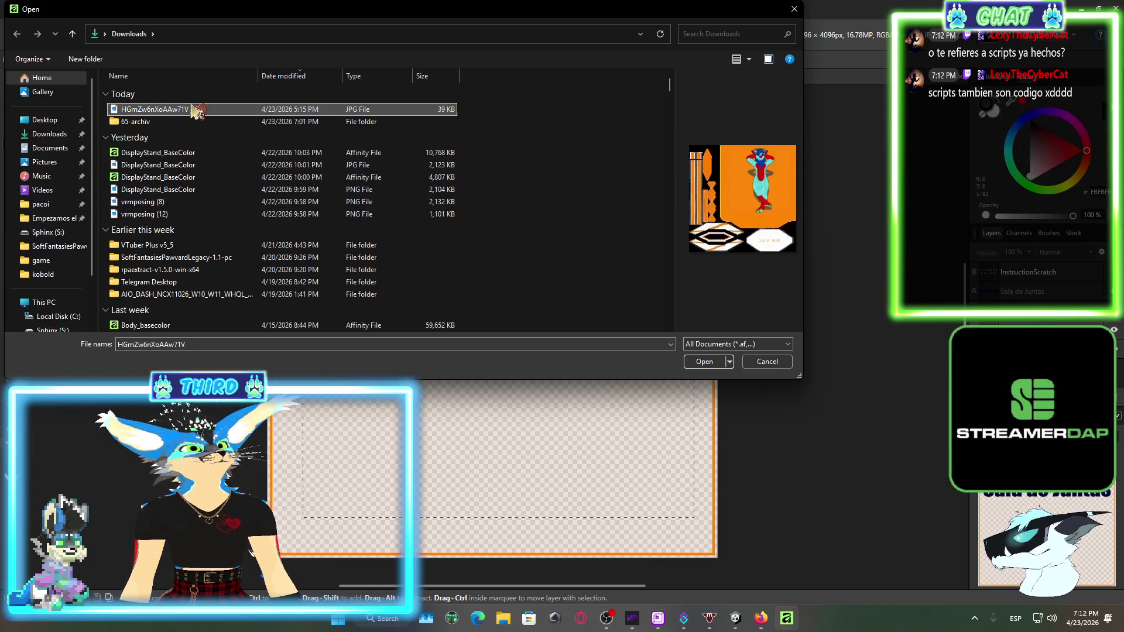
pyautogui.scroll(-6, 320, 173)
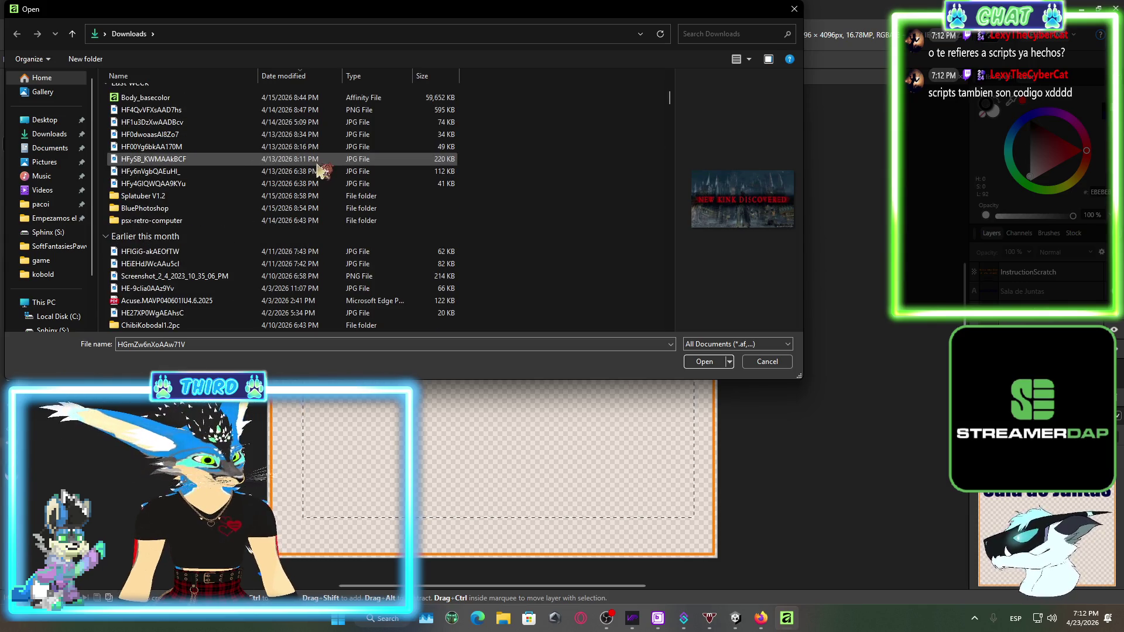
pyautogui.click(198, 159)
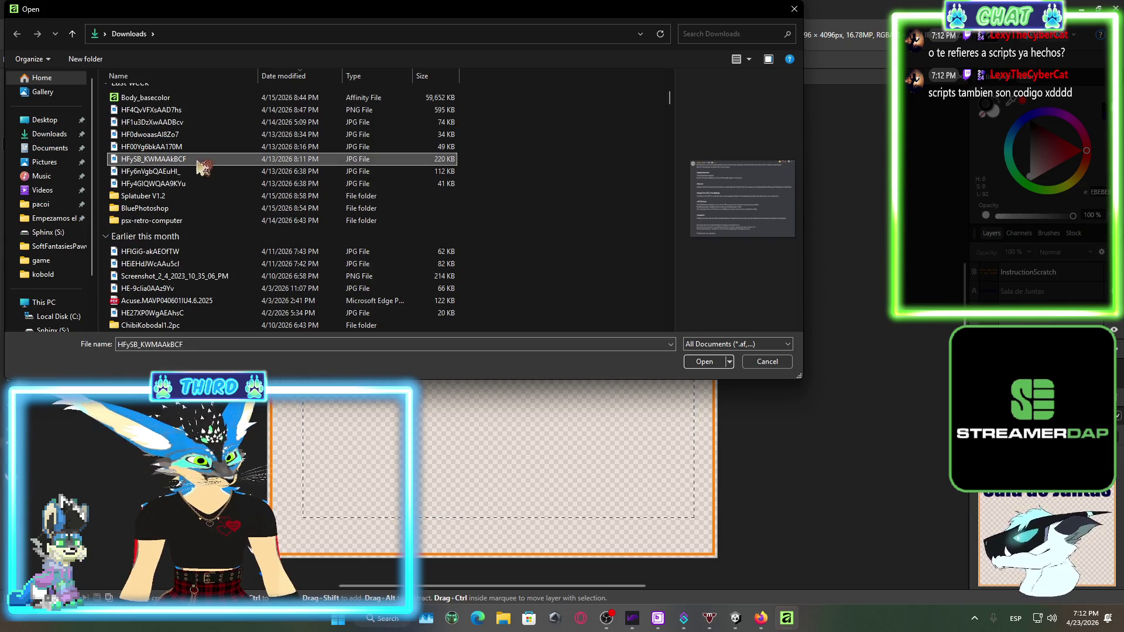
pyautogui.scroll(-3, 251, 190)
pyautogui.click(275, 253)
pyautogui.scroll(-3, 281, 246)
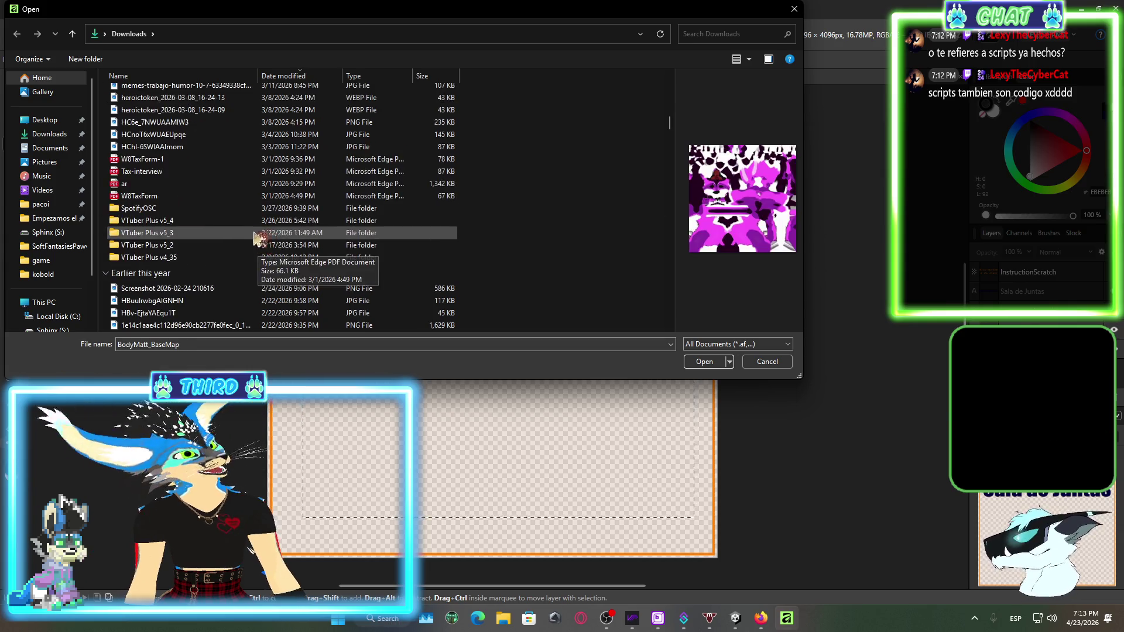
pyautogui.scroll(-12, 234, 223)
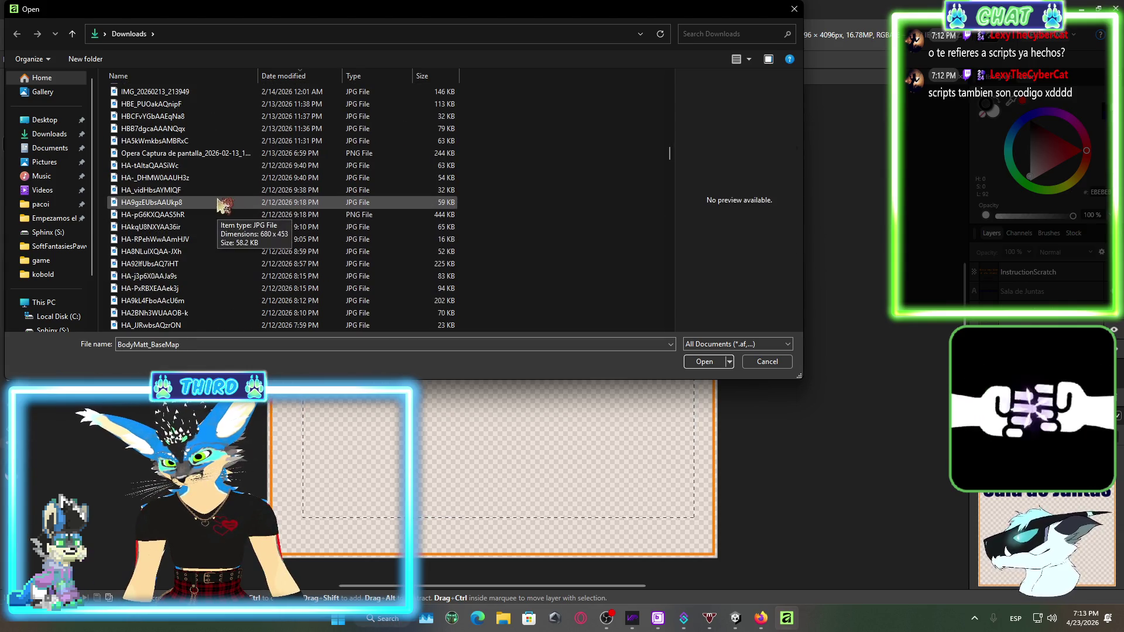
# Keep browsing, then choose the Stay Gold plush image HAzc7xyaAAMadBB and open it
pyautogui.click(218, 204)
pyautogui.scroll(-7, 221, 214)
pyautogui.click(223, 216)
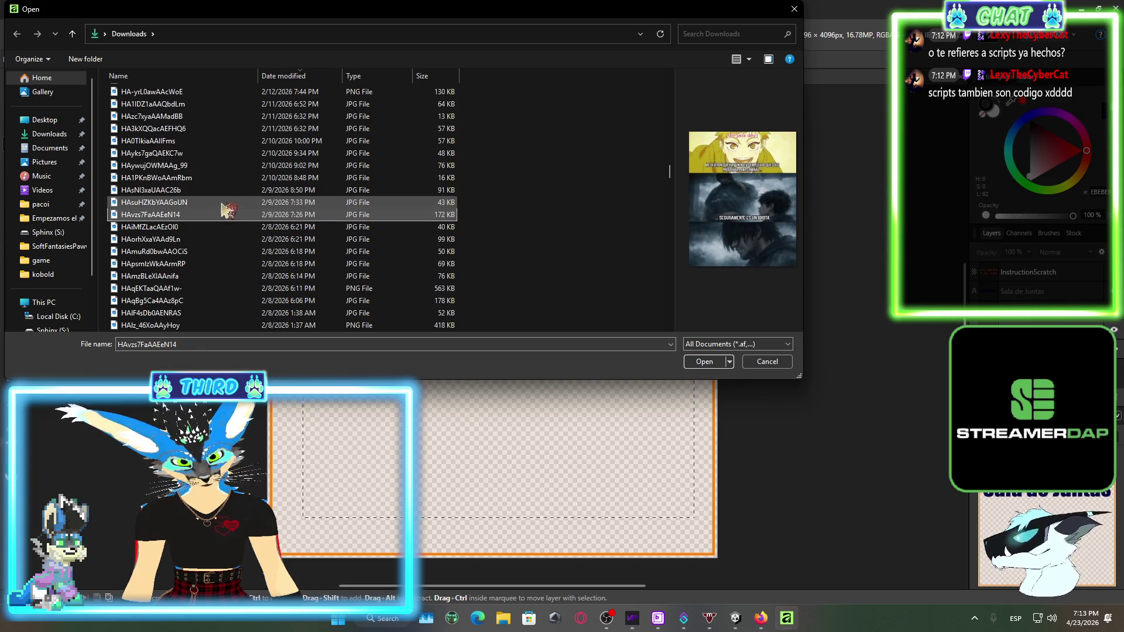
pyautogui.click(224, 194)
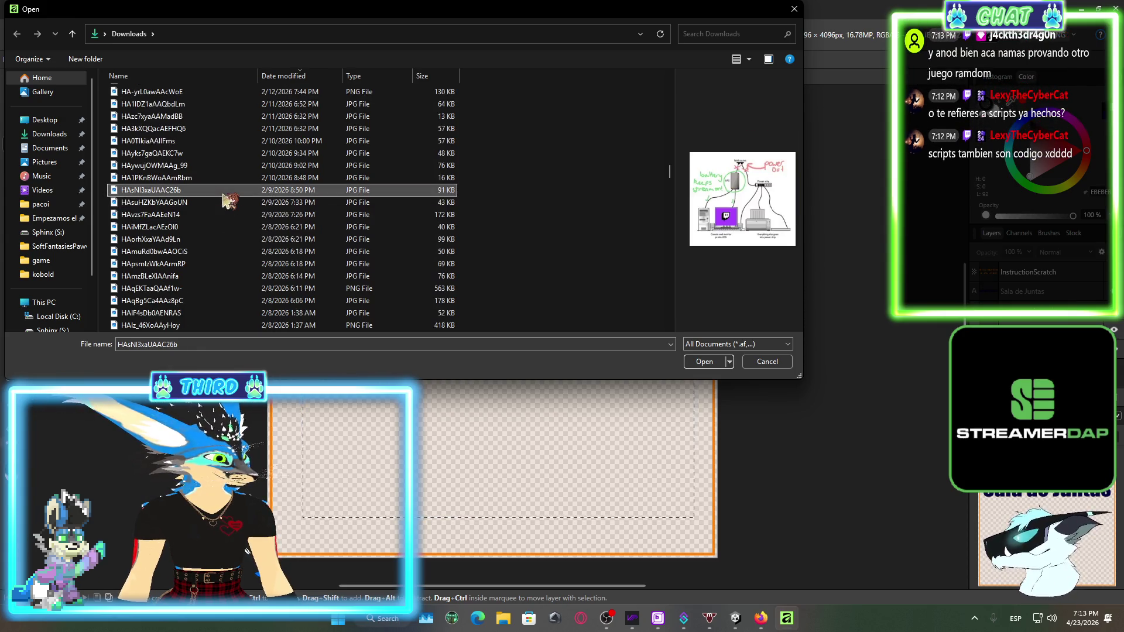
pyautogui.click(252, 178)
pyautogui.scroll(2, 240, 196)
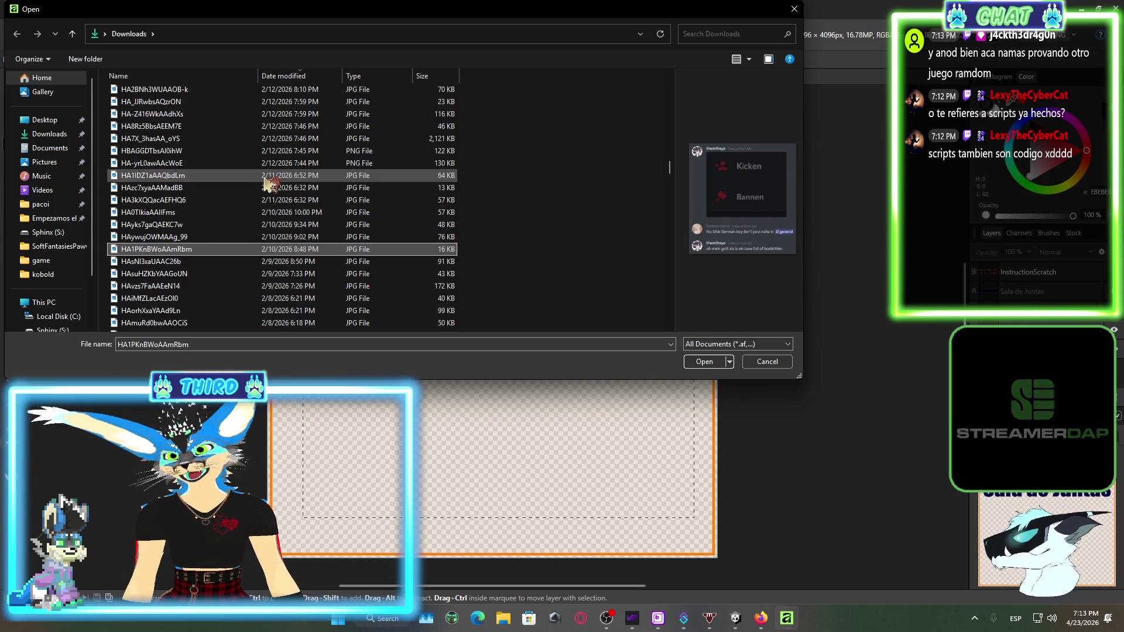
pyautogui.click(217, 213)
pyautogui.click(215, 200)
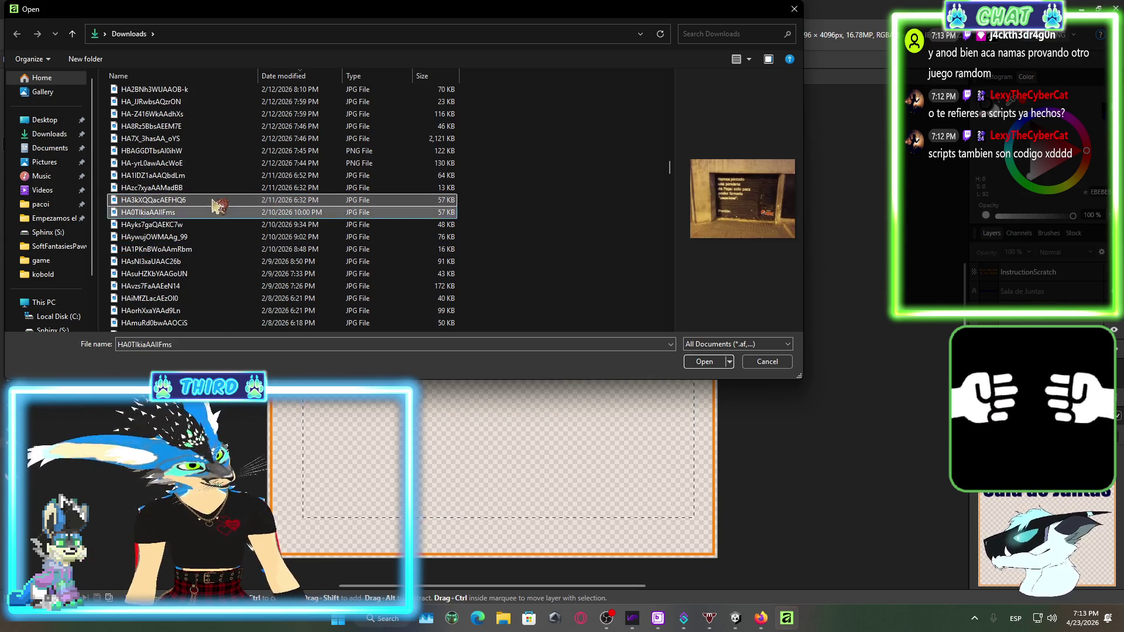
pyautogui.click(213, 189)
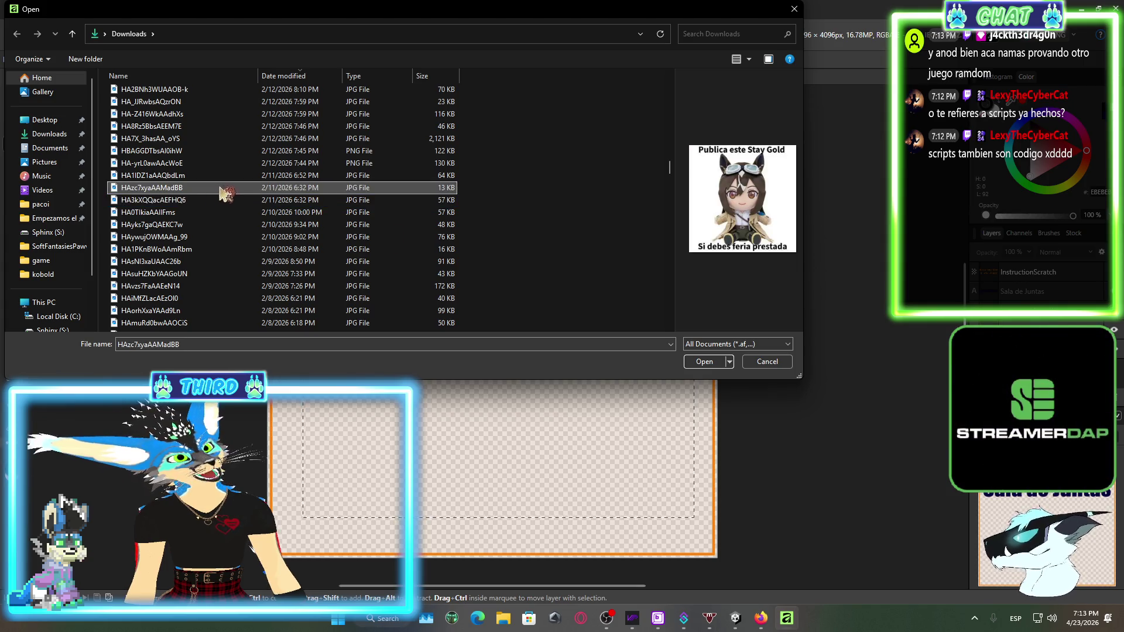
pyautogui.click(702, 362)
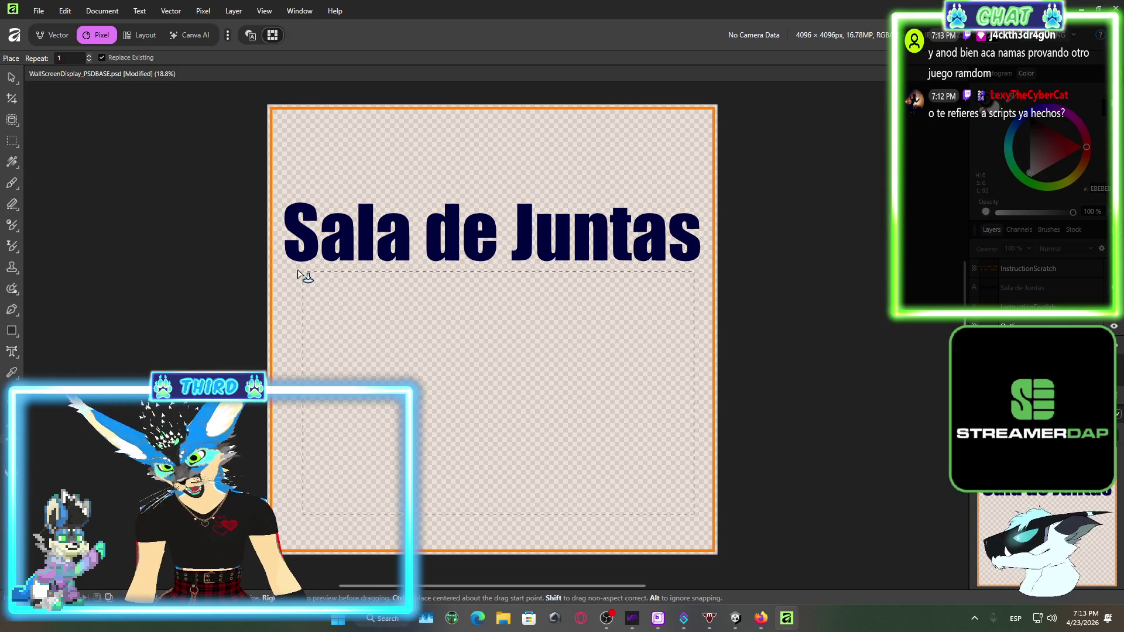
# Place the Stay Gold image centred below the title and bring up the export settings
pyautogui.moveTo(297, 270)
pyautogui.mouseDown()
pyautogui.moveTo(609, 376)
pyautogui.moveTo(770, 407)
pyautogui.moveTo(735, 389)
pyautogui.mouseUp()
pyautogui.moveTo(472, 275)
pyautogui.mouseDown()
pyautogui.moveTo(534, 271)
pyautogui.moveTo(540, 230)
pyautogui.mouseUp()
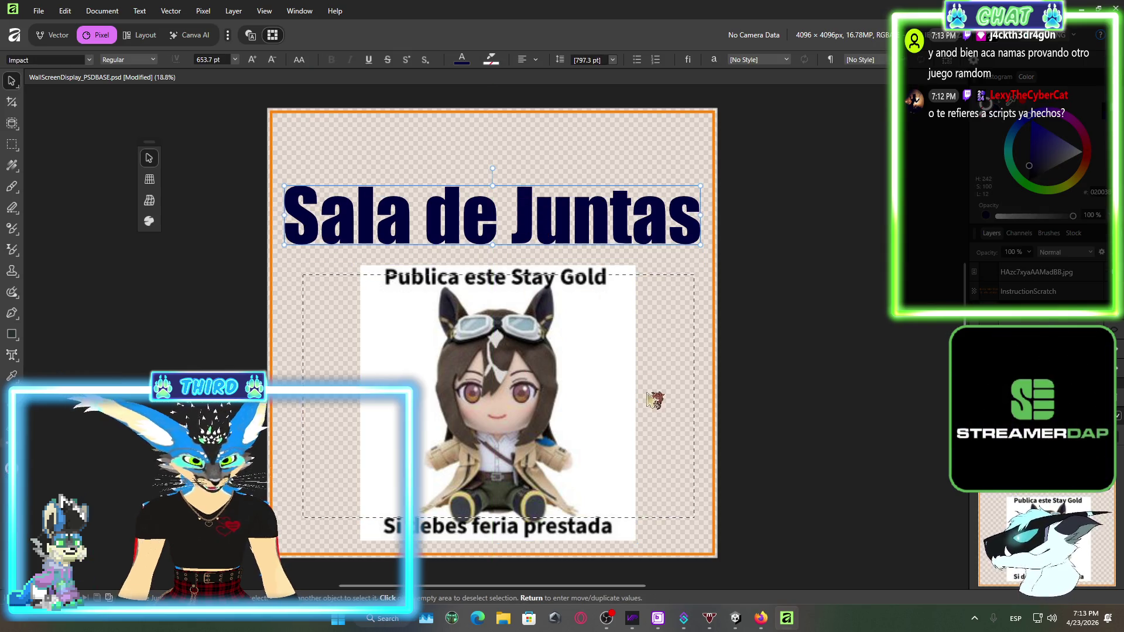
pyautogui.click(38, 11)
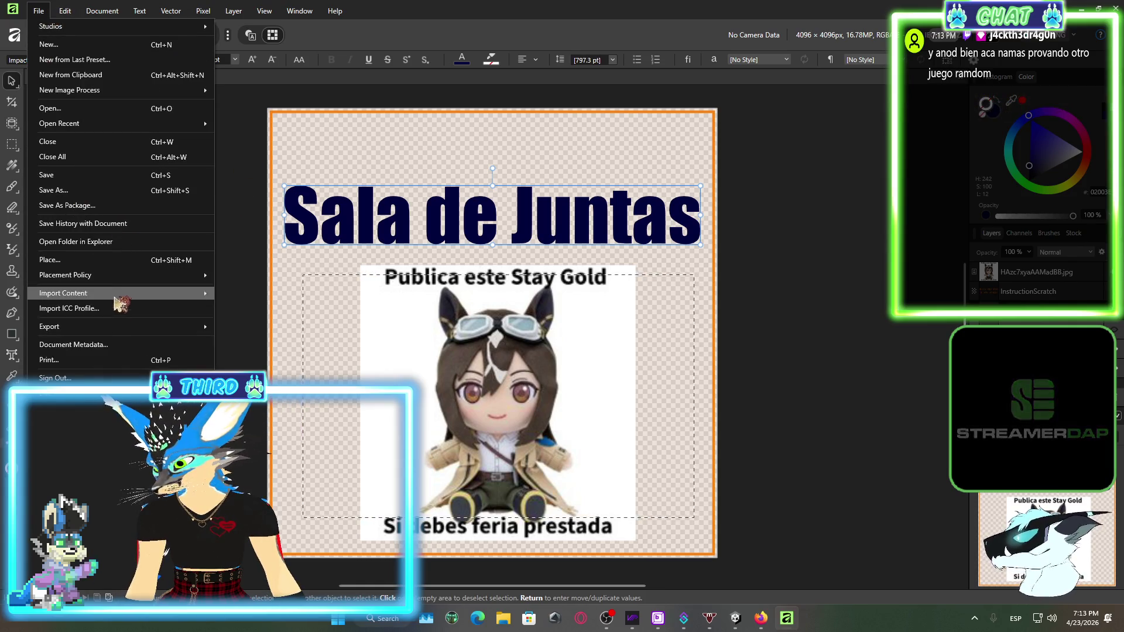
pyautogui.moveTo(144, 329)
pyautogui.click(275, 328)
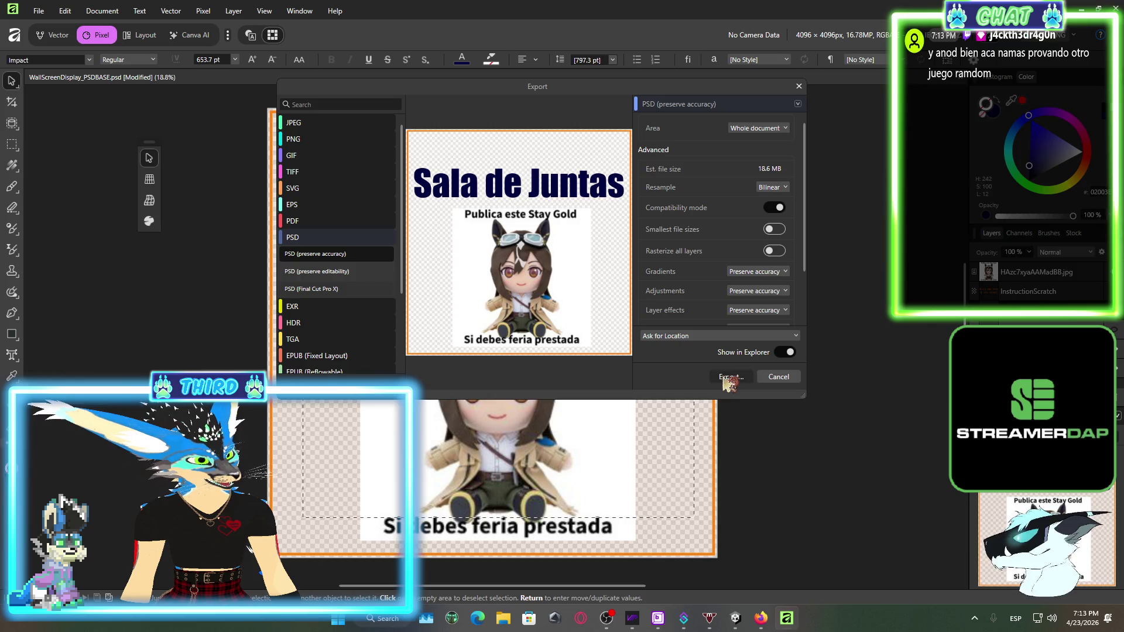
# Export as WallScreenDisplay_PSDBASE PSD into Downloads, then close the document without saving
pyautogui.click(727, 379)
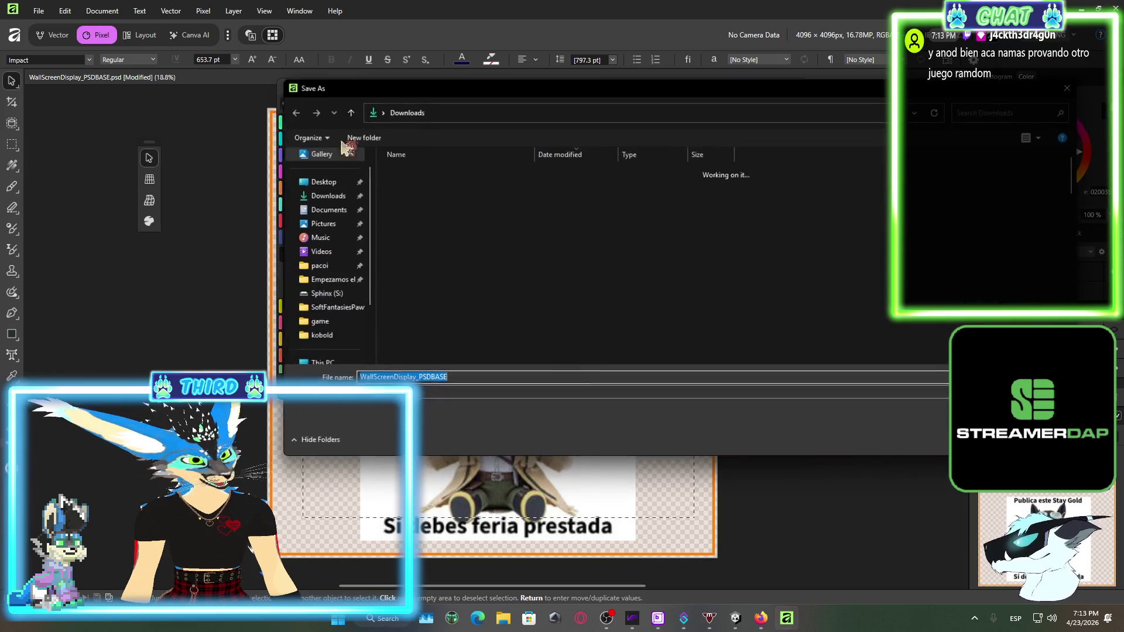
pyautogui.click(941, 429)
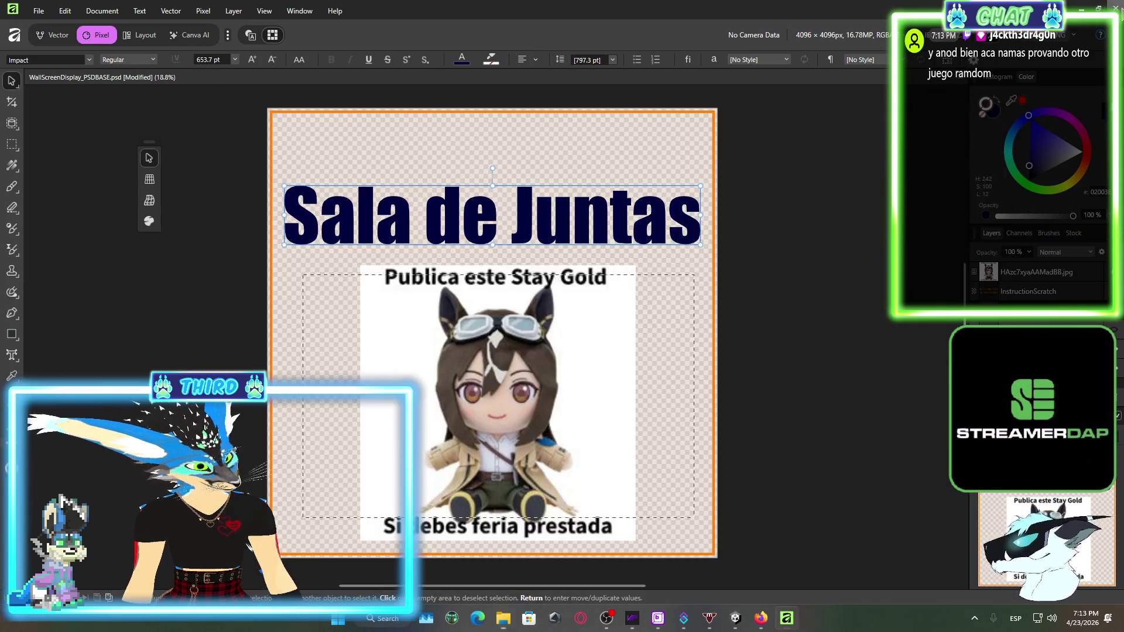
pyautogui.hotkey('ctrl', 'w')
pyautogui.click(553, 321)
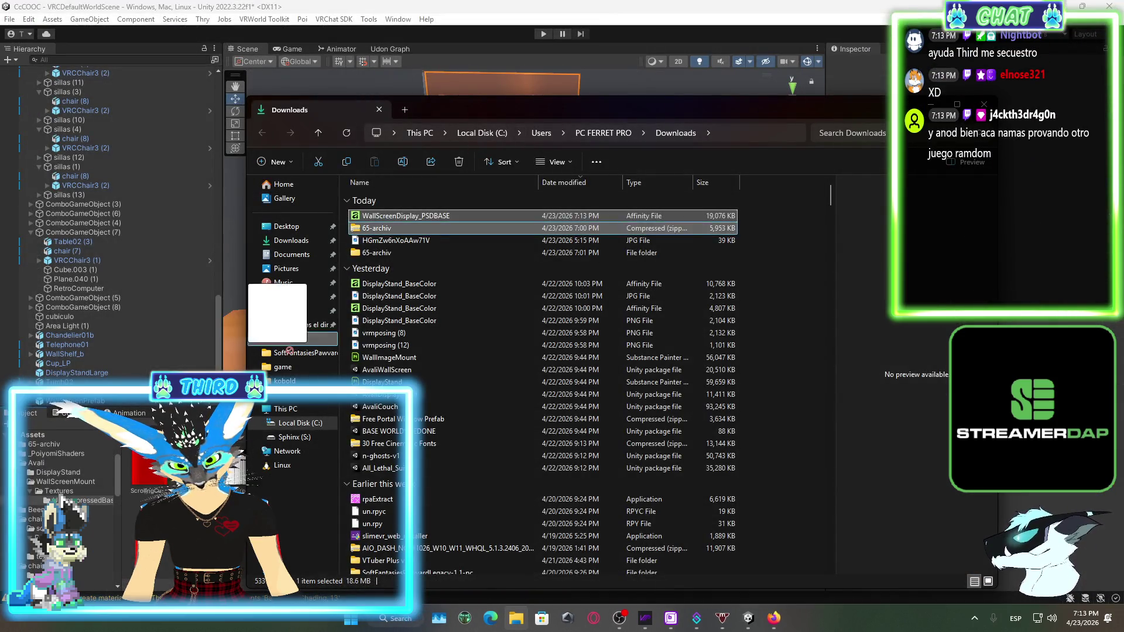
# Select the wall screen in Unity and expand its display material, undoing a first texture drop
pyautogui.hotkey('alt', 'Tab')
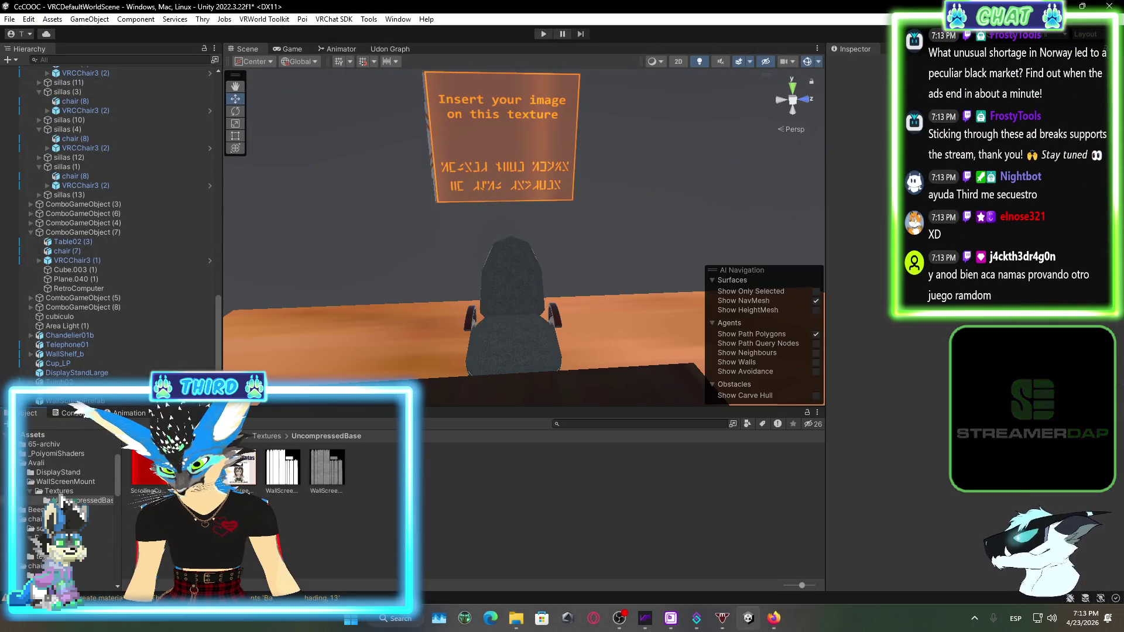
pyautogui.click(503, 152)
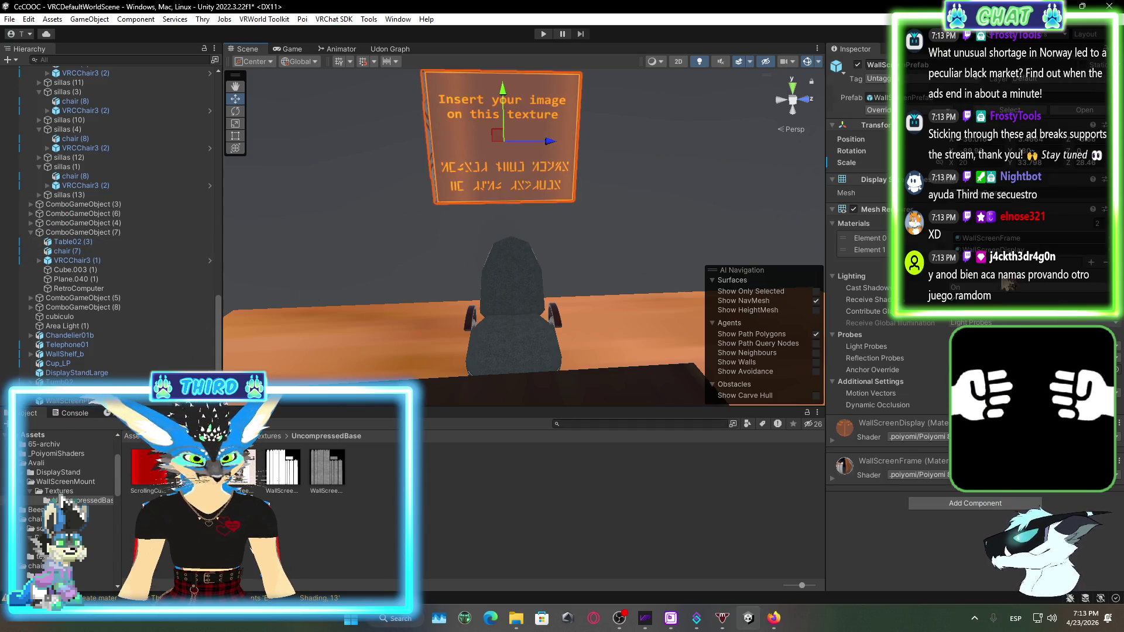
pyautogui.click(833, 478)
pyautogui.click(832, 478)
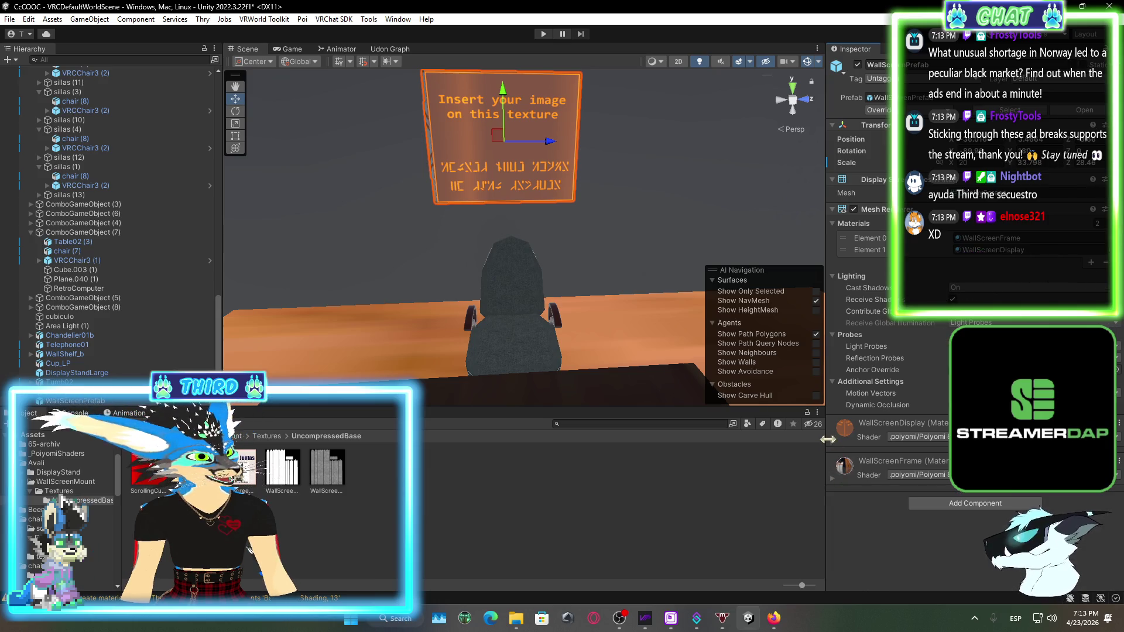
pyautogui.click(832, 441)
pyautogui.scroll(-1, 878, 480)
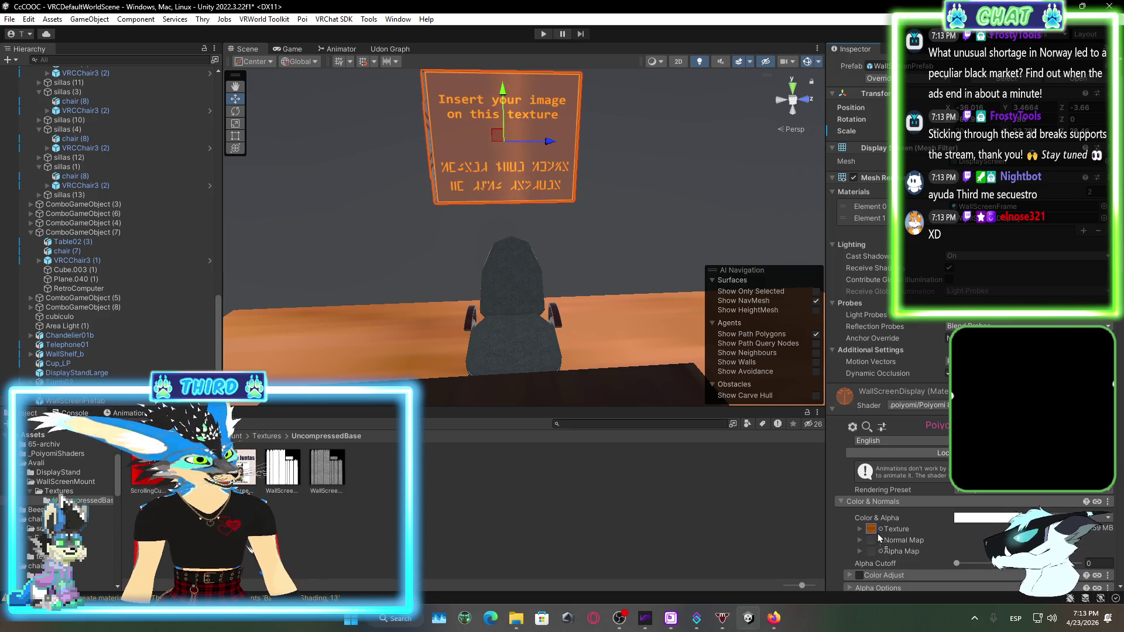
pyautogui.moveTo(878, 537); pyautogui.dragTo(876, 536)
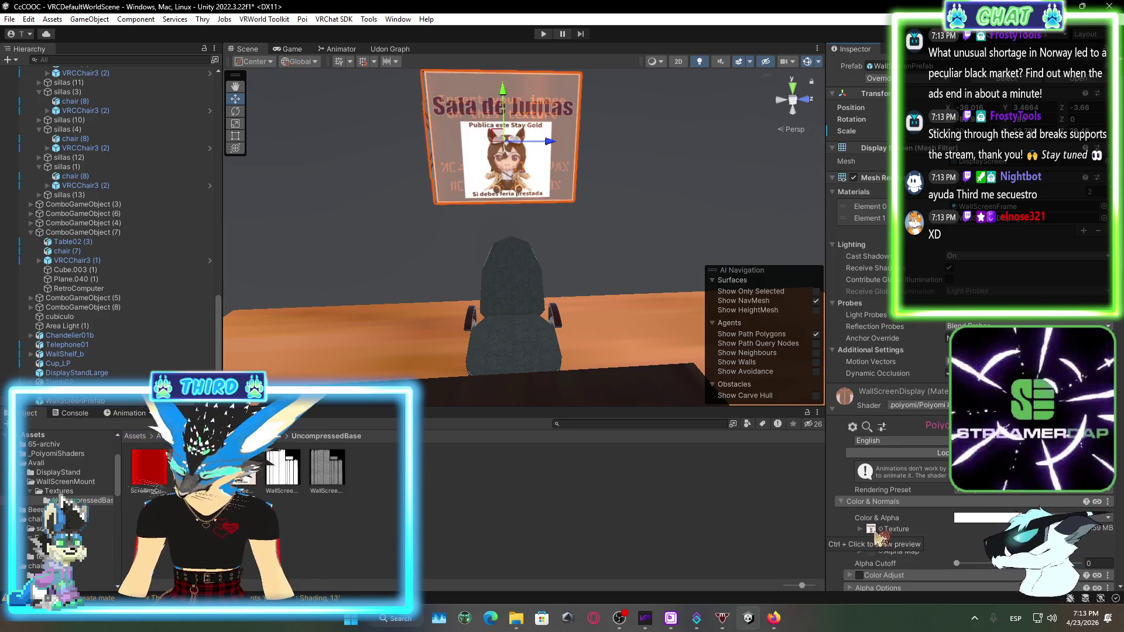
pyautogui.hotkey('ctrl', 'z')
# From WallScreenMount > UncompressedBase, drag the Sala de Juntas texture into the display Texture slot
pyautogui.click(876, 535)
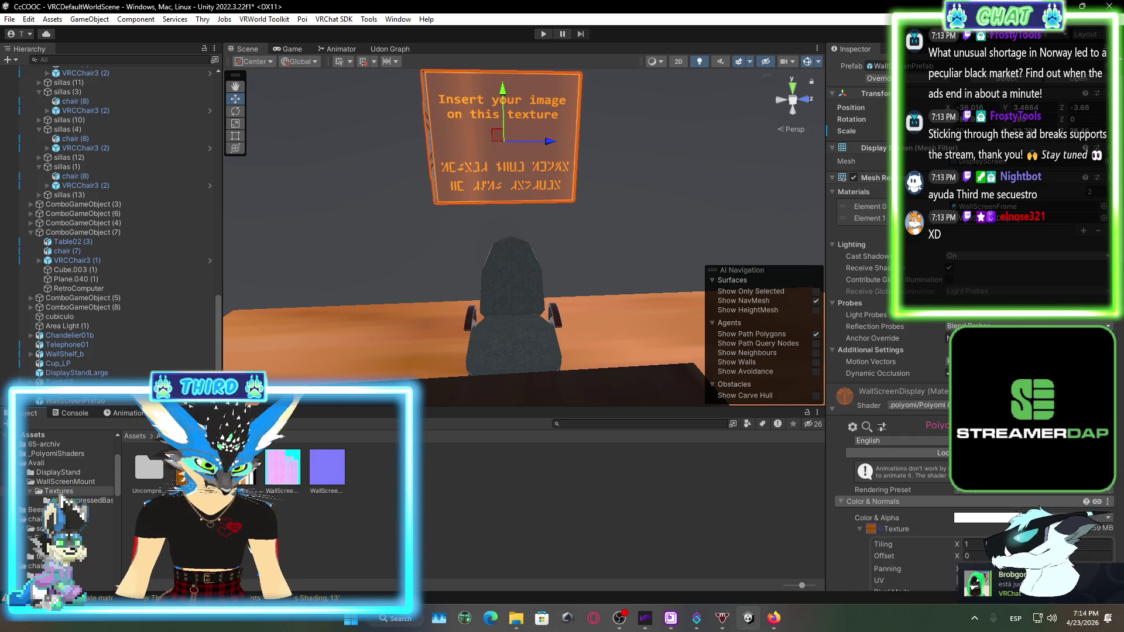
pyautogui.click(66, 481)
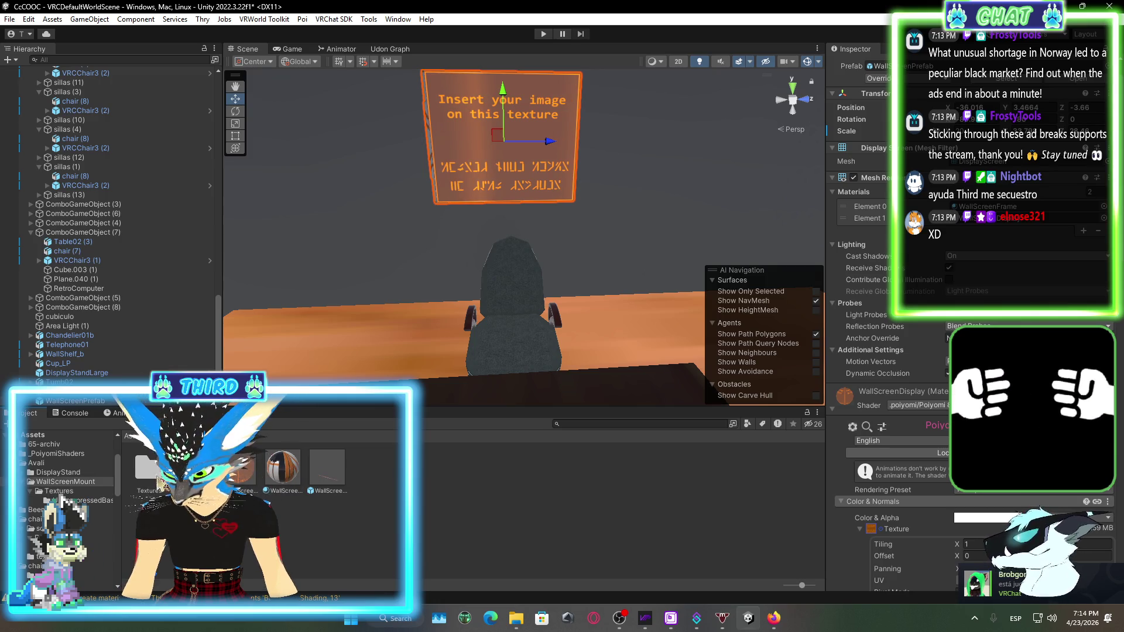
pyautogui.doubleClick(151, 468)
pyautogui.doubleClick(153, 471)
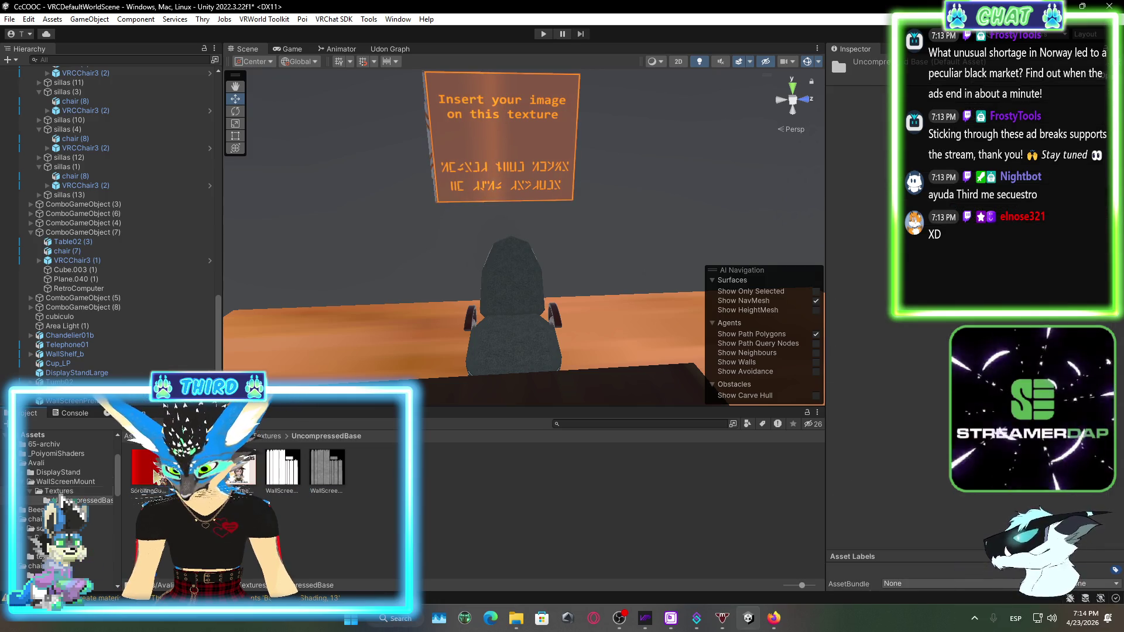
pyautogui.click(529, 172)
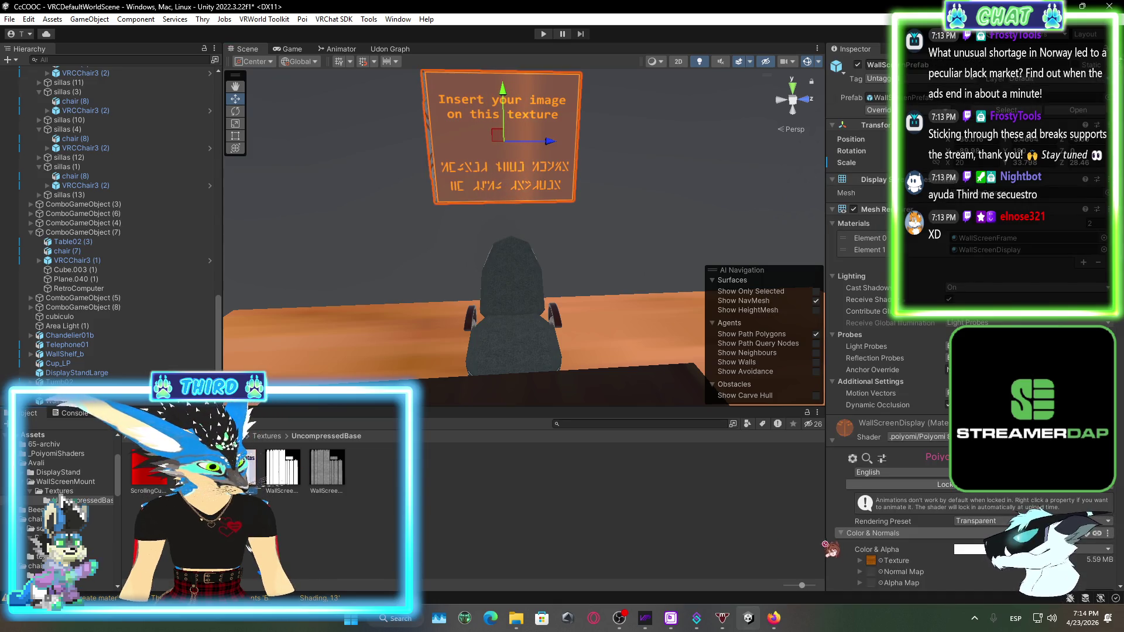
pyautogui.moveTo(826, 544); pyautogui.dragTo(878, 569)
pyautogui.scroll(-5, 906, 526)
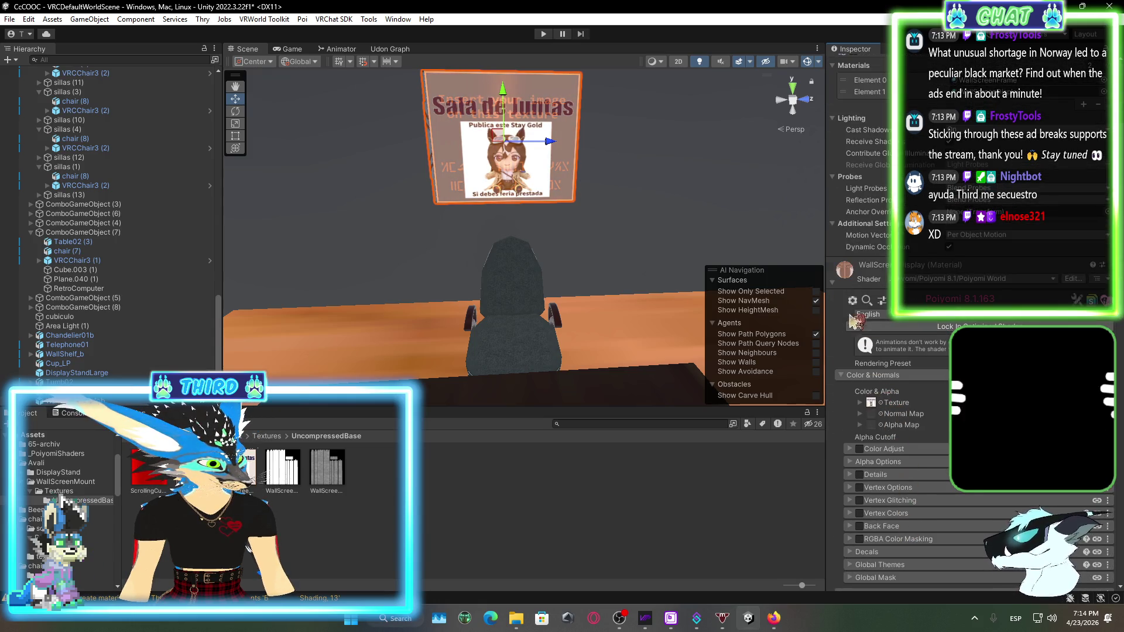
# Drag the Sala de Juntas image into the display material's Emission 0 Emission Map
pyautogui.click(832, 282)
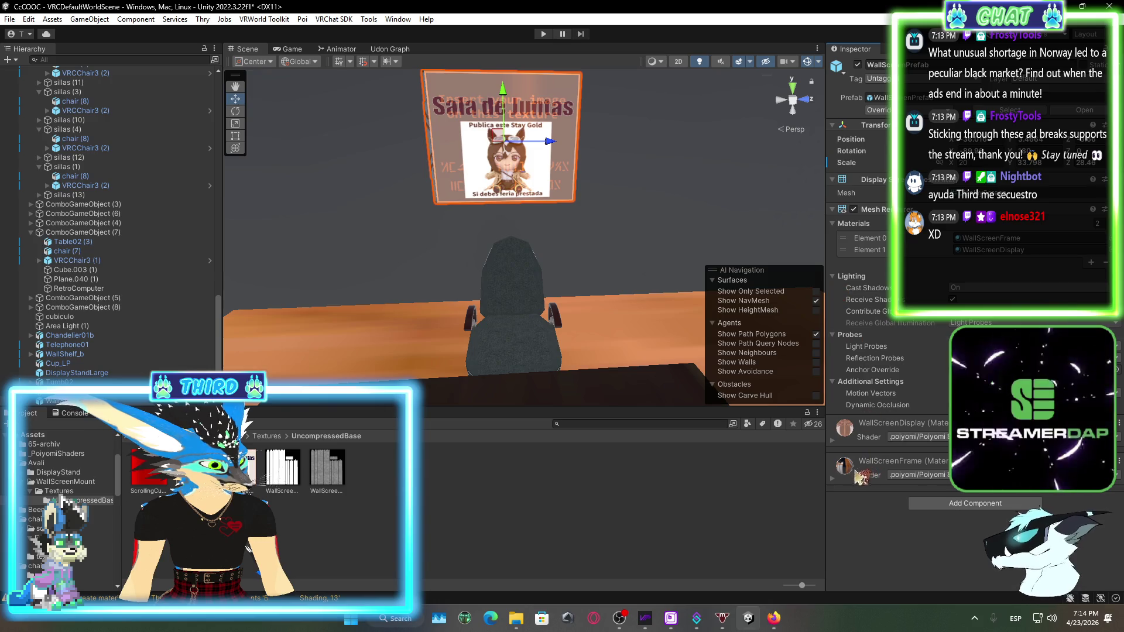
pyautogui.click(833, 479)
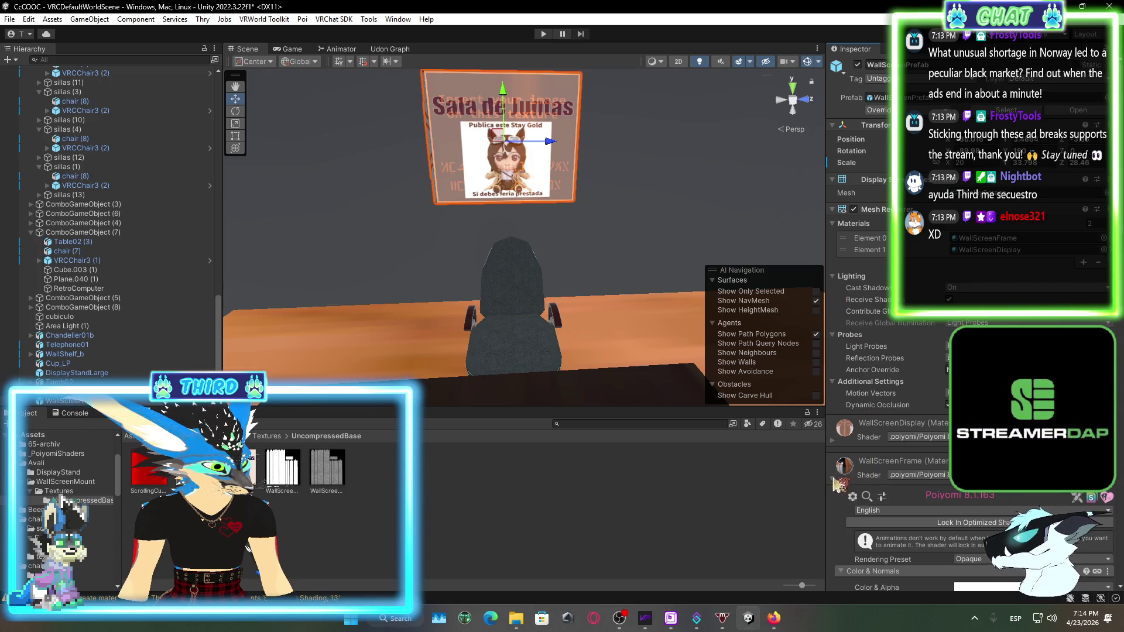
pyautogui.click(838, 443)
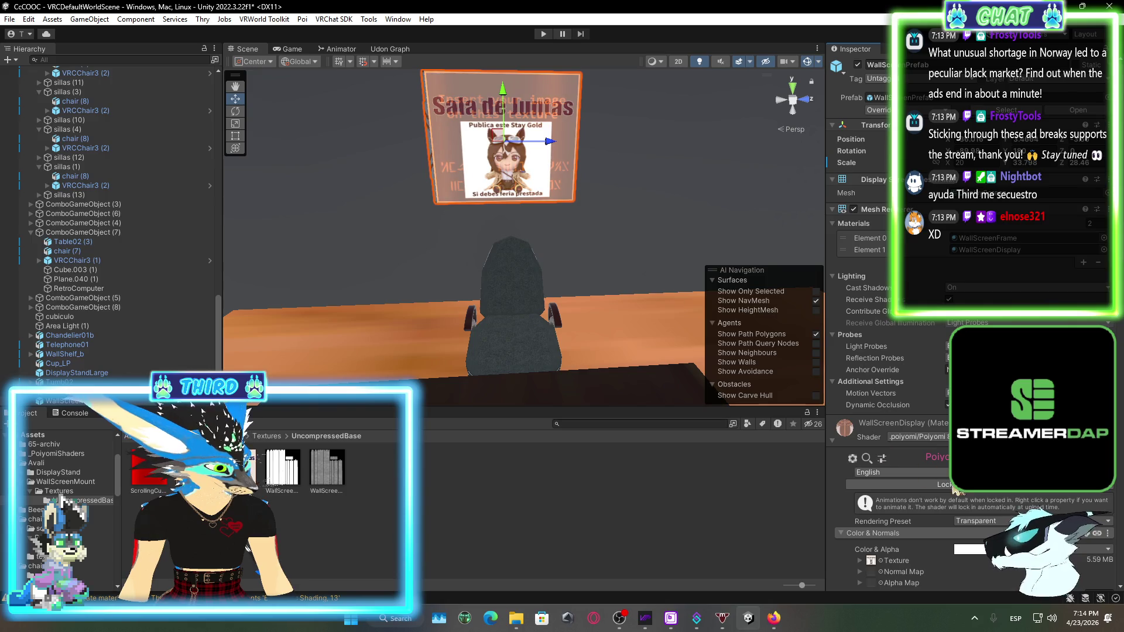
pyautogui.scroll(-10, 954, 487)
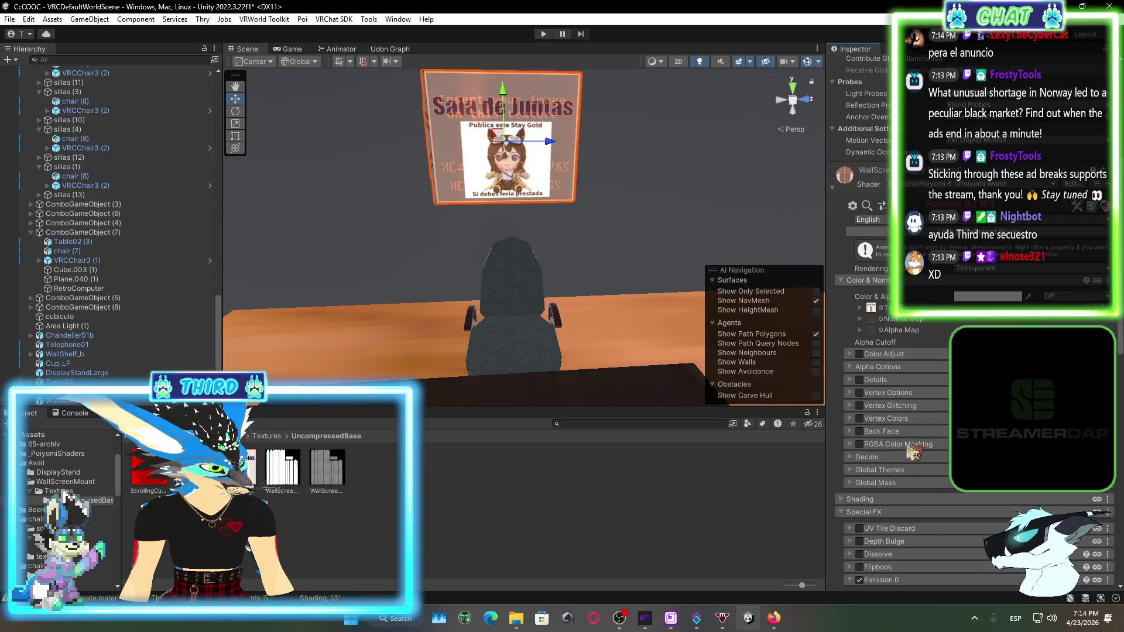
pyautogui.scroll(-10, 912, 450)
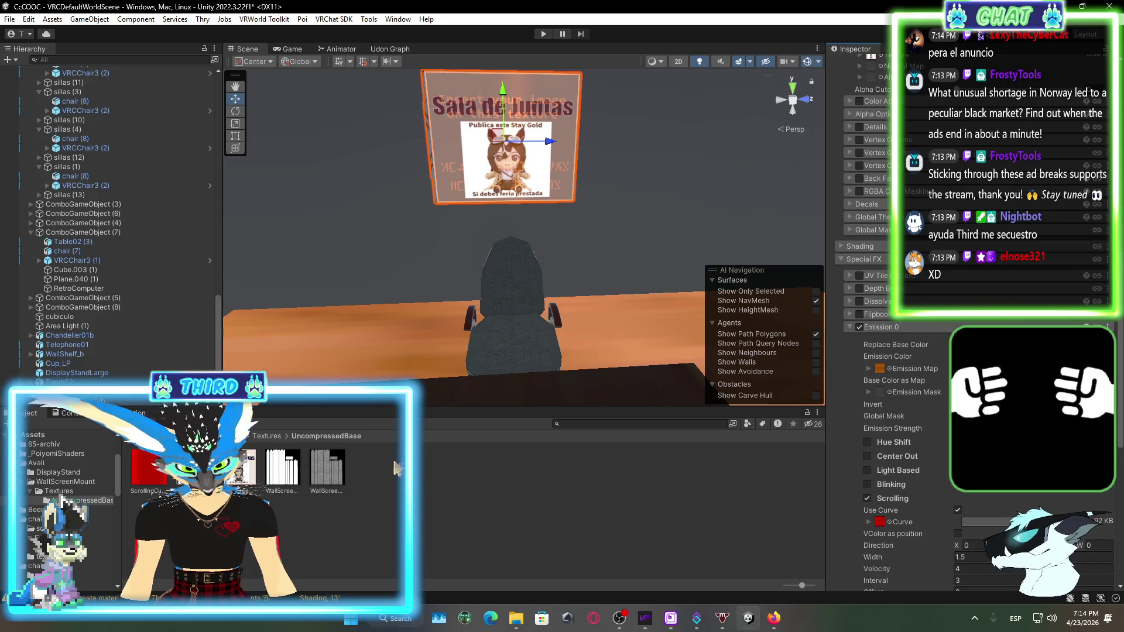
pyautogui.moveTo(883, 373); pyautogui.dragTo(884, 373)
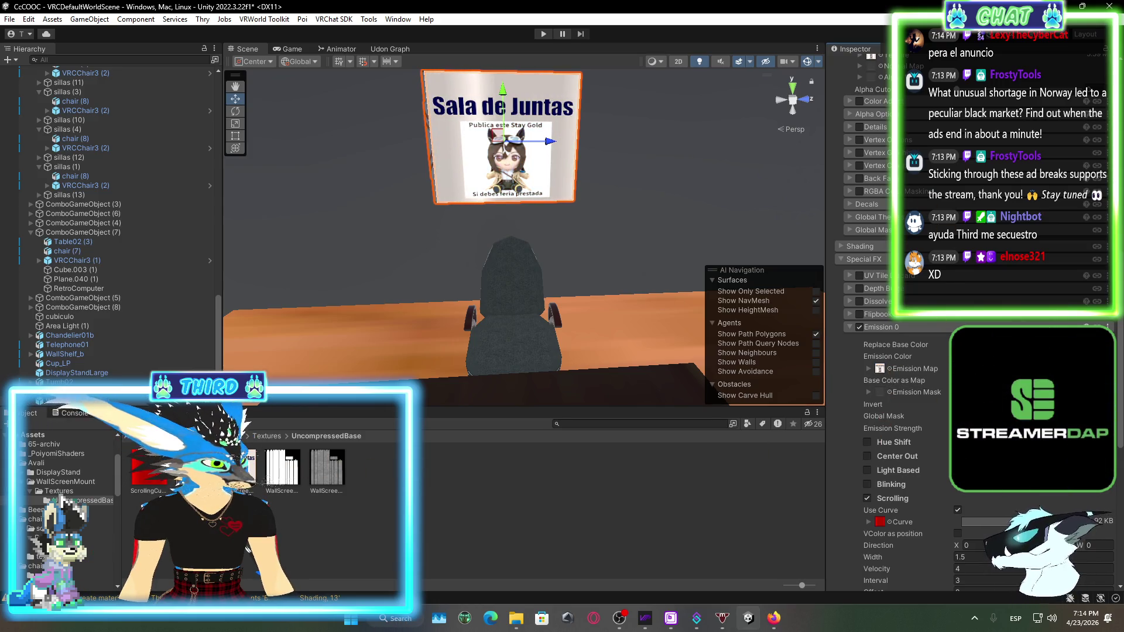
# Tint the emission colour a dark reddish shade and return the Project window to Assets
pyautogui.click(1030, 357)
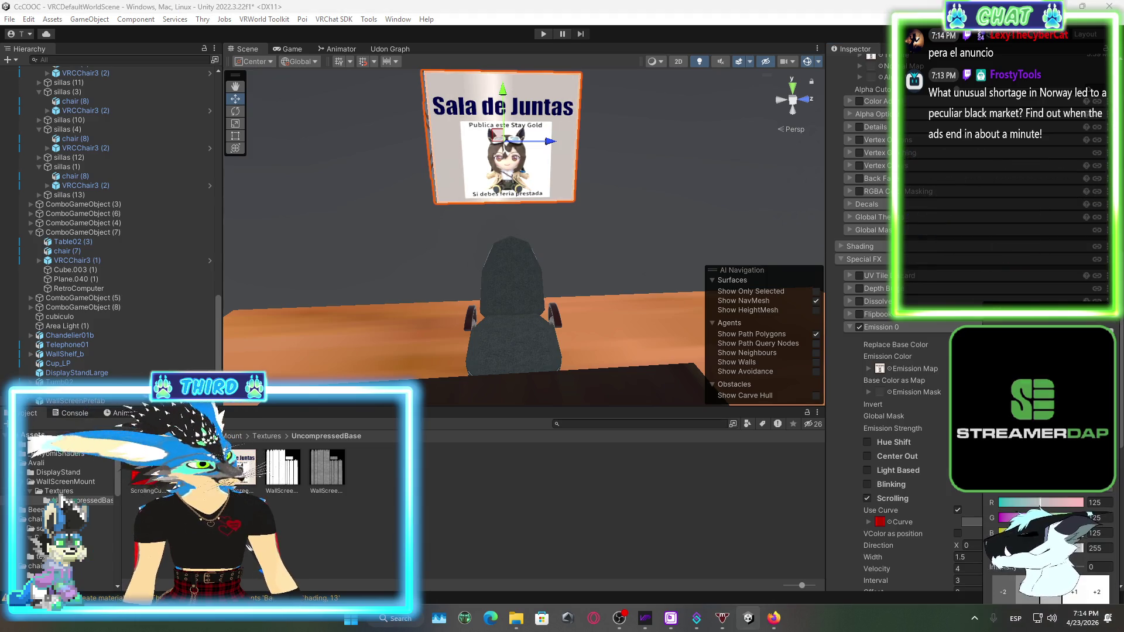
pyautogui.moveTo(1029, 427)
pyautogui.mouseDown()
pyautogui.moveTo(1033, 398)
pyautogui.moveTo(1021, 416)
pyautogui.mouseUp()
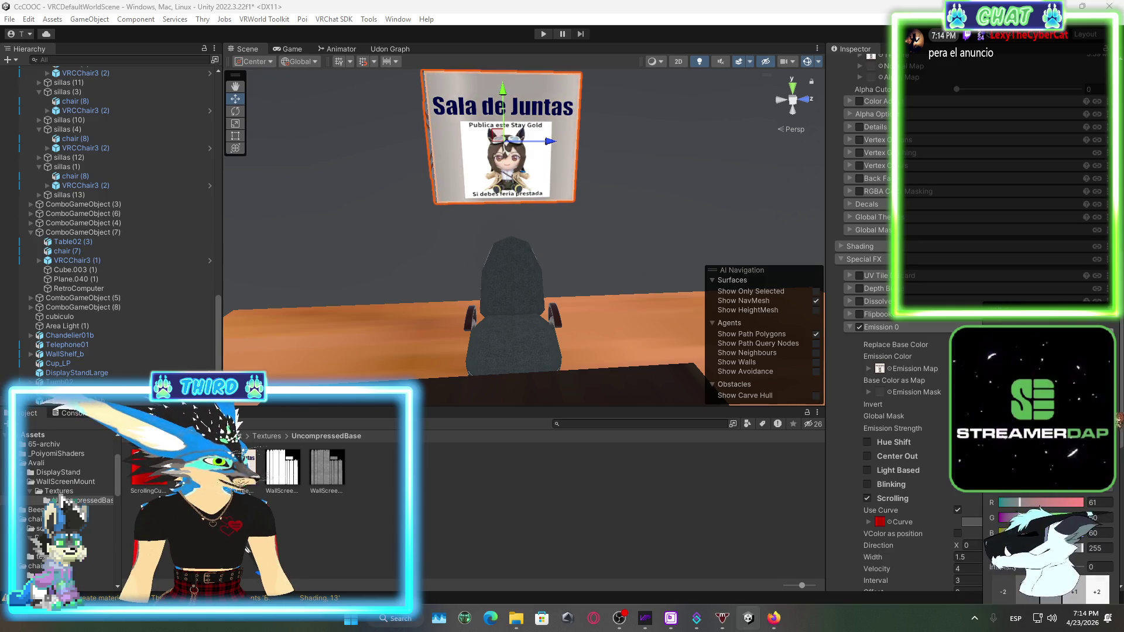
pyautogui.moveTo(1021, 417); pyautogui.dragTo(1035, 420)
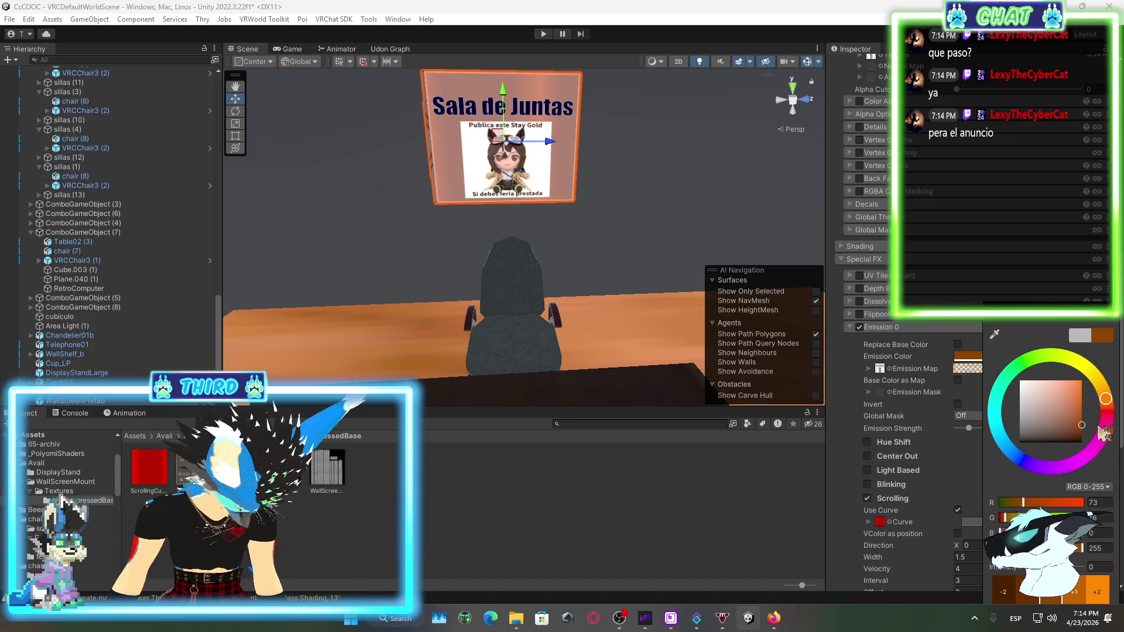
pyautogui.click(1114, 324)
pyautogui.scroll(-5, 972, 409)
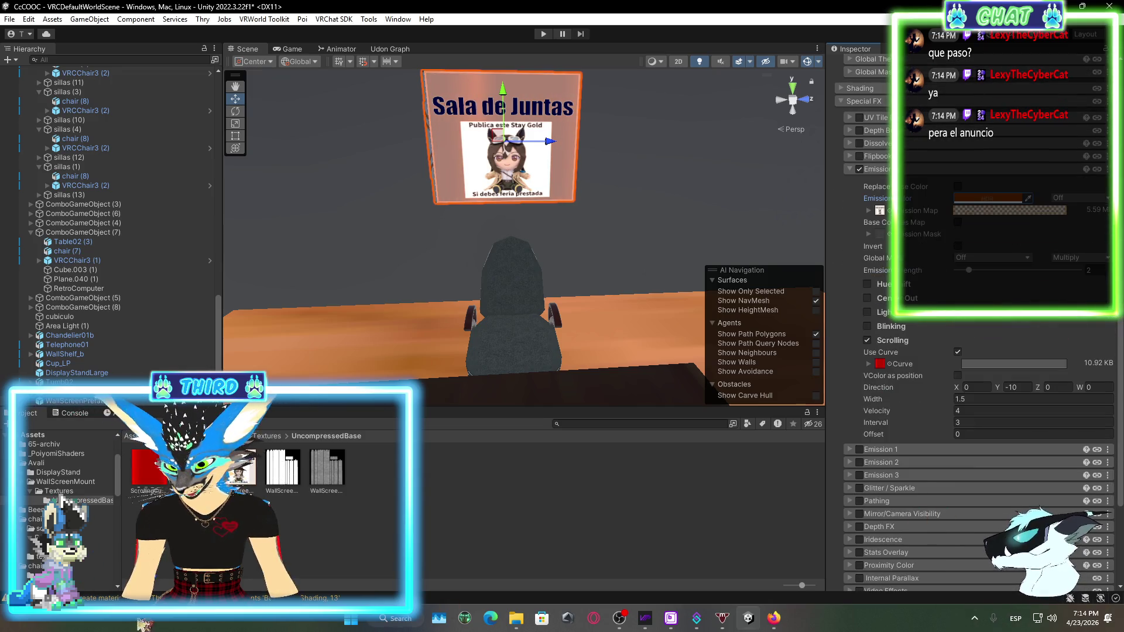
pyautogui.click(64, 481)
pyautogui.click(132, 436)
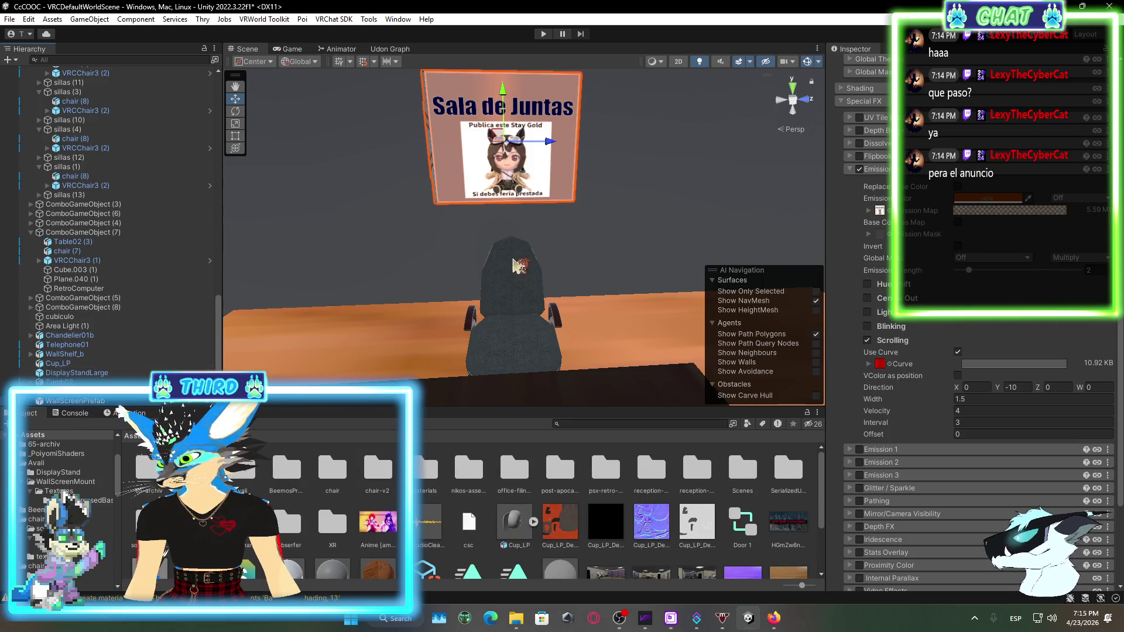
# Fly the Scene view up to the 'Sala de Juntas' wall screen, then back out to a wide room view
pyautogui.moveTo(609, 252)
pyautogui.mouseDown()
pyautogui.moveTo(747, 253)
pyautogui.moveTo(545, 245)
pyautogui.moveTo(521, 280)
pyautogui.moveTo(778, 287)
pyautogui.mouseUp()
pyautogui.scroll(-3, 527, 509)
pyautogui.press('w')
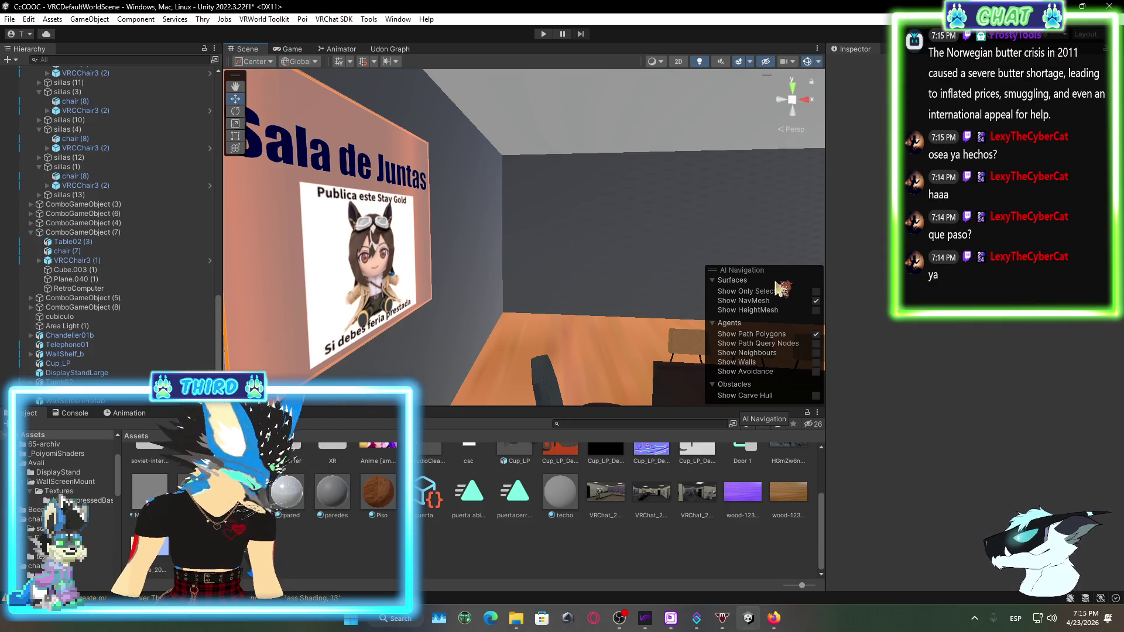
pyautogui.moveTo(779, 287)
pyautogui.mouseDown()
pyautogui.moveTo(797, 184)
pyautogui.moveTo(530, 257)
pyautogui.moveTo(503, 223)
pyautogui.mouseUp()
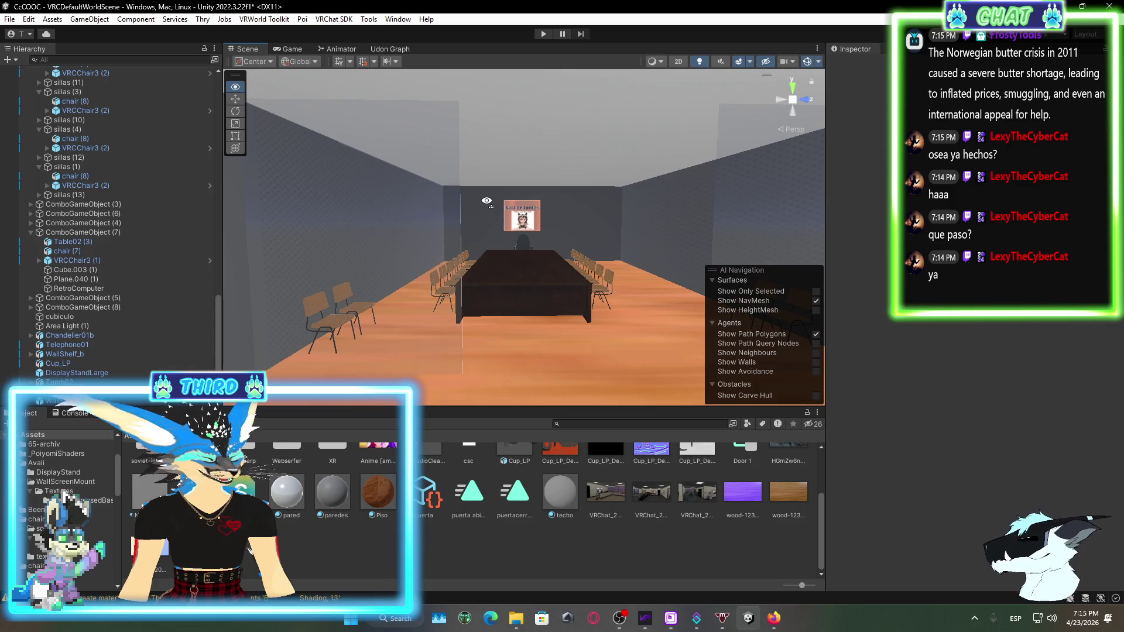
pyautogui.click(331, 20)
# Build & Publish the meeting-room world from the VRChat SDK Control Panel and close it after Upload Succeeded
pyautogui.click(366, 51)
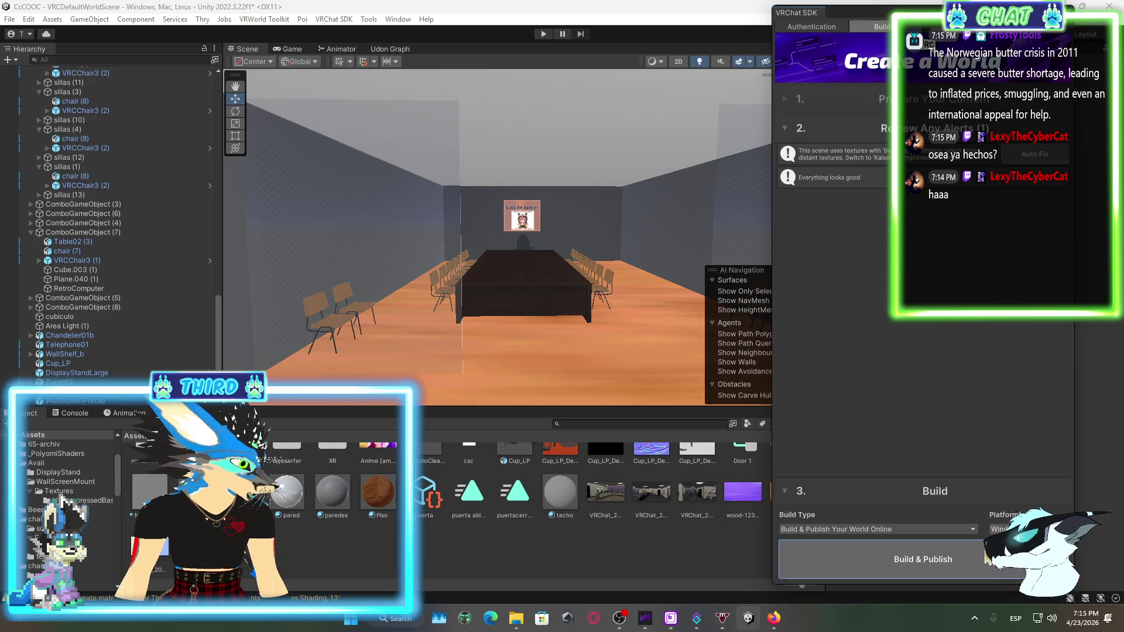
pyautogui.click(986, 559)
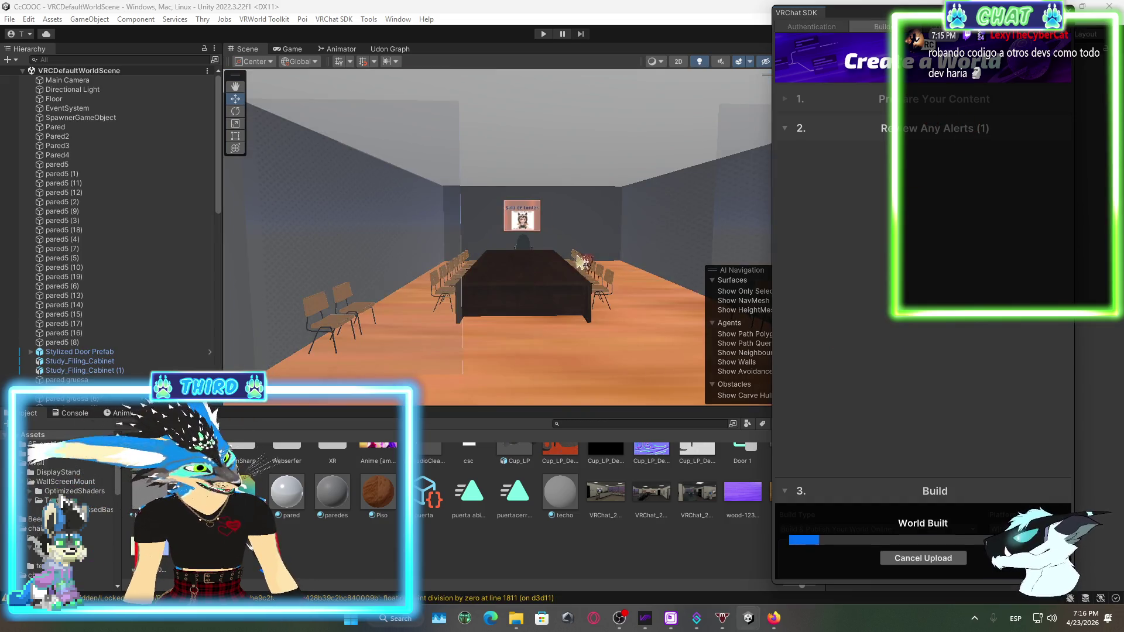
pyautogui.moveTo(591, 316)
pyautogui.mouseDown()
pyautogui.moveTo(548, 366)
pyautogui.moveTo(468, 306)
pyautogui.moveTo(592, 238)
pyautogui.moveTo(534, 306)
pyautogui.moveTo(645, 330)
pyautogui.moveTo(444, 168)
pyautogui.moveTo(464, 271)
pyautogui.moveTo(462, 362)
pyautogui.moveTo(471, 330)
pyautogui.moveTo(462, 313)
pyautogui.moveTo(521, 291)
pyautogui.moveTo(585, 304)
pyautogui.moveTo(416, 319)
pyautogui.moveTo(700, 220)
pyautogui.mouseUp()
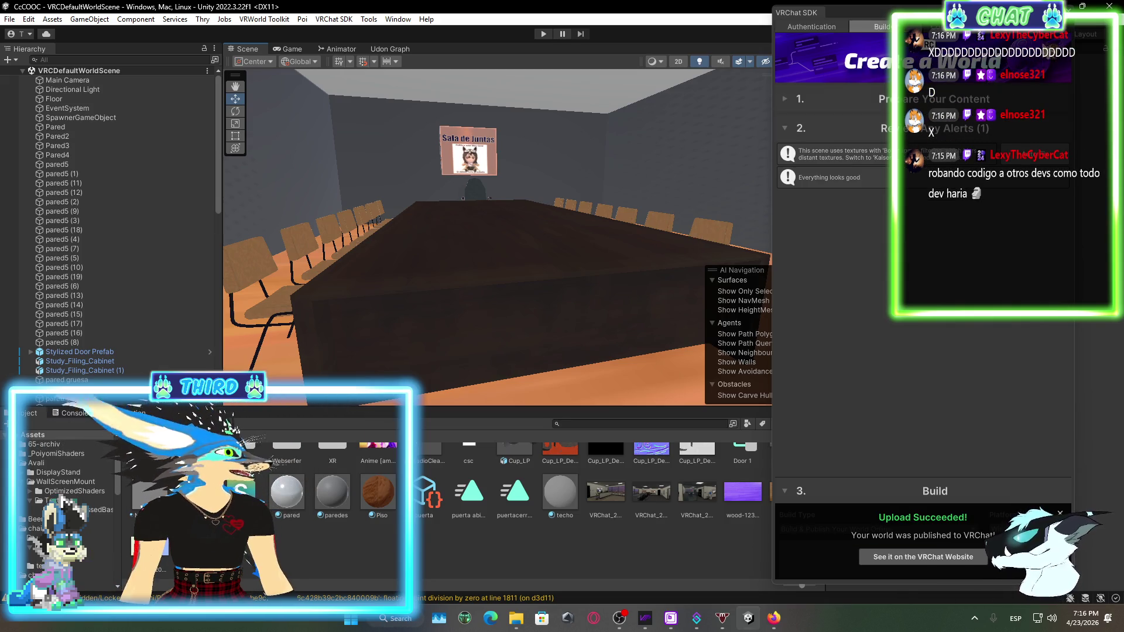
pyautogui.click(1066, 6)
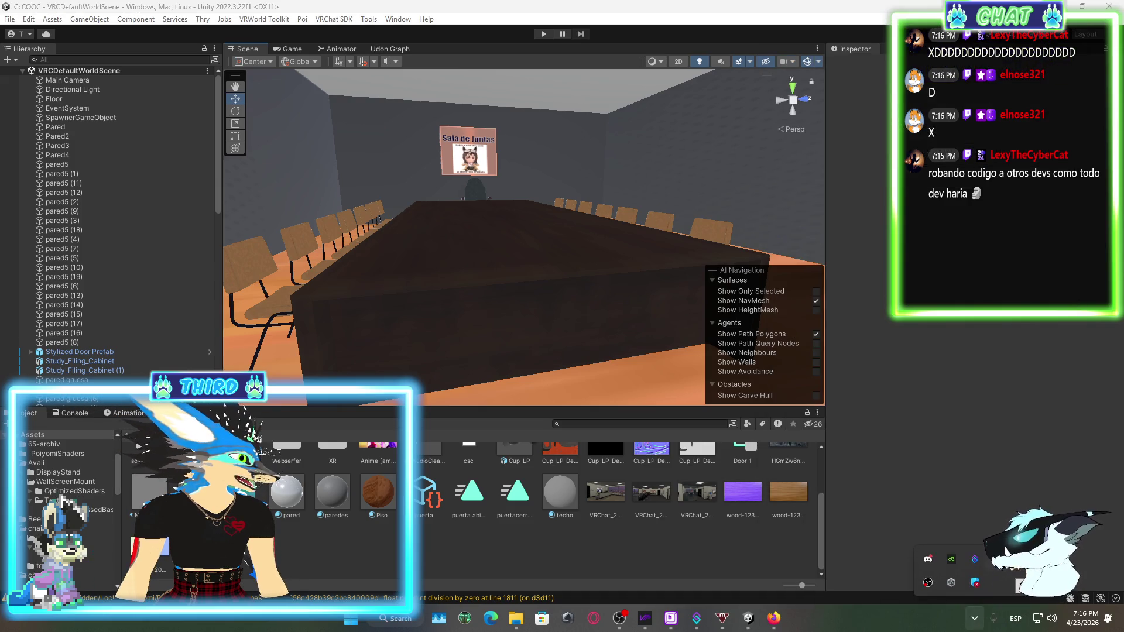
# Launch VRChat from the Steam tray menu in Desktop (Non-VR) Mode
pyautogui.rightClick(928, 582)
pyautogui.click(937, 300)
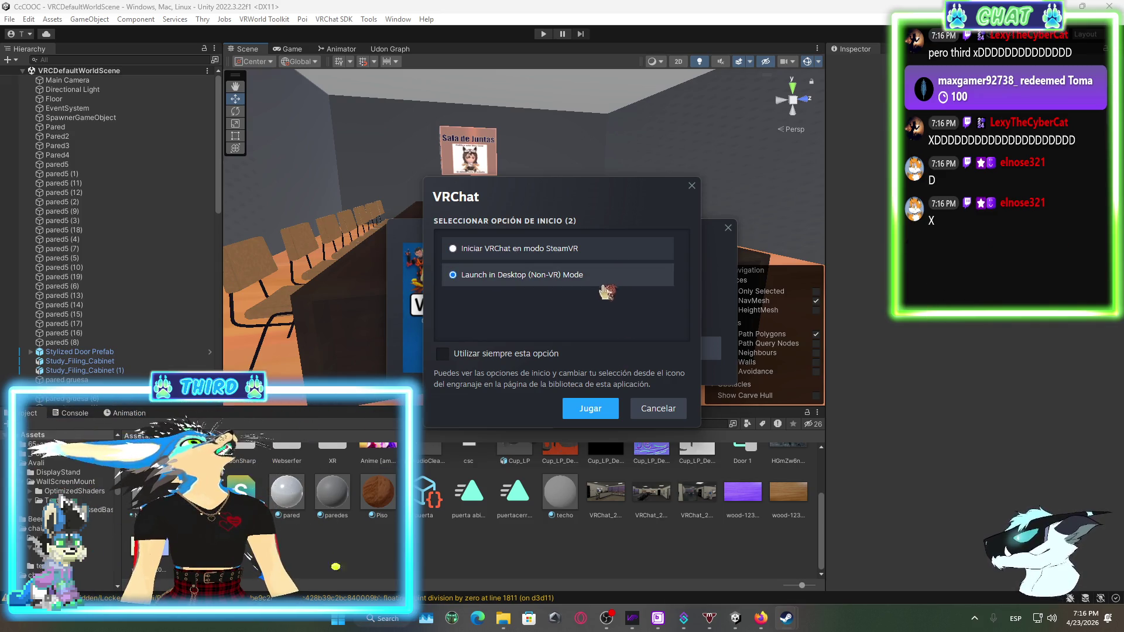
pyautogui.click(589, 408)
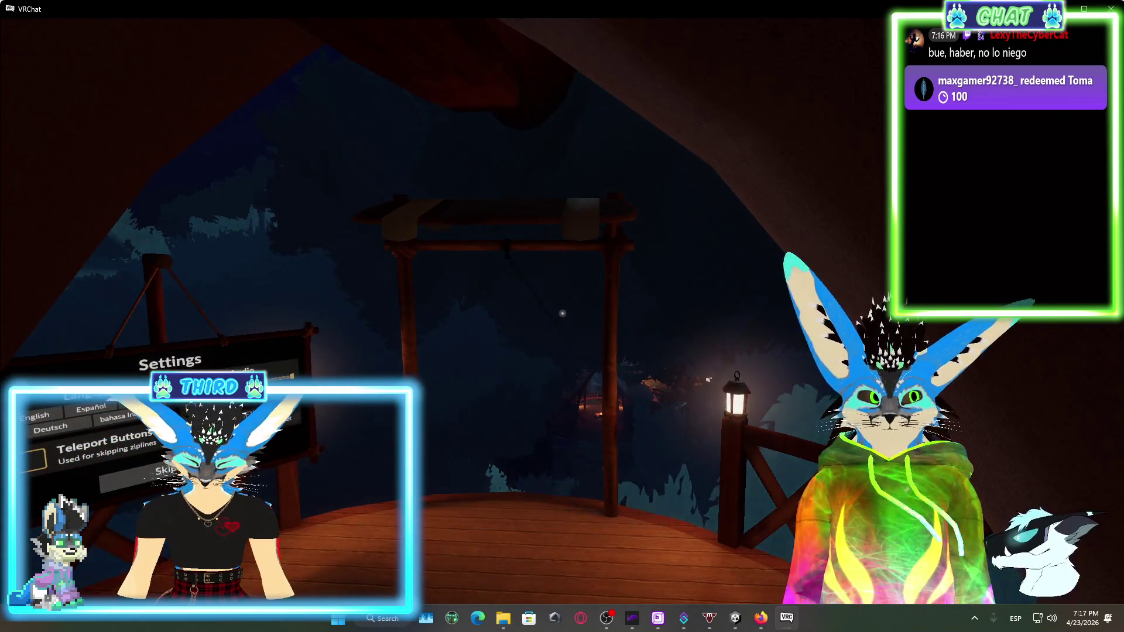
# Find the Office world under Worlds > My Worlds > Recently Visited and join it
pyautogui.press('Escape')
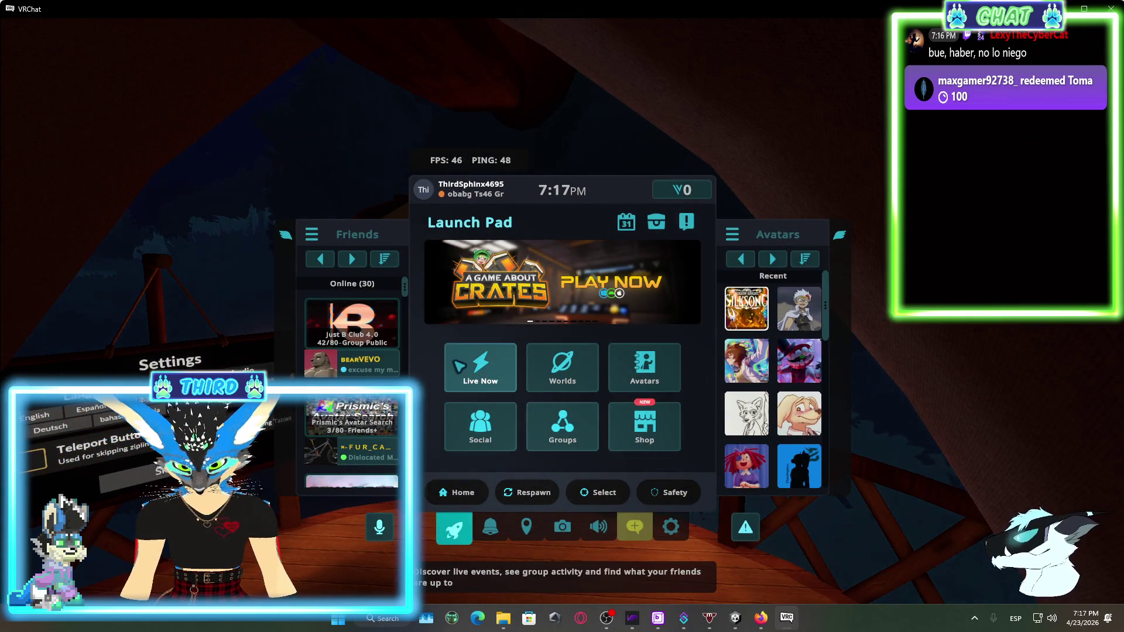
pyautogui.click(577, 354)
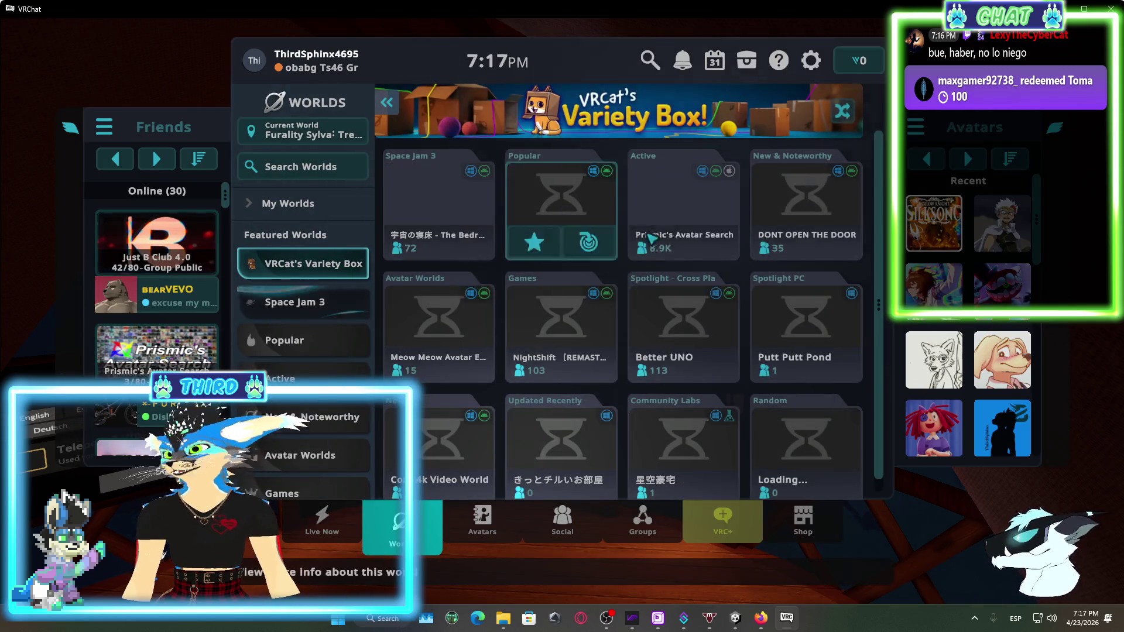
pyautogui.click(331, 217)
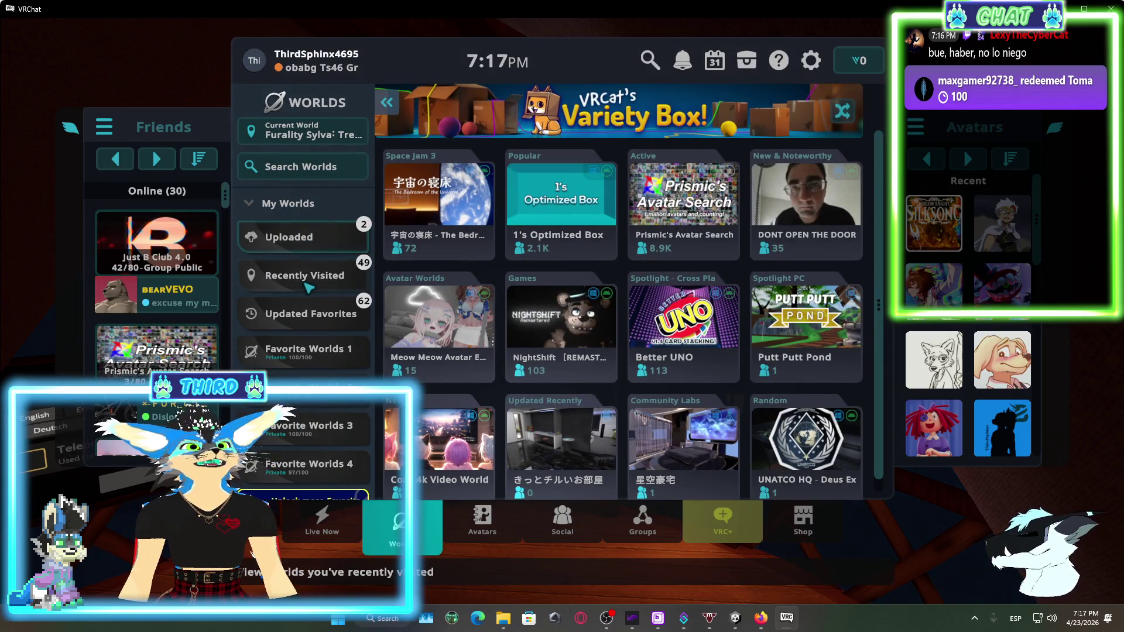
pyautogui.click(304, 275)
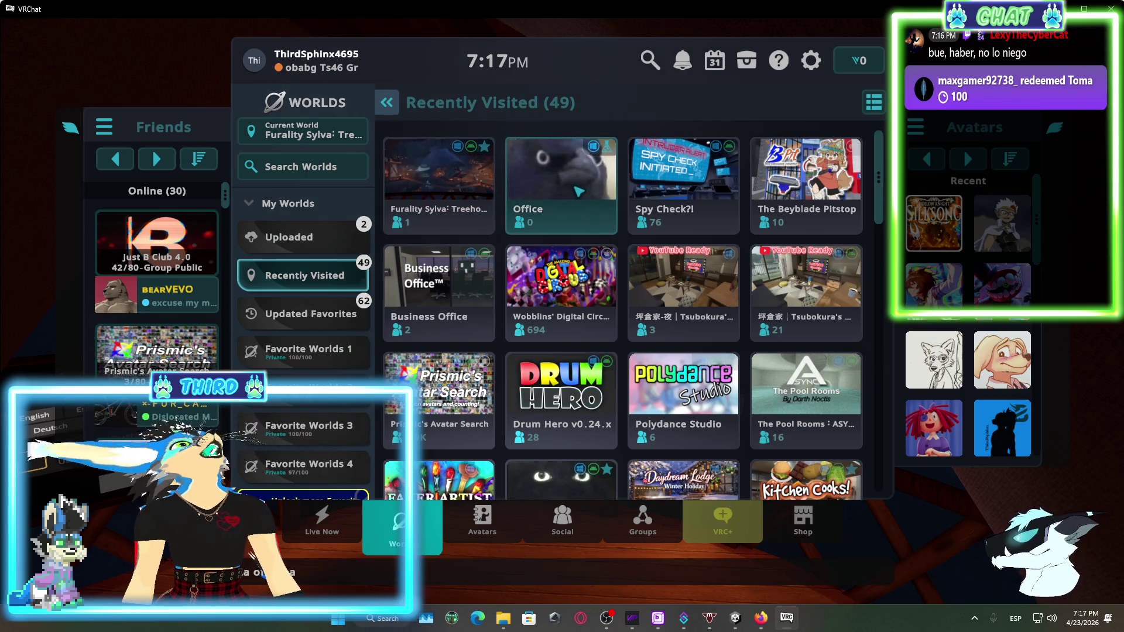
pyautogui.click(579, 192)
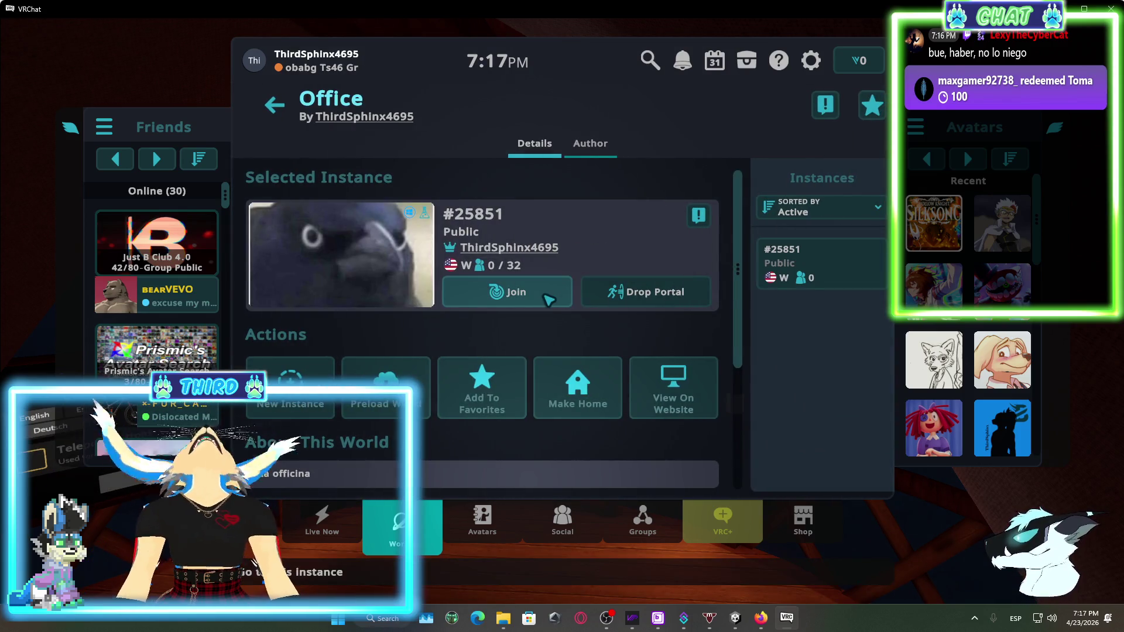
pyautogui.click(549, 294)
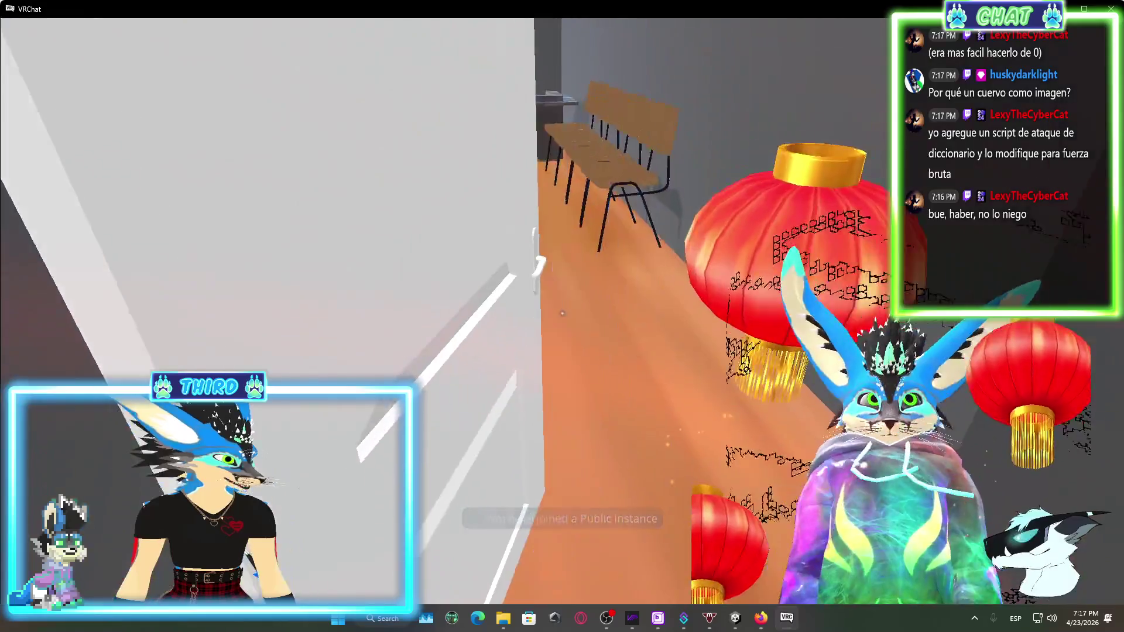
# Walk through the hallway into the office up to the desk
pyautogui.press('w')
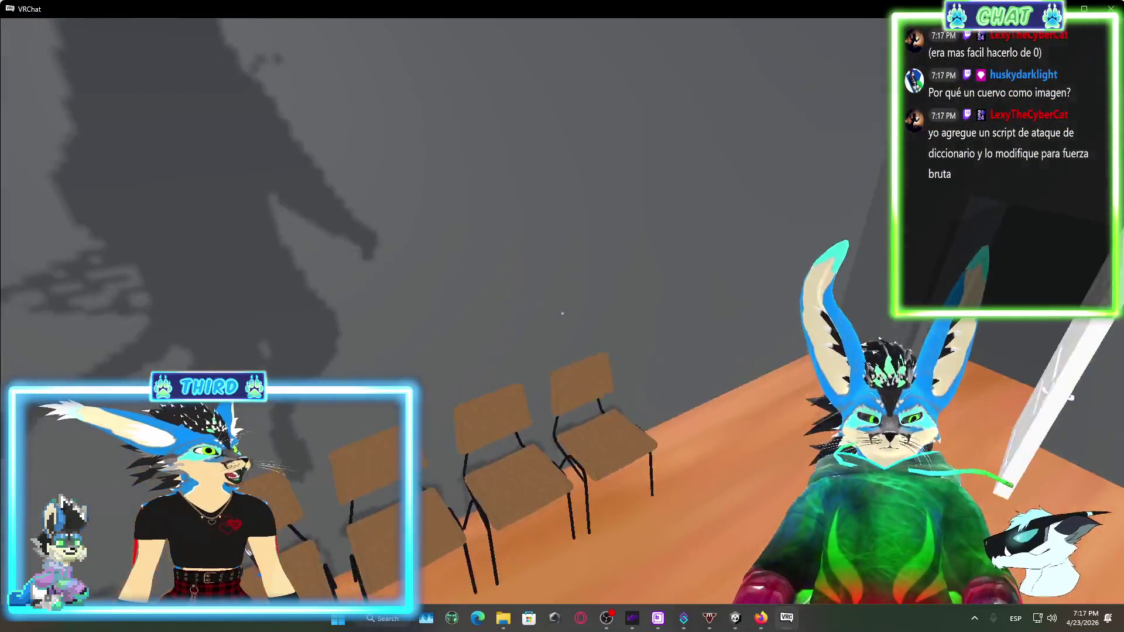
pyautogui.press('w')
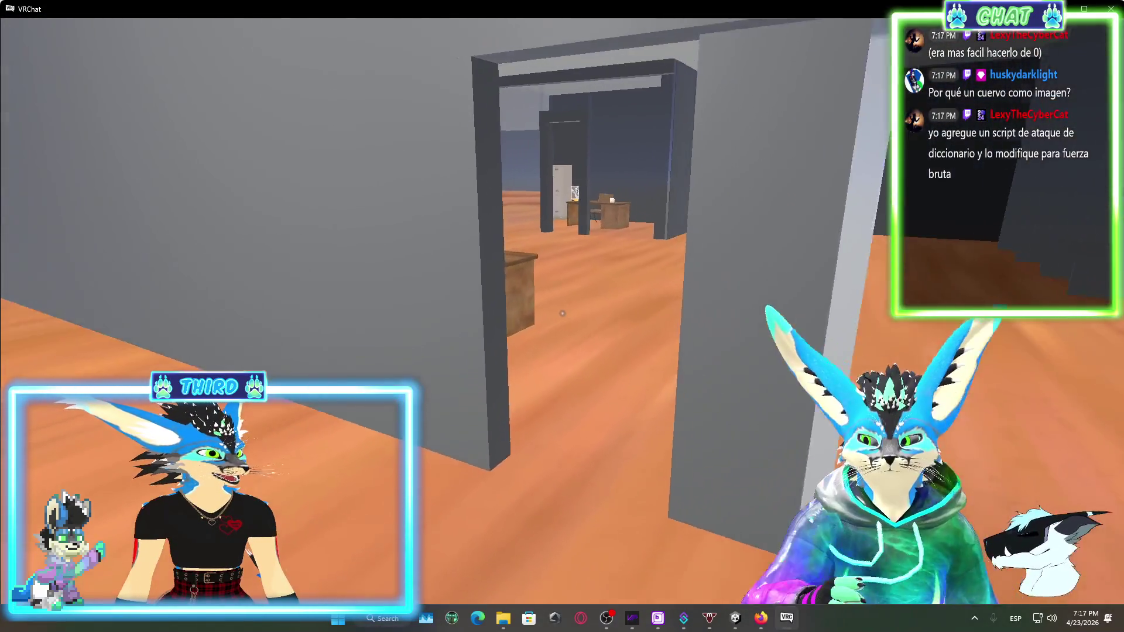
pyautogui.press('w')
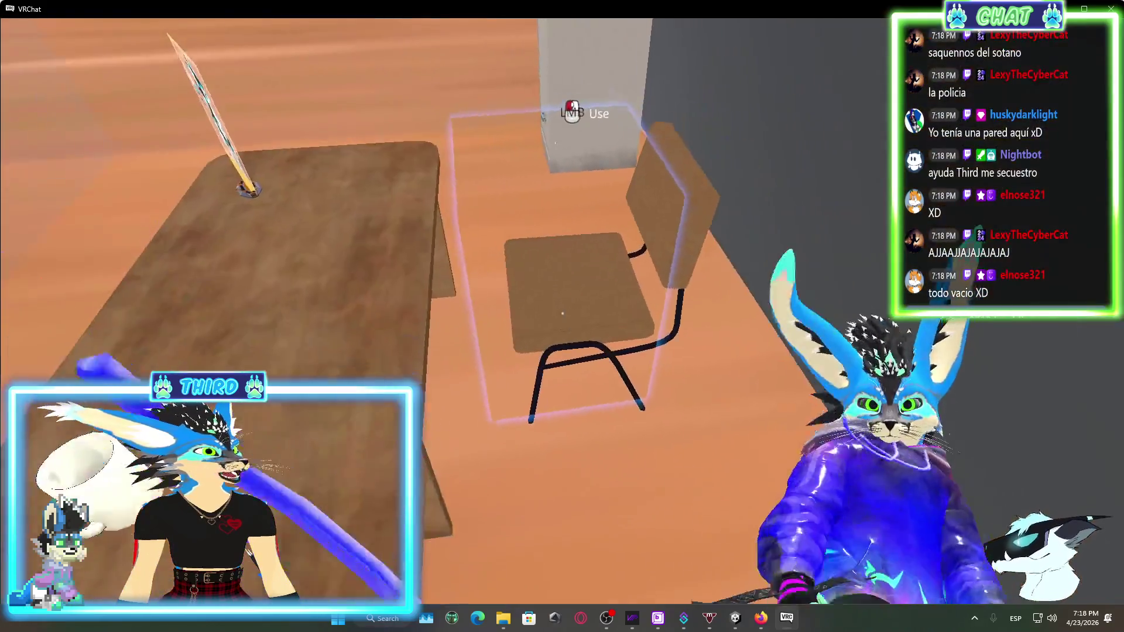
# Sit in the desk chair, open and close the in-world camera, then return to Unity
pyautogui.click(561, 313)
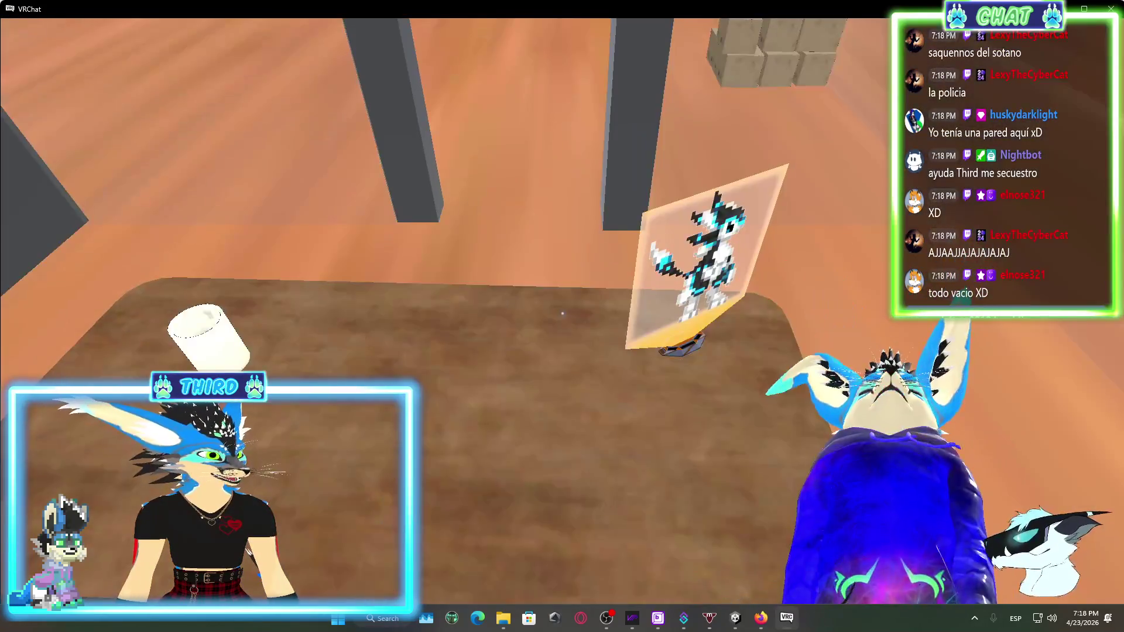
pyautogui.press('r')
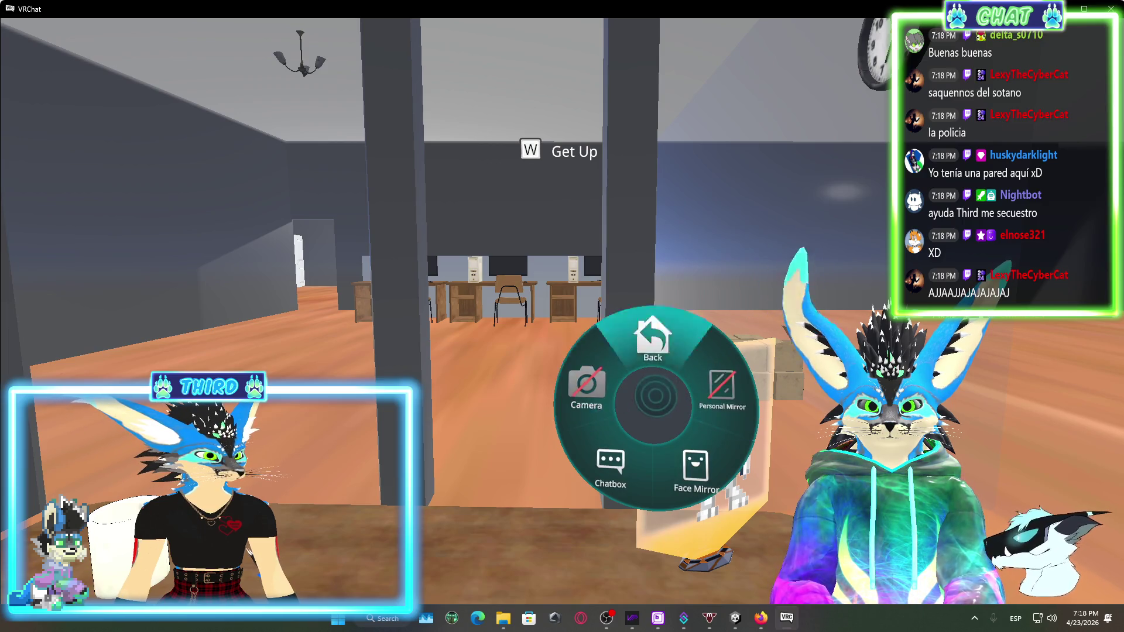
pyautogui.click(586, 387)
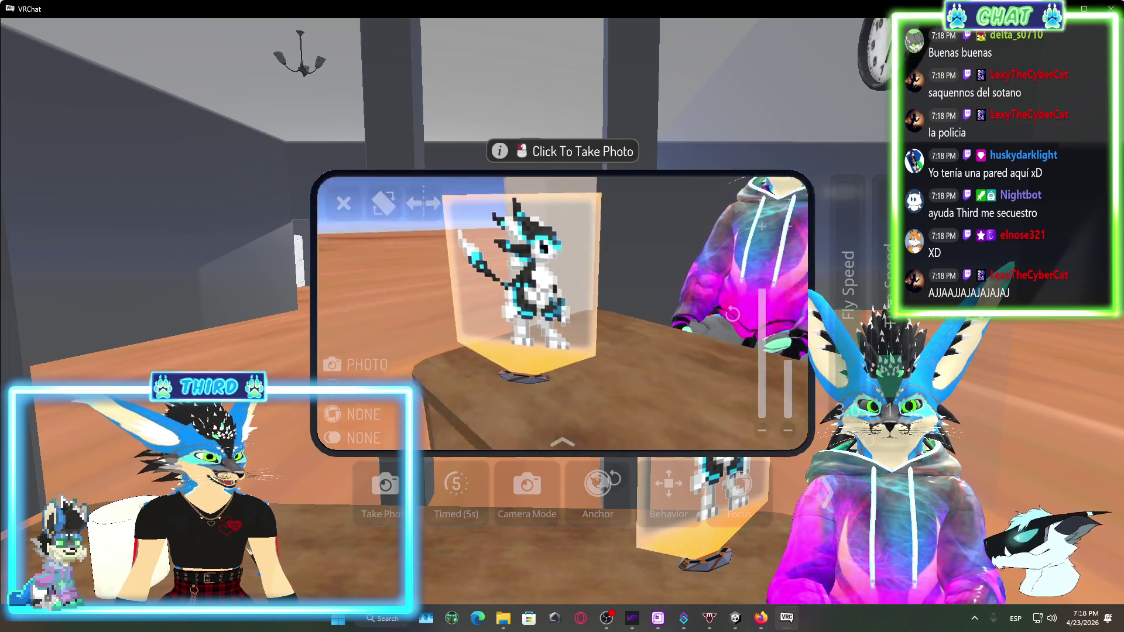
pyautogui.click(339, 201)
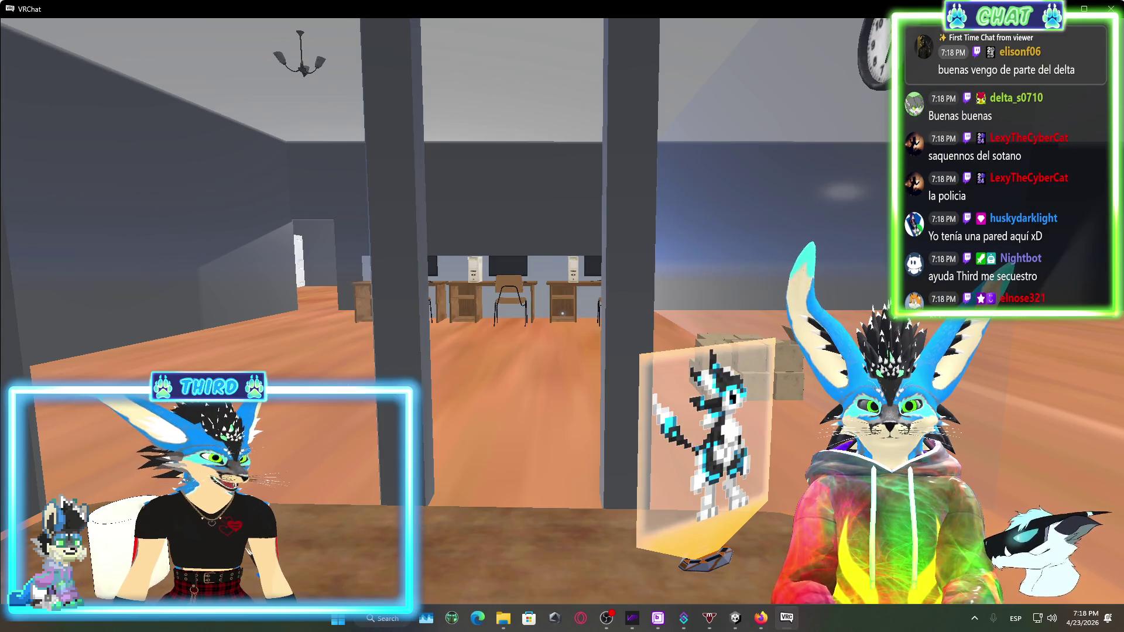
pyautogui.hotkey('alt', 'Tab')
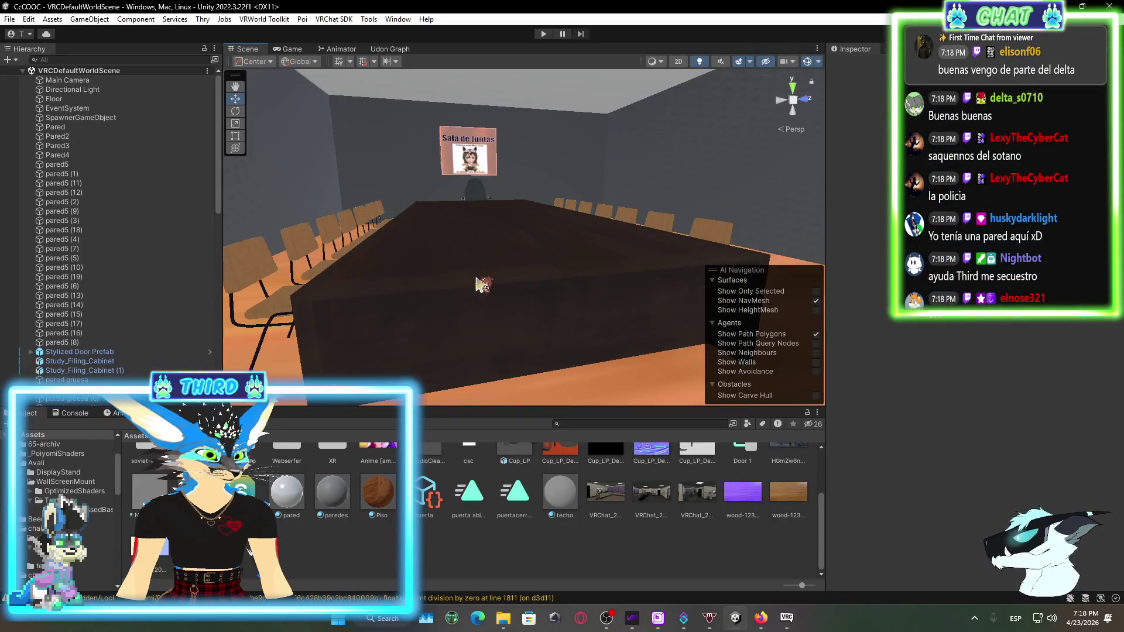
# Select and frame the display stand on the desk, then unlock its DisplayStandBase material shader
pyautogui.moveTo(799, 229)
pyautogui.mouseDown()
pyautogui.moveTo(561, 241)
pyautogui.moveTo(710, 443)
pyautogui.moveTo(670, 293)
pyautogui.moveTo(597, 240)
pyautogui.mouseUp()
pyautogui.click(597, 240)
pyautogui.press('f')
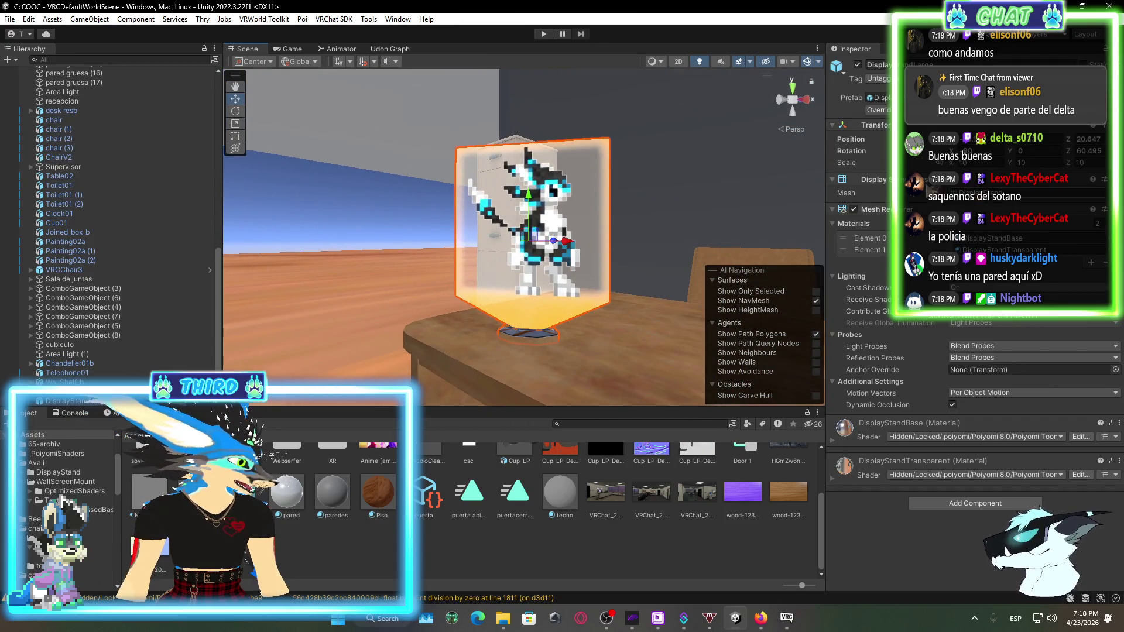
pyautogui.click(833, 442)
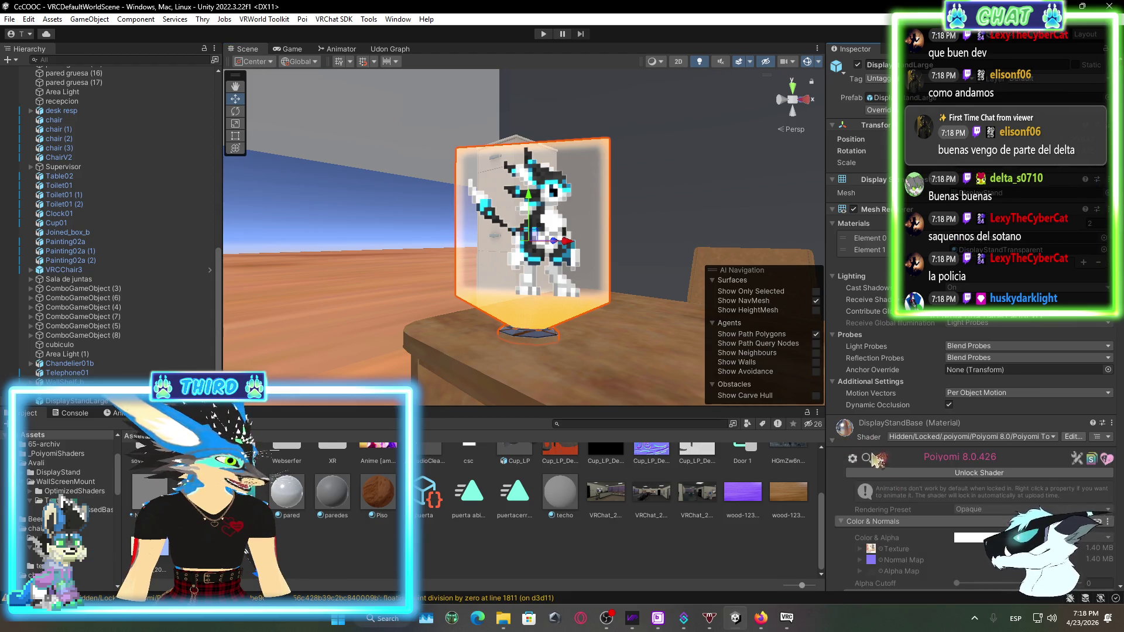
pyautogui.click(877, 550)
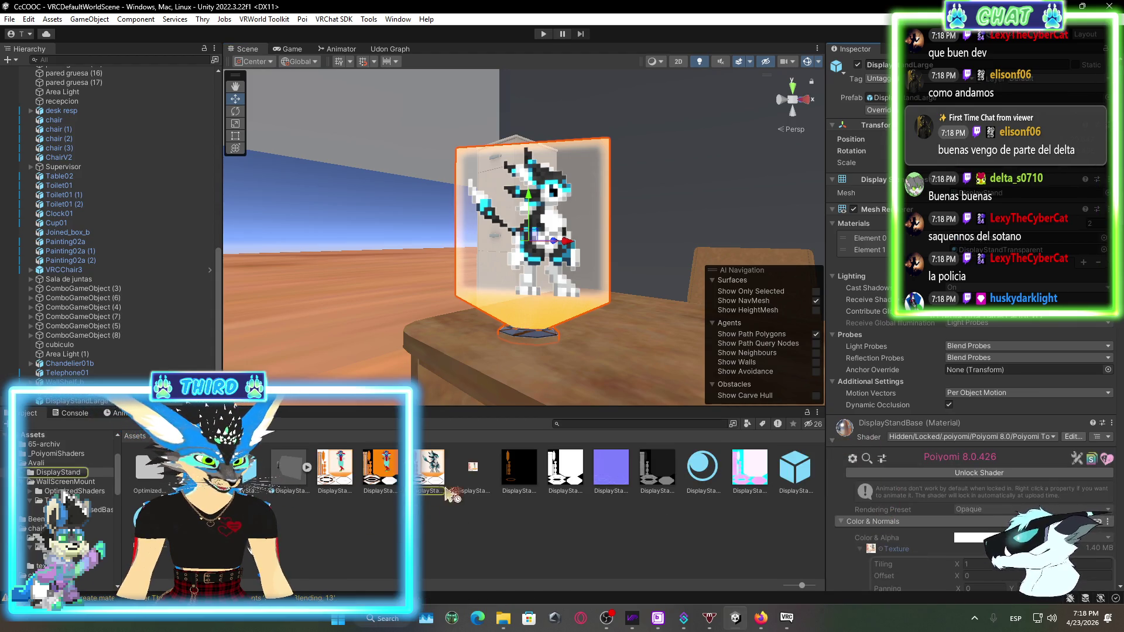
pyautogui.click(473, 471)
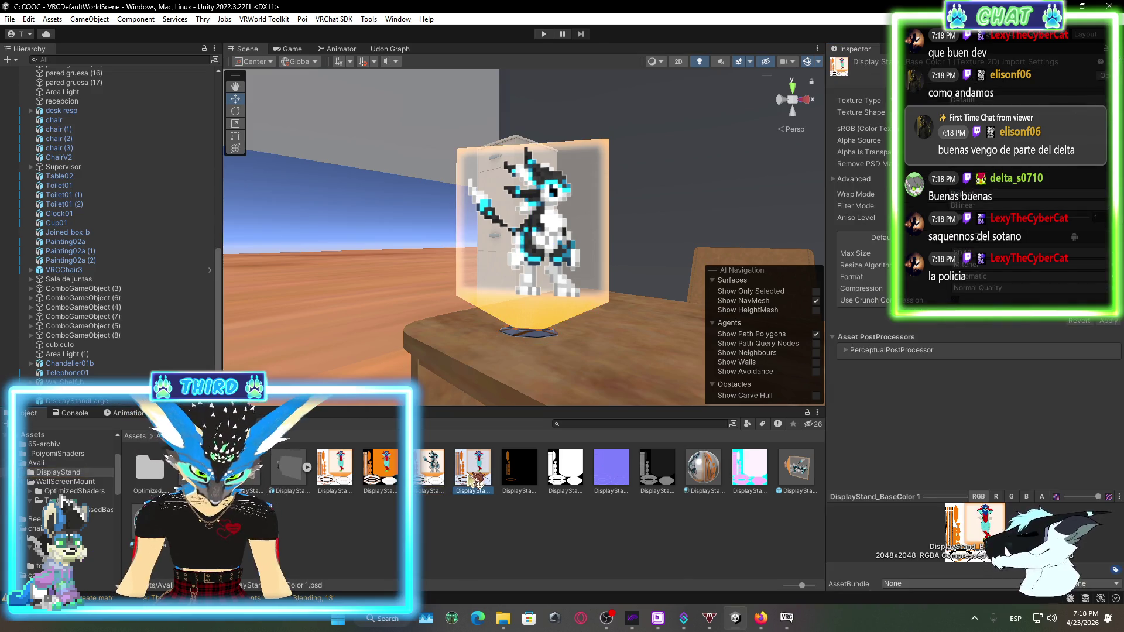
pyautogui.click(554, 272)
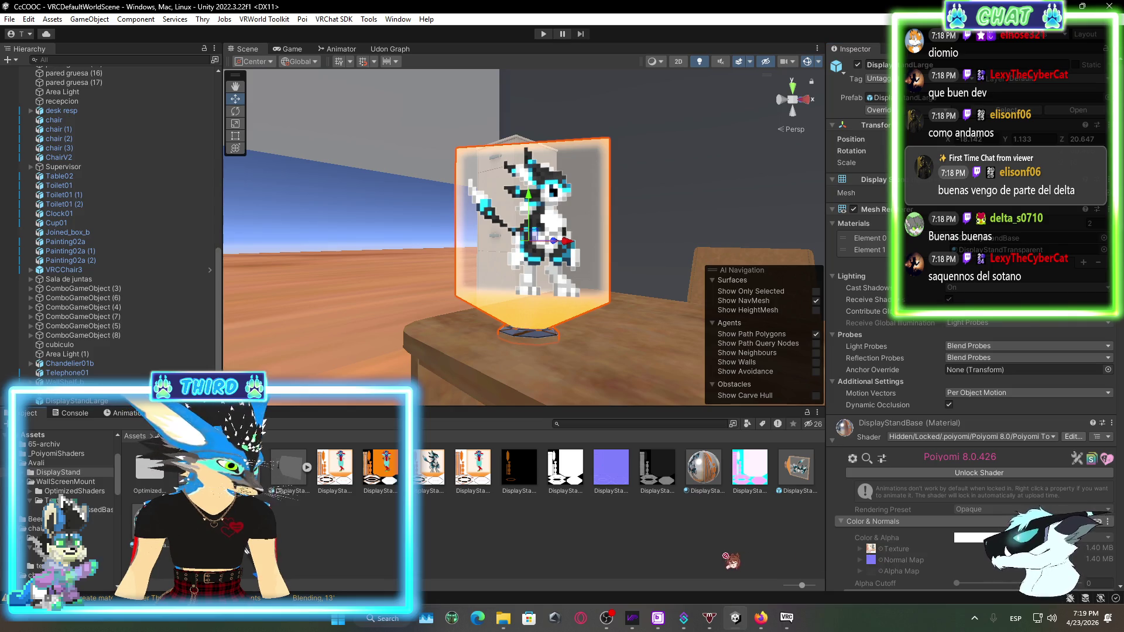
pyautogui.click(1012, 471)
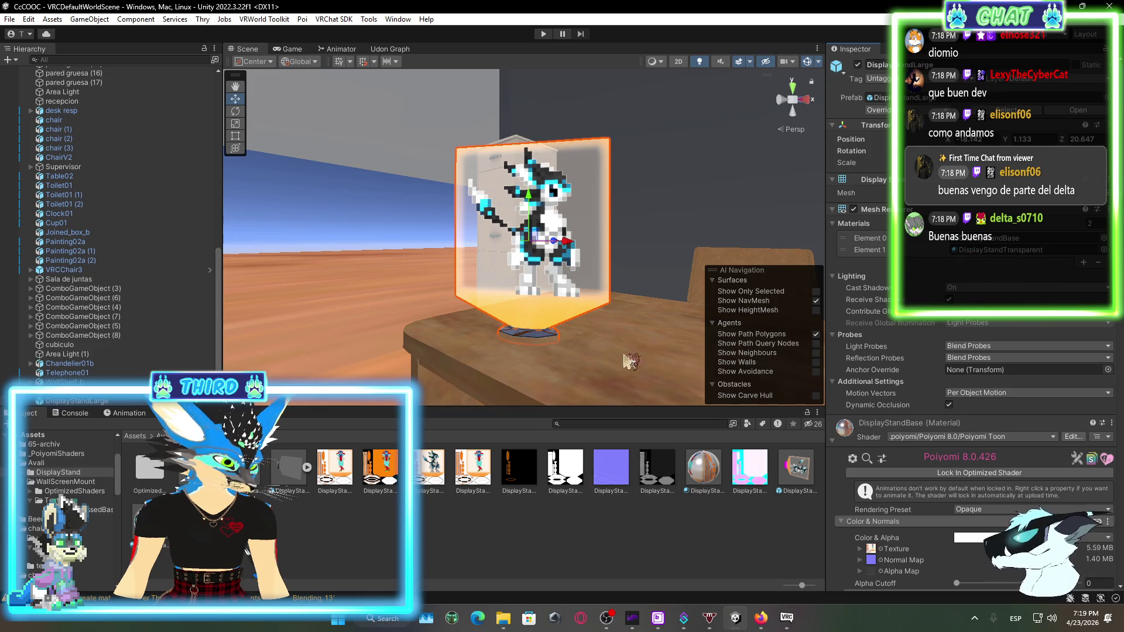
# Drag a new texture into the DisplayStandBase material's Texture slot
pyautogui.moveTo(629, 361); pyautogui.dragTo(515, 350)
pyautogui.scroll(-5, 902, 324)
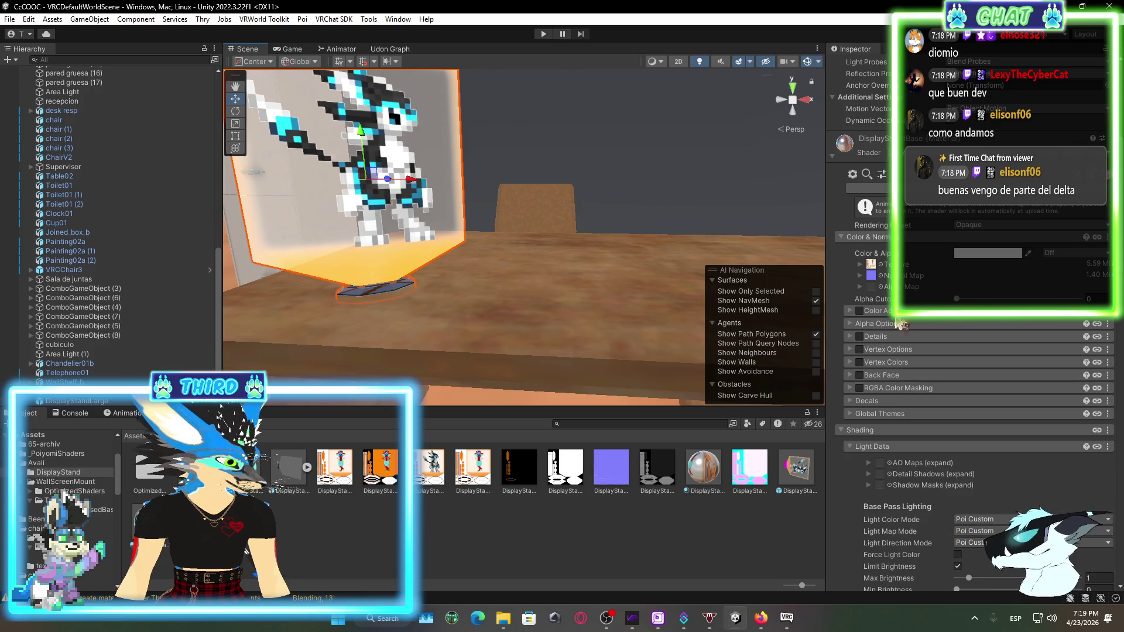
pyautogui.scroll(-2, 884, 298)
pyautogui.scroll(-12, 890, 328)
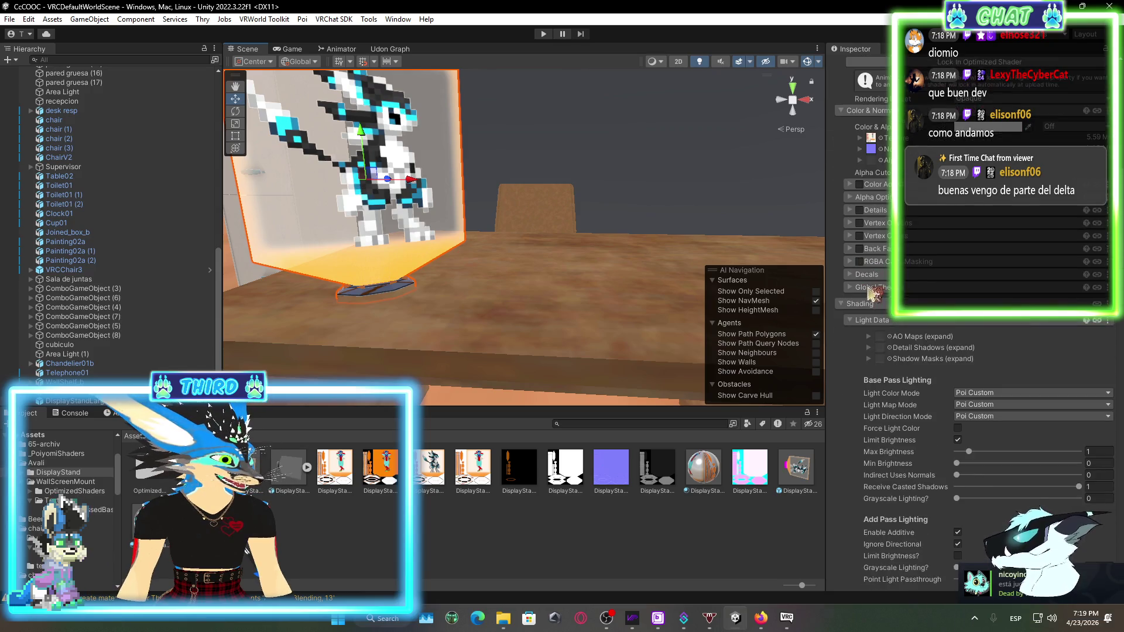
pyautogui.scroll(11, 914, 387)
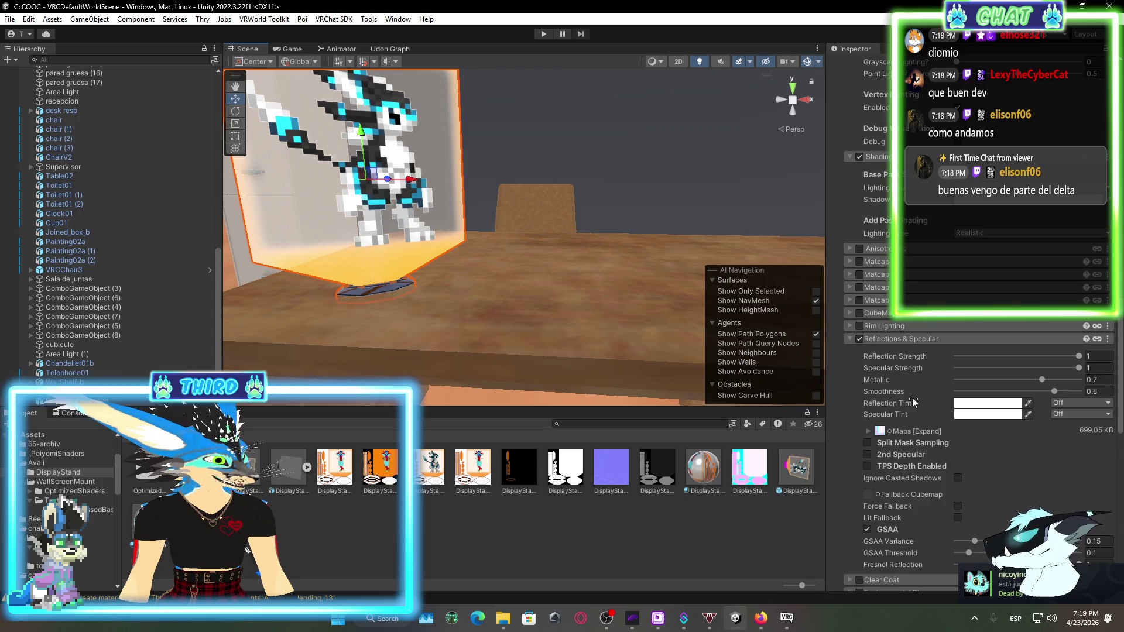
pyautogui.scroll(7, 890, 490)
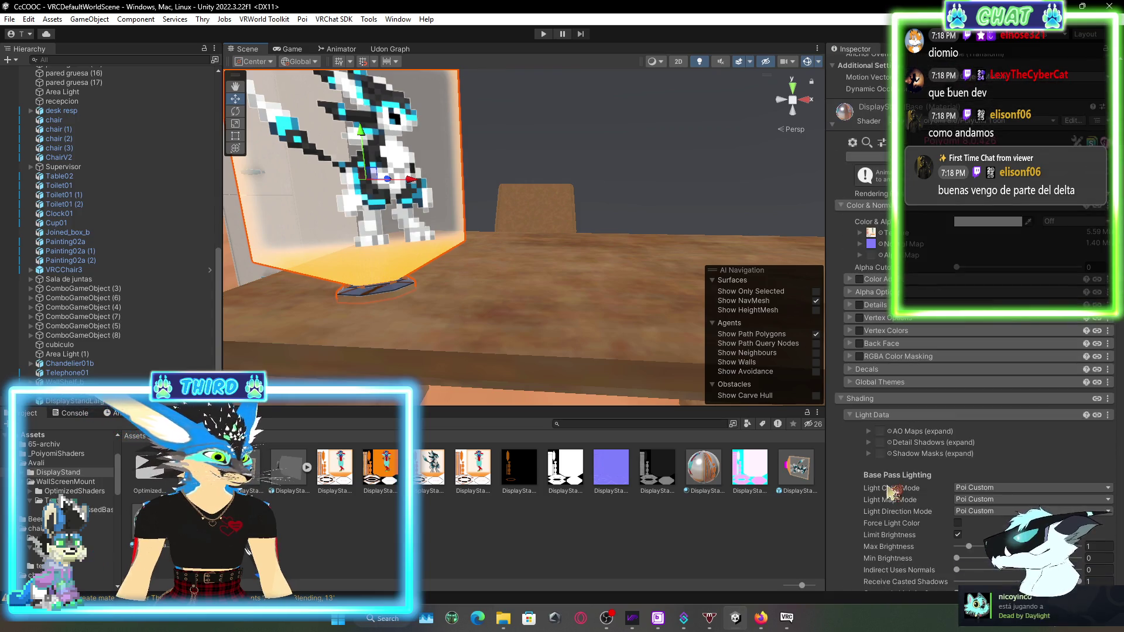
pyautogui.scroll(3, 872, 420)
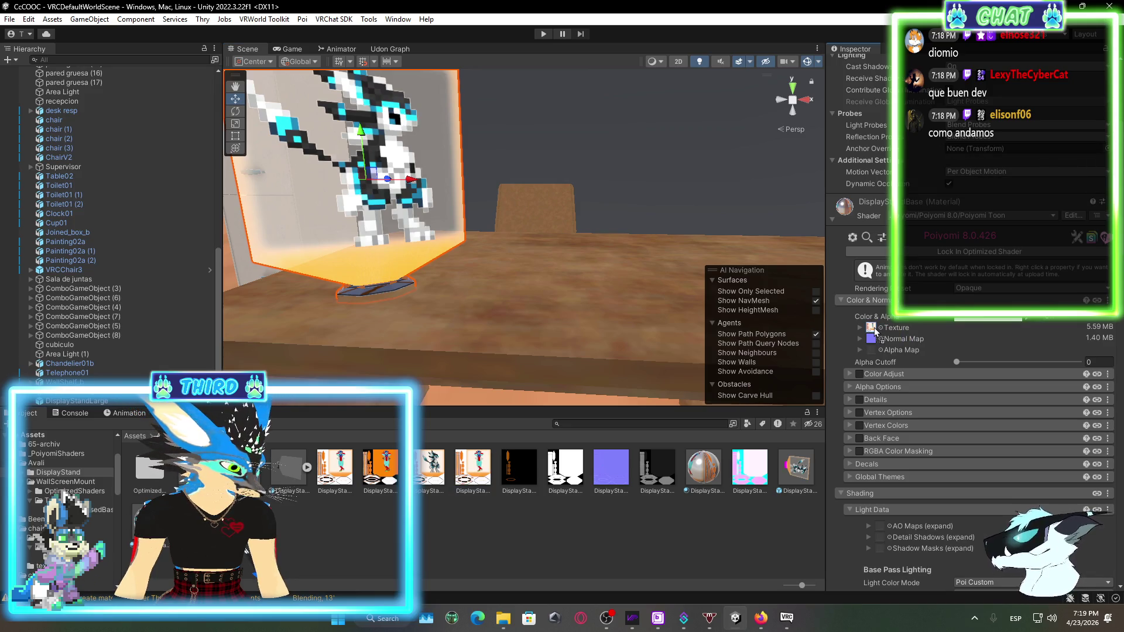
pyautogui.moveTo(853, 353); pyautogui.dragTo(876, 332)
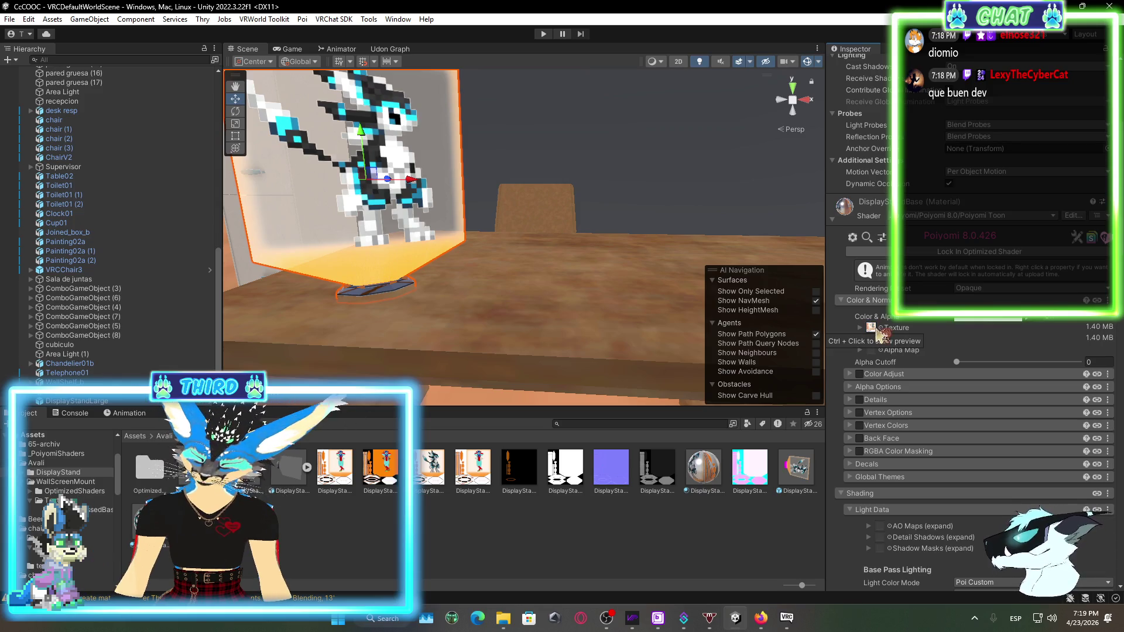
pyautogui.moveTo(883, 334); pyautogui.dragTo(883, 334)
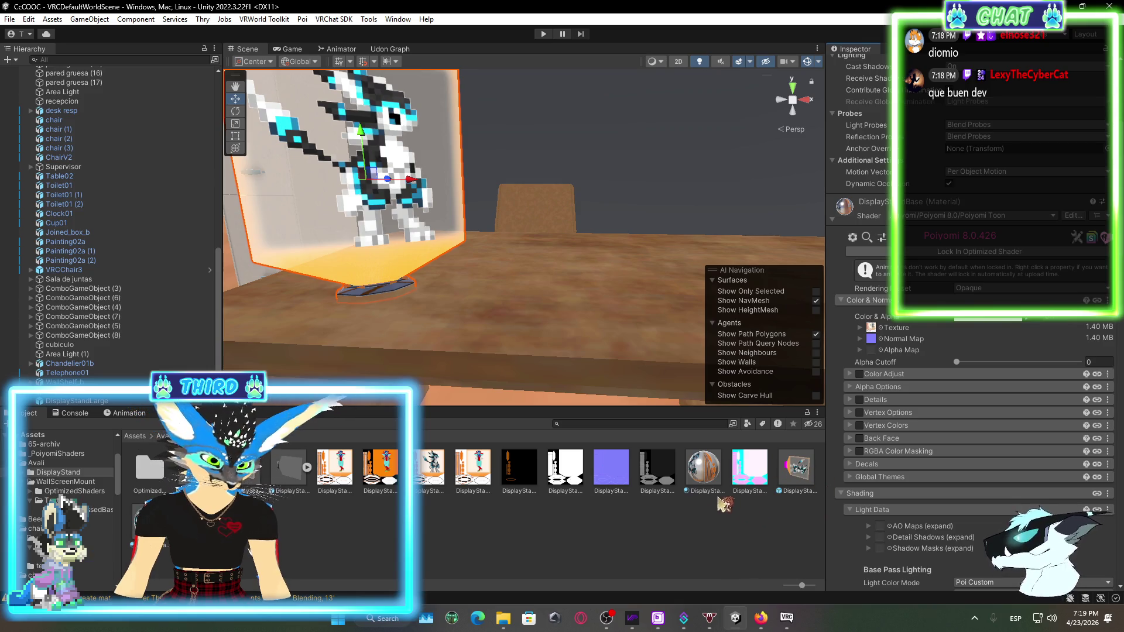
# Set the new texture on the DisplayStandBase material asset and apply it to the stand base
pyautogui.click(704, 471)
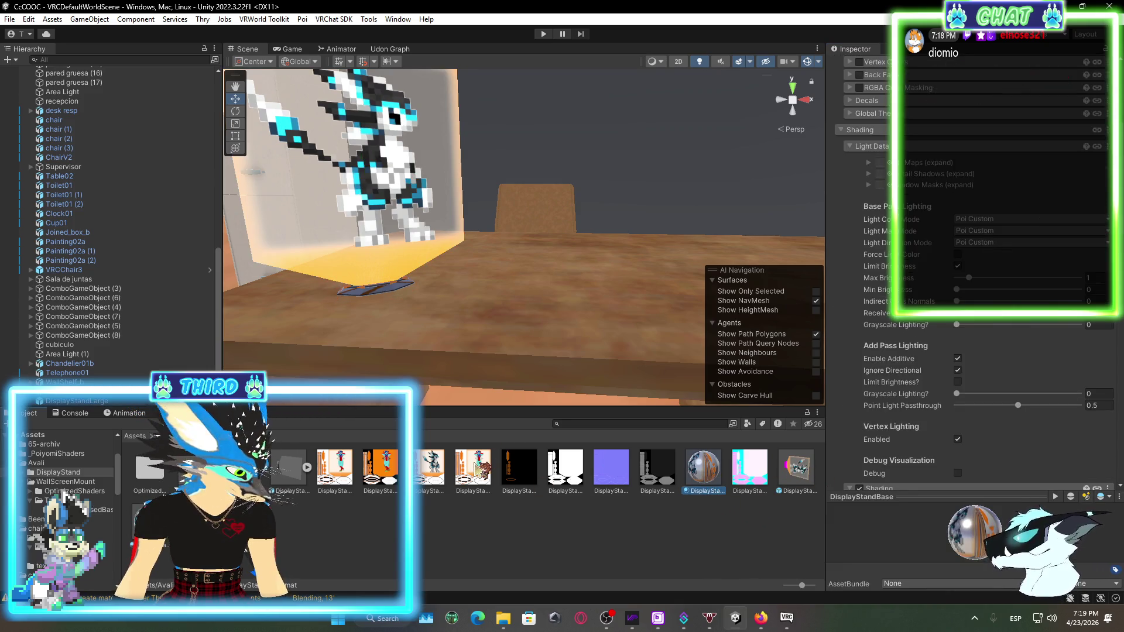
pyautogui.scroll(5, 956, 383)
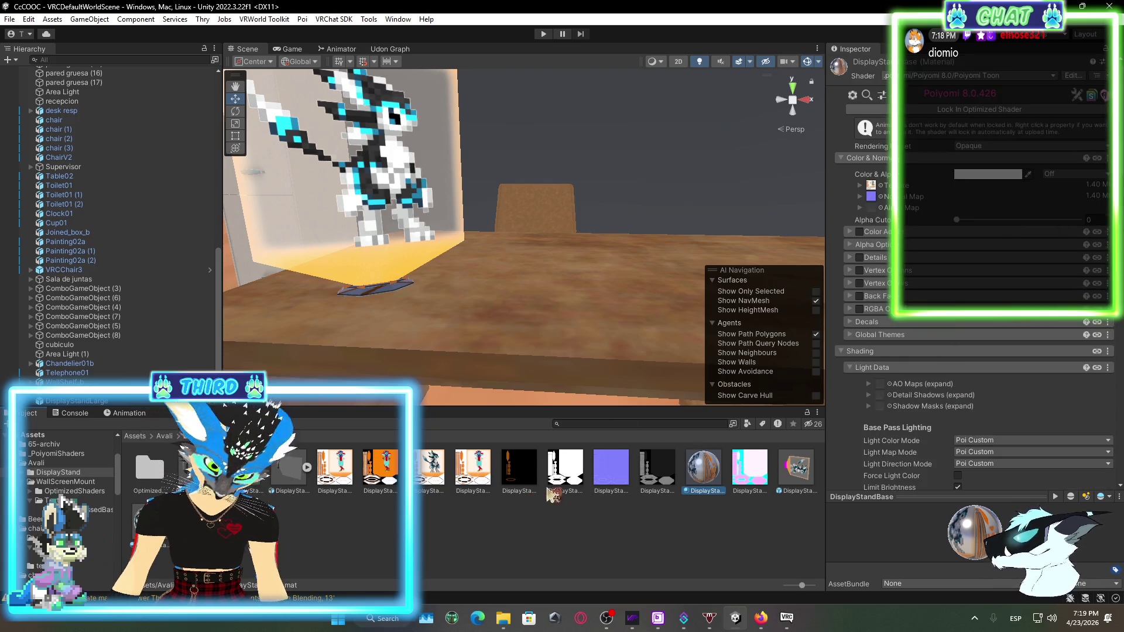
pyautogui.moveTo(497, 477)
pyautogui.mouseDown()
pyautogui.moveTo(585, 380)
pyautogui.moveTo(876, 193)
pyautogui.mouseUp()
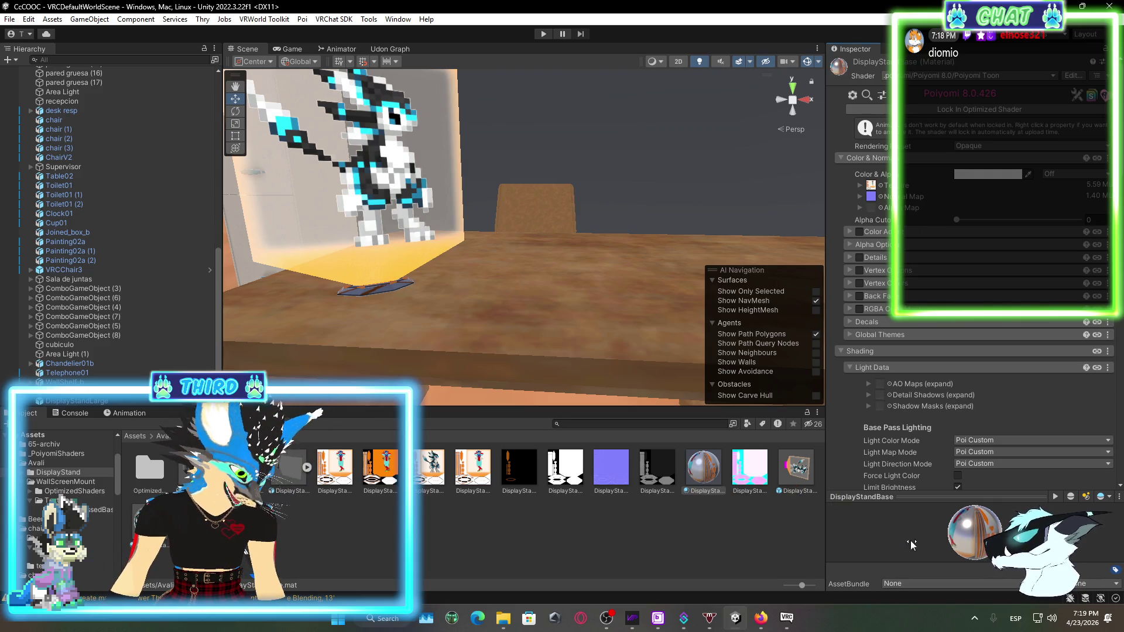
pyautogui.moveTo(964, 524); pyautogui.dragTo(408, 200)
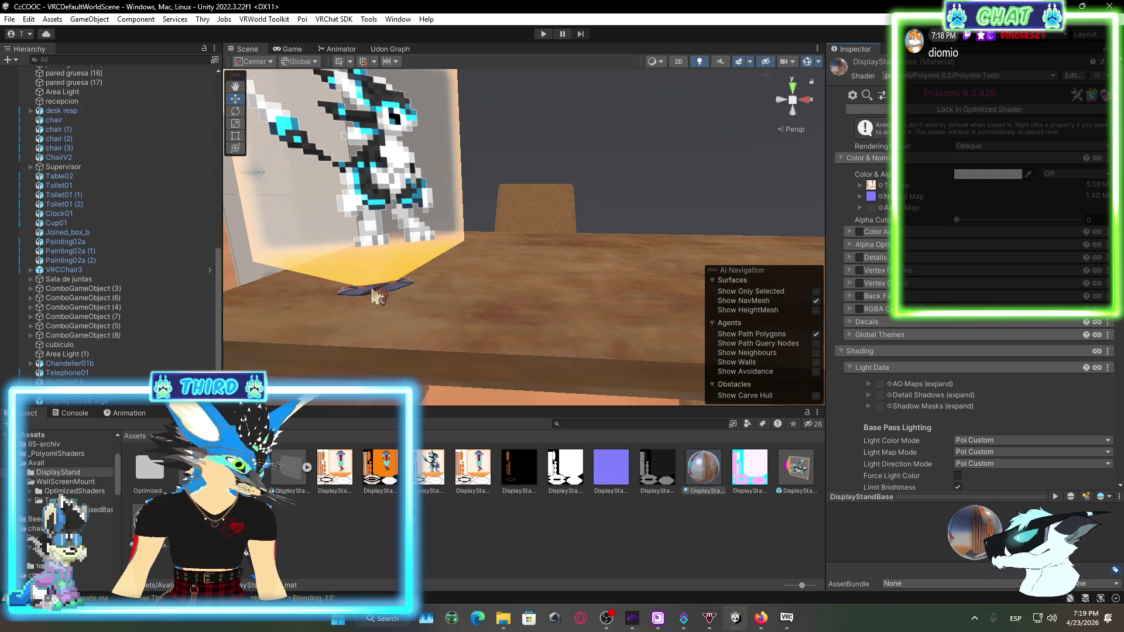
pyautogui.moveTo(377, 296); pyautogui.dragTo(378, 294)
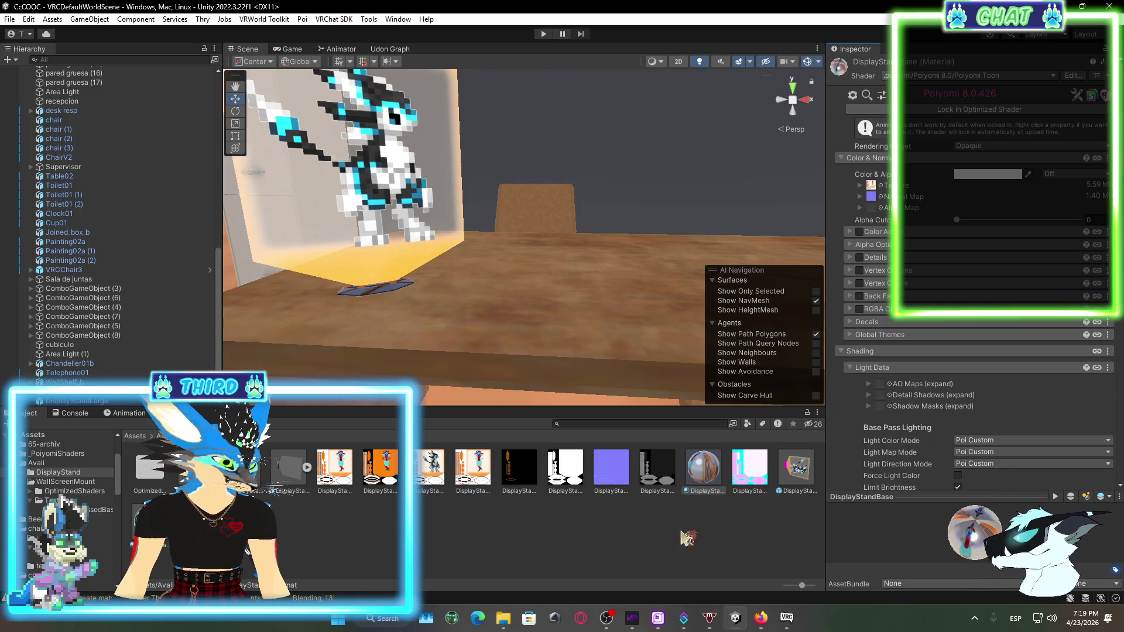
# Unlock the DisplayStandTransparent material's shader and give it a new texture
pyautogui.click(146, 527)
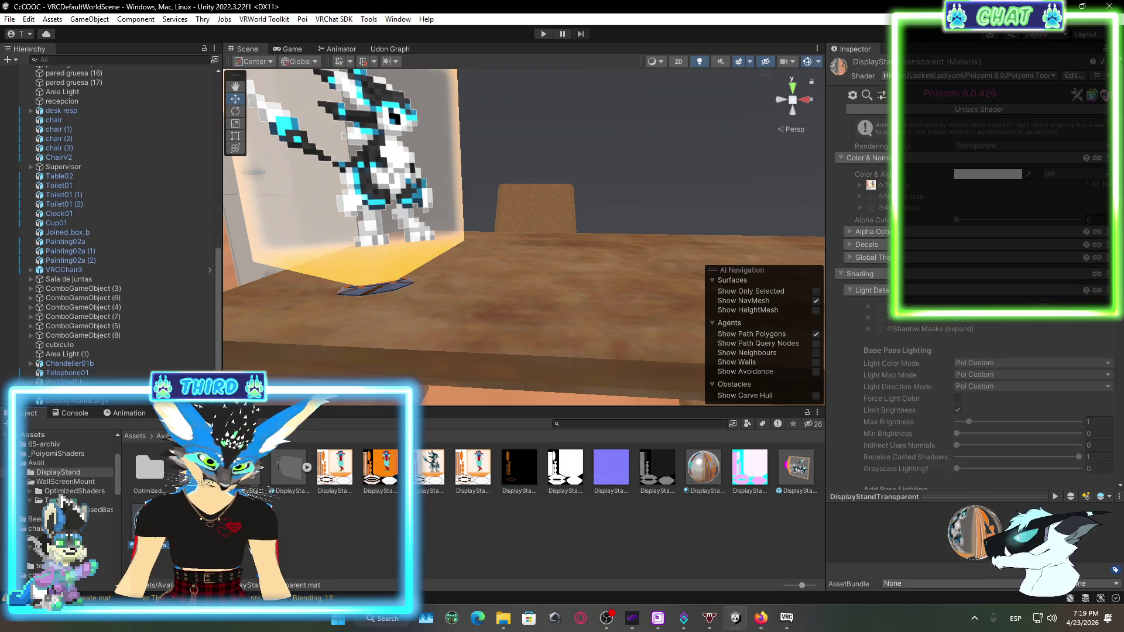
pyautogui.click(976, 110)
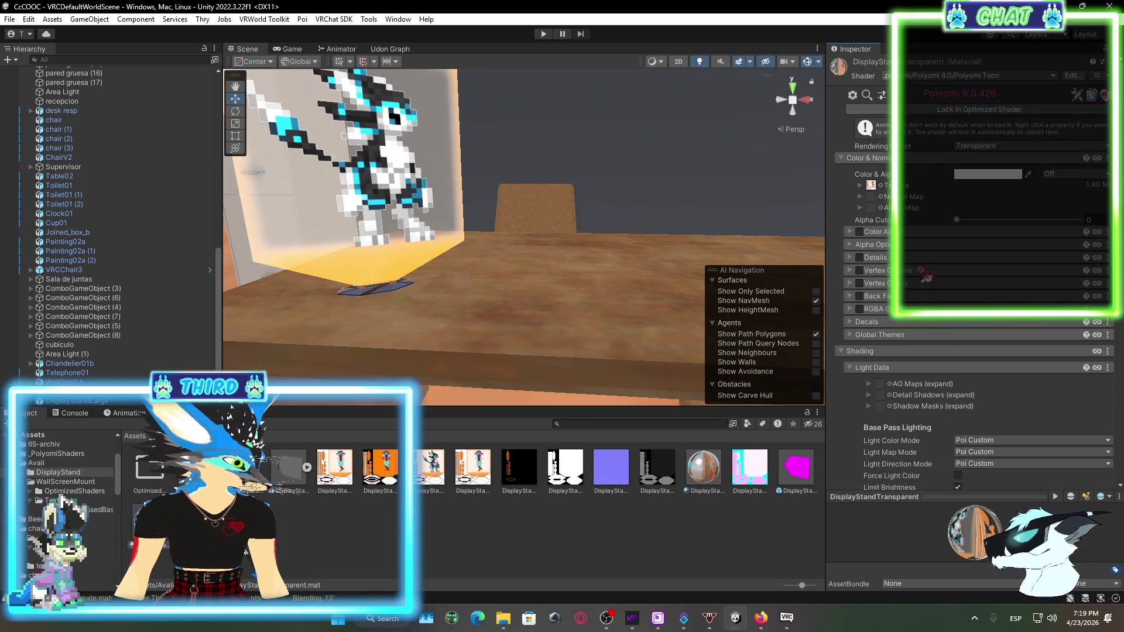
pyautogui.moveTo(881, 186); pyautogui.dragTo(881, 186)
# Frame the pared5 glass wall, then select the thick wall 'pared gruesa (2)'
pyautogui.moveTo(587, 369)
pyautogui.mouseDown()
pyautogui.moveTo(529, 269)
pyautogui.moveTo(547, 268)
pyautogui.moveTo(286, 246)
pyautogui.mouseUp()
pyautogui.click(541, 265)
pyautogui.press('f')
pyautogui.click(299, 230)
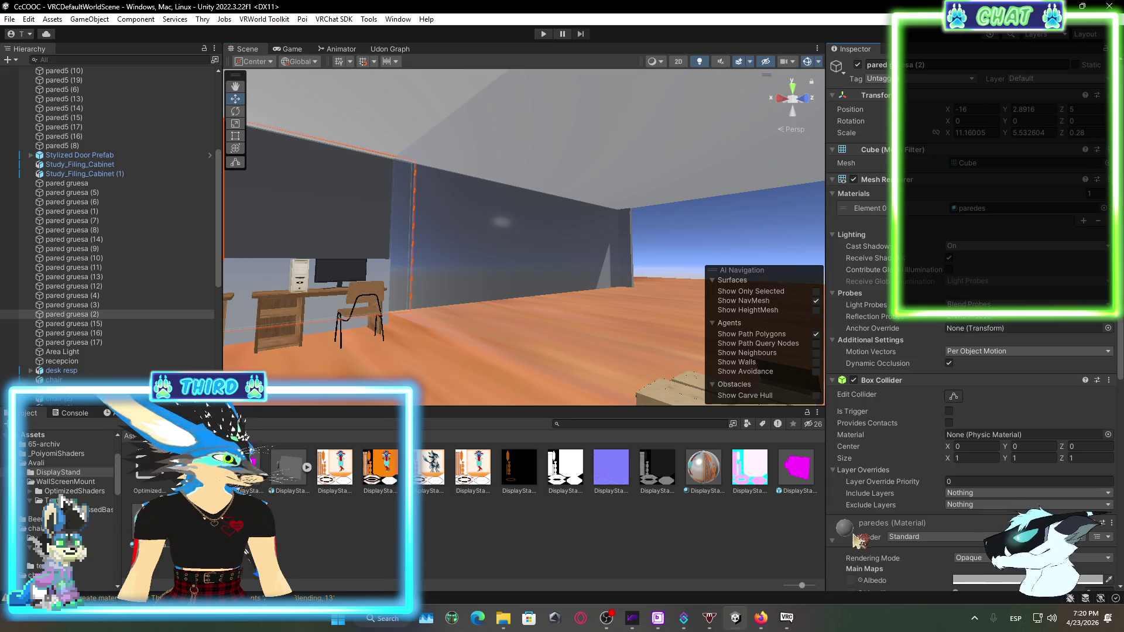
# Apply the paredes material to the 'pared gruesa (2)' wall, save the scene, and return to VRChat
pyautogui.click(877, 539)
pyautogui.scroll(-1, 878, 548)
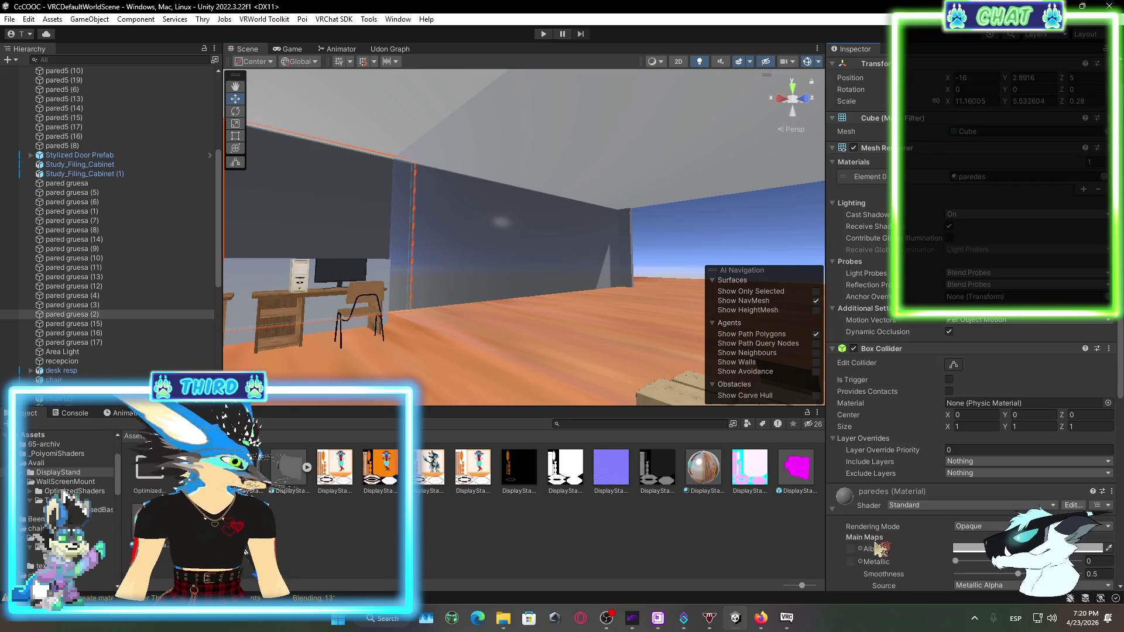
pyautogui.click(1112, 493)
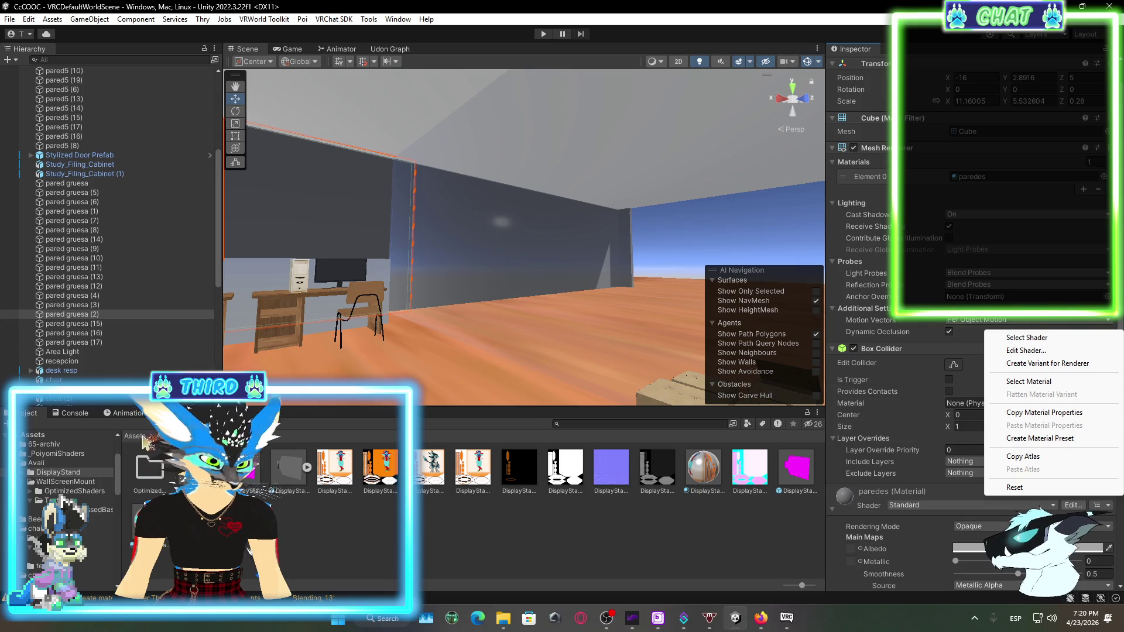
pyautogui.click(144, 437)
pyautogui.scroll(-5, 329, 442)
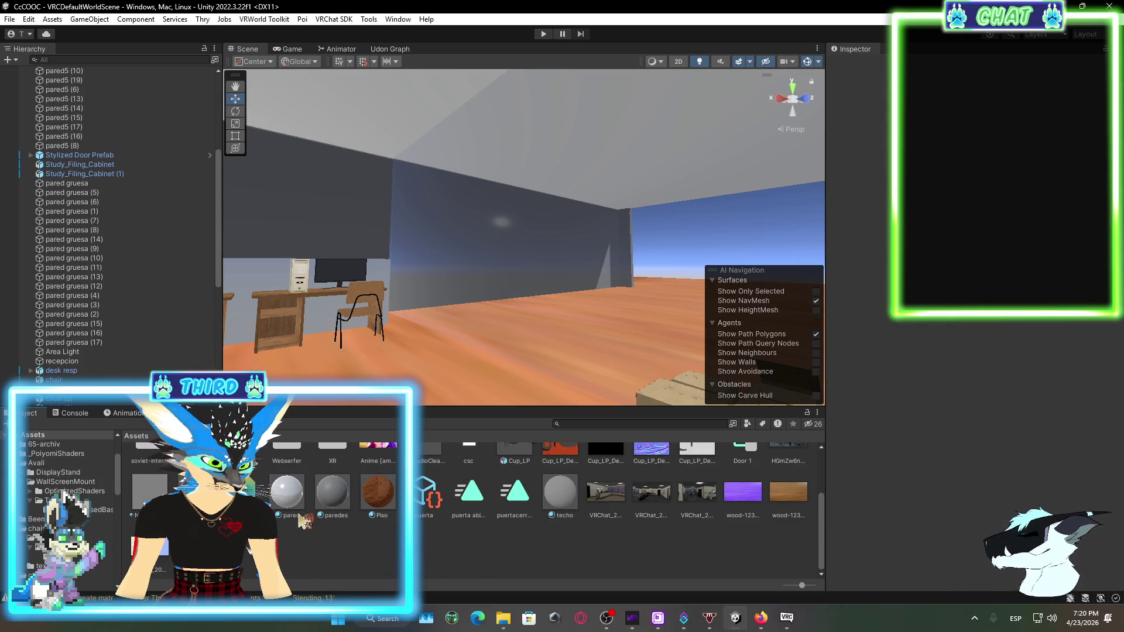
pyautogui.moveTo(345, 506)
pyautogui.mouseDown()
pyautogui.moveTo(515, 264)
pyautogui.moveTo(647, 321)
pyautogui.moveTo(611, 323)
pyautogui.moveTo(589, 366)
pyautogui.moveTo(603, 351)
pyautogui.moveTo(639, 357)
pyautogui.mouseUp()
pyautogui.hotkey('ctrl', 'z')
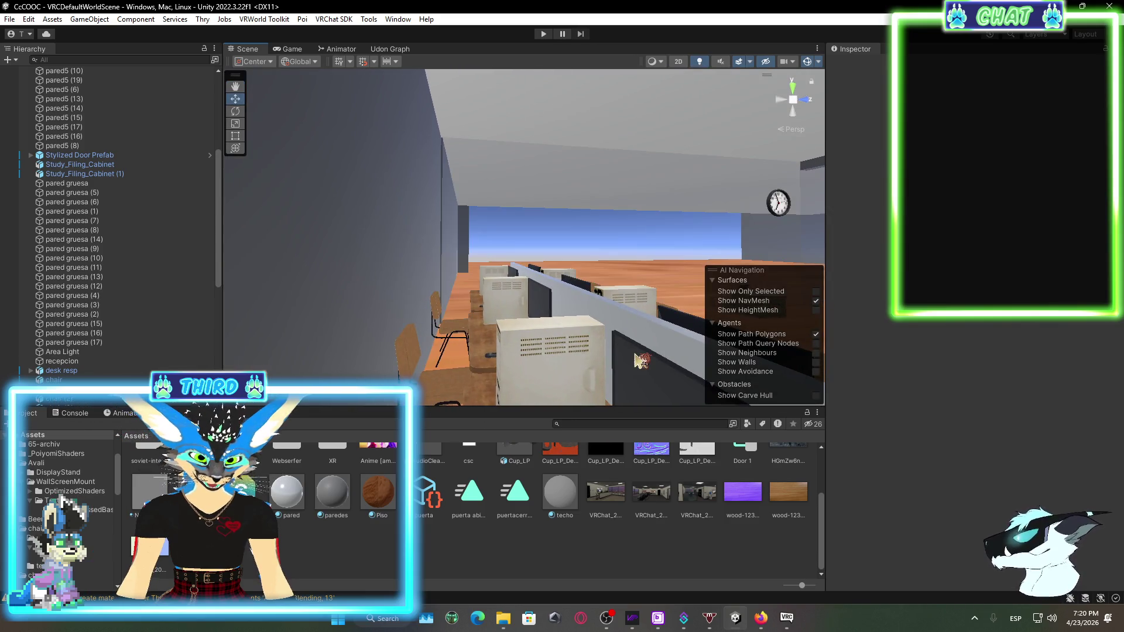
pyautogui.moveTo(673, 268); pyautogui.dragTo(580, 269)
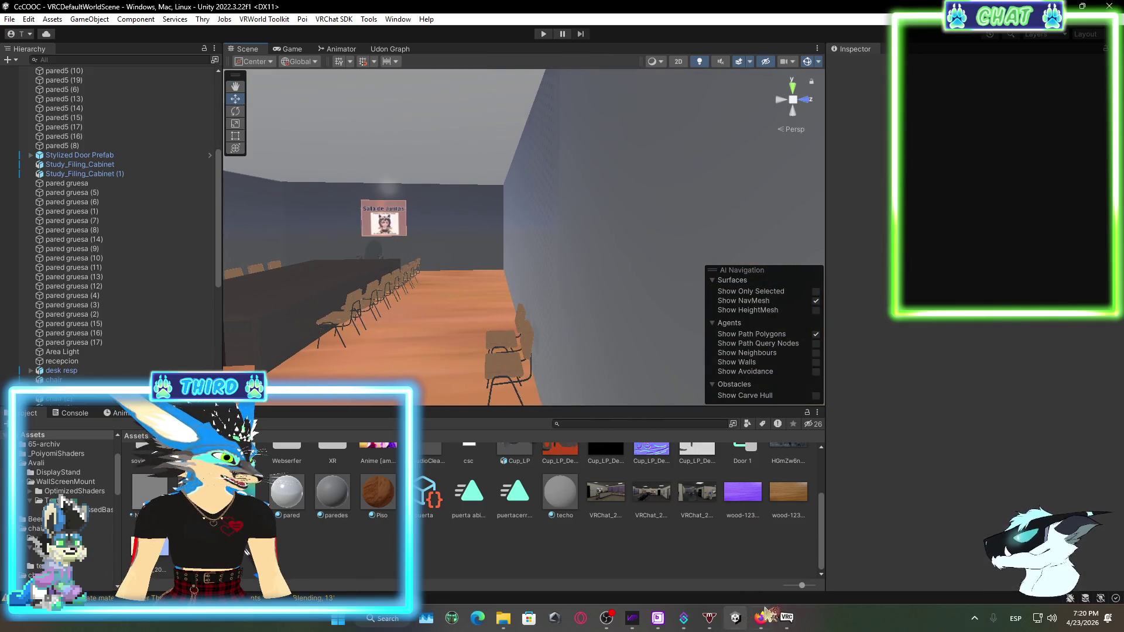
pyautogui.click(786, 620)
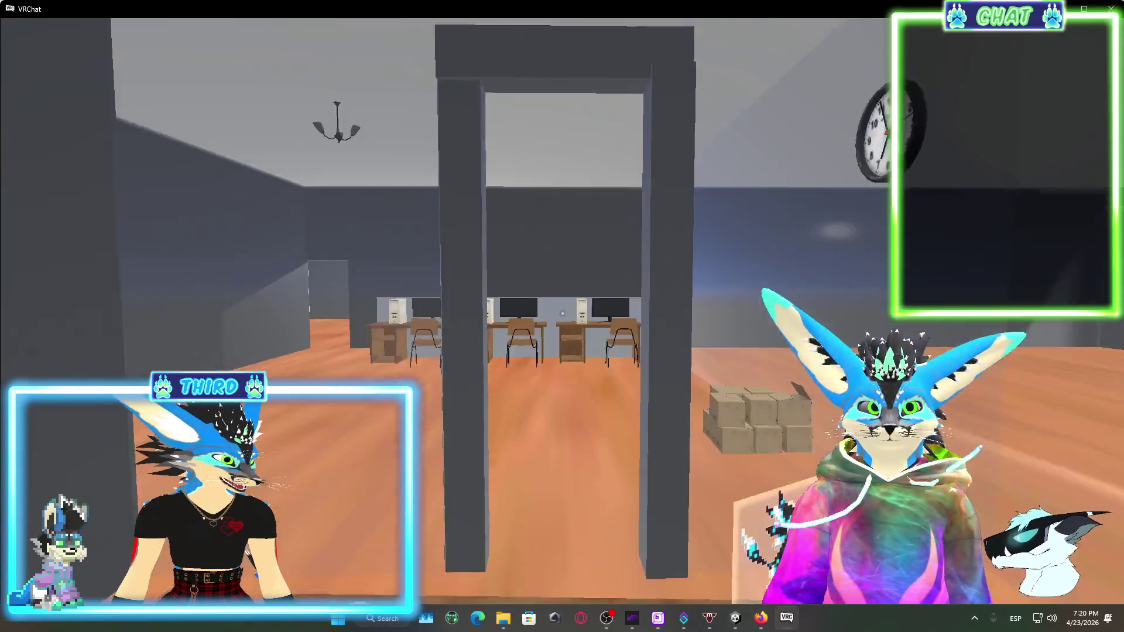
# Walk past the desks, boxes and clock through the doorway into the meeting room
pyautogui.press('w')
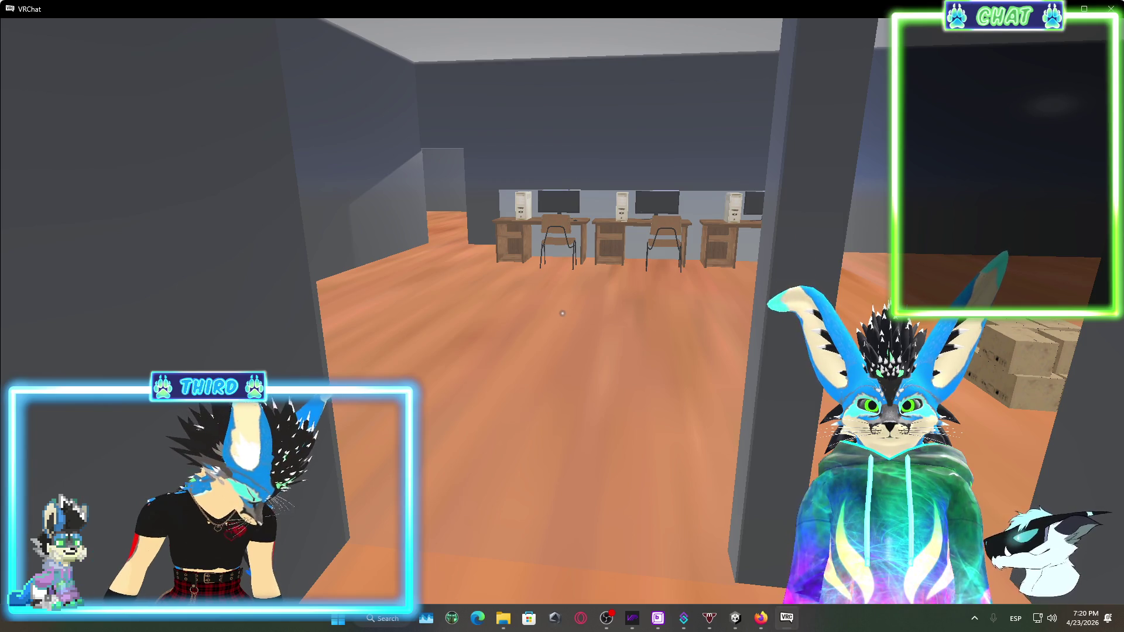
pyautogui.press('w')
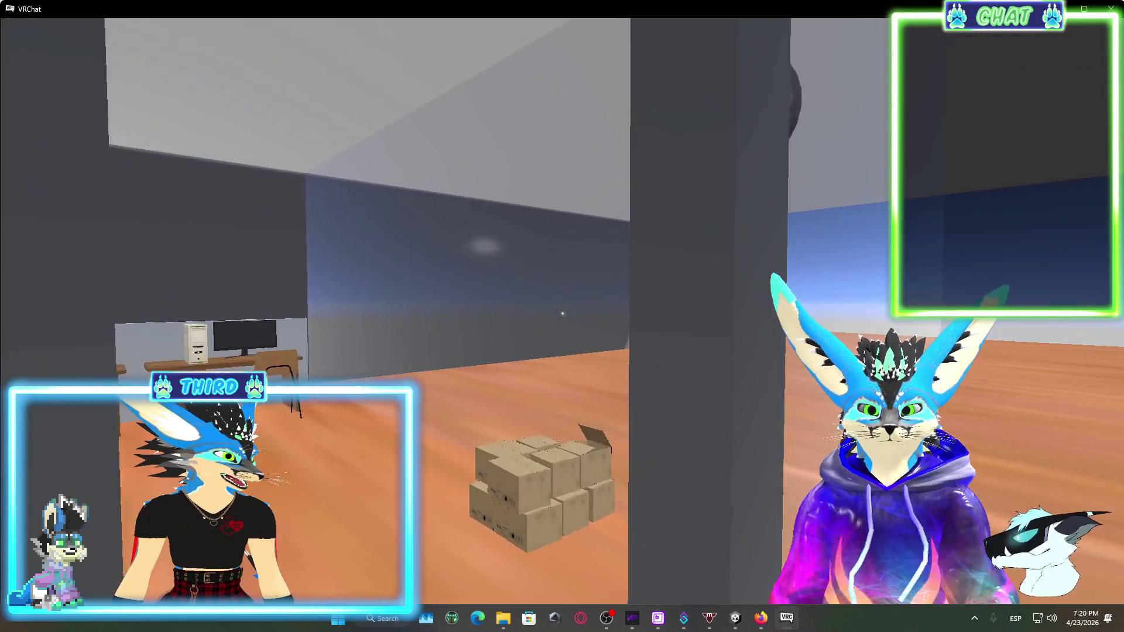
pyautogui.press('w')
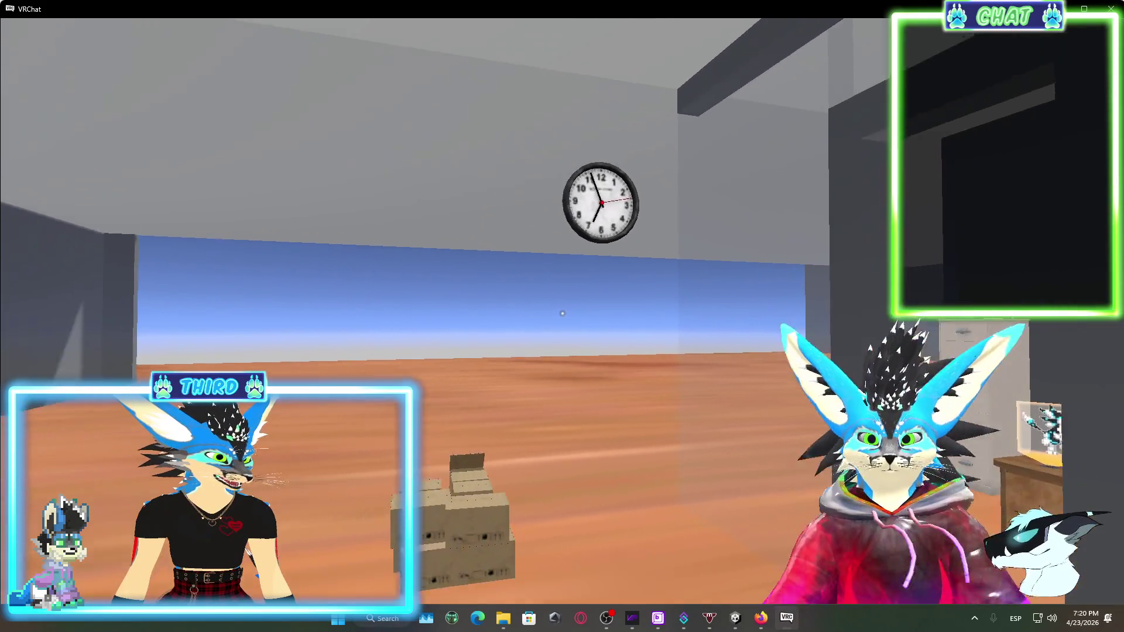
pyautogui.press('w')
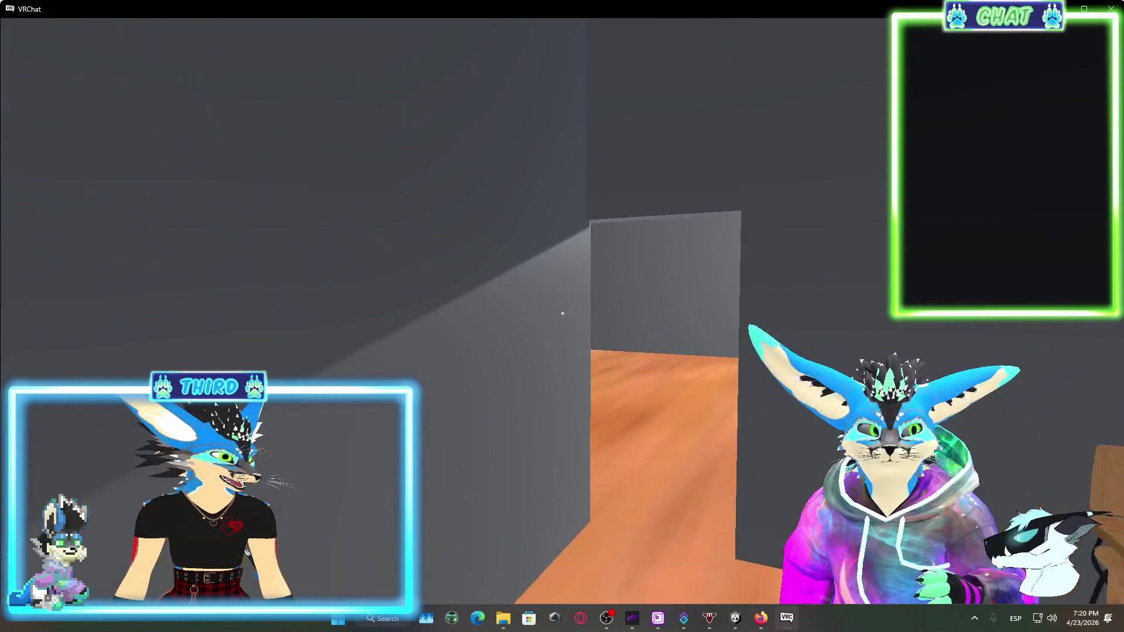
pyautogui.press('w')
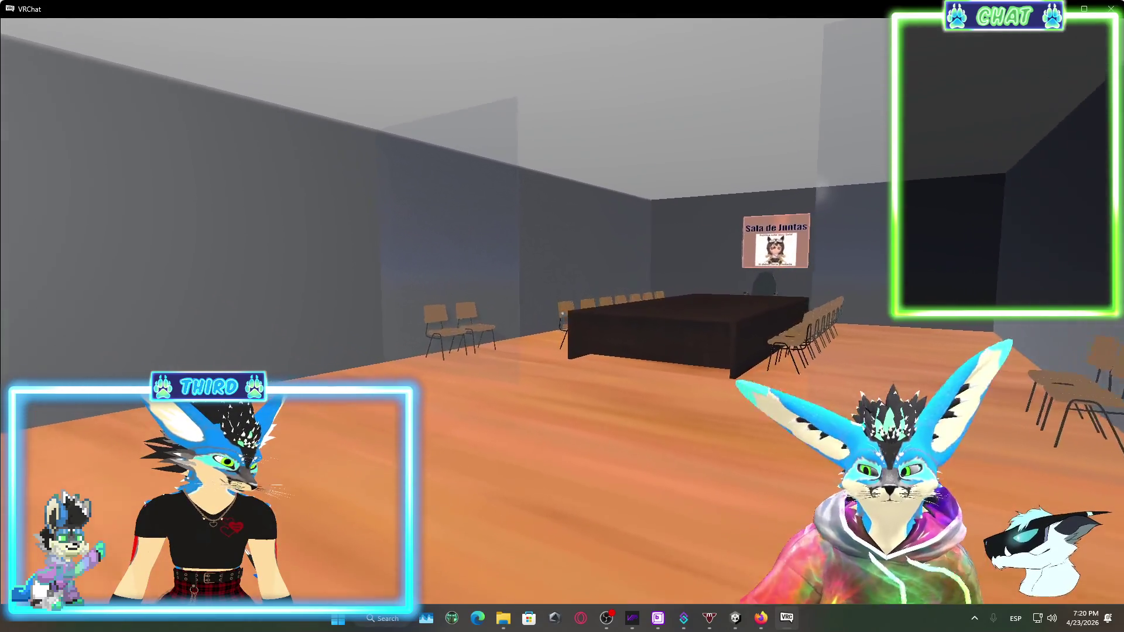
# View the Sala de Juntas screen up close and head-on, look over the table, then bring out the camera
pyautogui.press('w')
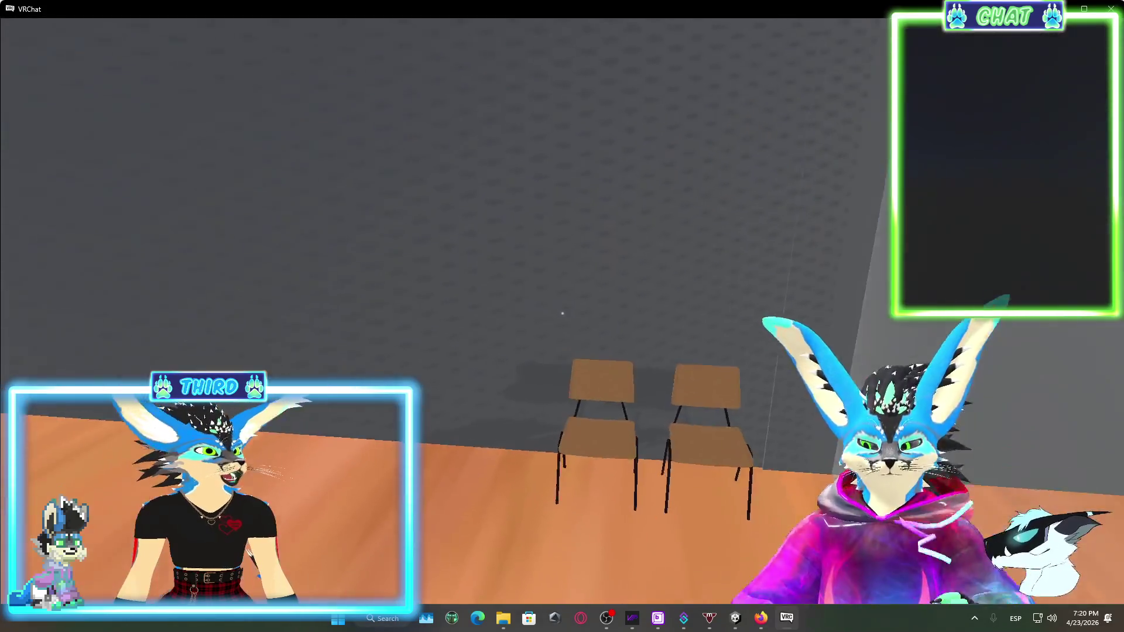
pyautogui.press('w')
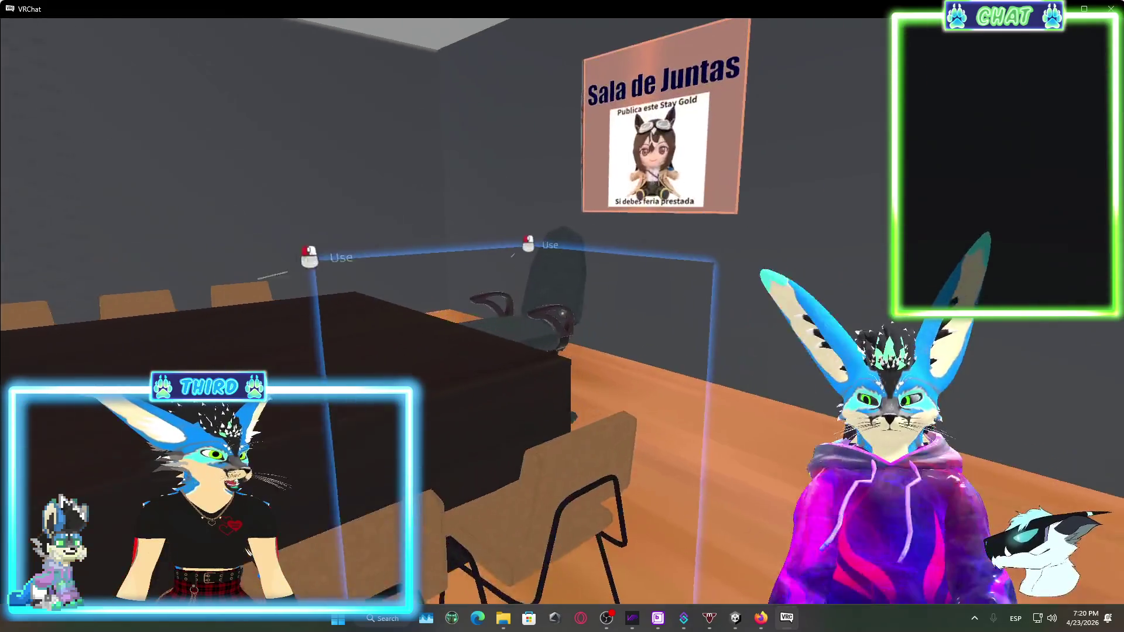
pyautogui.press('w')
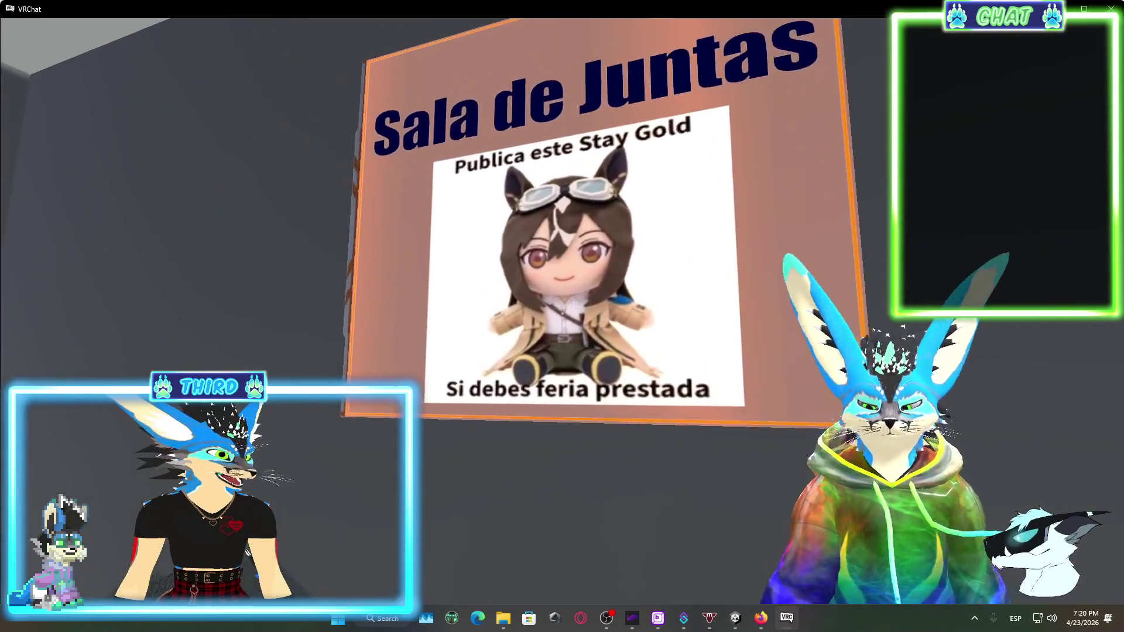
pyautogui.press('s')
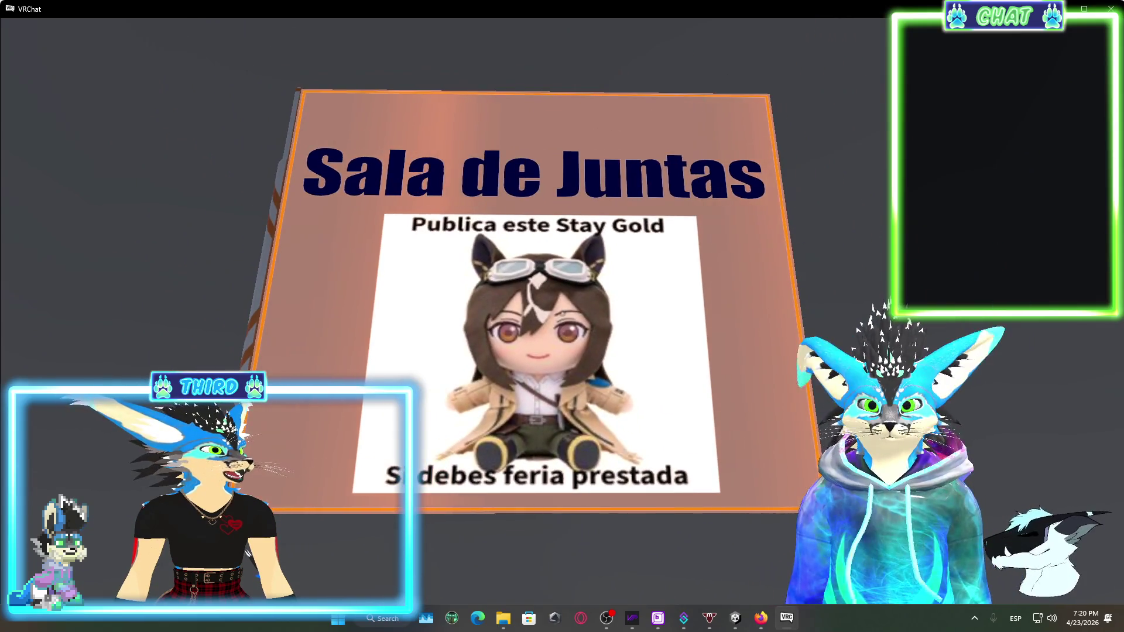
pyautogui.press('w')
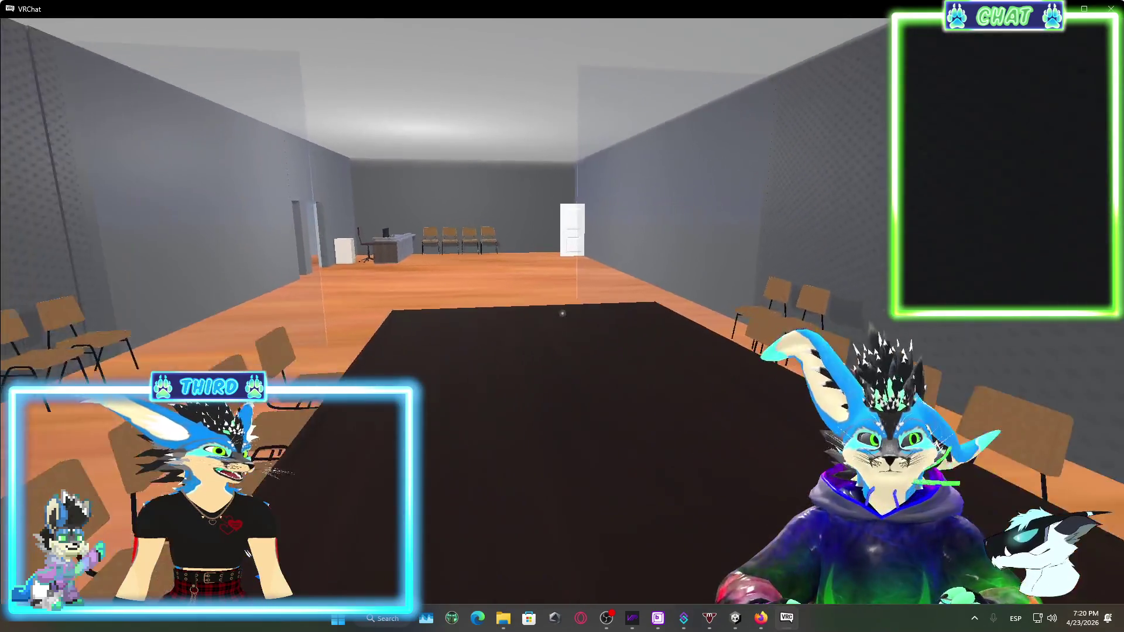
pyautogui.press('w')
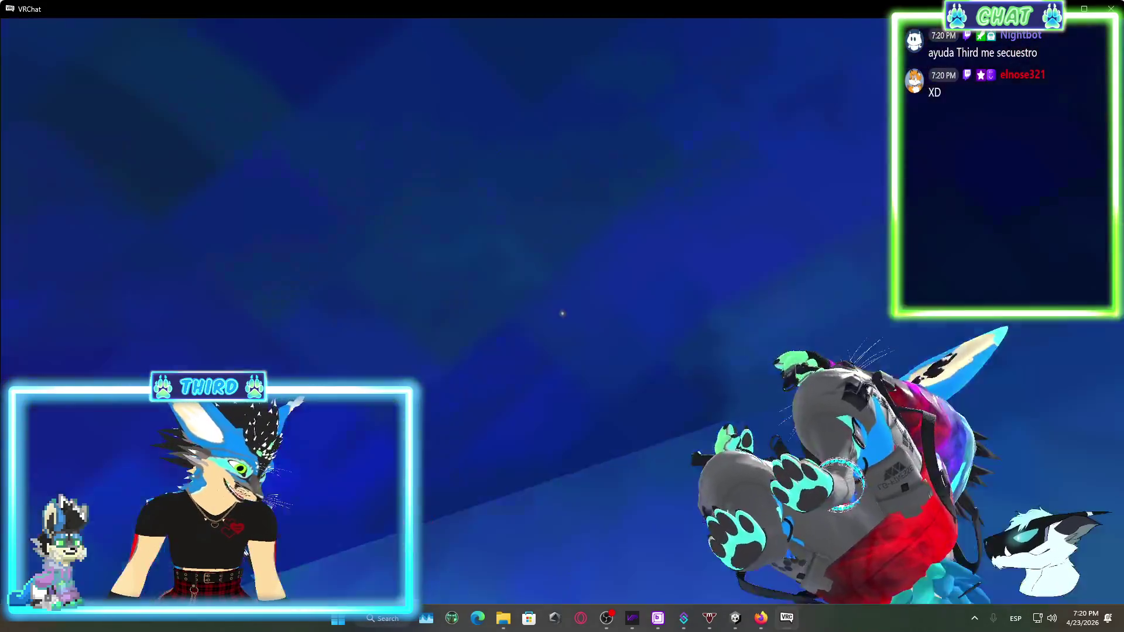
pyautogui.press('r')
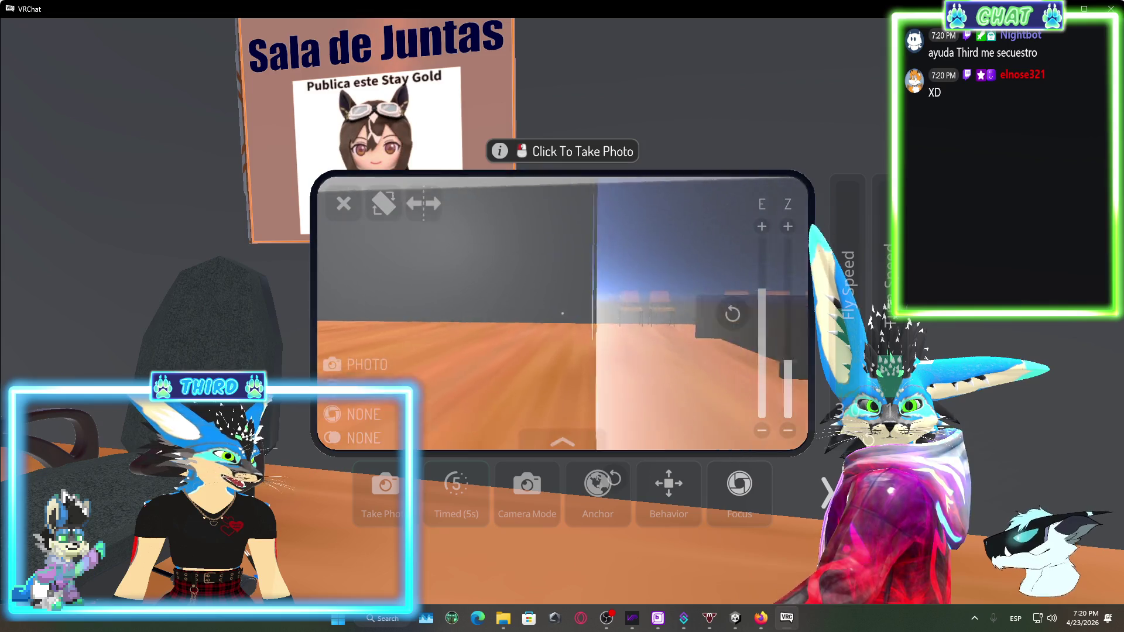
# Aim the in-game camera at the Sala de Juntas wall and across the room, then close it
pyautogui.moveTo(562, 313); pyautogui.dragTo(561, 313)
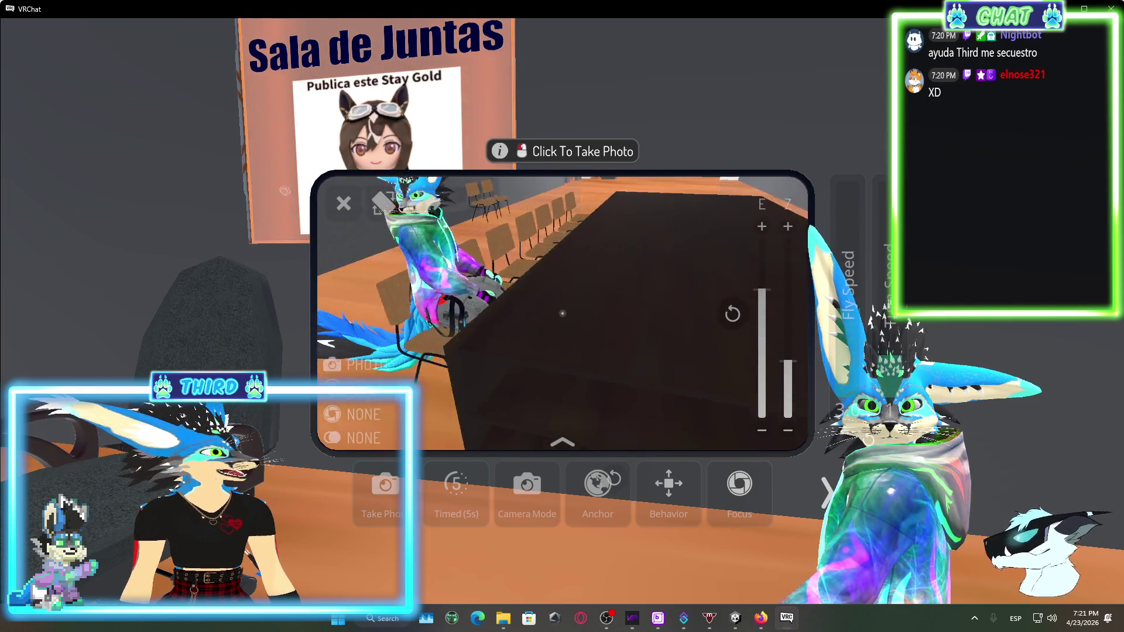
pyautogui.moveTo(562, 313); pyautogui.dragTo(562, 313)
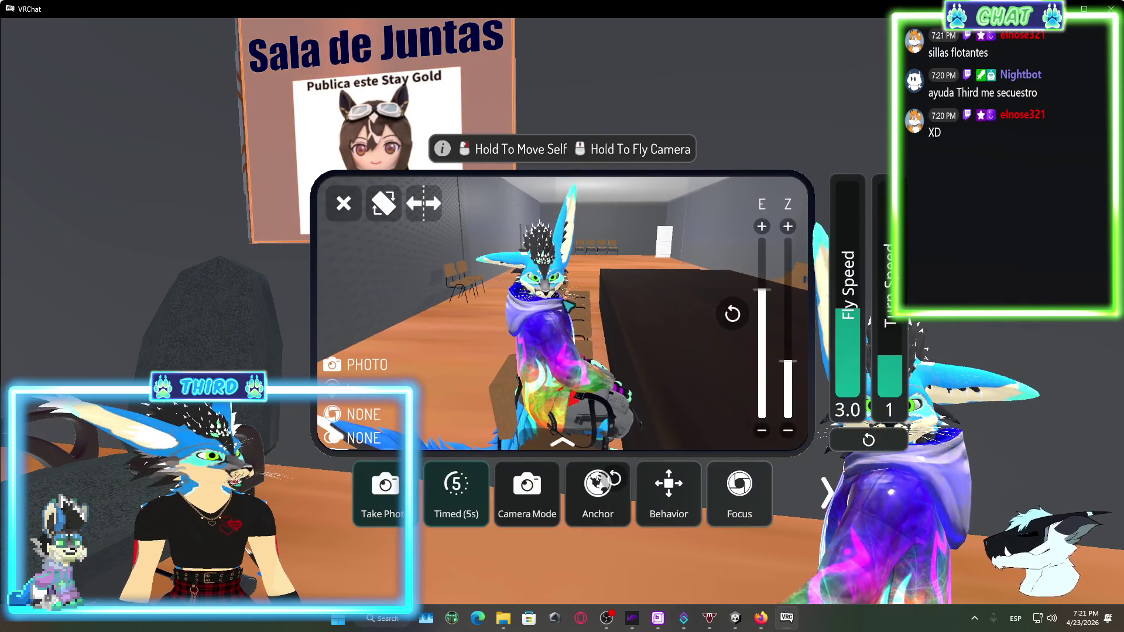
pyautogui.click(343, 203)
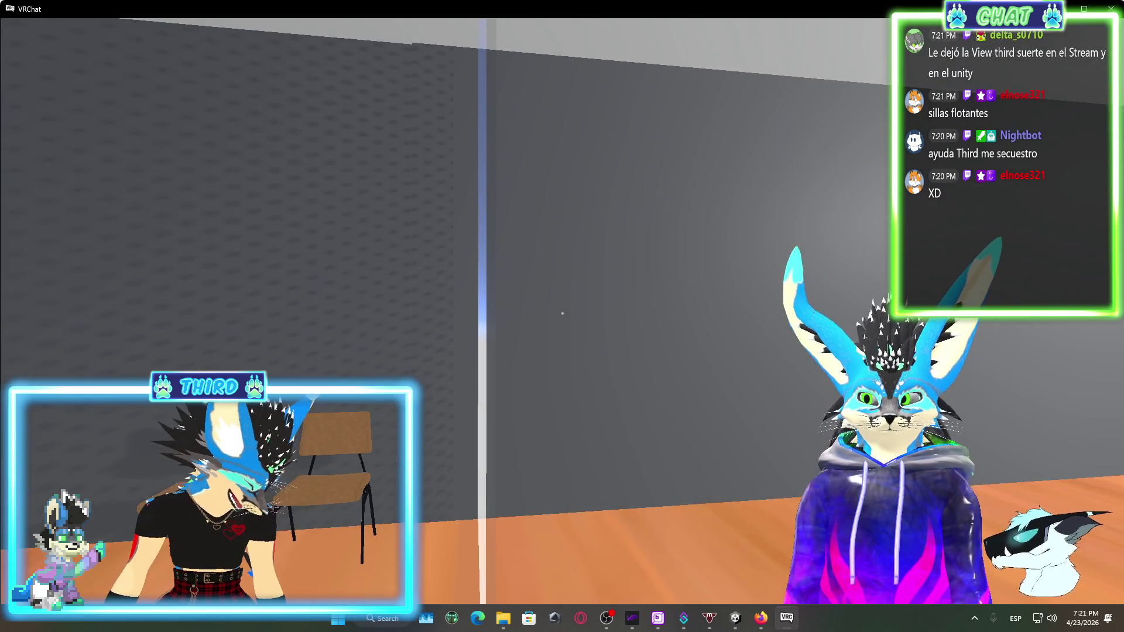
pyautogui.press('Escape')
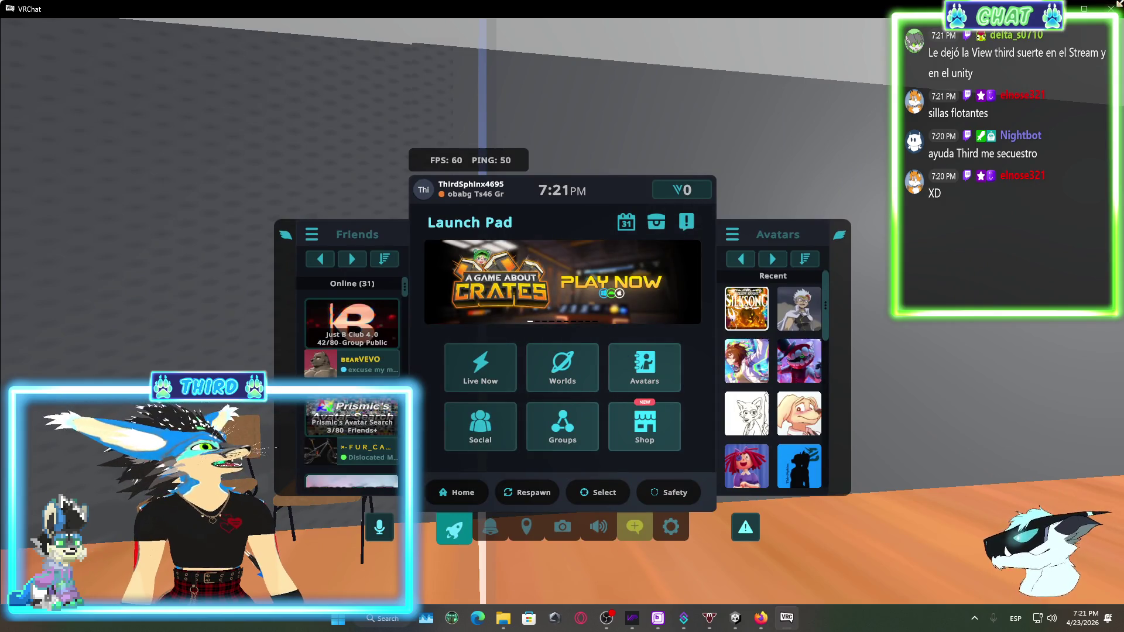
# Scroll down the online Friends list, then return to the Unity office scene
pyautogui.scroll(-10, 388, 416)
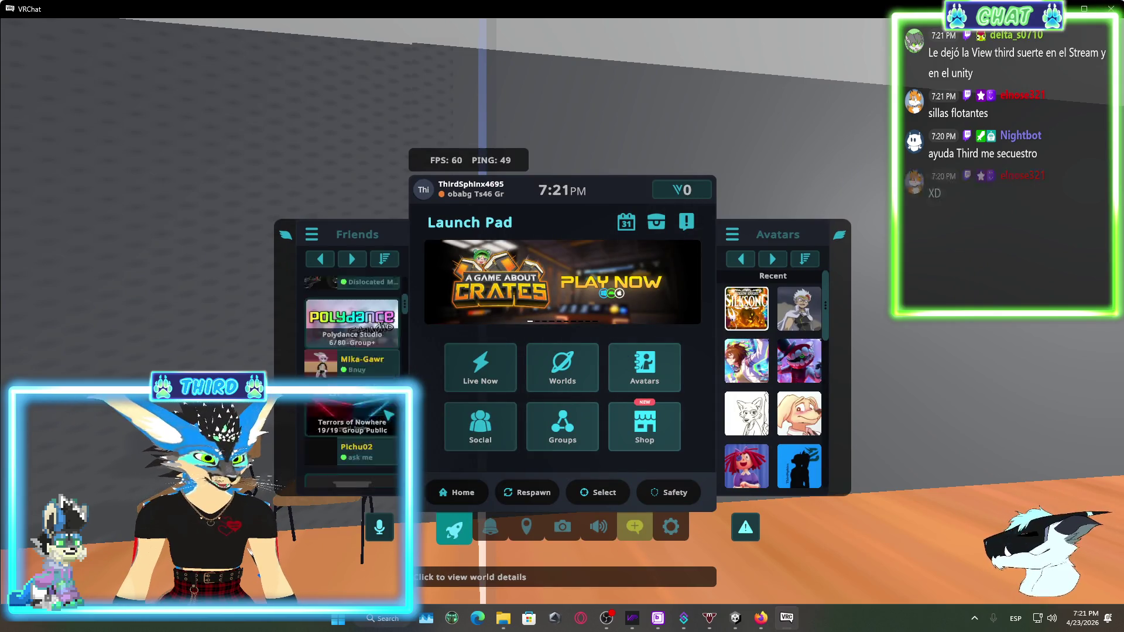
pyautogui.scroll(-3, 388, 415)
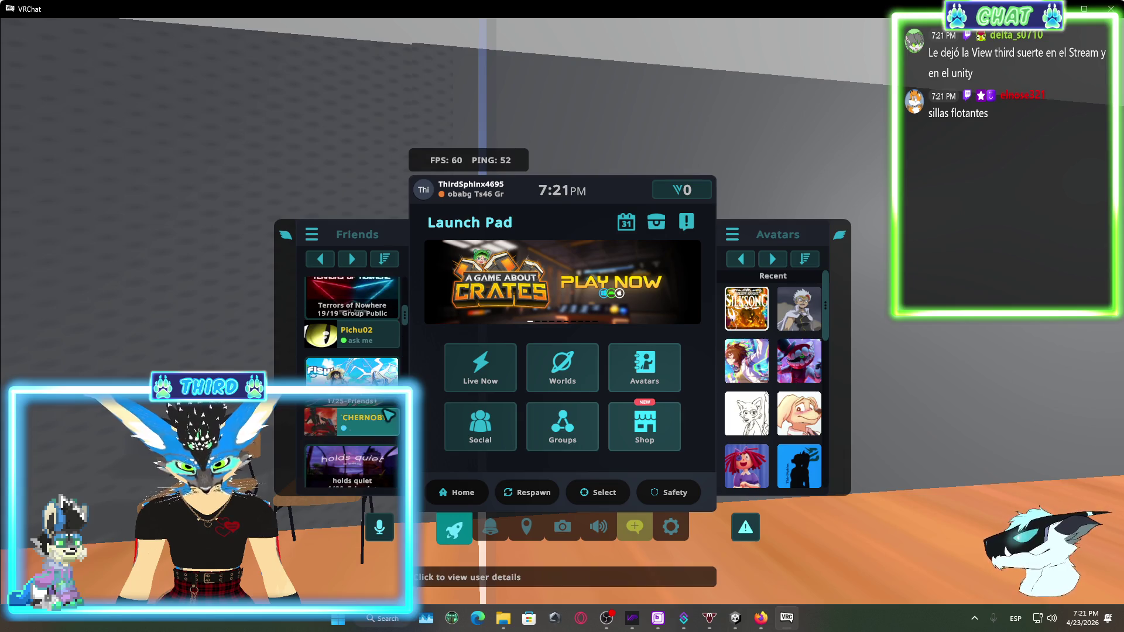
pyautogui.scroll(-5, 388, 416)
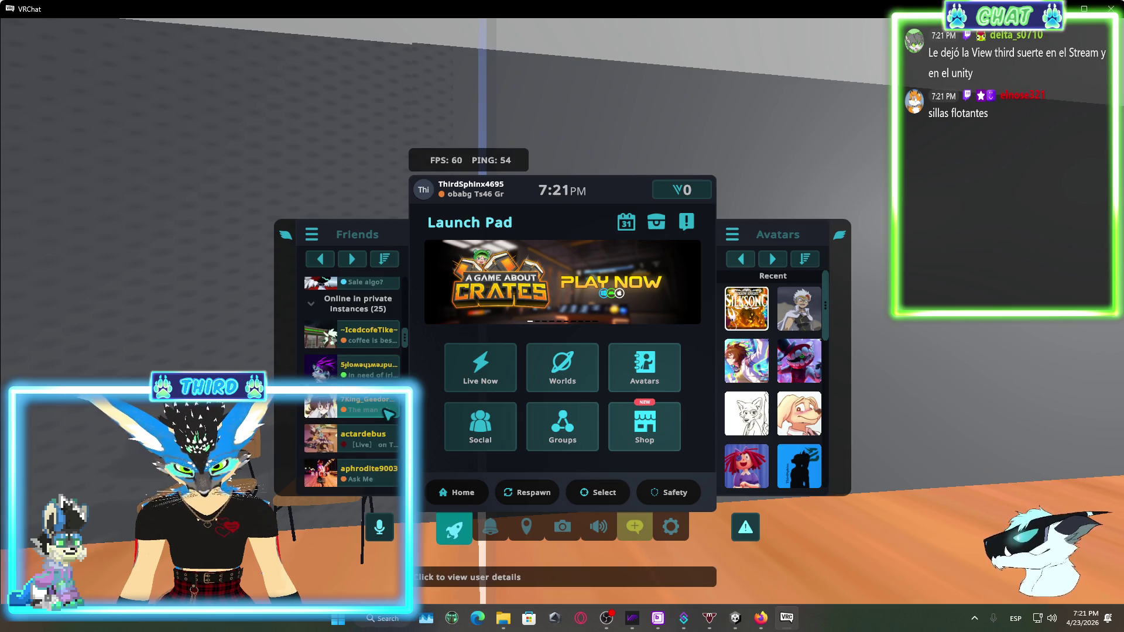
pyautogui.scroll(-5, 388, 415)
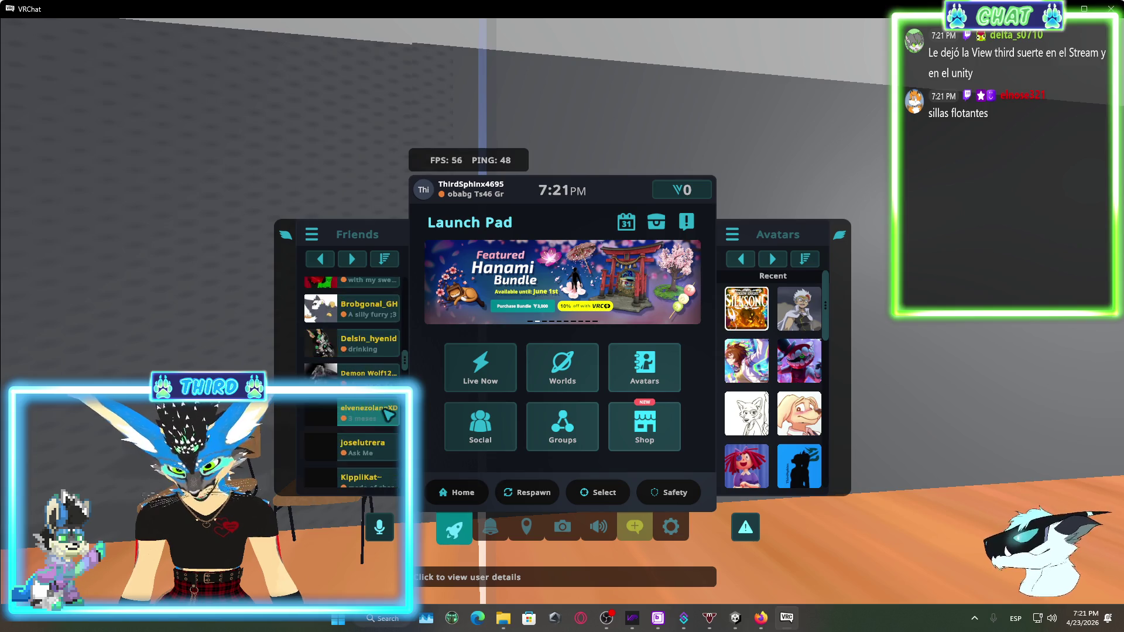
pyautogui.scroll(-3, 384, 429)
pyautogui.scroll(-5, 386, 405)
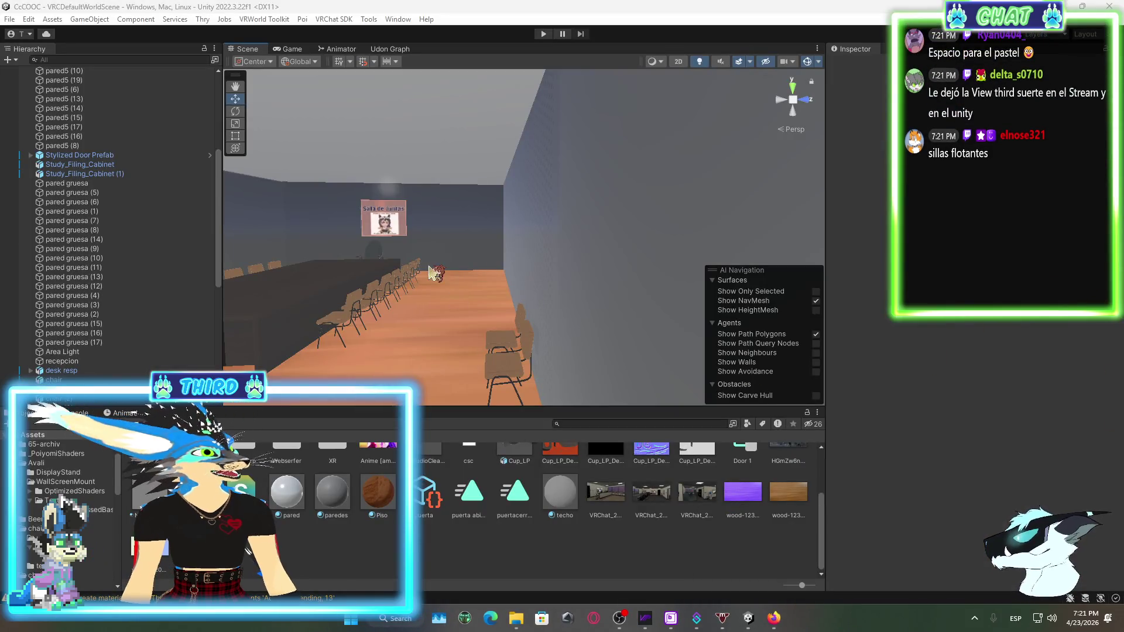
pyautogui.moveTo(433, 272)
pyautogui.mouseDown()
pyautogui.moveTo(592, 268)
pyautogui.moveTo(498, 269)
pyautogui.moveTo(751, 236)
pyautogui.moveTo(594, 175)
pyautogui.moveTo(544, 261)
pyautogui.moveTo(367, 271)
pyautogui.moveTo(456, 283)
pyautogui.moveTo(491, 240)
pyautogui.mouseUp()
# Duplicate the GLASS-material wall pared5 (10) to create pared5 (20) in the Hierarchy
pyautogui.click(490, 240)
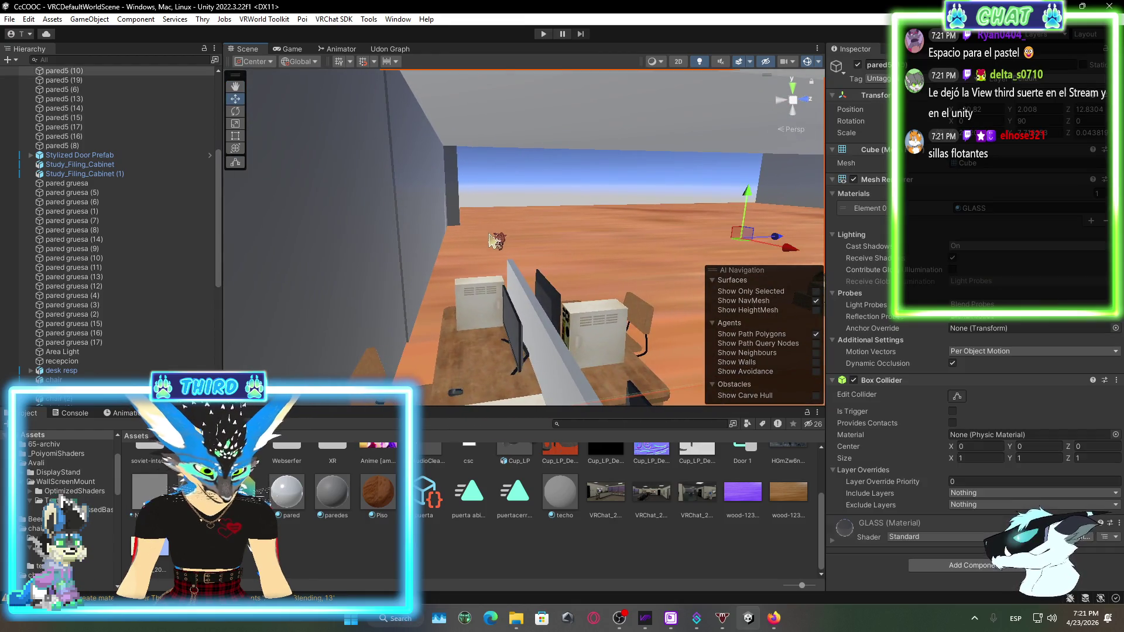
pyautogui.scroll(3, 104, 135)
pyautogui.rightClick(113, 106)
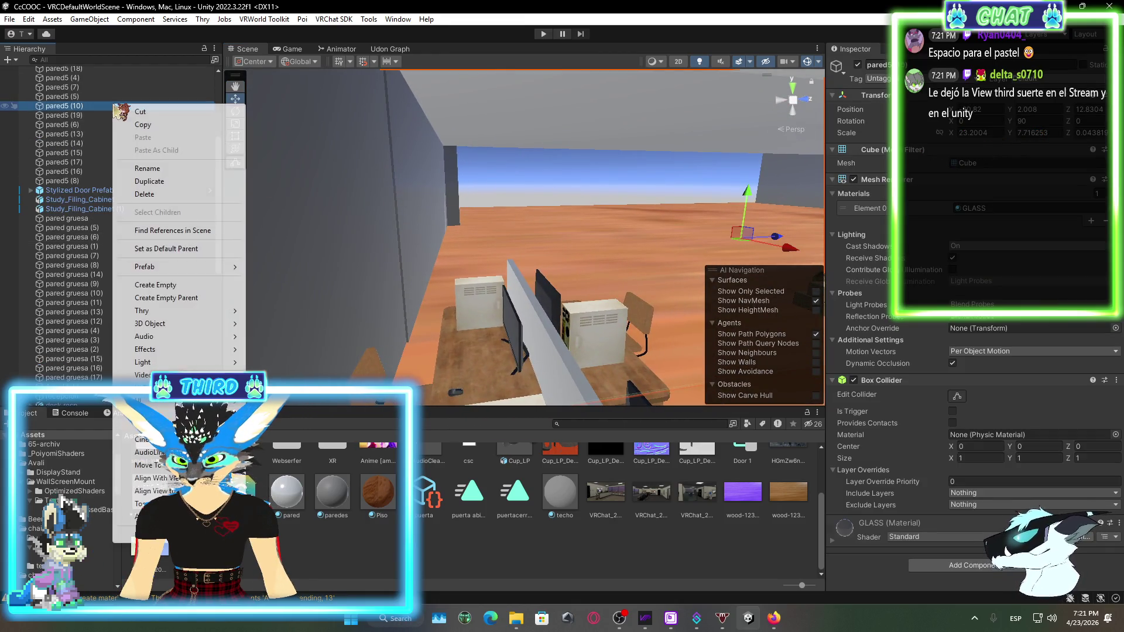
pyautogui.click(177, 182)
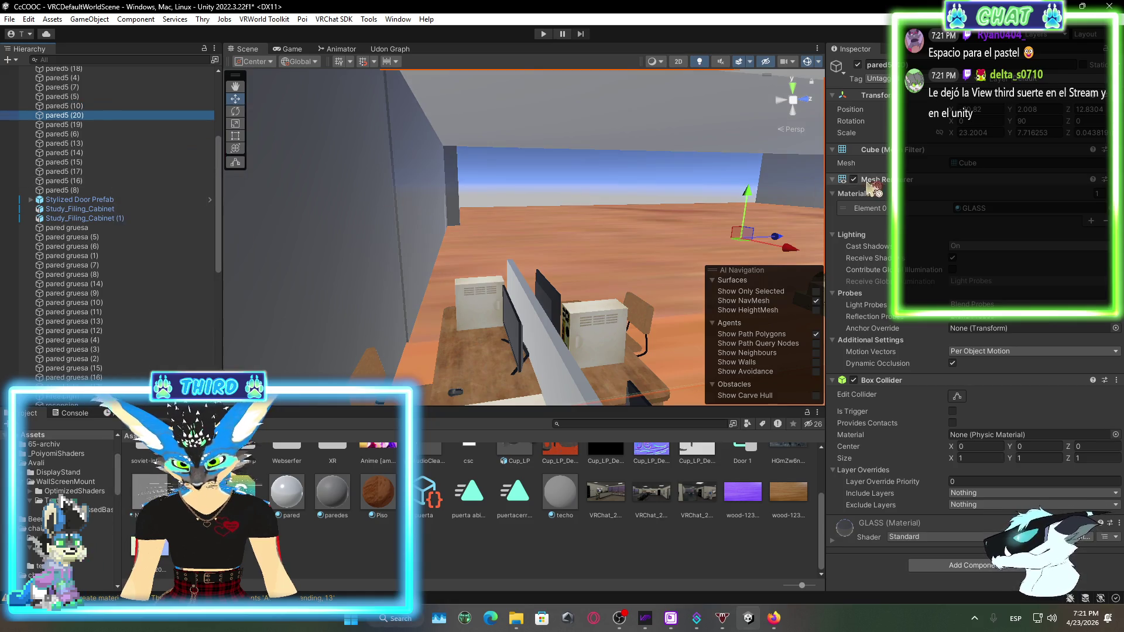
pyautogui.moveTo(583, 223); pyautogui.dragTo(291, 160)
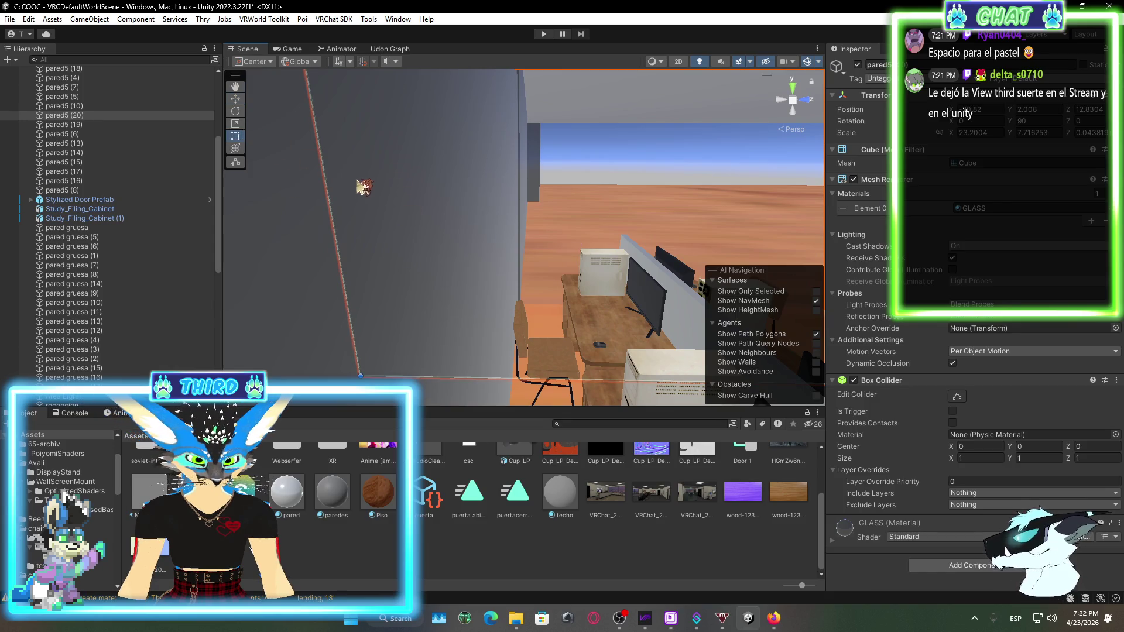